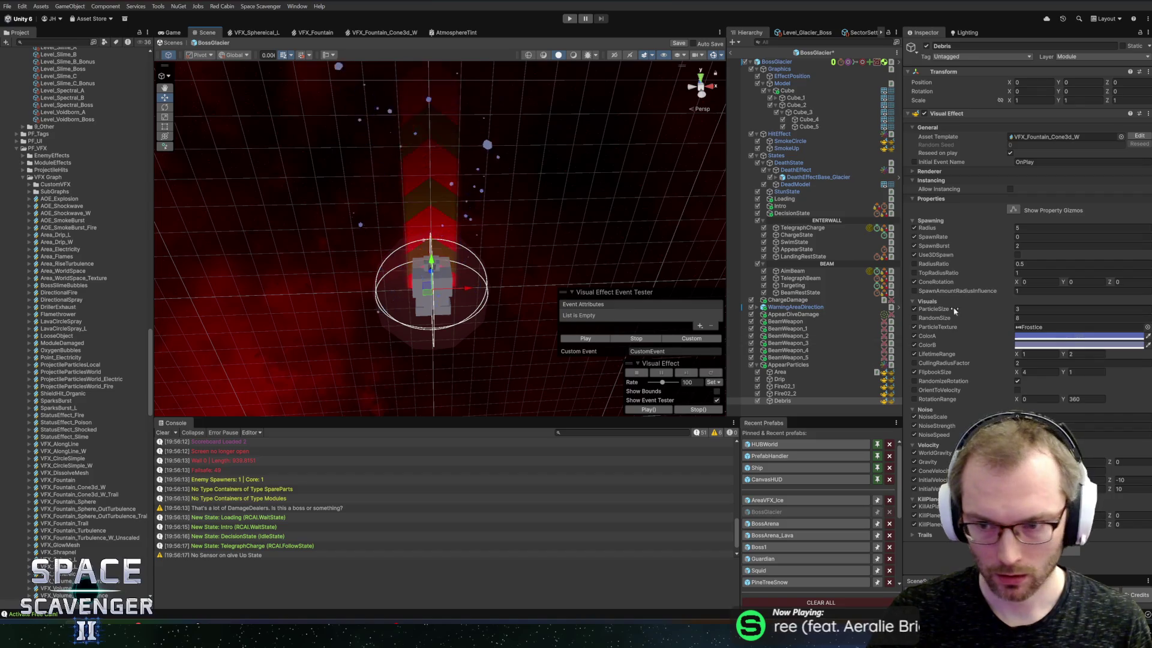
Set the Debris effect's Gravity Z to 20
{"action": "left_click", "coordinate": [1050, 236]}
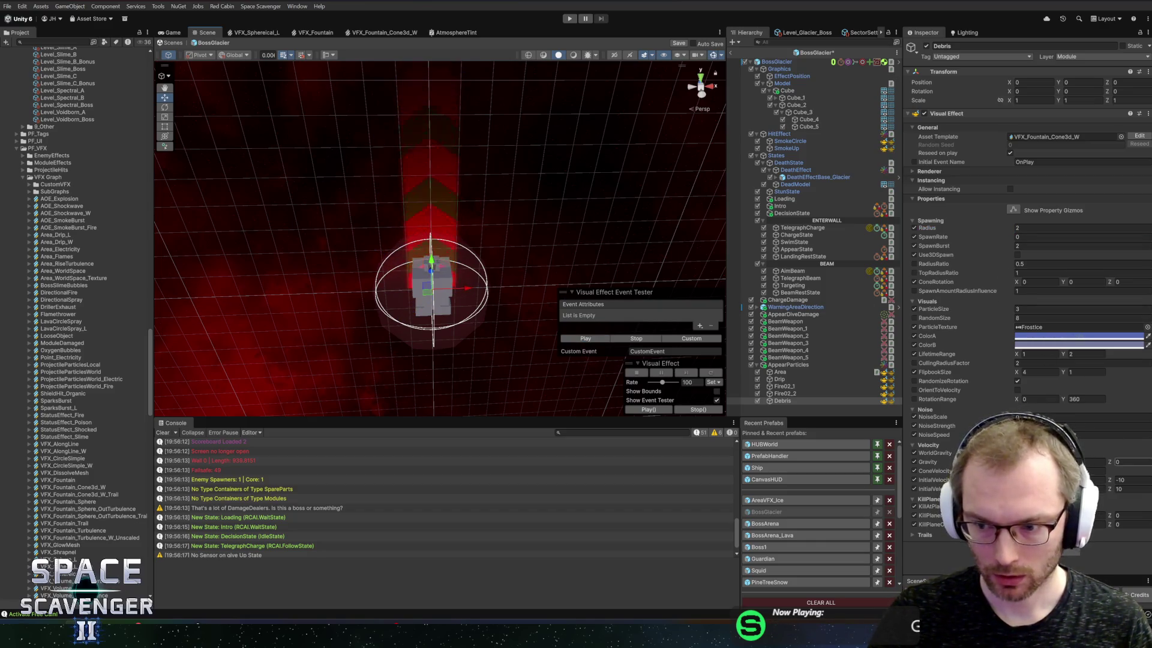
{"action": "left_click", "coordinate": [1080, 462]}
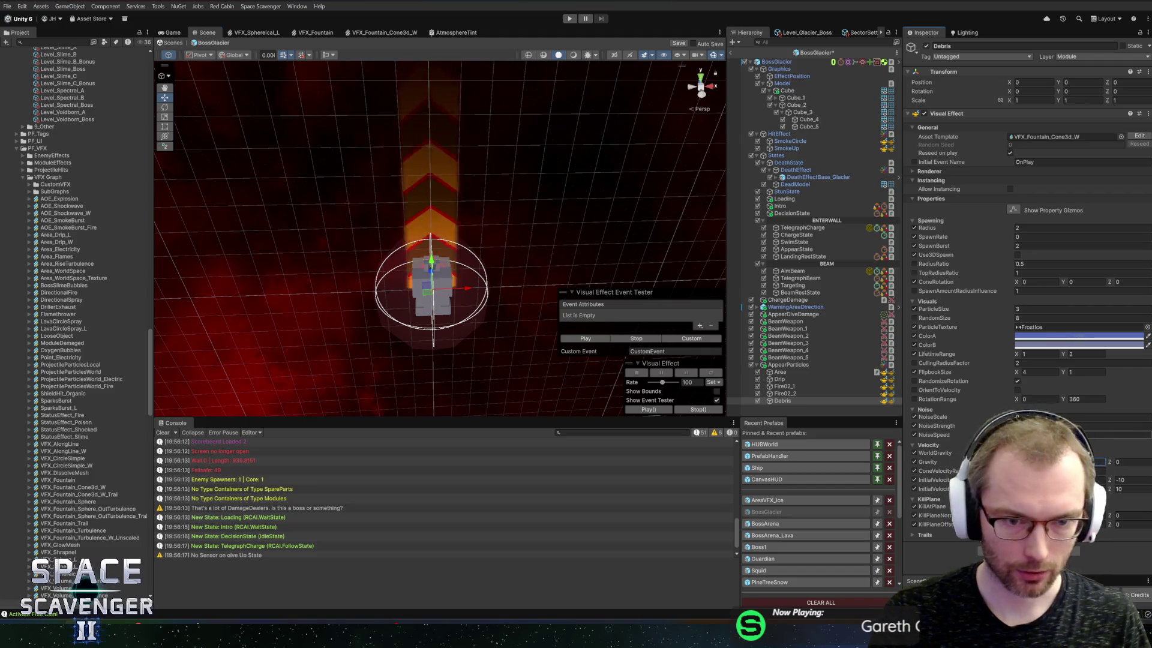
{"action": "left_click", "coordinate": [1136, 460]}
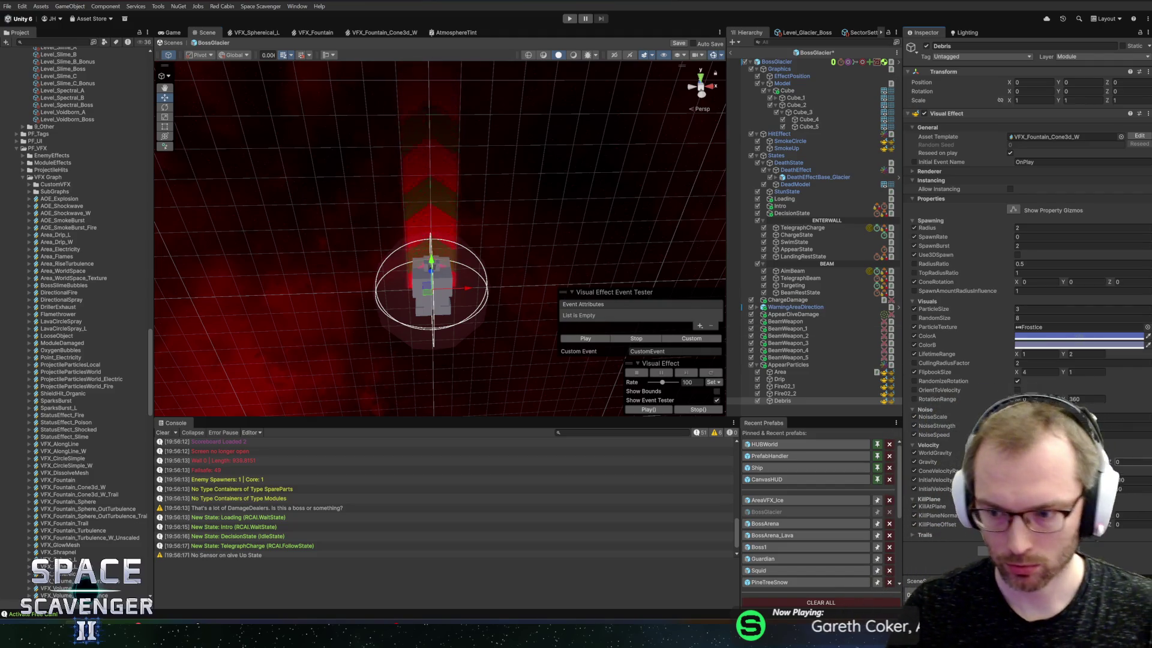
{"action": "type", "text": "20"}
{"action": "key", "text": "Return"}
Replay the Debris burst twice with the new gravity, then switch to the VFX_Sphereical_L graph
{"action": "left_click", "coordinate": [594, 339]}
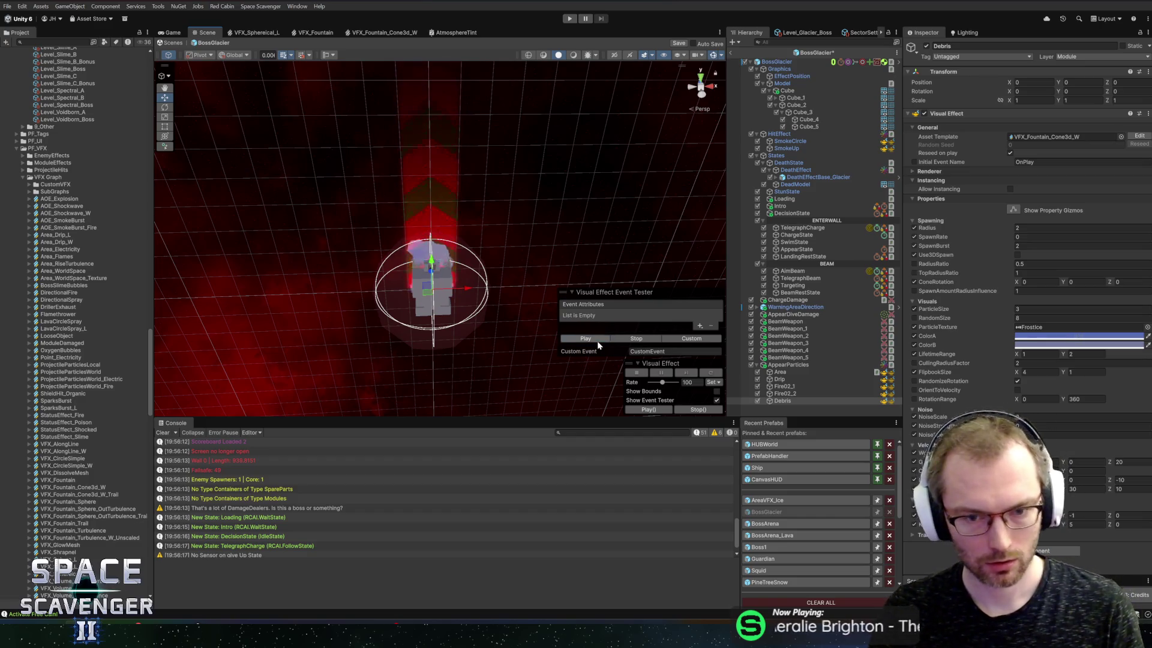
{"action": "left_click", "coordinate": [597, 341]}
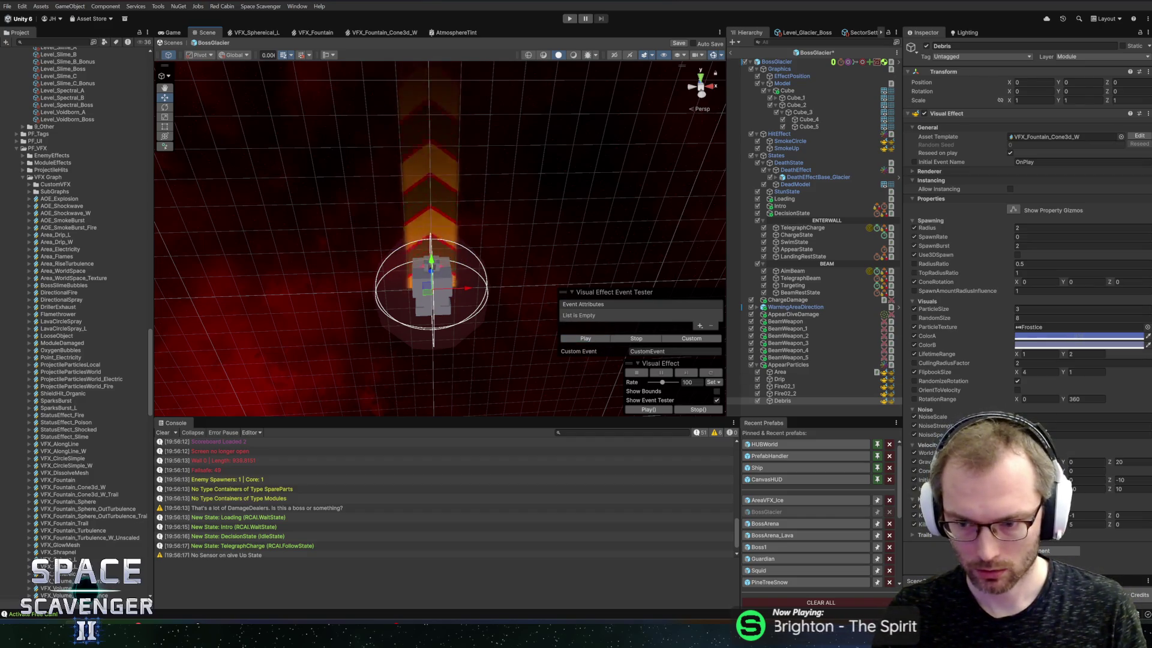
{"action": "left_click", "coordinate": [257, 33]}
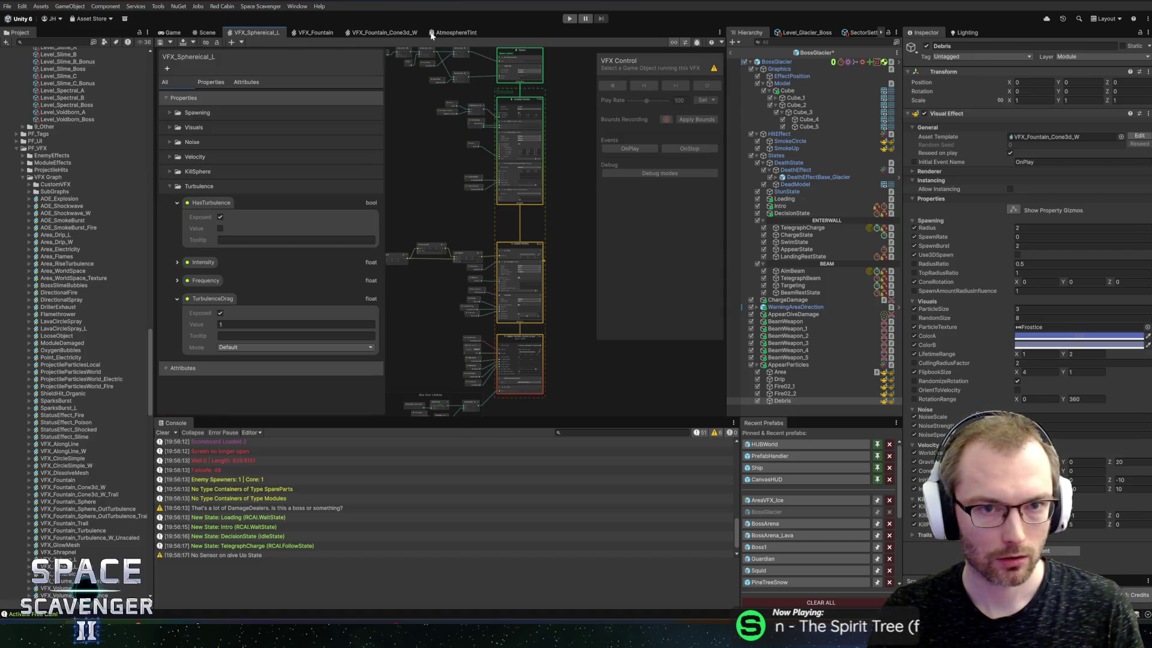
Enable the Add Velocity from Direction & Speed block in VFX_Fountain_Cone3d_W, then go back to the Scene
{"action": "left_click", "coordinate": [376, 31]}
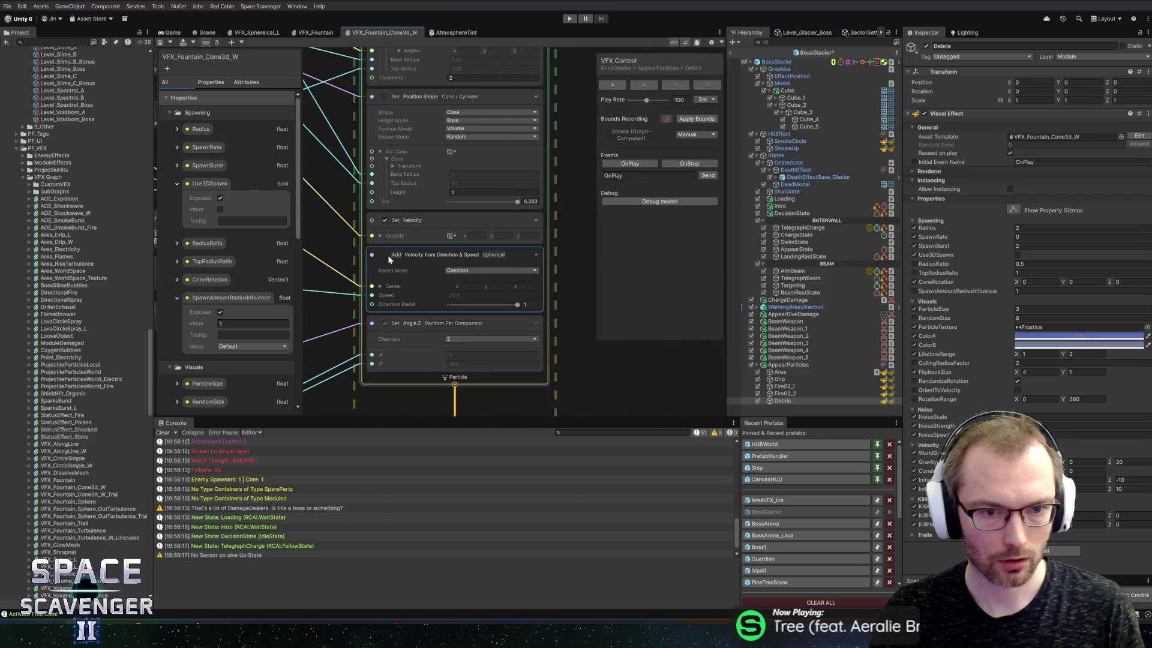
{"action": "left_click", "coordinate": [386, 254]}
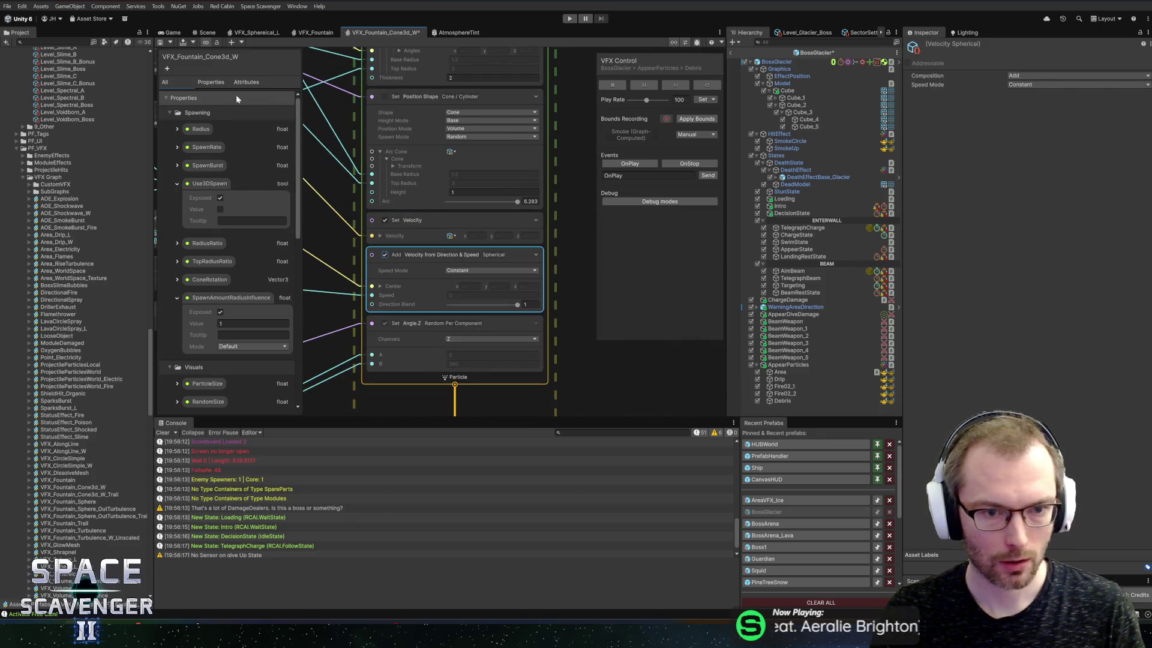
{"action": "left_click", "coordinate": [205, 34]}
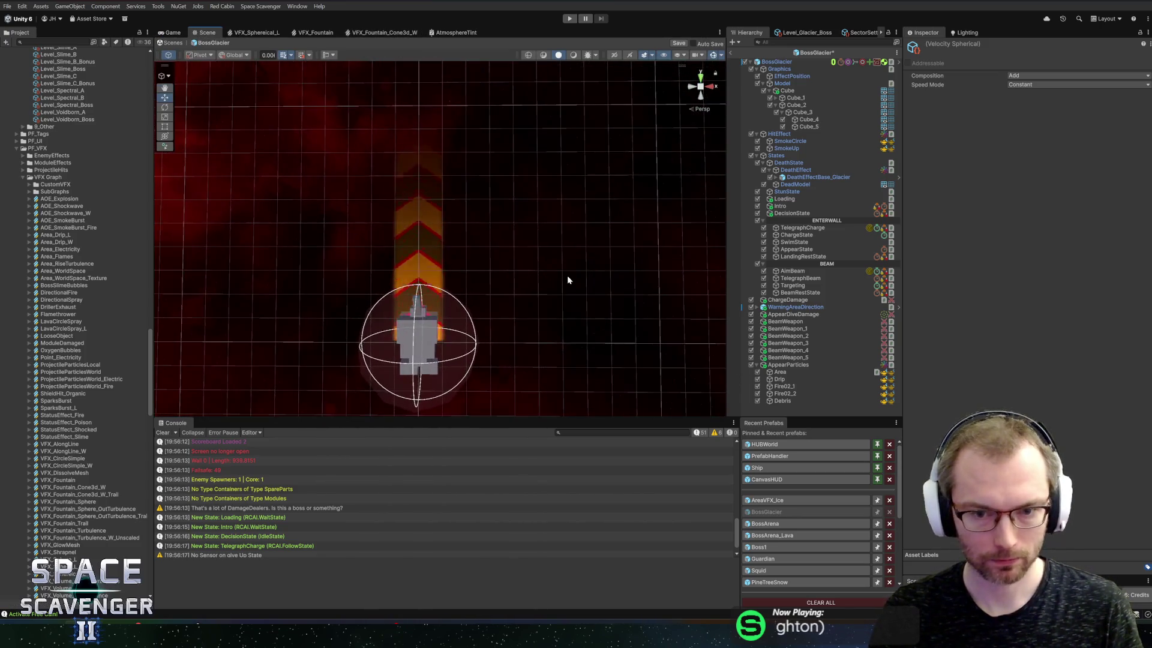
Select the appear particles from Area to Debris and preview them all together
{"action": "left_click", "coordinate": [782, 380]}
{"action": "left_click", "coordinate": [785, 373]}
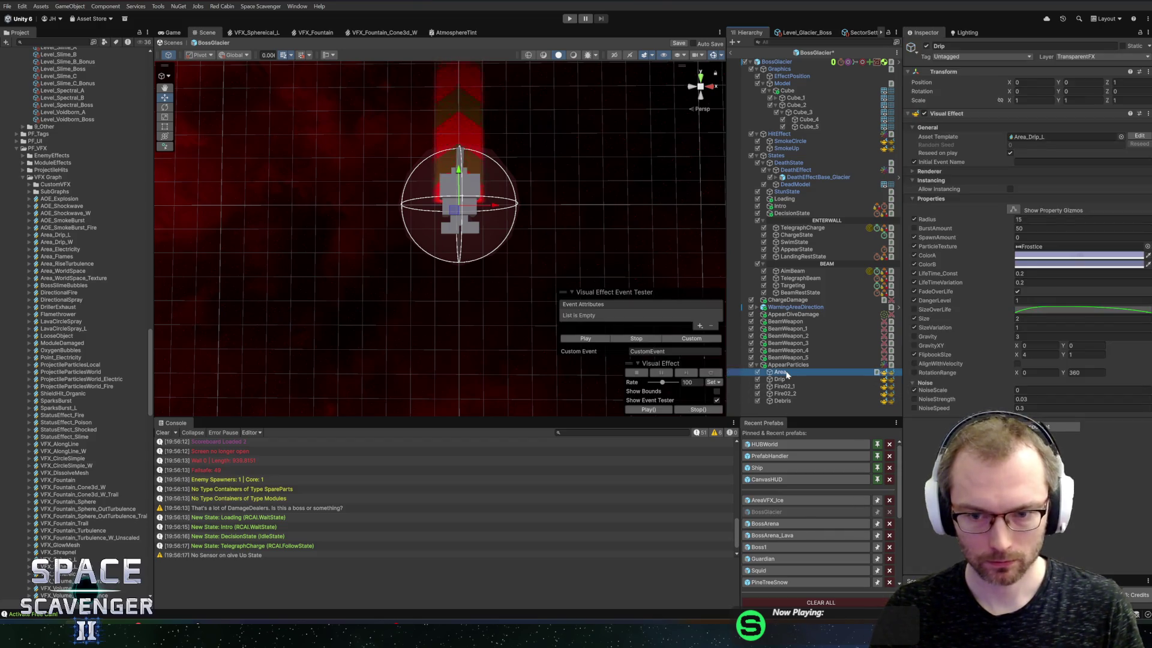
{"action": "left_click", "coordinate": [793, 399], "text": "shift"}
{"action": "left_click", "coordinate": [571, 339]}
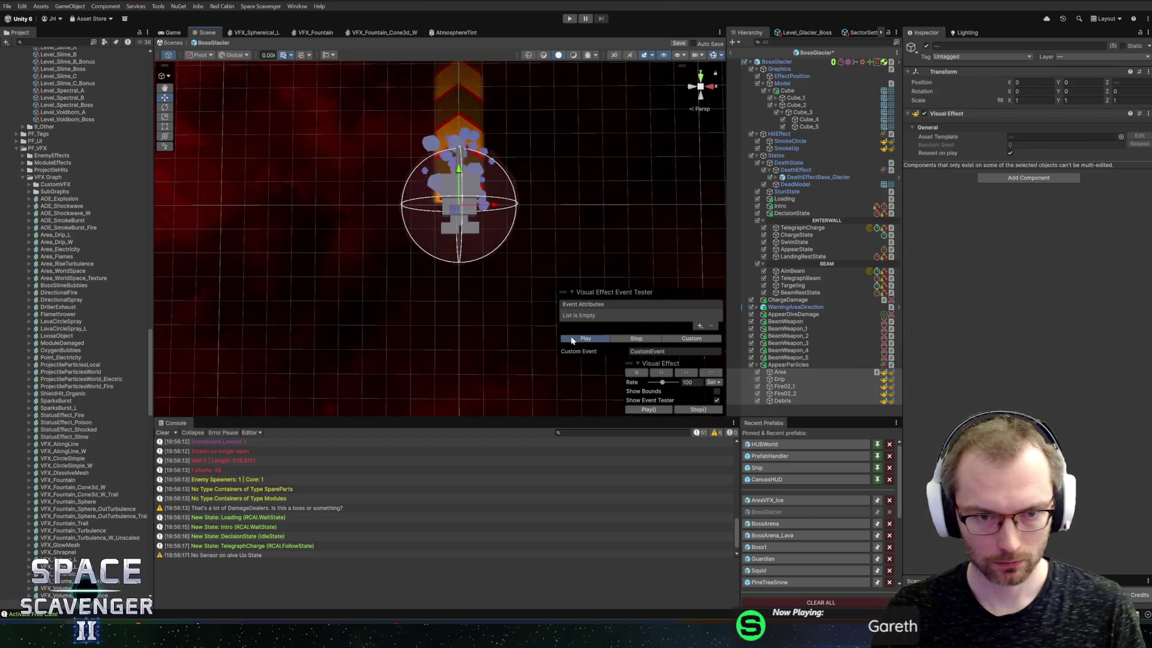
Set the Debris effect's ColorA to white and preview the burst
{"action": "left_click", "coordinate": [847, 401]}
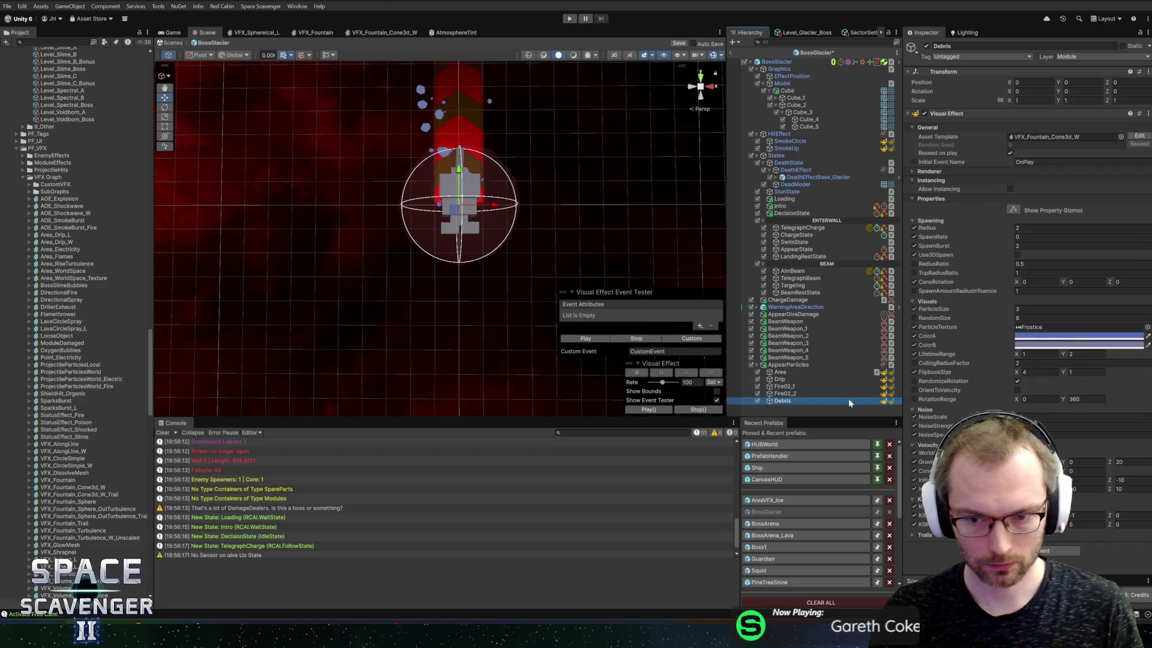
{"action": "left_click", "coordinate": [1039, 338]}
{"action": "left_click", "coordinate": [1132, 499]}
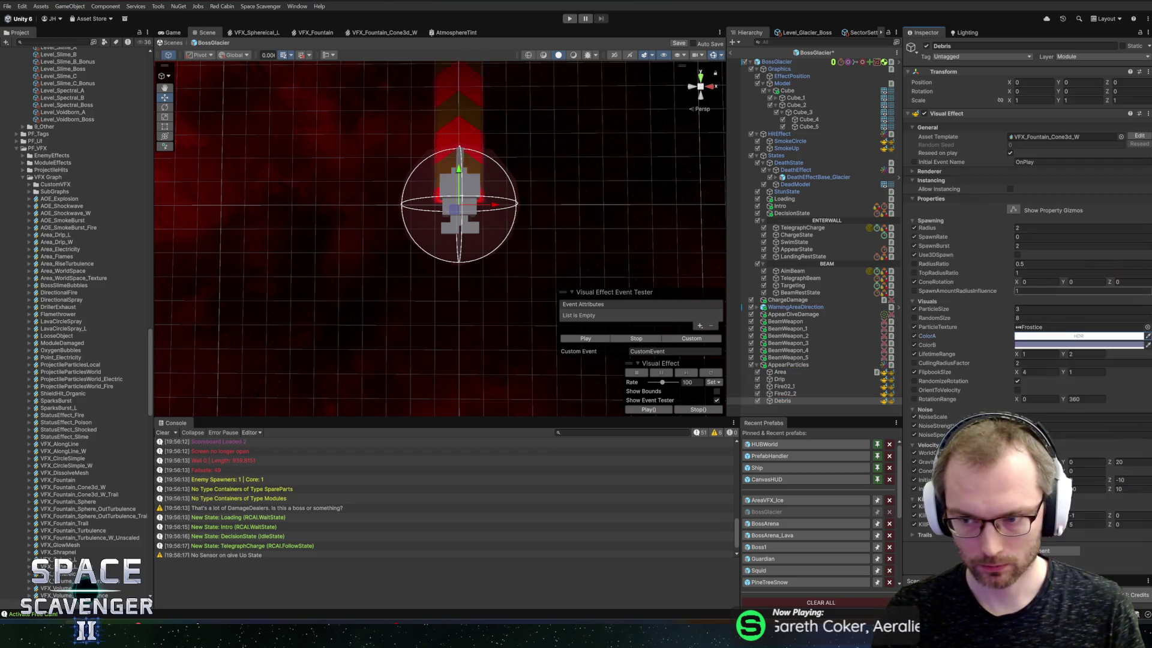
{"action": "left_click", "coordinate": [590, 340]}
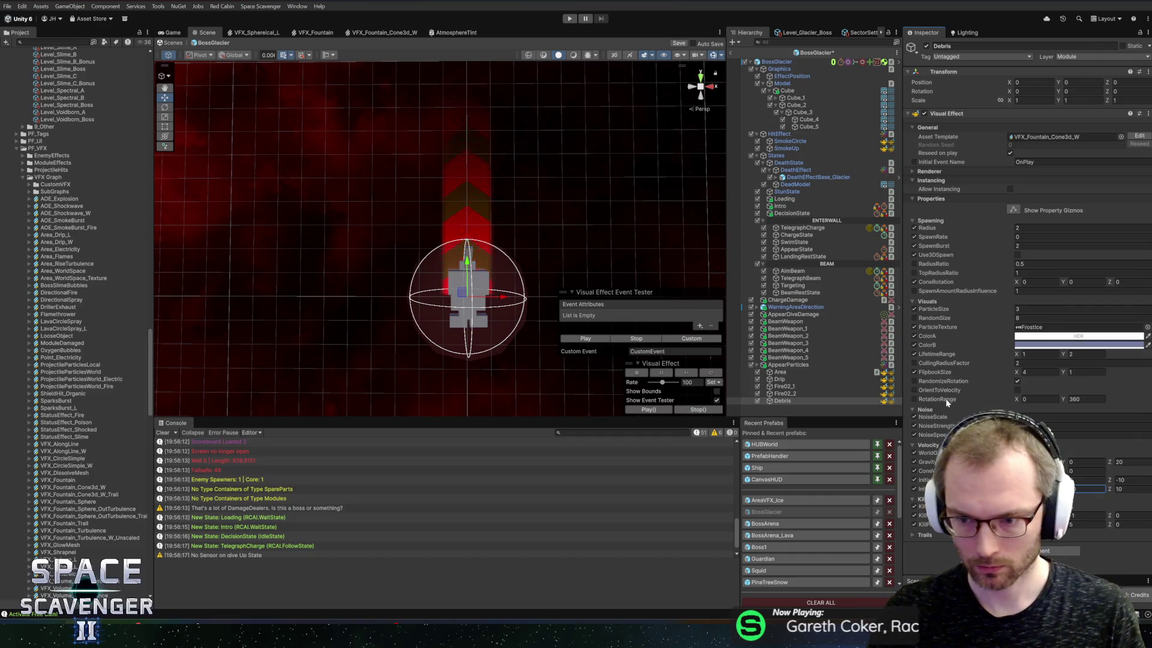
Set the Debris LifetimeRange to 0.5–1 seconds and preview the shorter-lived burst
{"action": "left_click", "coordinate": [1033, 354]}
{"action": "type", "text": "0.5"}
{"action": "key", "text": "Tab"}
{"action": "type", "text": "1"}
{"action": "left_click", "coordinate": [593, 339]}
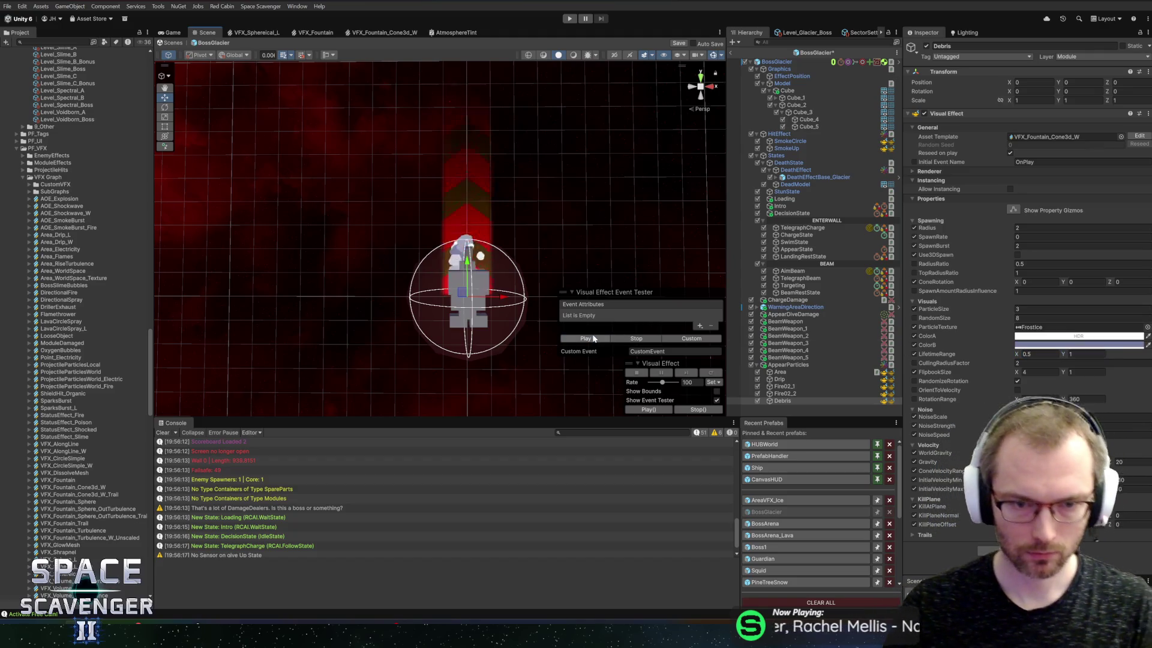
Set the Debris SpawnBurst to 10 and replay the burst several times
{"action": "left_click", "coordinate": [1032, 246]}
{"action": "type", "text": "10"}
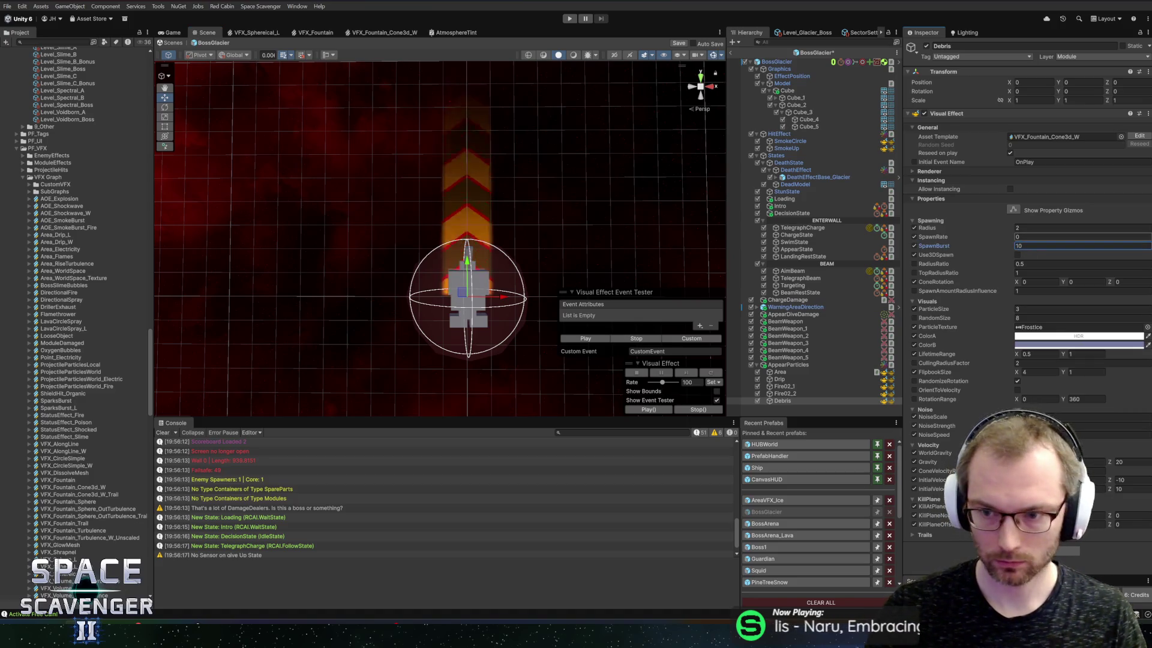
{"action": "left_click", "coordinate": [578, 340]}
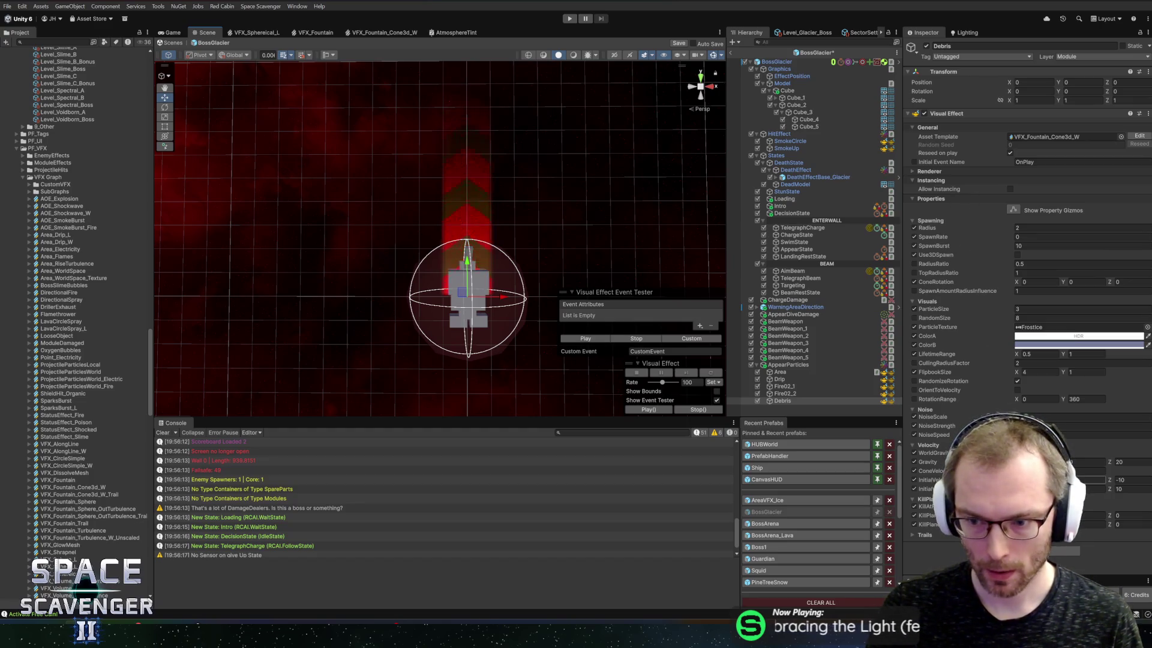
{"action": "left_click", "coordinate": [1091, 471]}
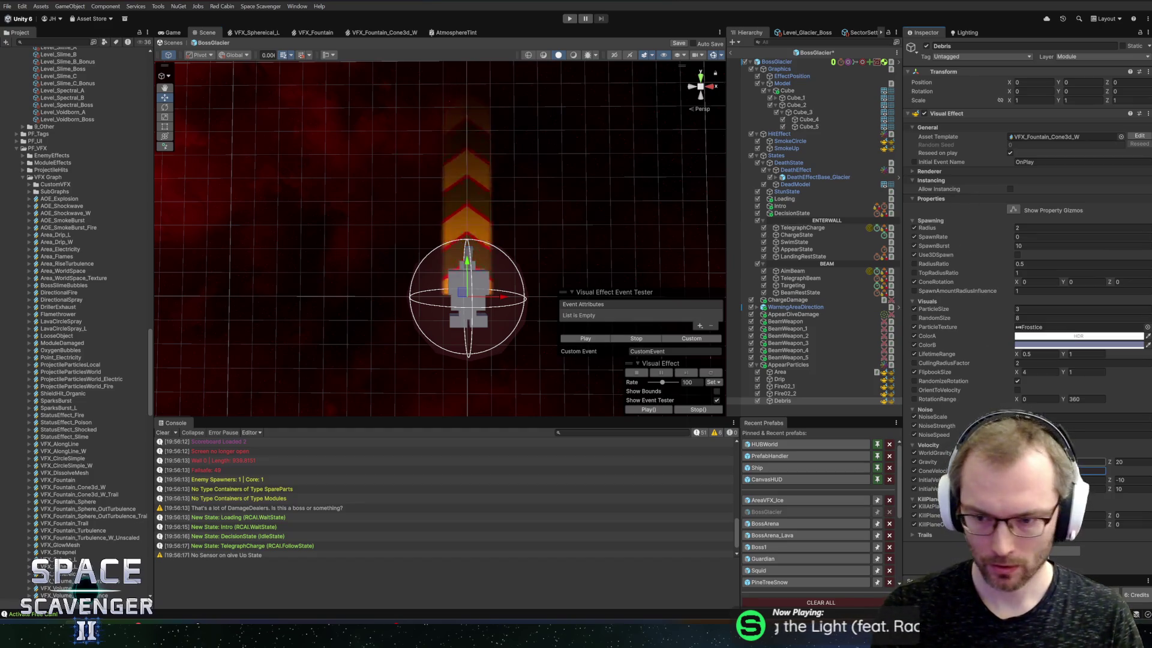
{"action": "left_click", "coordinate": [597, 340]}
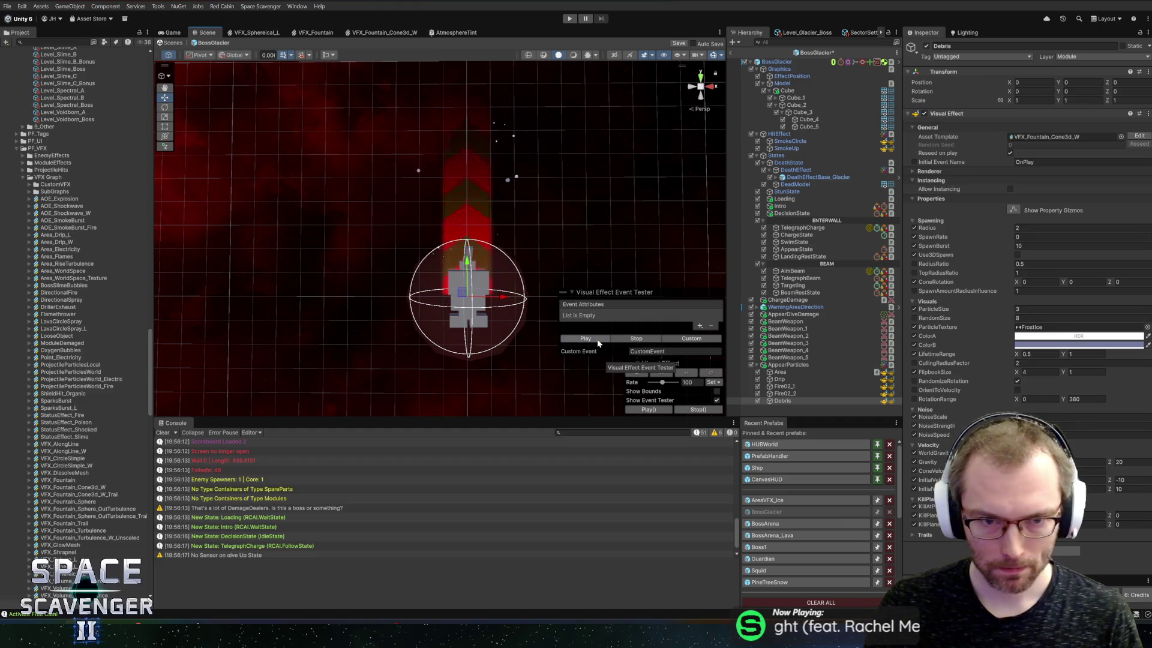
{"action": "left_click", "coordinate": [598, 340]}
{"action": "left_click", "coordinate": [586, 339]}
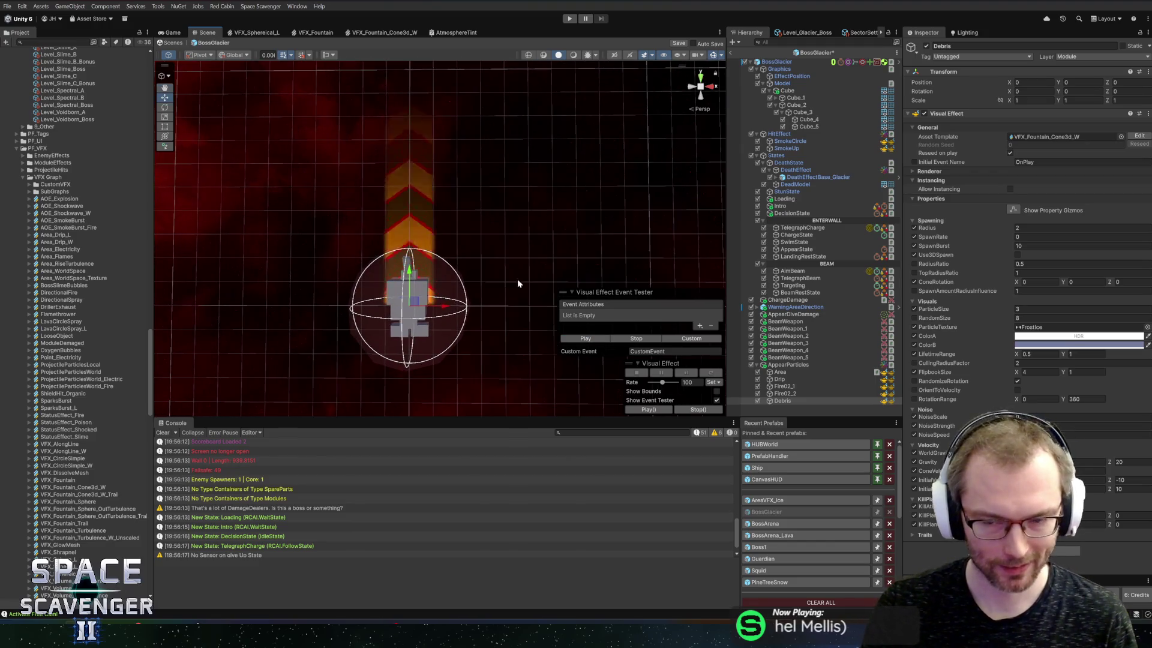
Look at the ColorB settings without changing them and replay the Debris burst
{"action": "left_click", "coordinate": [1115, 345]}
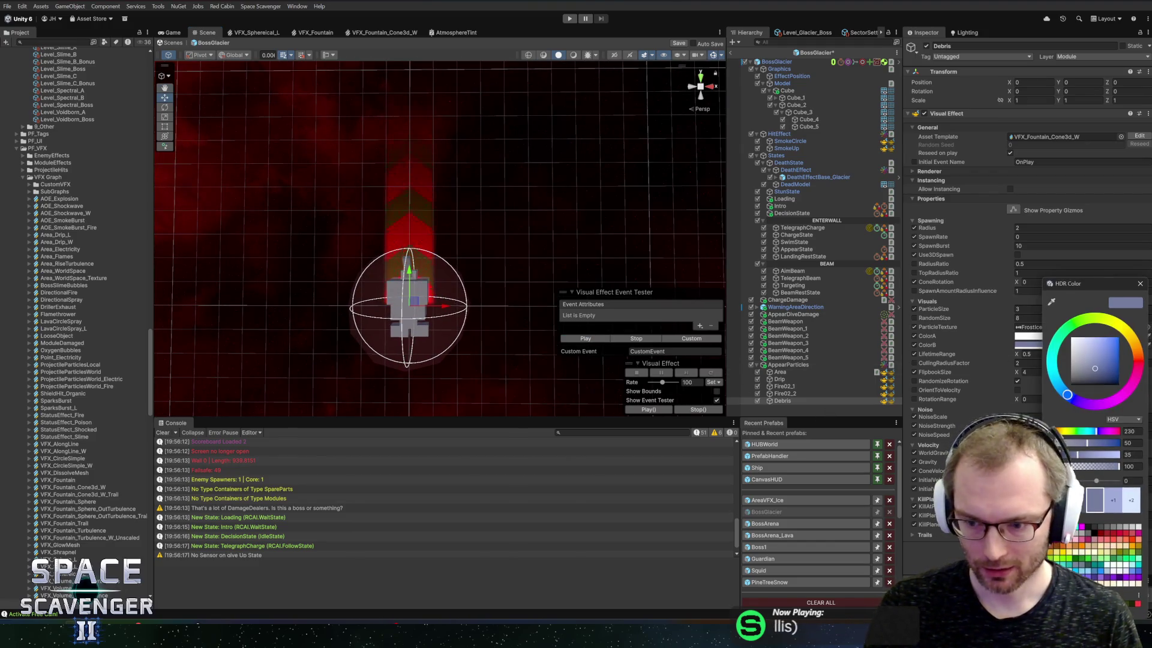
{"action": "left_click", "coordinate": [1140, 286]}
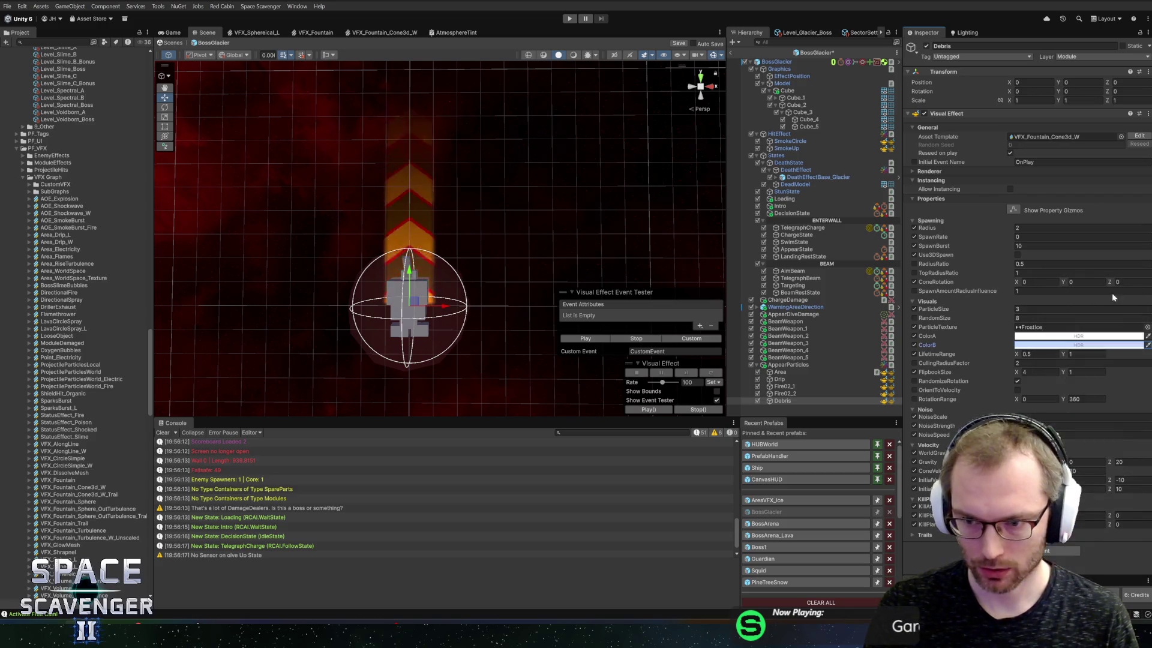
{"action": "left_click", "coordinate": [585, 339]}
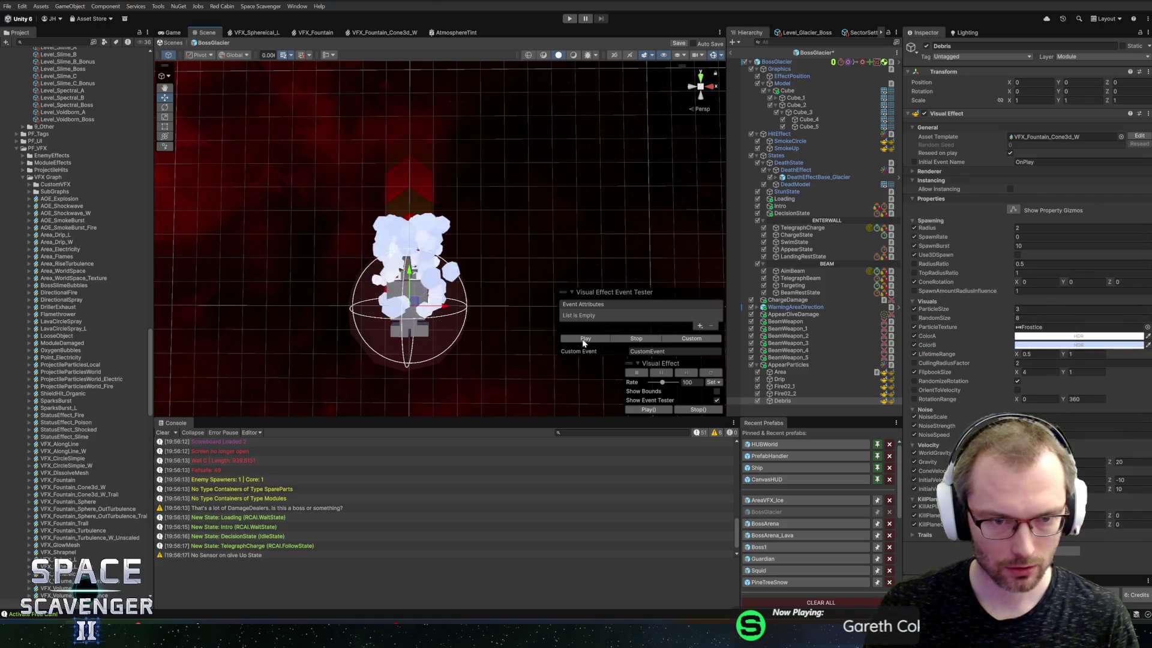
Make ColorB a more saturated blue and replay the blue Debris burst
{"action": "left_click", "coordinate": [1056, 347]}
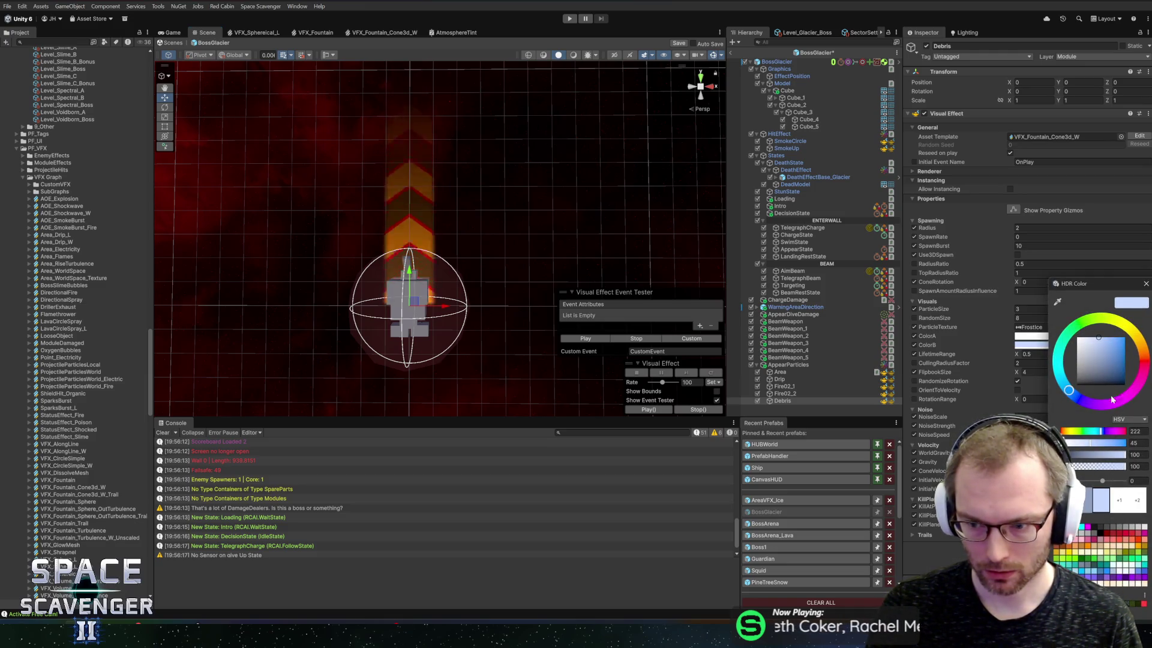
{"action": "left_click", "coordinate": [1117, 339]}
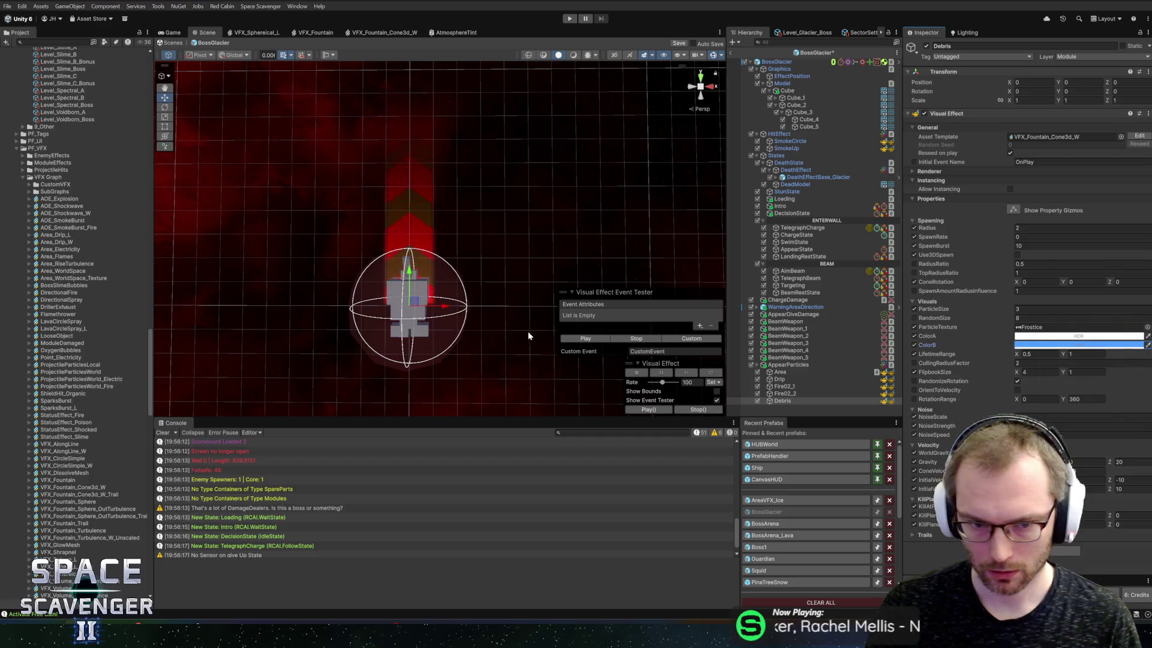
{"action": "left_click", "coordinate": [586, 338]}
{"action": "left_click", "coordinate": [586, 338]}
Scroll the Hierarchy and select the AppearParticles container
{"action": "scroll", "coordinate": [464, 247], "scroll_direction": "down", "scroll_amount": 2}
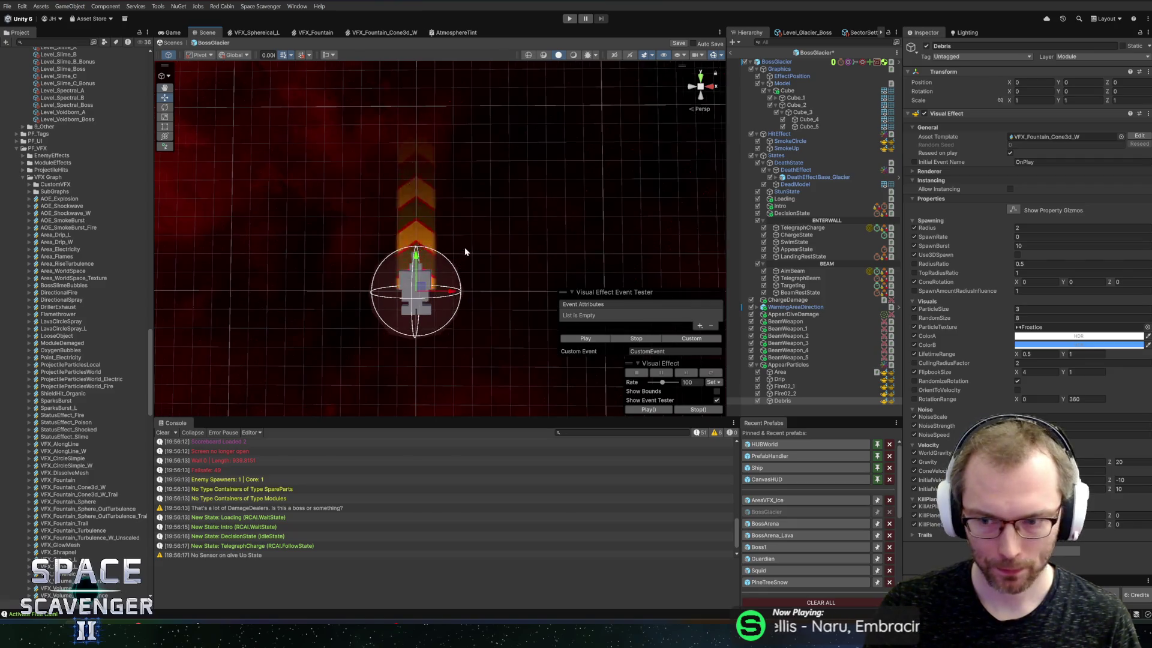
{"action": "scroll", "coordinate": [492, 264], "scroll_direction": "down", "scroll_amount": 2}
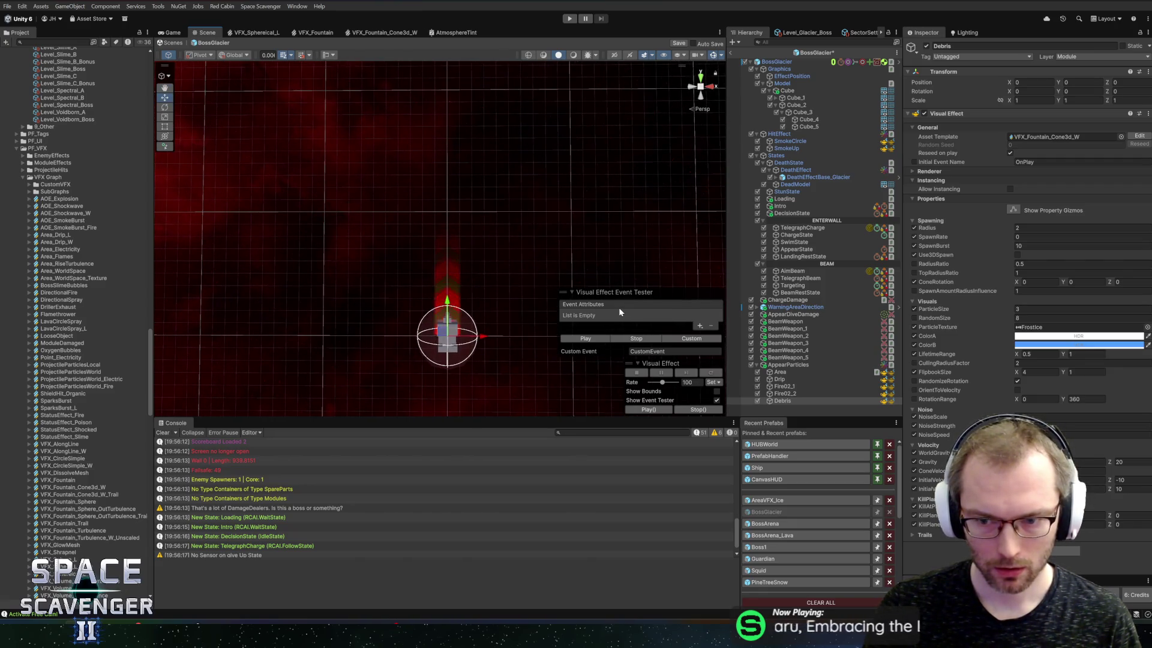
{"action": "left_click", "coordinate": [786, 364]}
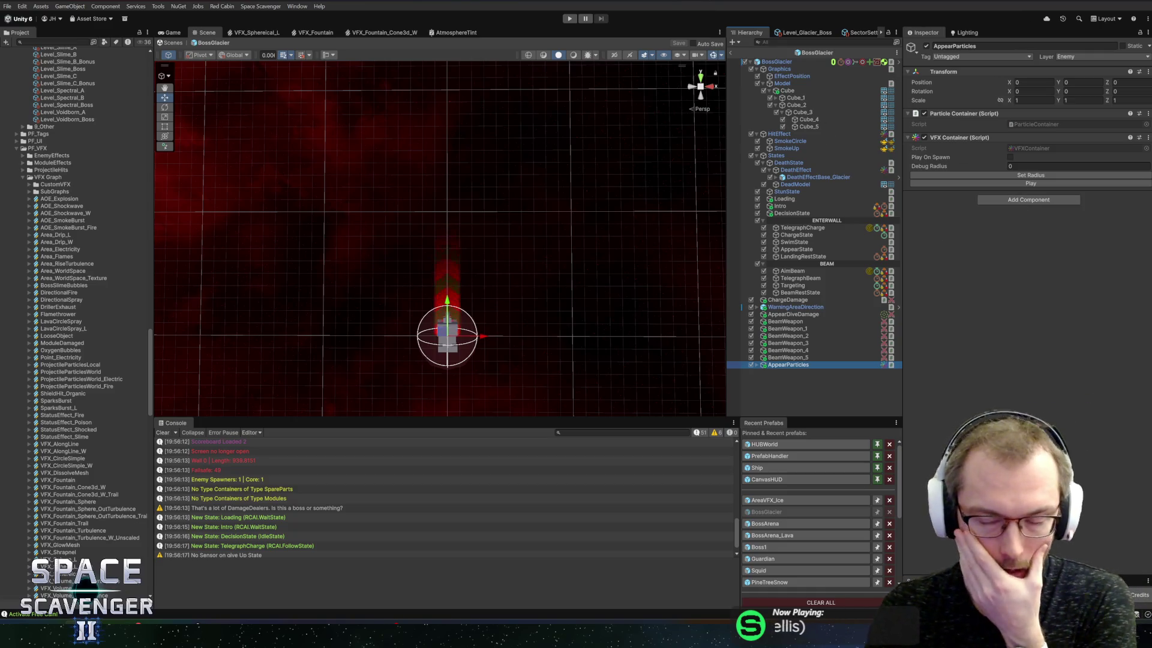
Frame the boss in the Scene view and inspect the TelegraphCharge and TelegraphBeam states
{"action": "scroll", "coordinate": [546, 231], "scroll_direction": "up", "scroll_amount": 3}
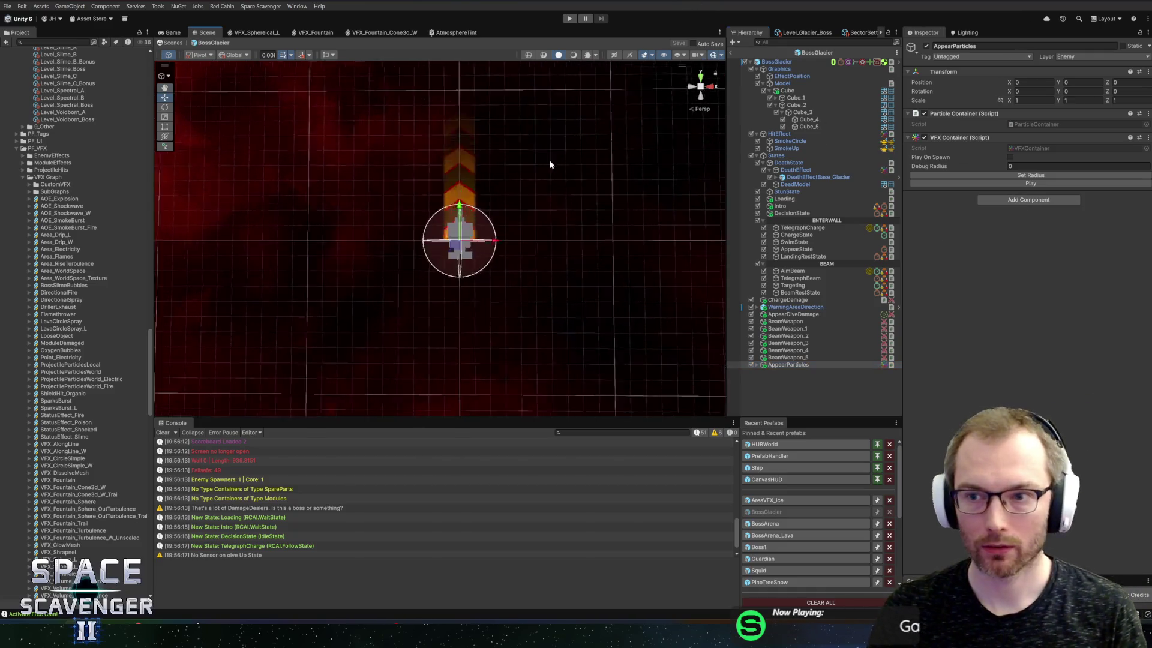
{"action": "mouse_move", "coordinate": [545, 168]}
{"action": "left_mouse_down"}
{"action": "mouse_move", "coordinate": [417, 190]}
{"action": "mouse_move", "coordinate": [501, 160]}
{"action": "mouse_move", "coordinate": [551, 216]}
{"action": "mouse_move", "coordinate": [525, 188]}
{"action": "mouse_move", "coordinate": [422, 173]}
{"action": "mouse_move", "coordinate": [489, 171]}
{"action": "left_mouse_up"}
{"action": "scroll", "coordinate": [461, 144], "scroll_direction": "up", "scroll_amount": 3}
{"action": "key", "text": "f"}
{"action": "scroll", "coordinate": [496, 172], "scroll_direction": "up", "scroll_amount": 3}
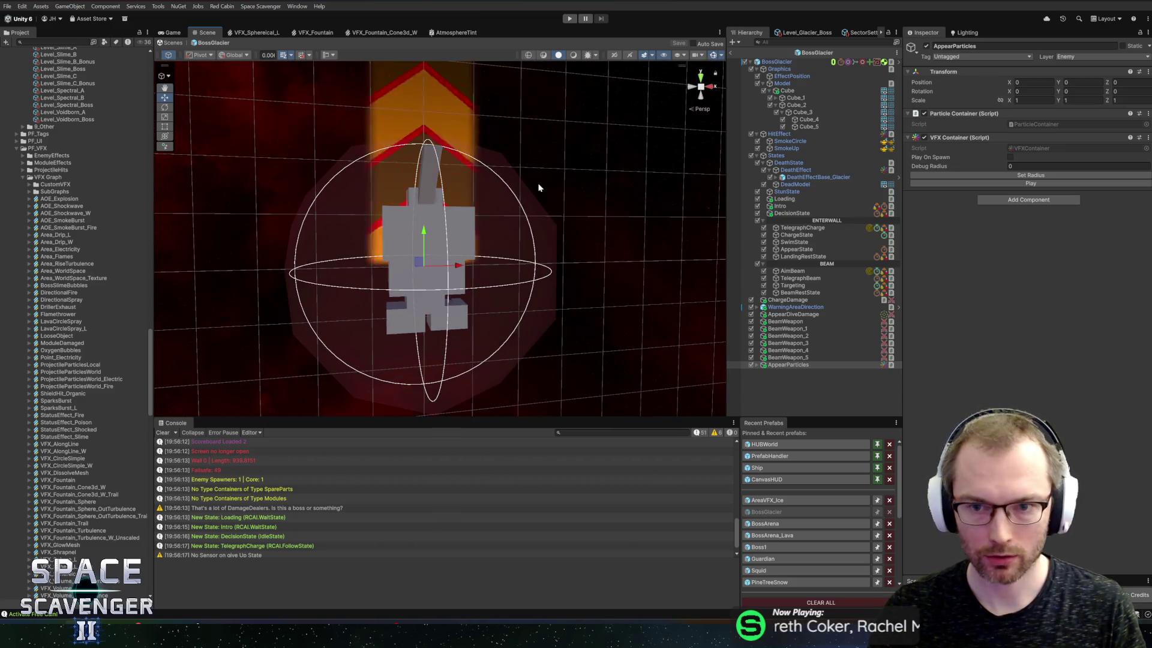
{"action": "left_click", "coordinate": [802, 227]}
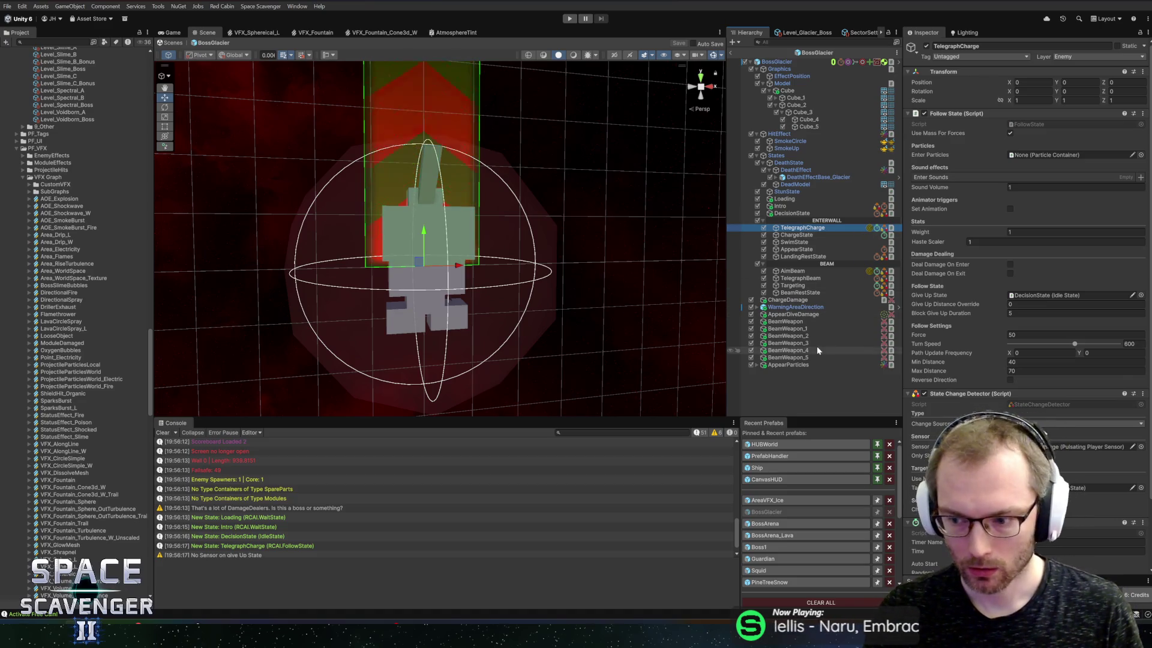
{"action": "left_click", "coordinate": [797, 278]}
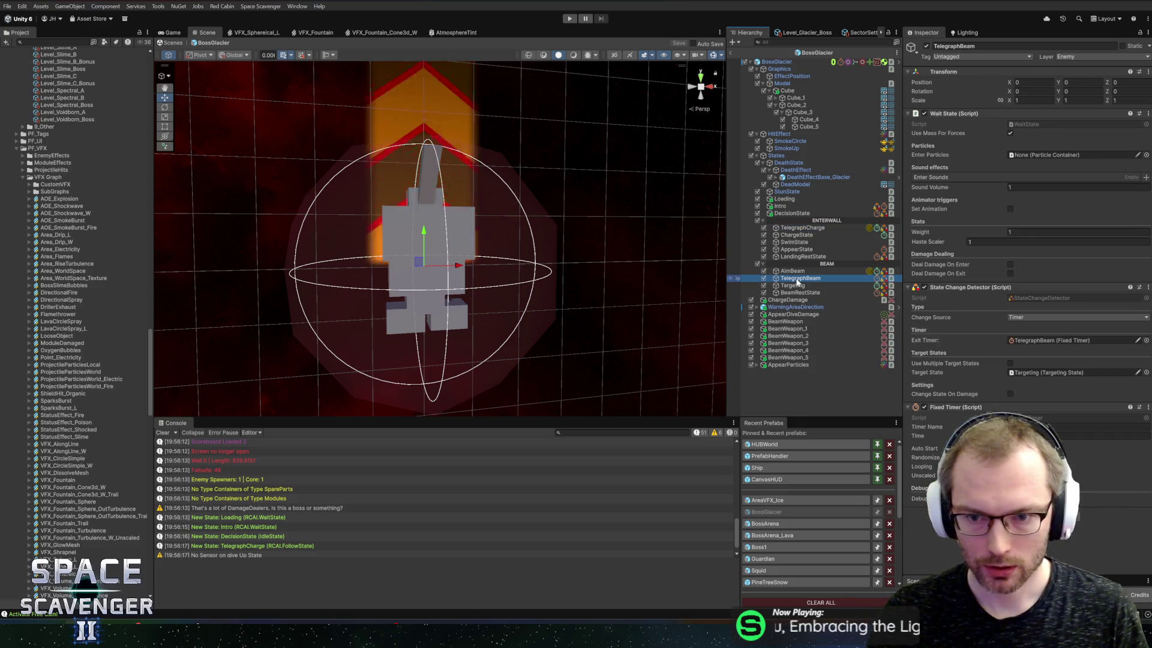
Assign AppearParticles as AppearState's Enter Particles and open DiveState.cs via Edit Script
{"action": "left_click", "coordinate": [795, 249]}
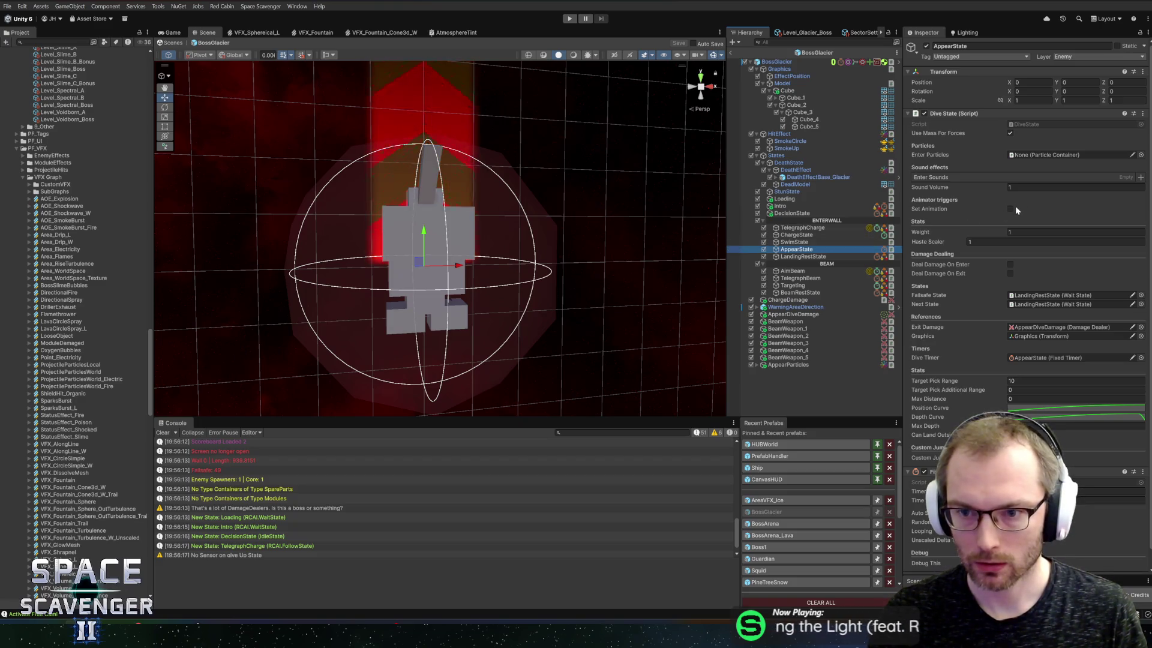
{"action": "mouse_move", "coordinate": [778, 363]}
{"action": "left_mouse_down"}
{"action": "mouse_move", "coordinate": [1024, 160]}
{"action": "mouse_move", "coordinate": [1004, 155]}
{"action": "left_mouse_up"}
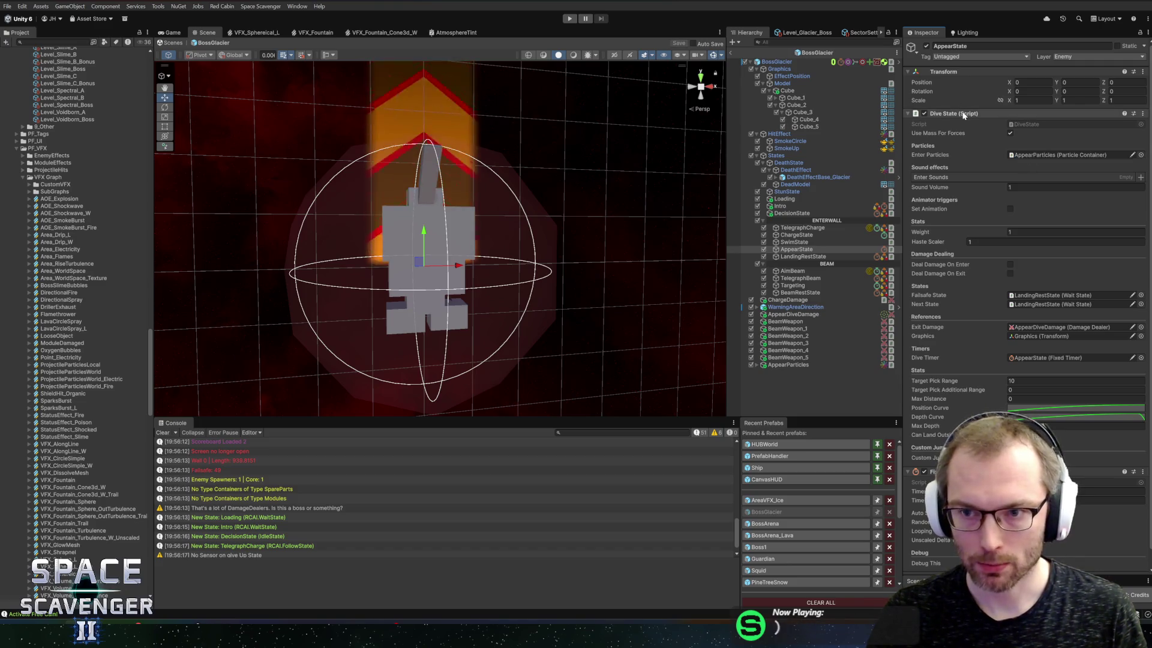
{"action": "right_click", "coordinate": [963, 114]}
{"action": "left_click", "coordinate": [990, 244]}
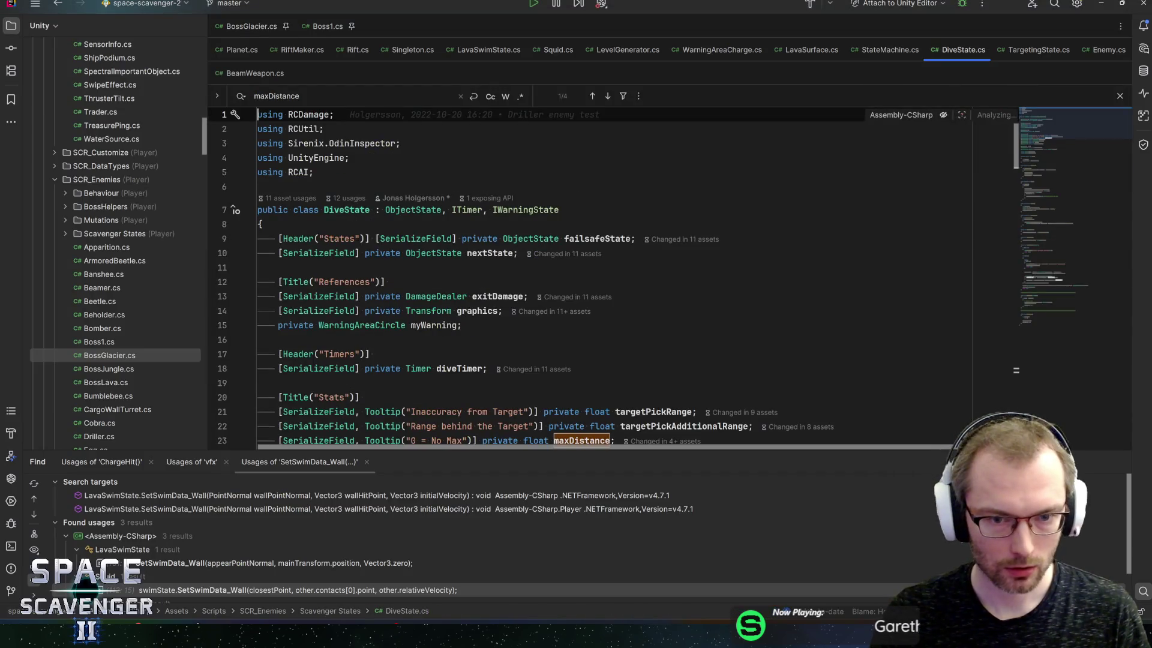
Open the ObjectState class and search it for enterParticles
{"action": "left_click", "coordinate": [413, 195], "text": "ctrl"}
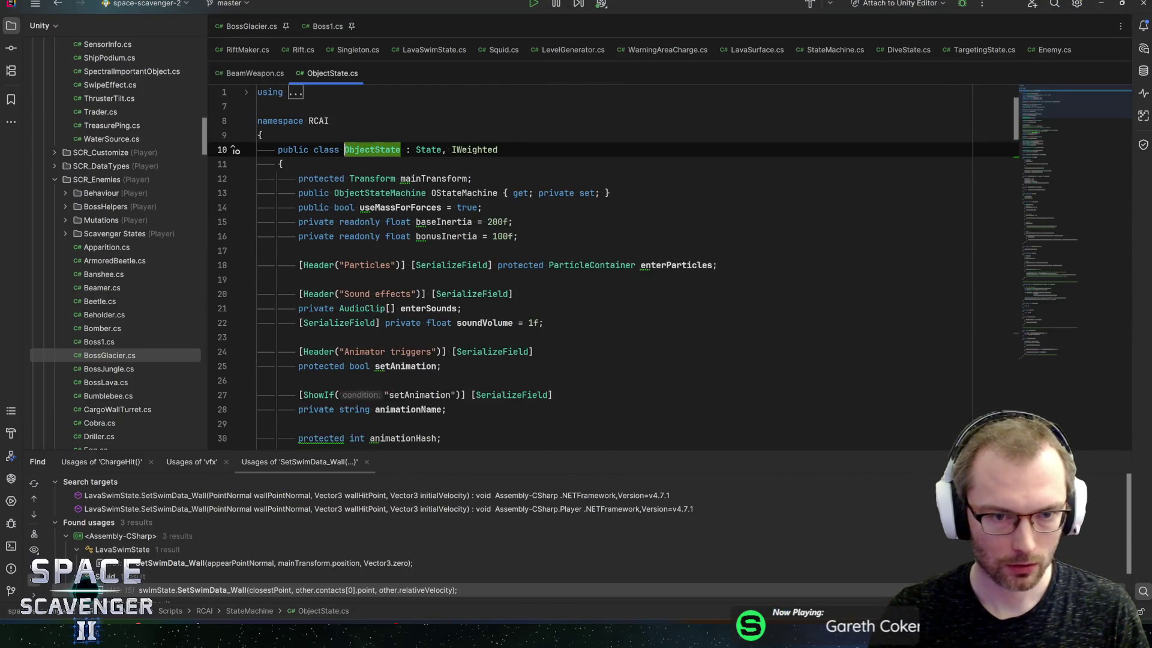
{"action": "key", "text": "ctrl+f"}
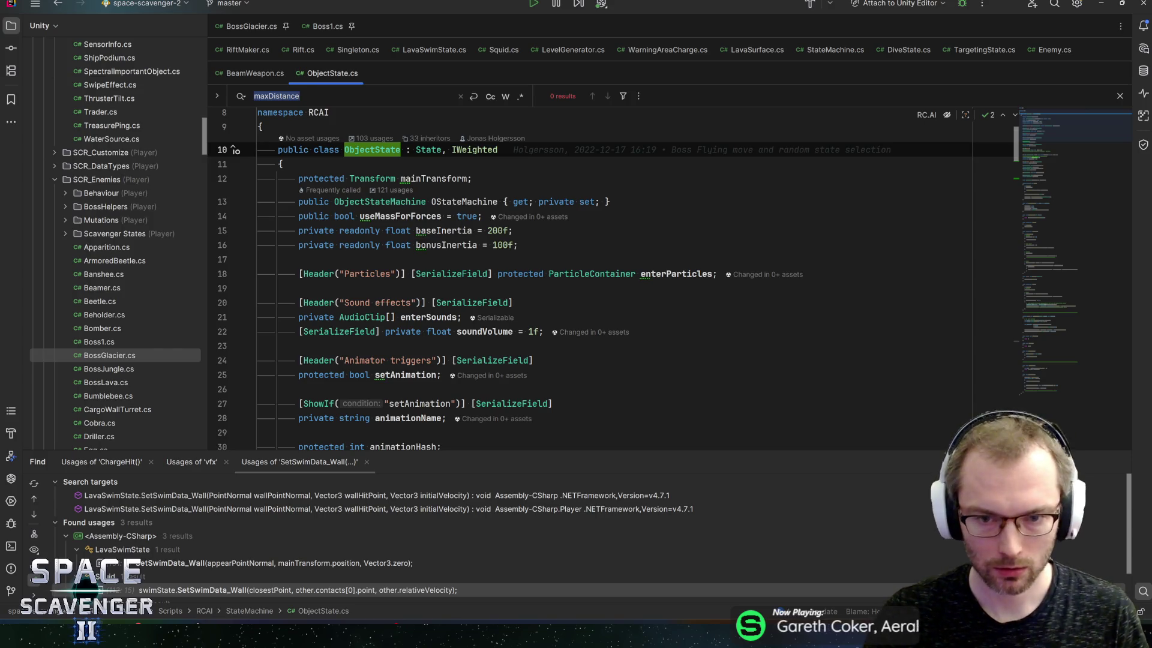
{"action": "type", "text": "enterParticles"}
{"action": "key", "text": "Return"}
{"action": "key", "text": "Return"}
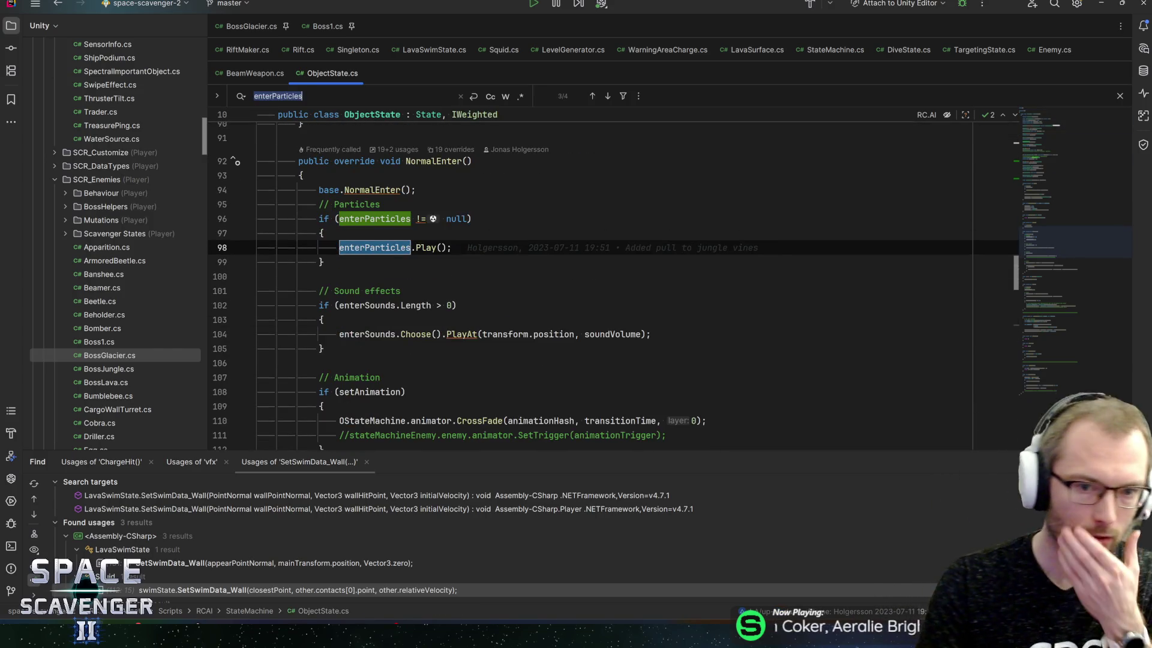
{"action": "key", "text": "Return"}
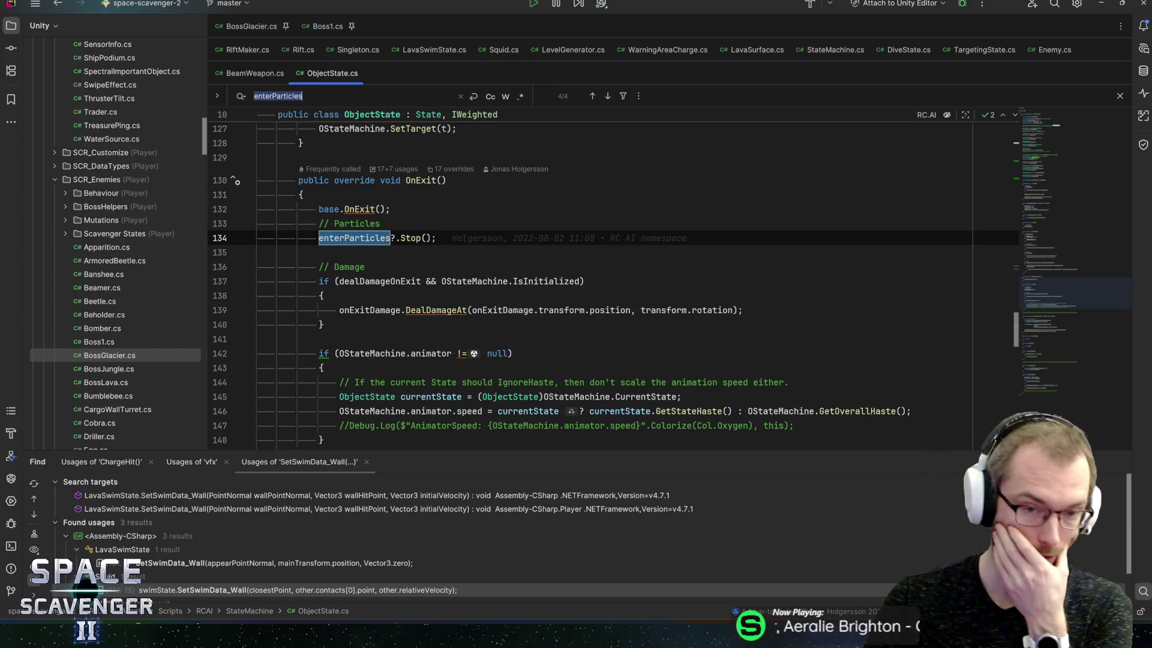
{"action": "key", "text": "alt+Tab"}
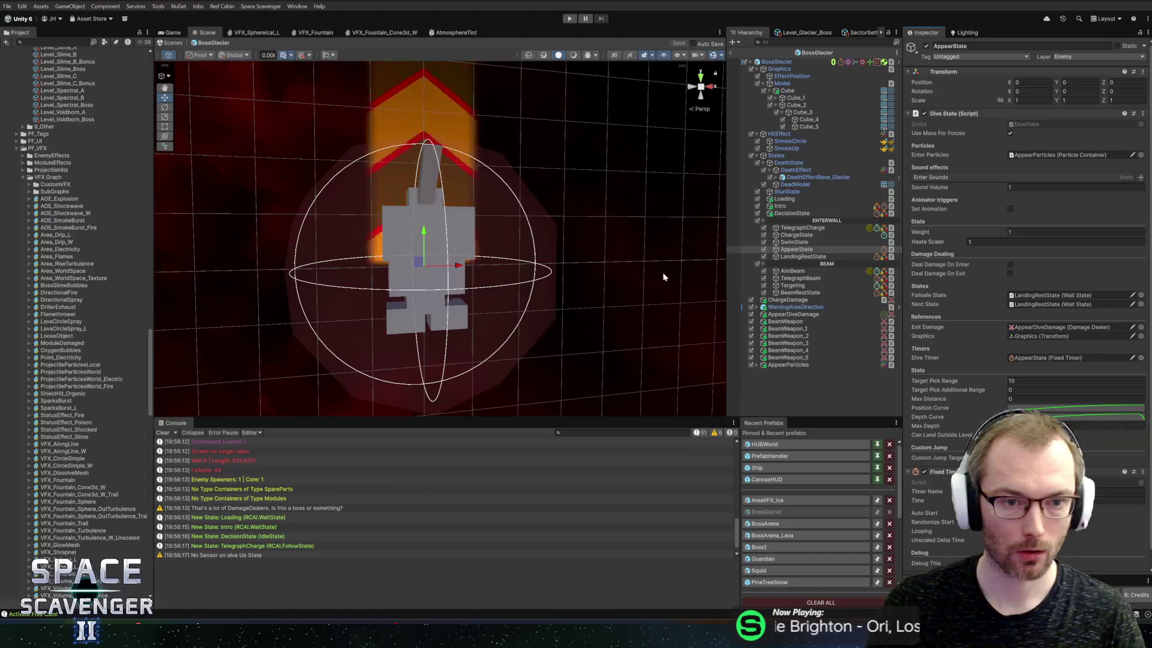
{"action": "key", "text": "alt+Tab"}
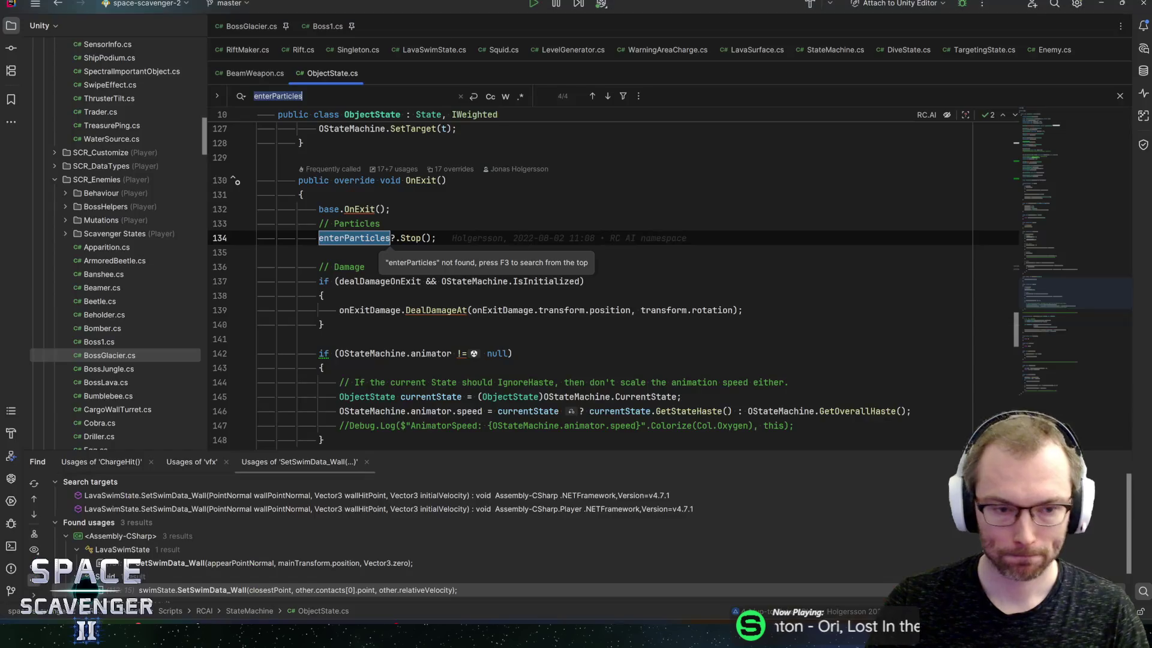
Go back to DiveState.cs, inspect its base NormalEnter call, then return to ObjectState
{"action": "key", "text": "ctrl+alt+Left"}
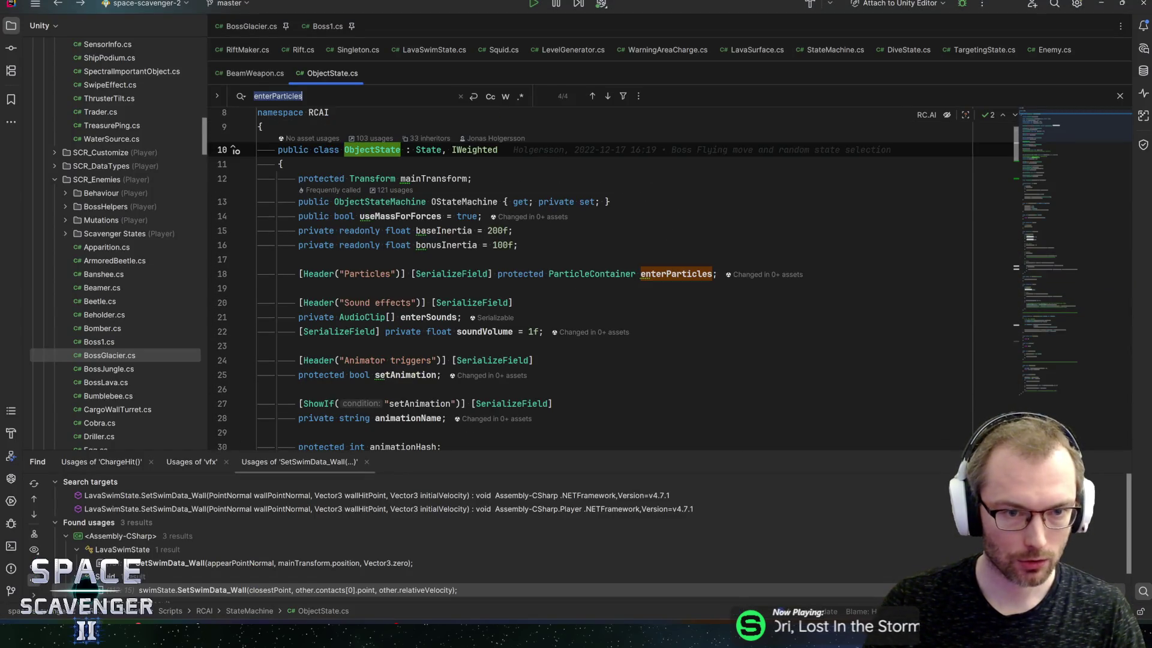
{"action": "scroll", "coordinate": [600, 276], "scroll_direction": "down", "scroll_amount": 10}
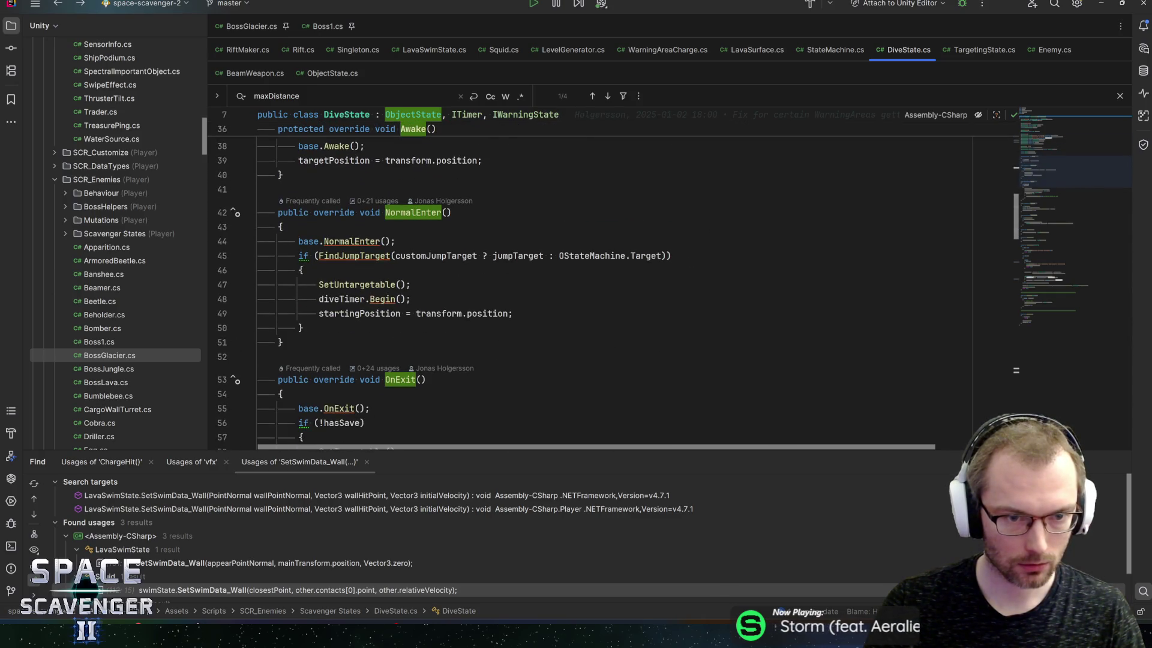
{"action": "left_click", "coordinate": [354, 241]}
{"action": "scroll", "coordinate": [354, 198], "scroll_direction": "down", "scroll_amount": 1}
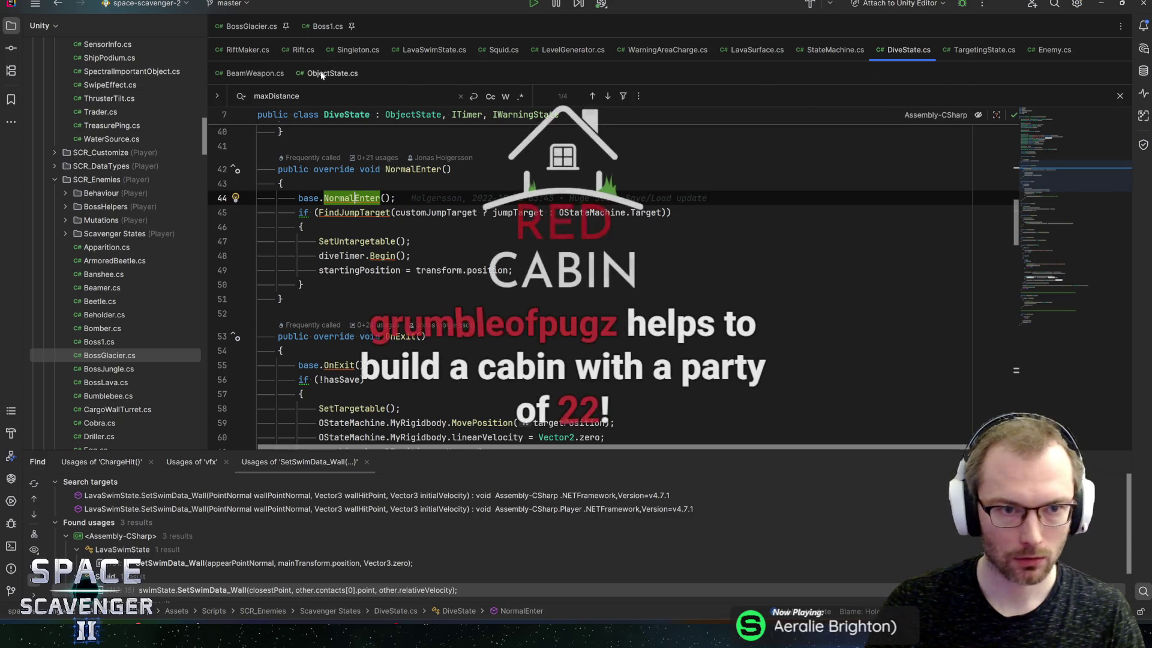
{"action": "key", "text": "ctrl+alt+Right"}
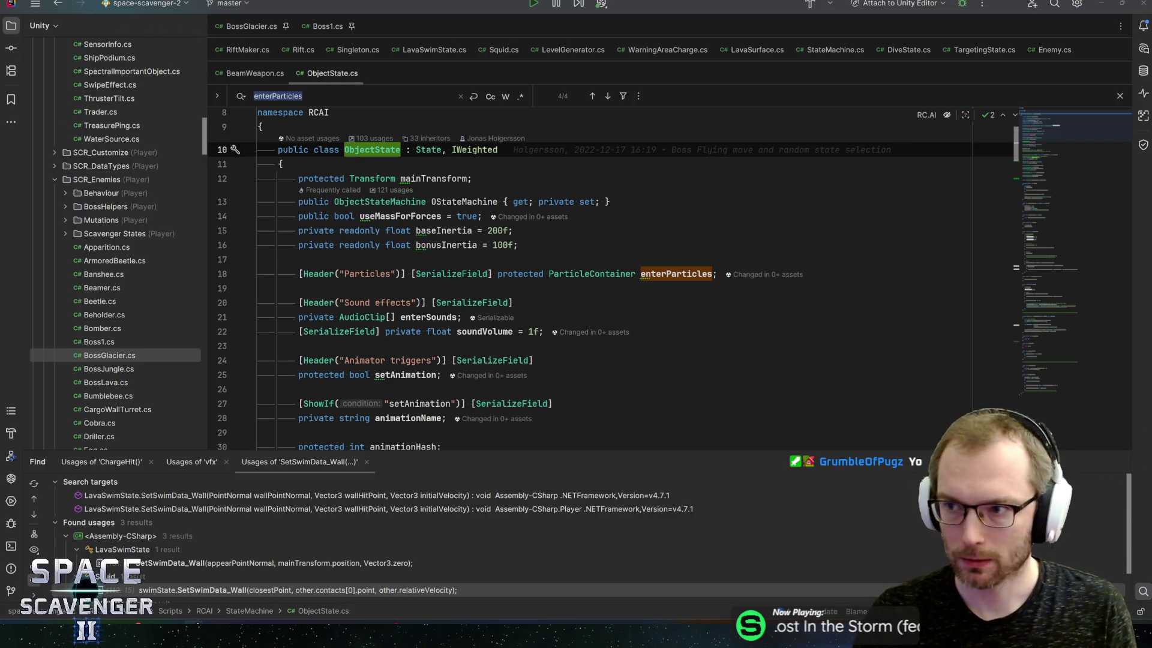
Find where enterParticles is played in ObjectState
{"action": "left_click", "coordinate": [517, 244]}
{"action": "key", "text": "Up"}
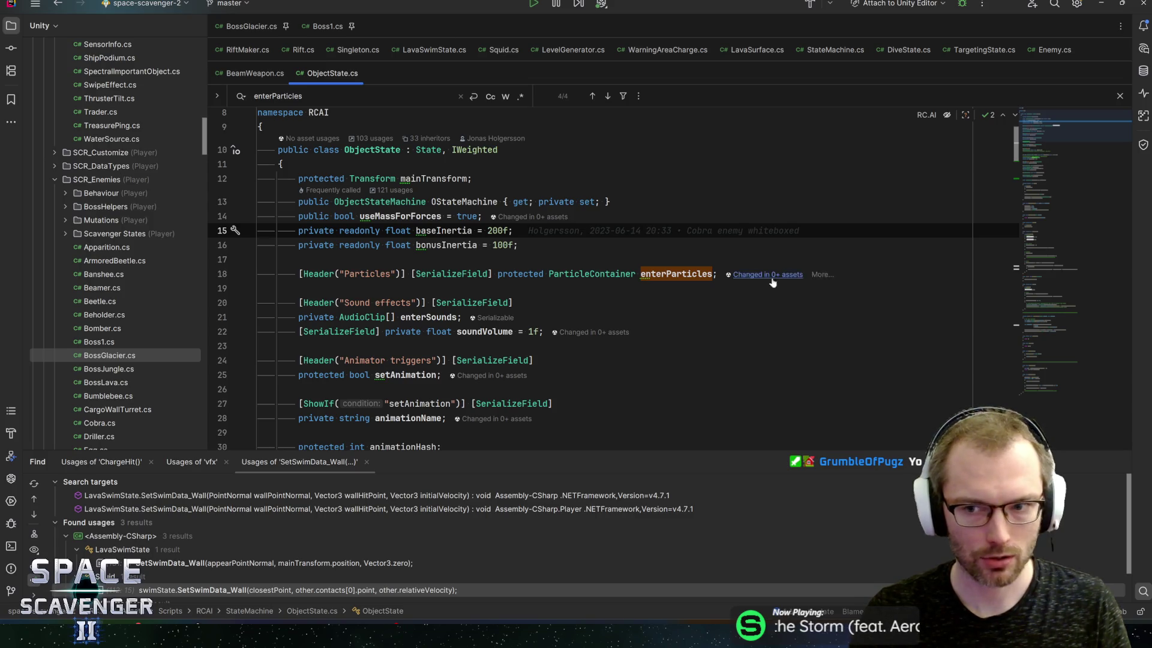
{"action": "key", "text": "Escape"}
{"action": "left_click", "coordinate": [789, 288]}
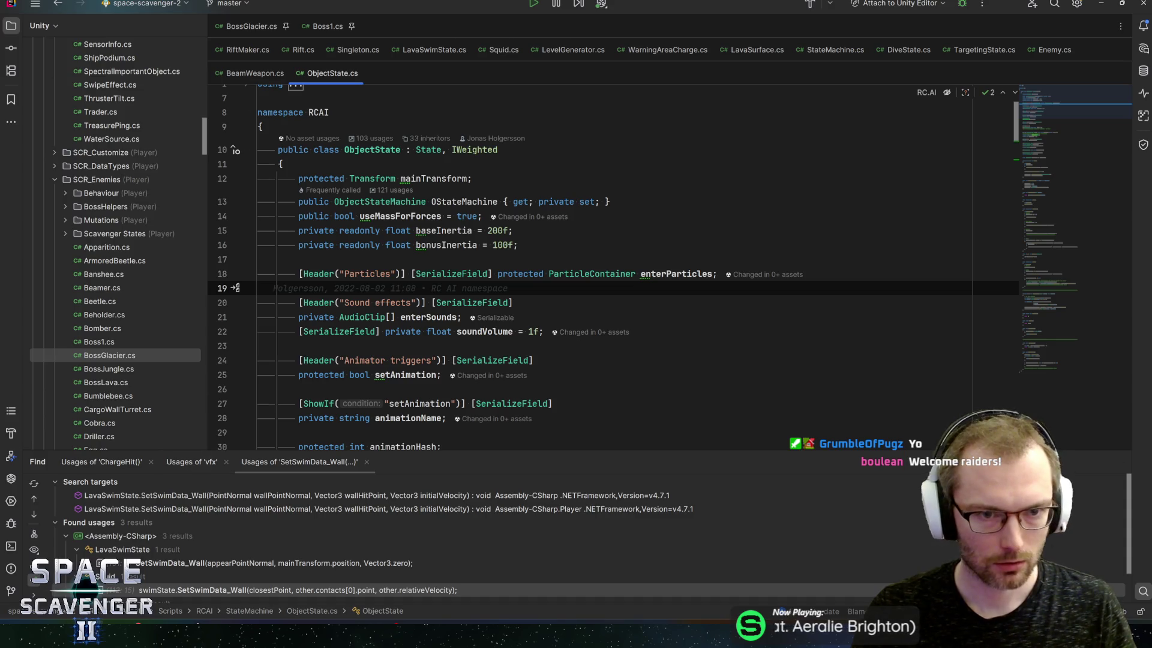
{"action": "left_click", "coordinate": [672, 274]}
{"action": "key", "text": "ctrl+f"}
{"action": "key", "text": "Return"}
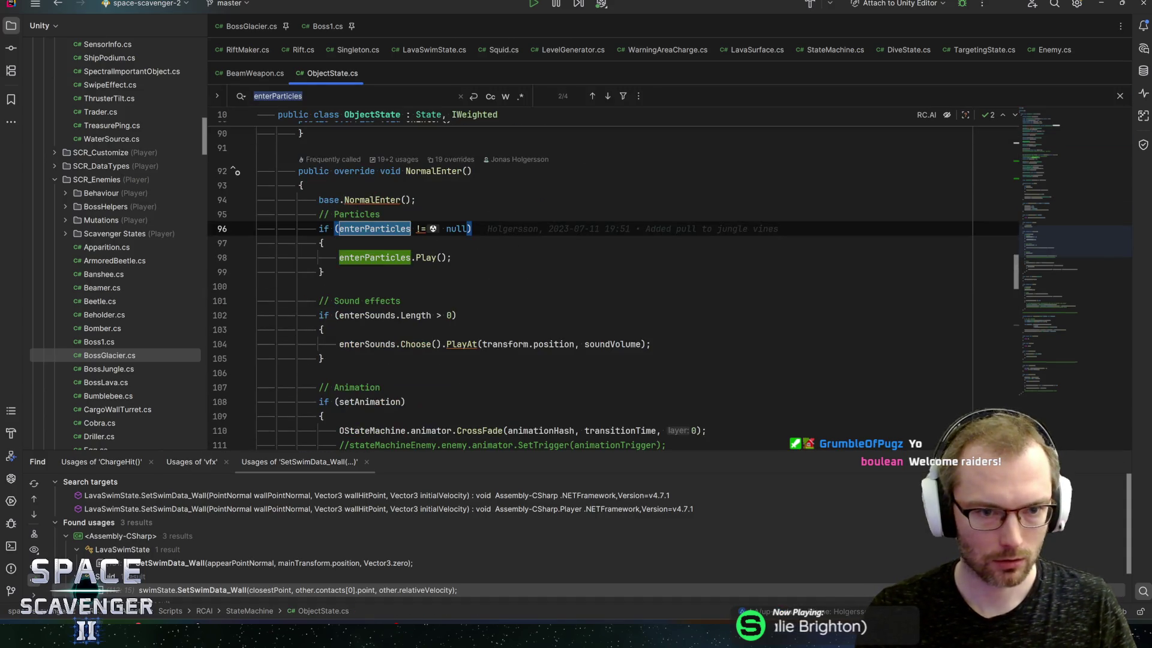
{"action": "scroll", "coordinate": [600, 276], "scroll_direction": "down", "scroll_amount": 11}
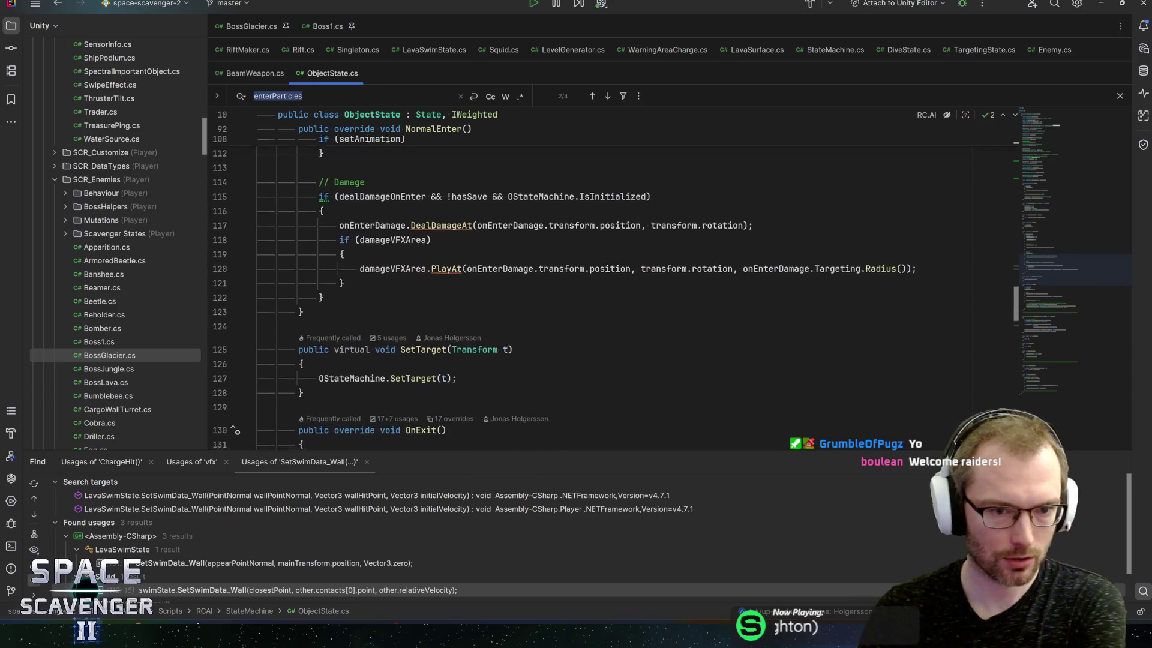
{"action": "scroll", "coordinate": [600, 276], "scroll_direction": "up", "scroll_amount": 10}
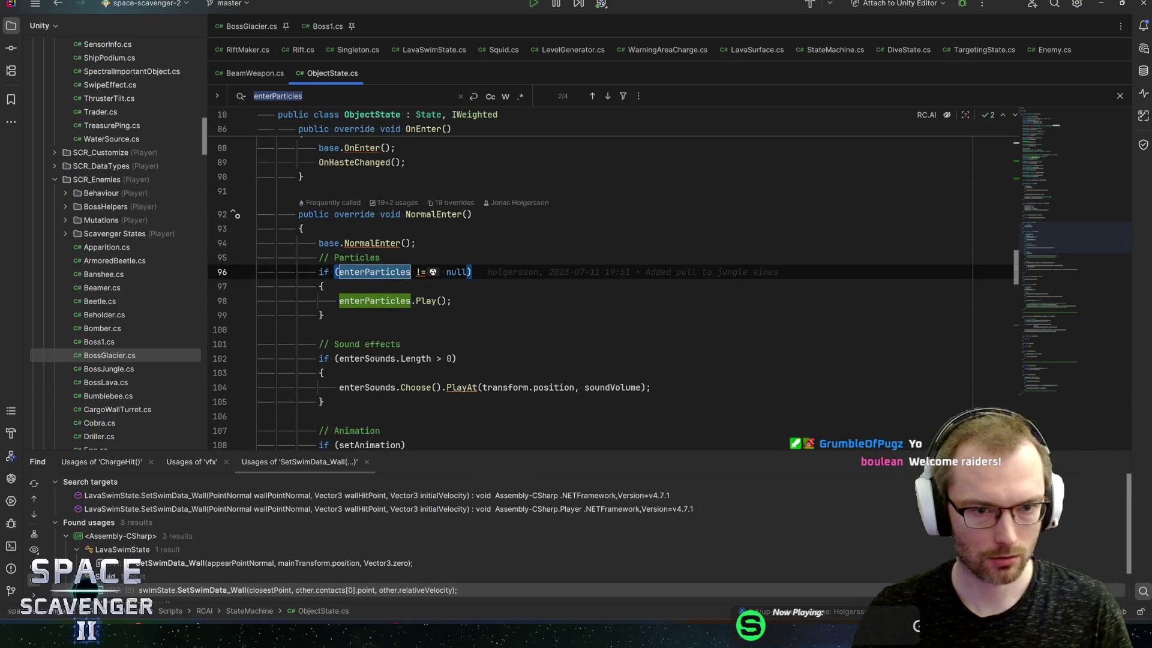
Inspect the base State NormalEnter and its OnEnteredState invocation, then return to BossGlacier.cs
{"action": "key", "text": "ctrl+u"}
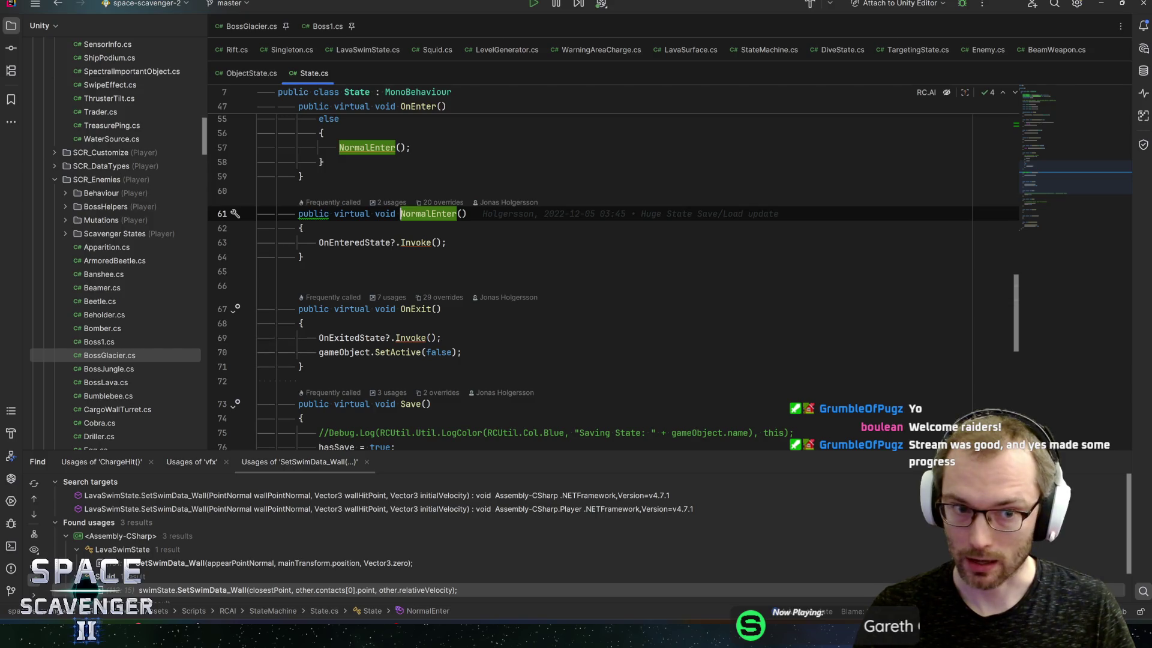
{"action": "left_click", "coordinate": [355, 243]}
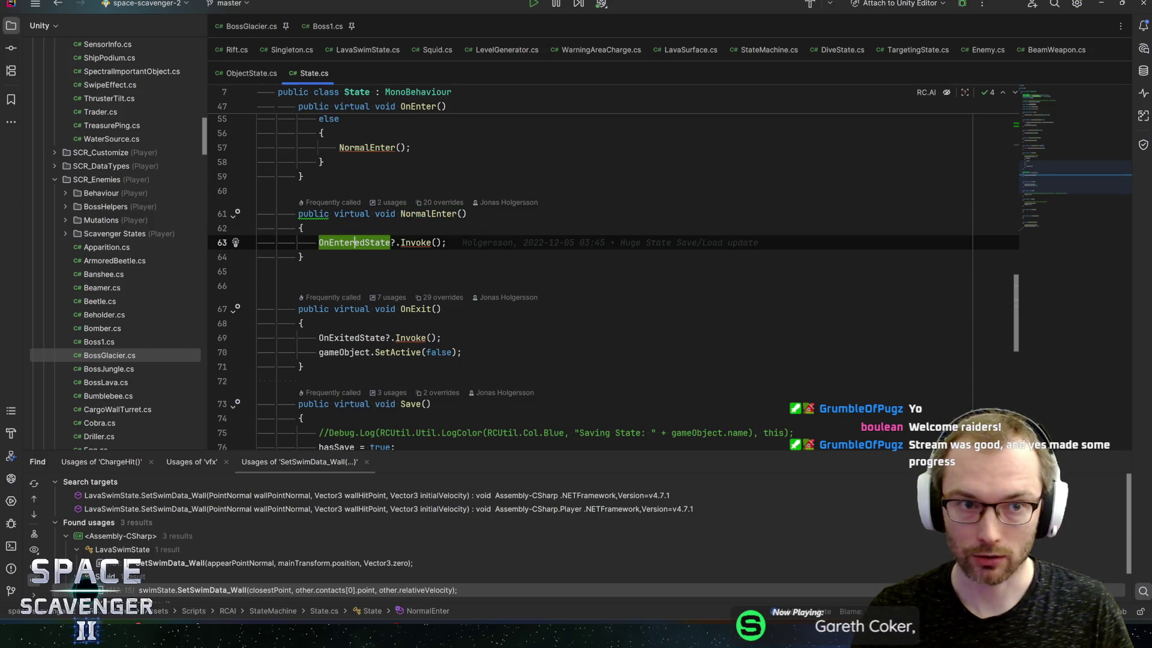
{"action": "key", "text": "ctrl+alt+Left"}
{"action": "key", "text": "ctrl+alt+Left"}
{"action": "scroll", "coordinate": [600, 270], "scroll_direction": "down", "scroll_amount": 6}
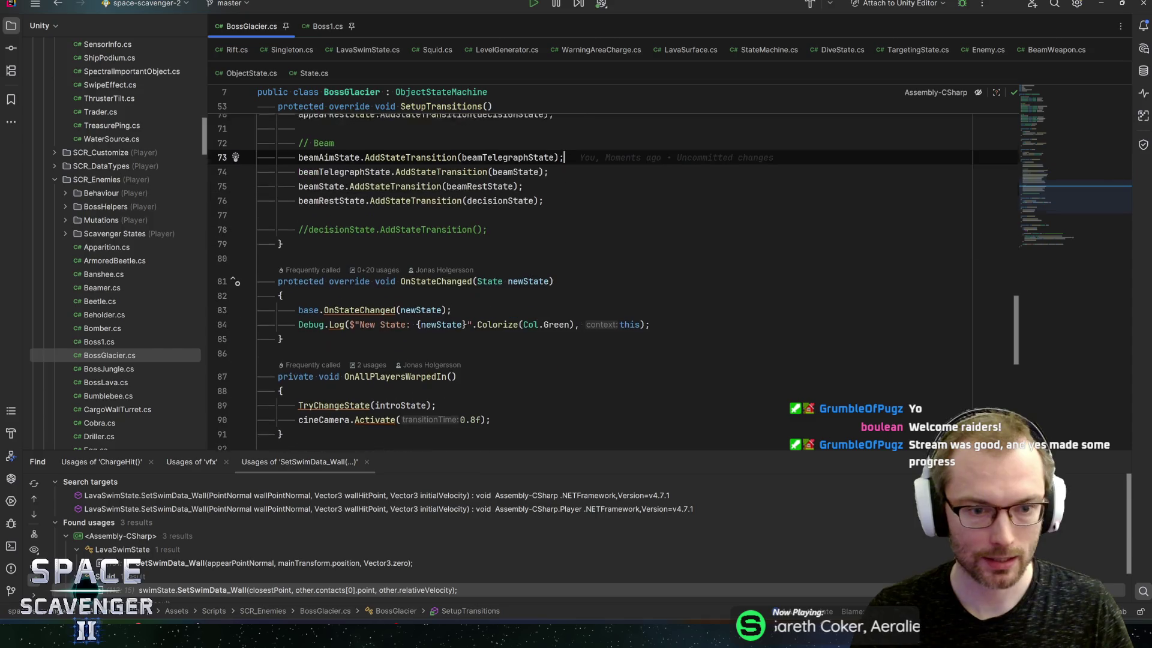
Write appearState.OnEnteredState += OnEnterAppearState; in Awake after the health bar setup
{"action": "scroll", "coordinate": [612, 270], "scroll_direction": "down", "scroll_amount": 5}
{"action": "scroll", "coordinate": [612, 270], "scroll_direction": "up", "scroll_amount": 15}
{"action": "left_click", "coordinate": [513, 357]}
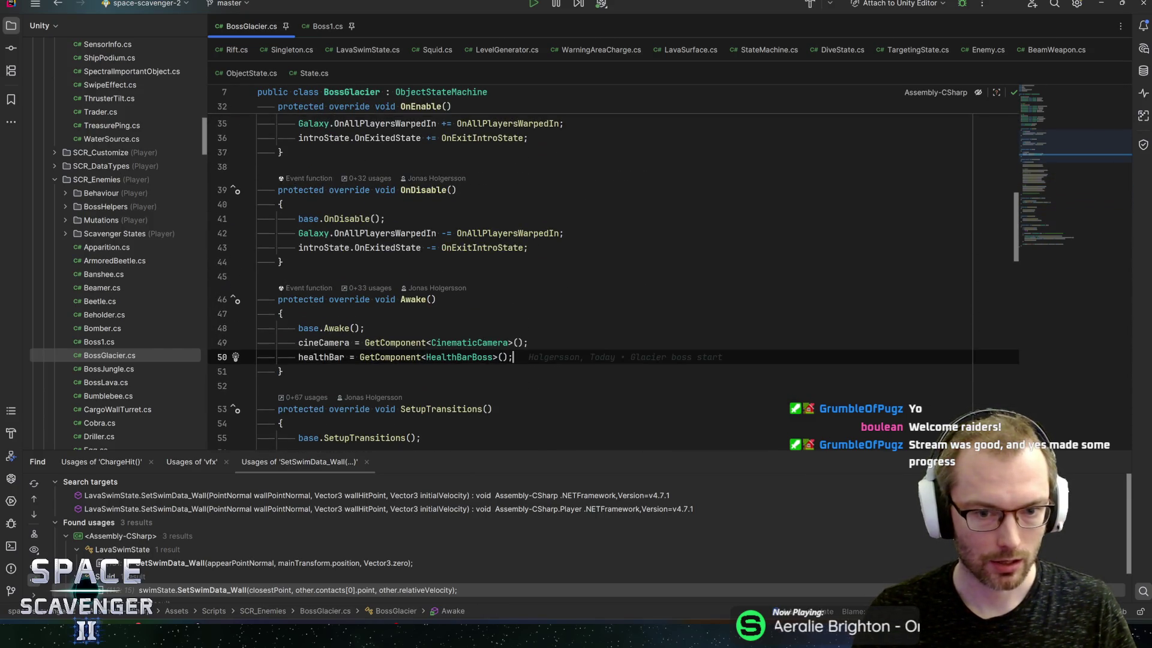
{"action": "key", "text": "Return"}
{"action": "type", "text": "appear"}
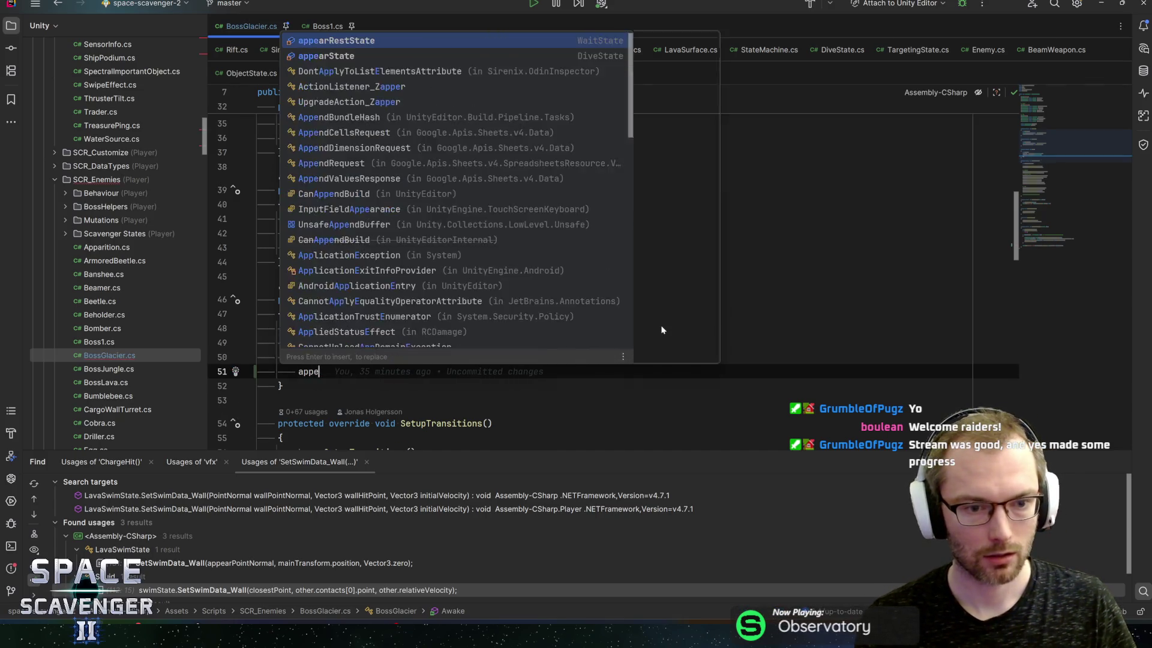
{"action": "left_click", "coordinate": [661, 324]}
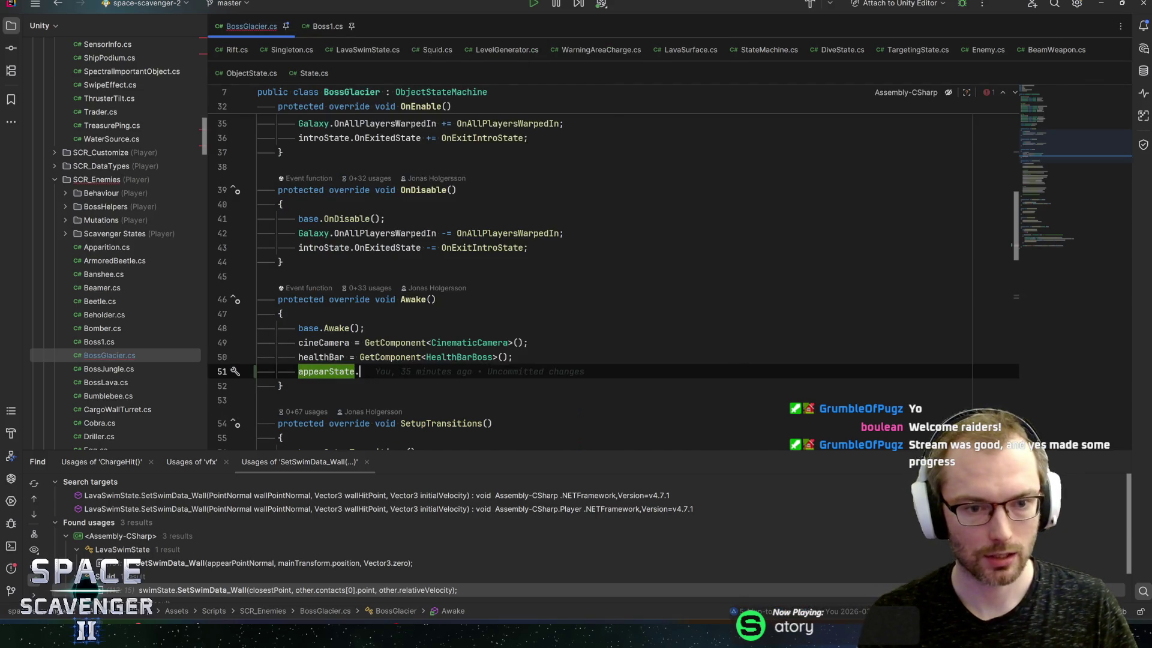
{"action": "type", "text": ".OnEnt"}
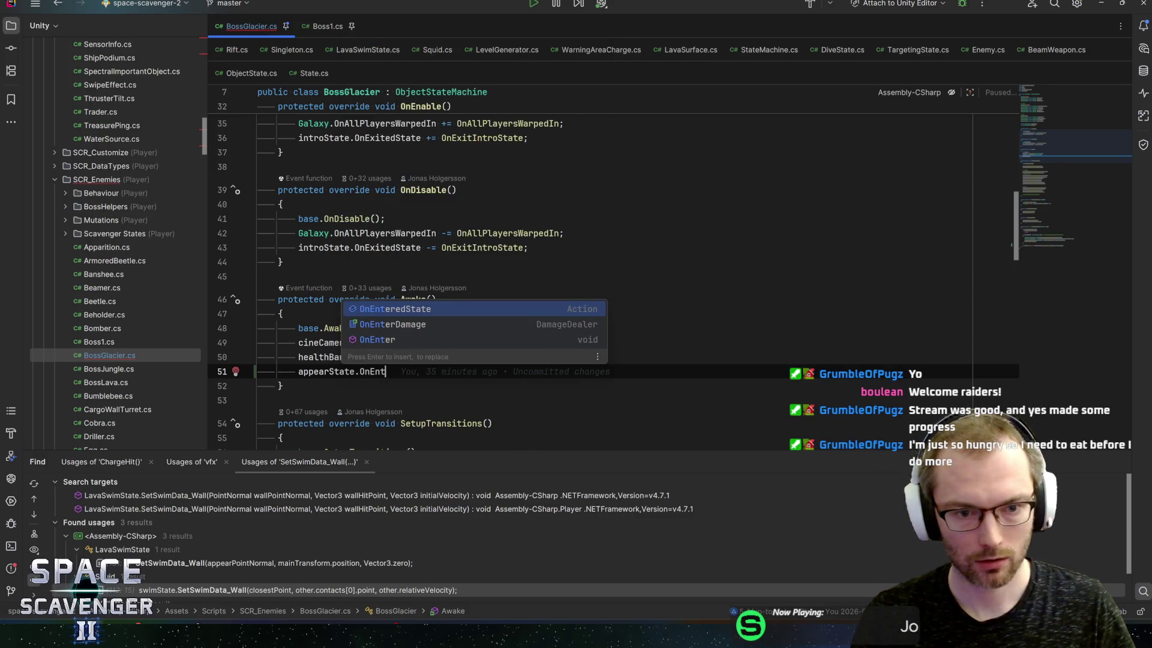
{"action": "key", "text": "Return"}
{"action": "type", "text": "+= "}
{"action": "type", "text": "OnEnterA"}
{"action": "type", "text": "ppearState"}
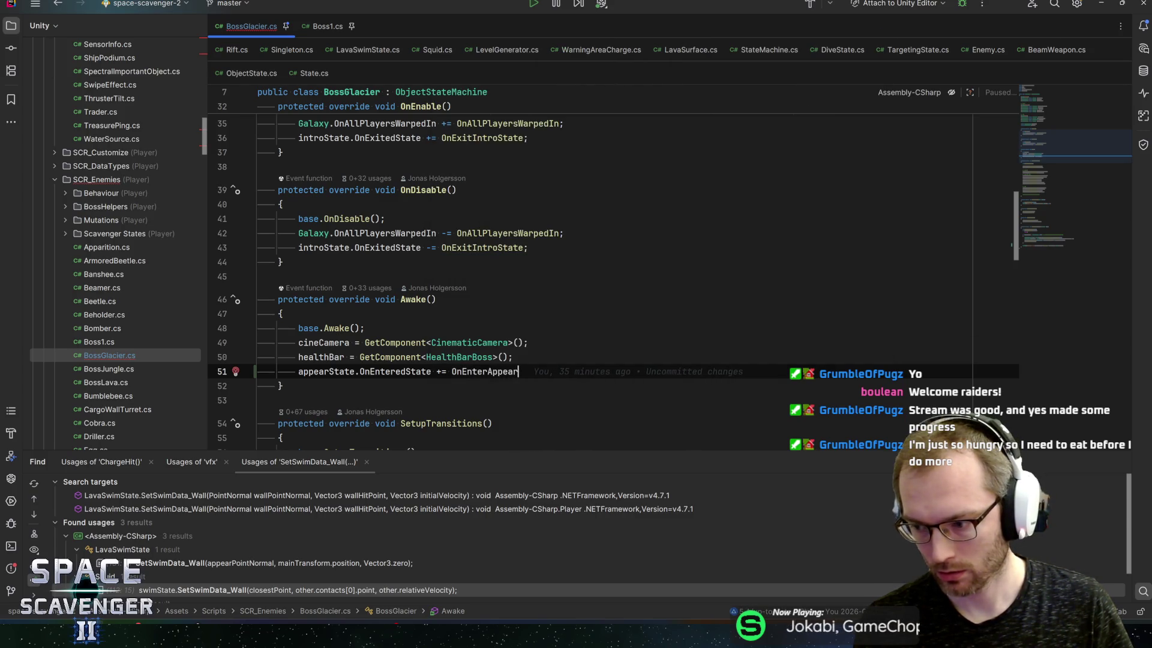
{"action": "type", "text": ";"}
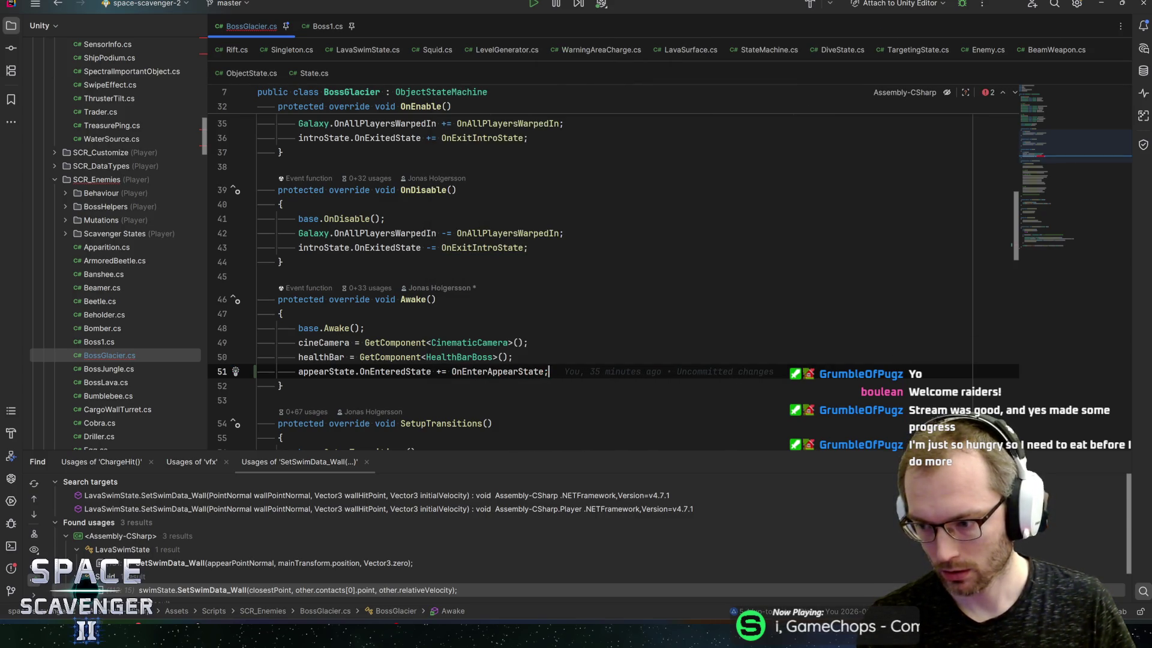
{"action": "key", "text": "Home"}
{"action": "key", "text": "Return"}
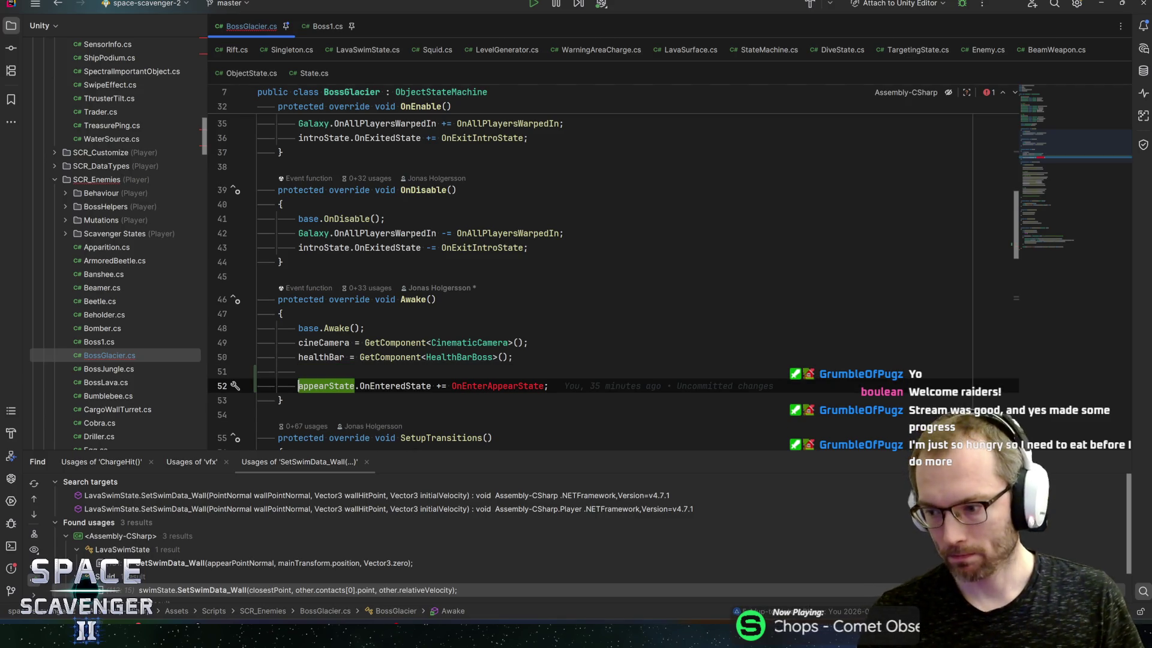
Copy the subscription line into the OnDisable body
{"action": "key", "text": "shift+End"}
{"action": "key", "text": "ctrl+c"}
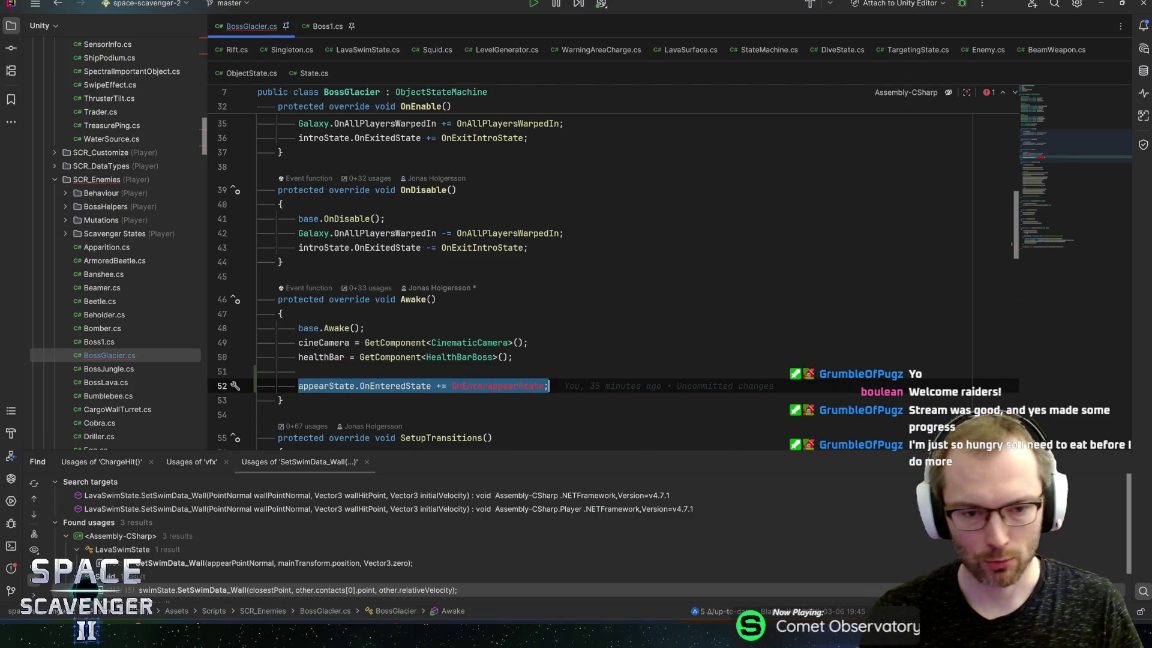
{"action": "key", "text": "Escape"}
{"action": "scroll", "coordinate": [600, 270], "scroll_direction": "down", "scroll_amount": 5}
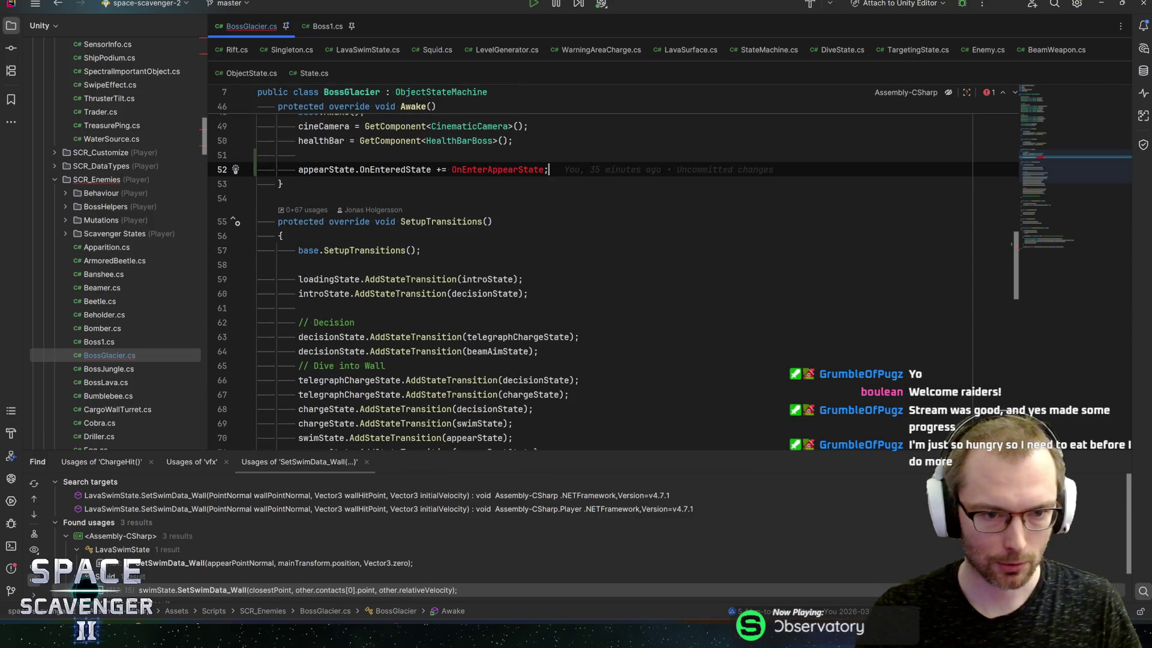
{"action": "scroll", "coordinate": [600, 269], "scroll_direction": "up", "scroll_amount": 4}
{"action": "key", "text": "Up"}
{"action": "key", "text": "Up"}
{"action": "key", "text": "Up"}
{"action": "key", "text": "Return"}
{"action": "key", "text": "Return"}
{"action": "key", "text": "ctrl+v"}
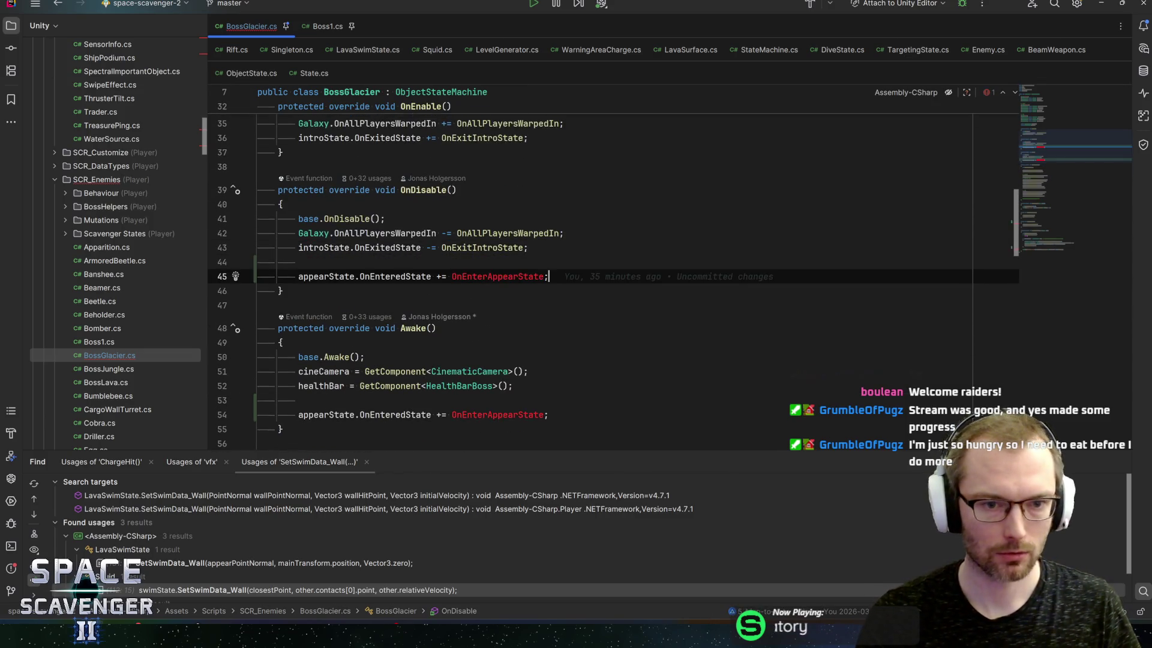
Move the appearState subscription out of Awake into OnEnable
{"action": "left_click", "coordinate": [436, 414]}
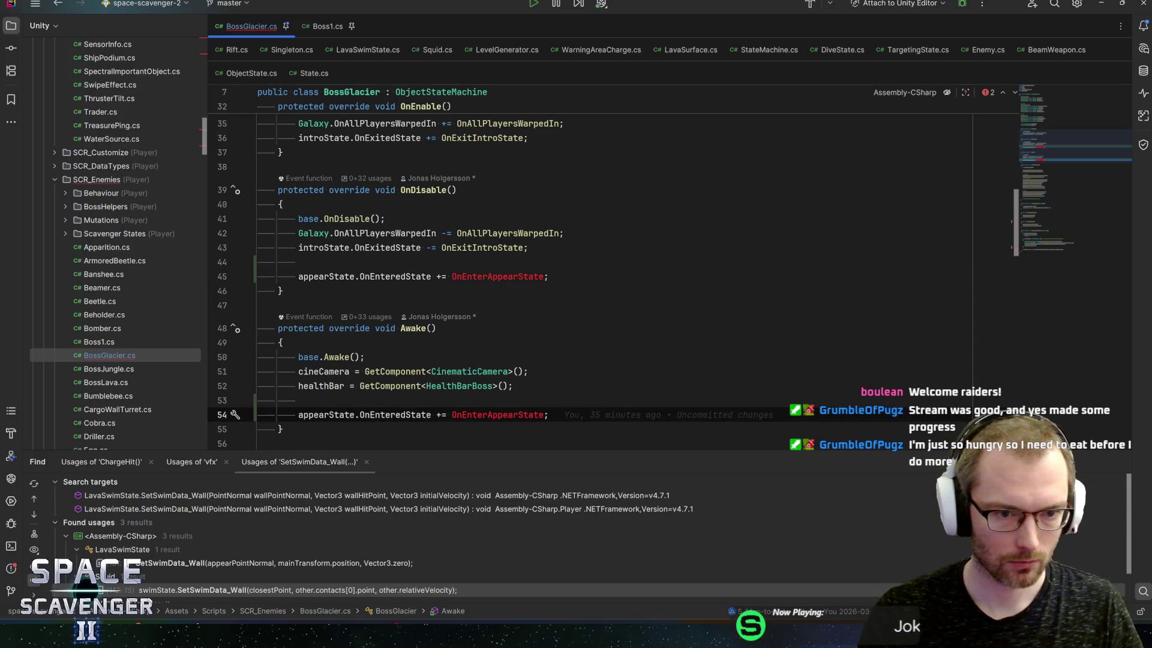
{"action": "key", "text": "shift+Home"}
{"action": "key", "text": "BackSpace"}
{"action": "key", "text": "BackSpace"}
{"action": "key", "text": "BackSpace"}
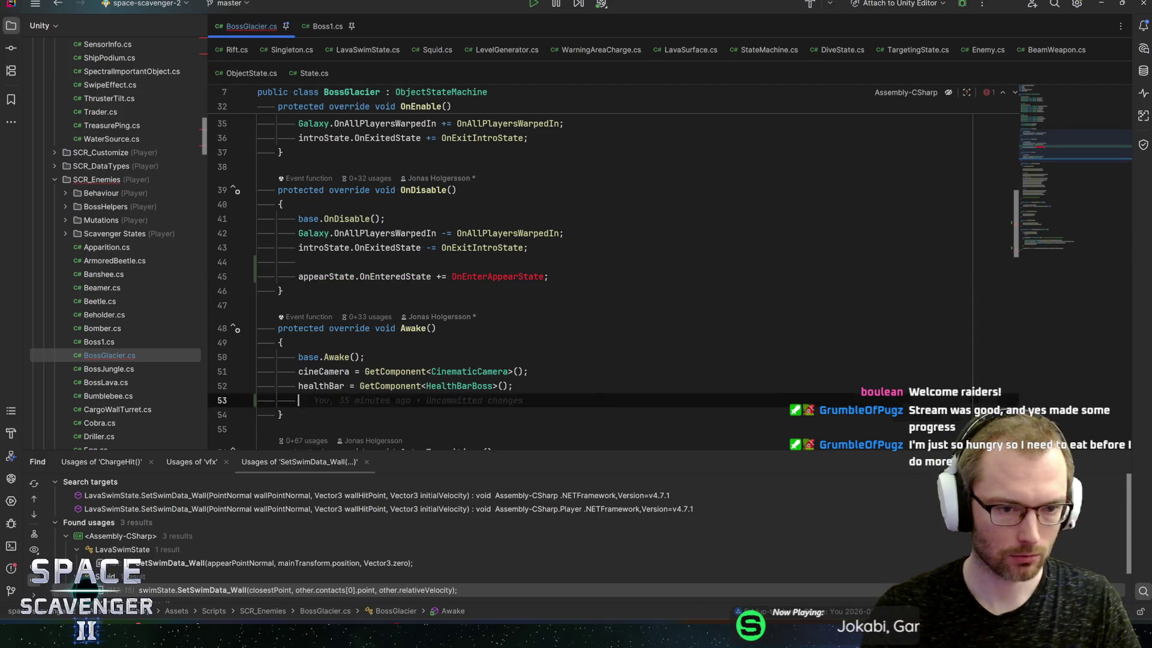
{"action": "key", "text": "Up"}
{"action": "key", "text": "Up"}
{"action": "key", "text": "Up"}
{"action": "key", "text": "End"}
{"action": "key", "text": "Return"}
{"action": "key", "text": "ctrl+v"}
{"action": "key", "text": "Up"}
{"action": "key", "text": "Return"}
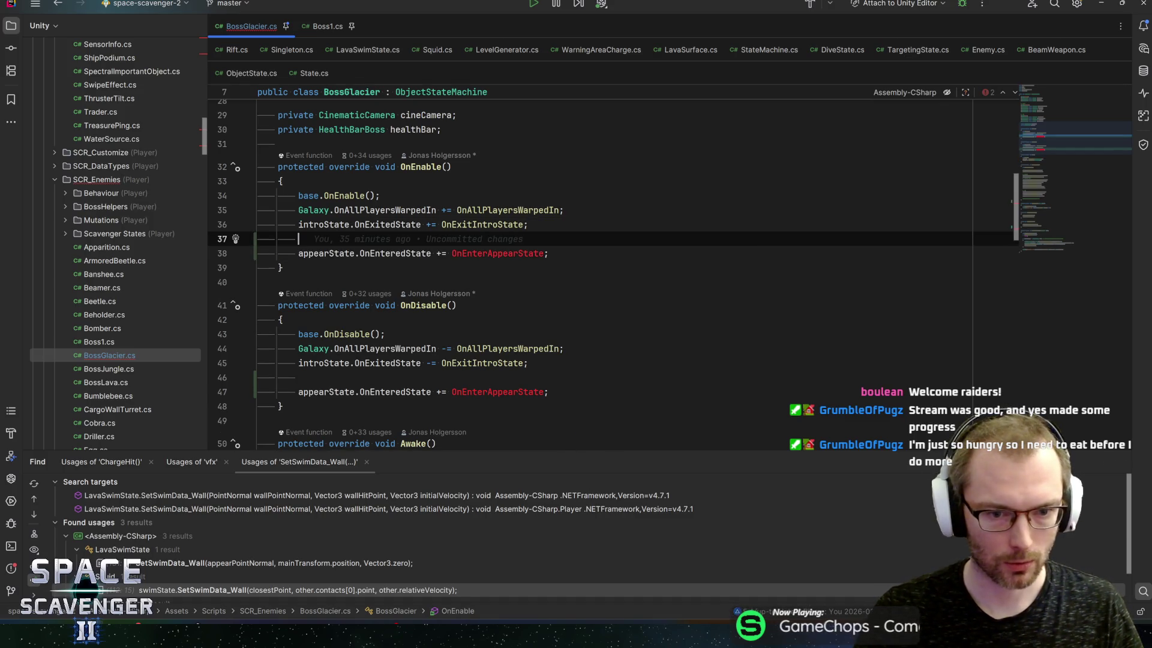
Change the OnDisable line's += to -= so it unsubscribes
{"action": "left_click", "coordinate": [437, 392]}
{"action": "key", "text": "Delete"}
{"action": "type", "text": "-"}
{"action": "key", "text": "End"}
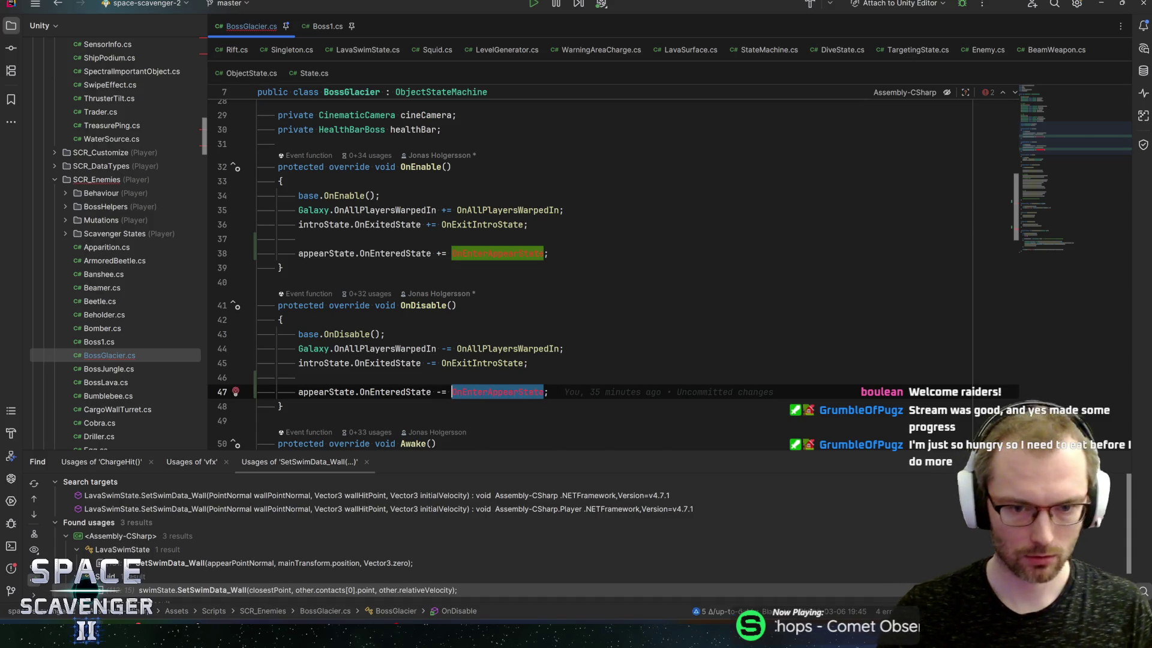
{"action": "key", "text": "Up"}
{"action": "key", "text": "Up"}
{"action": "key", "text": "Up"}
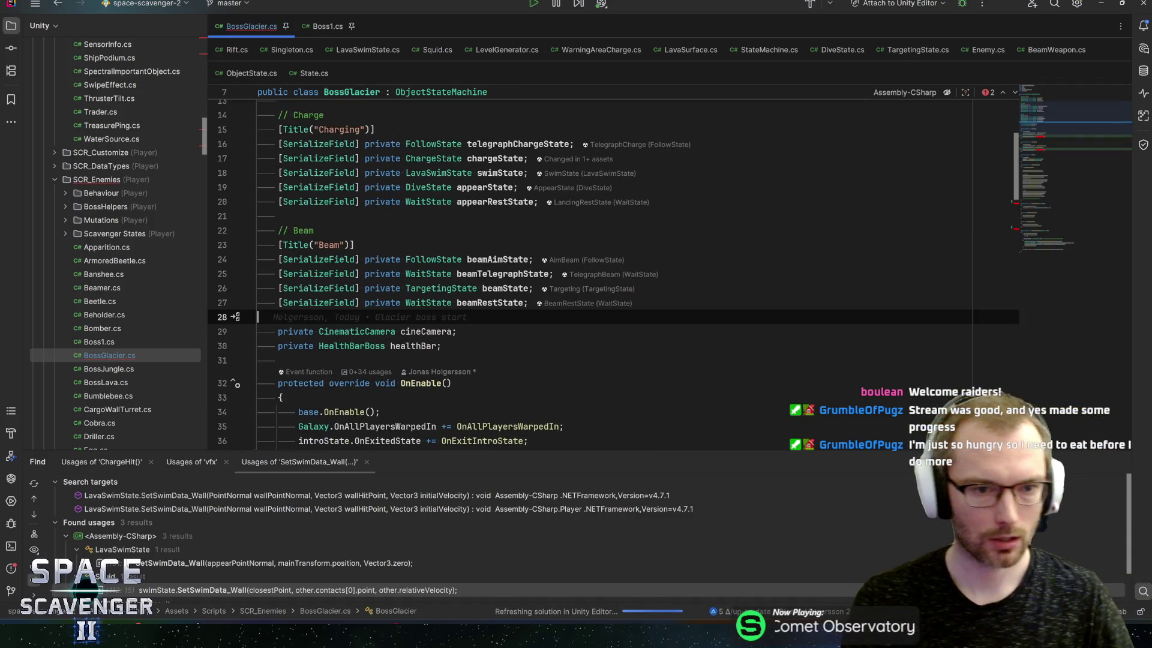
Add a [Title("VFX")] attribute on a new line below the Beam fields
{"action": "key", "text": "Return"}
{"action": "key", "text": "Return"}
{"action": "key", "text": "Up"}
{"action": "type", "text": "p["}
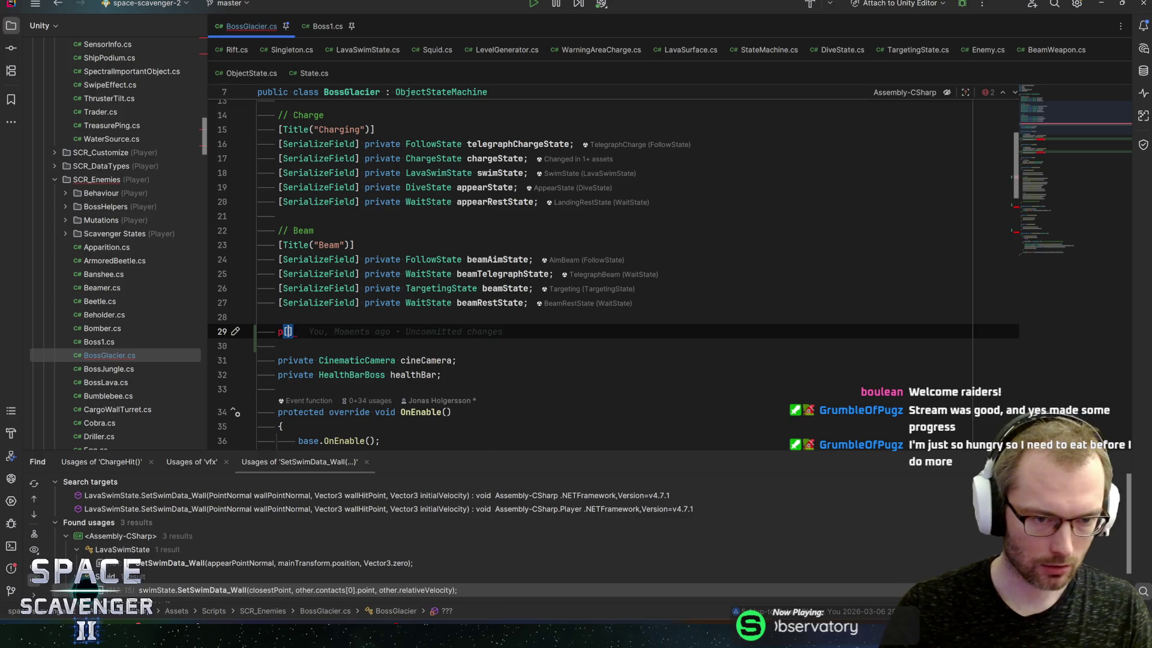
{"action": "key", "text": "Left"}
{"action": "key", "text": "BackSpace"}
{"action": "key", "text": "Right"}
{"action": "type", "text": "Ti"}
{"action": "key", "text": "Return"}
{"action": "type", "text": "(\"R"}
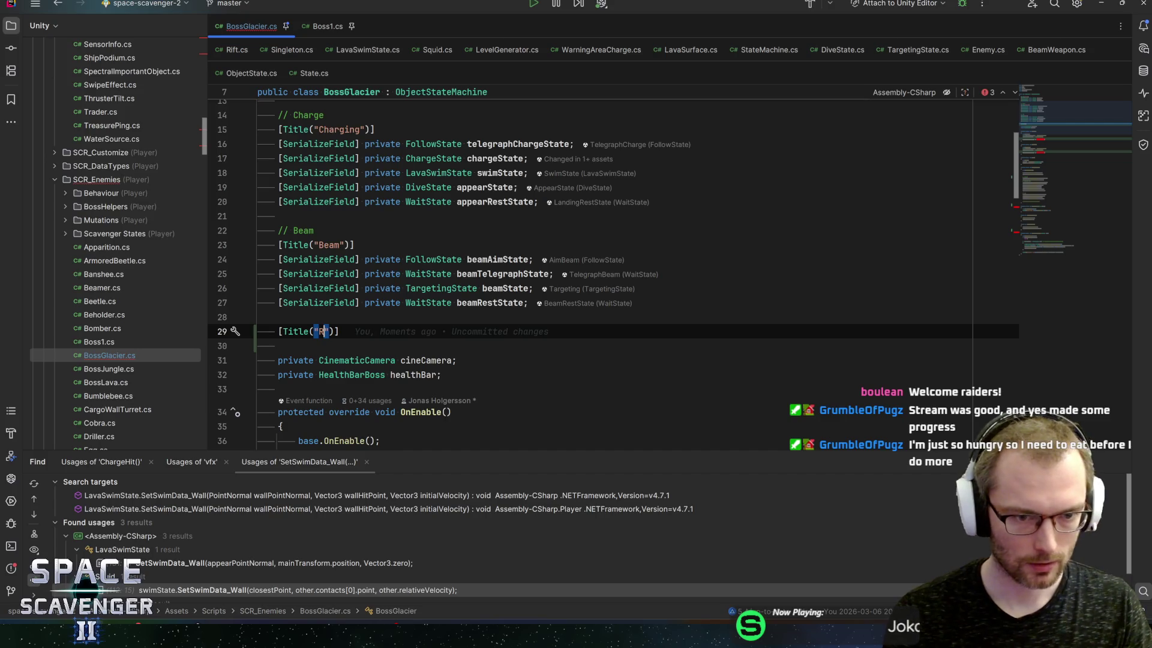
{"action": "key", "text": "BackSpace"}
{"action": "type", "text": "VFX"}
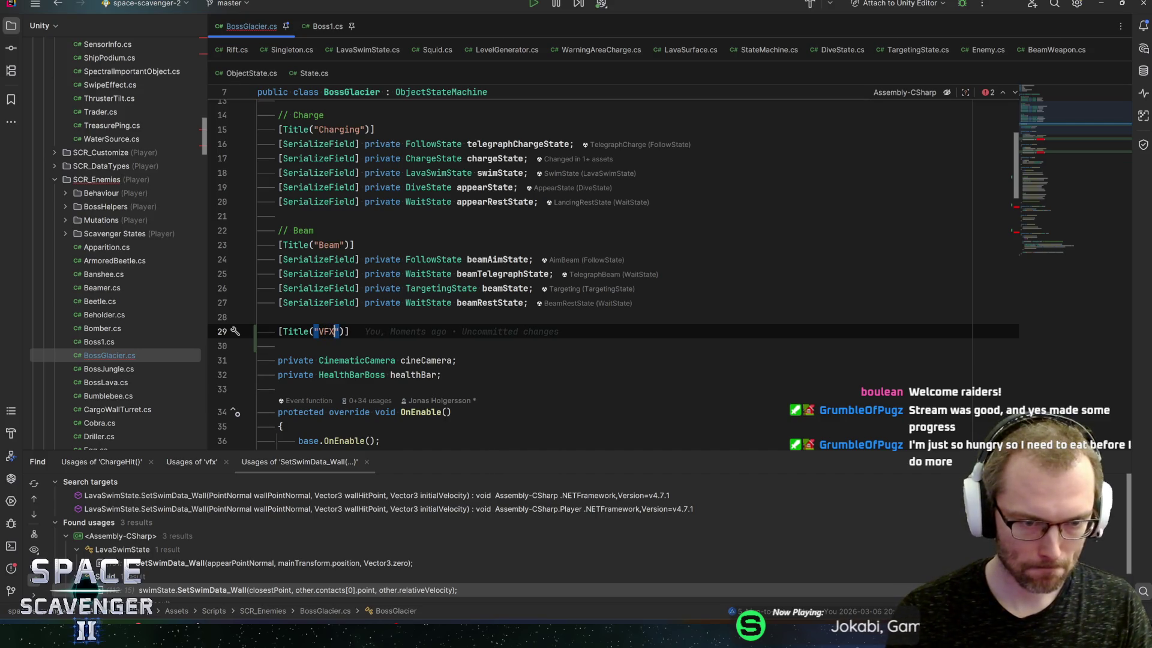
{"action": "key", "text": "End"}
{"action": "key", "text": "Return"}
Declare [SerializeField] private VFXContainer appearVFX; under the VFX title
{"action": "type", "text": "[Ser"}
{"action": "key", "text": "Return"}
{"action": "type", "text": "private "}
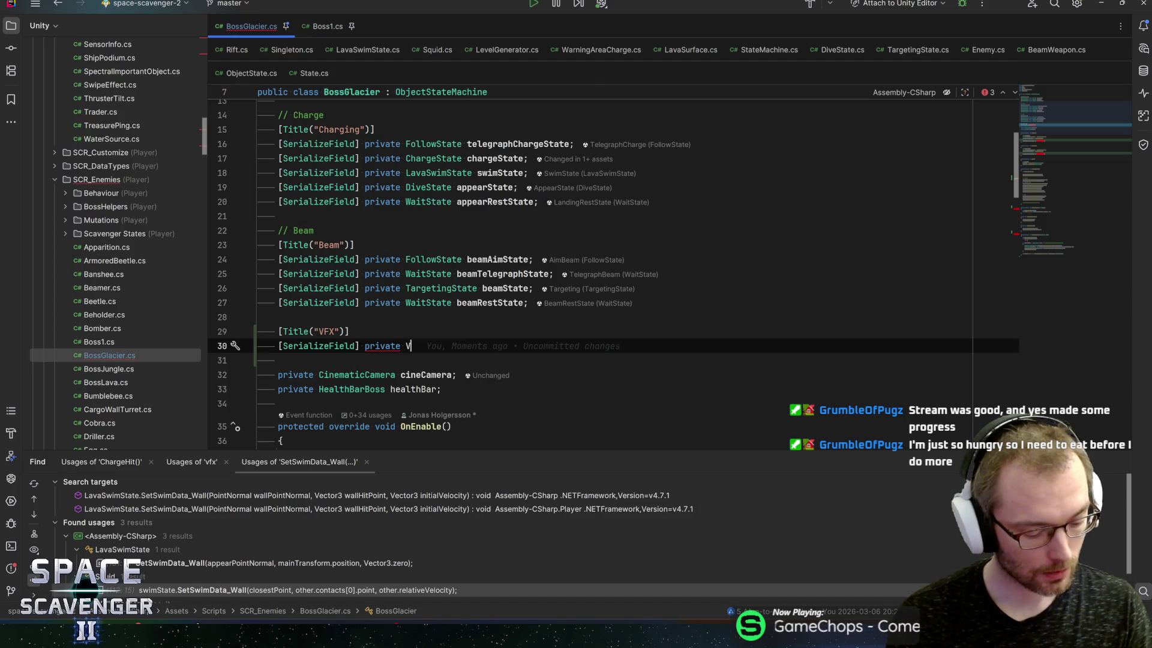
{"action": "type", "text": "VFXCo"}
{"action": "key", "text": "Return"}
{"action": "type", "text": "appearVFX;"}
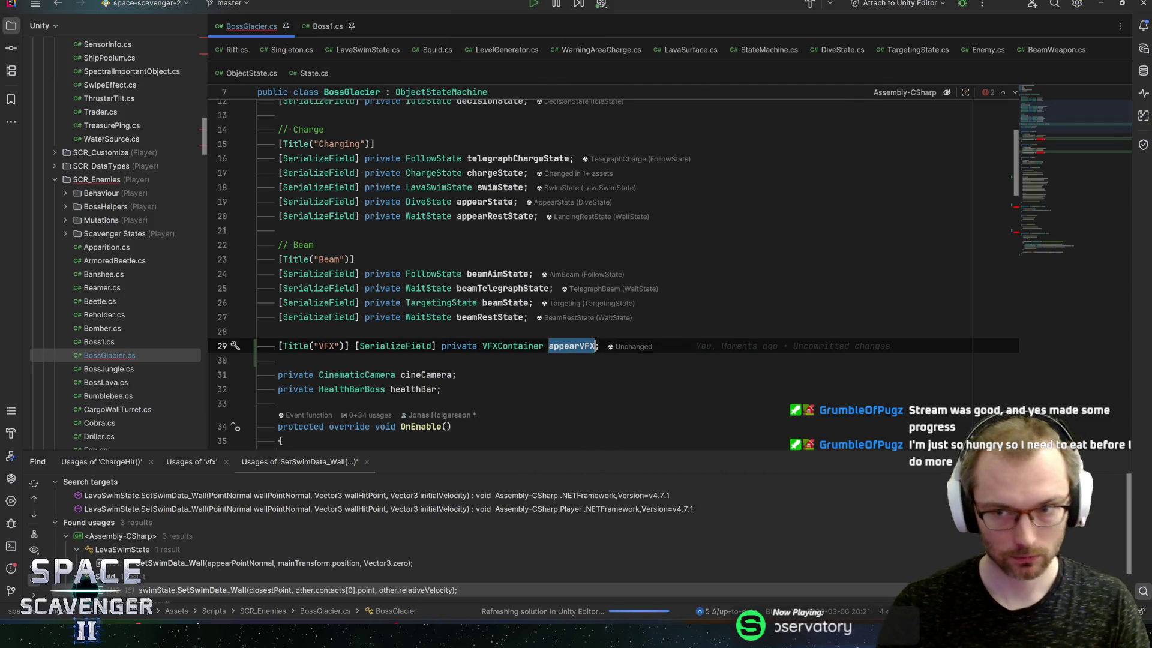
{"action": "scroll", "coordinate": [1050, 122], "scroll_direction": "down", "scroll_amount": 5}
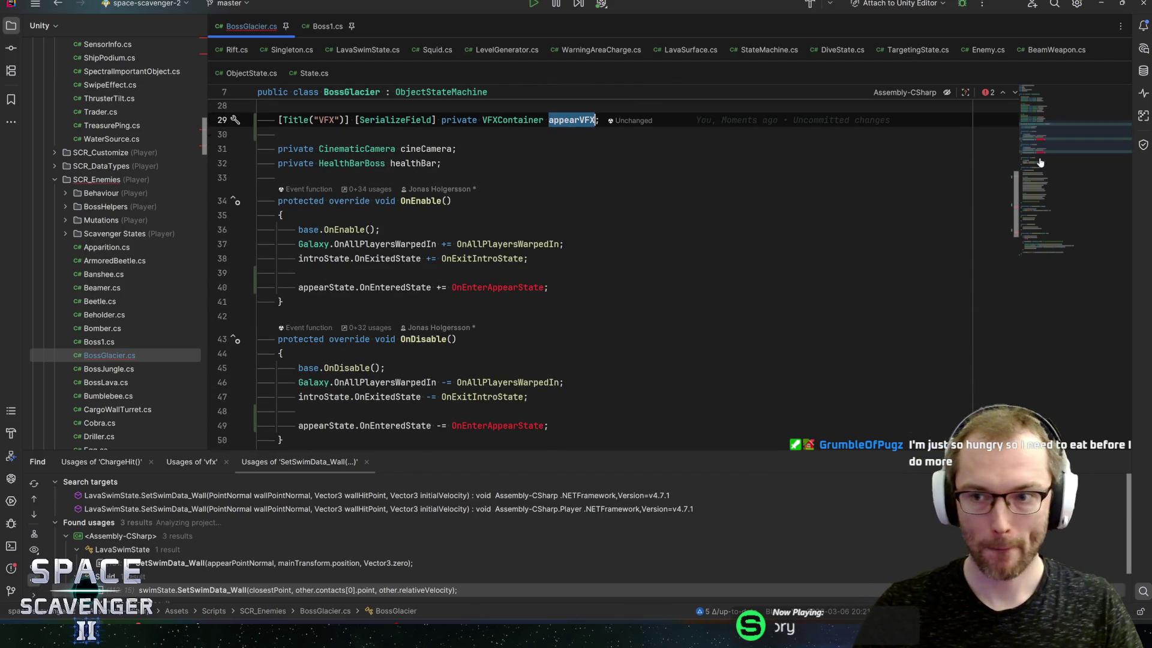
Paste a separator comment line after the collision method at the end of BossGlacier
{"action": "left_click", "coordinate": [1050, 242]}
{"action": "scroll", "coordinate": [1050, 242], "scroll_direction": "down", "scroll_amount": 5}
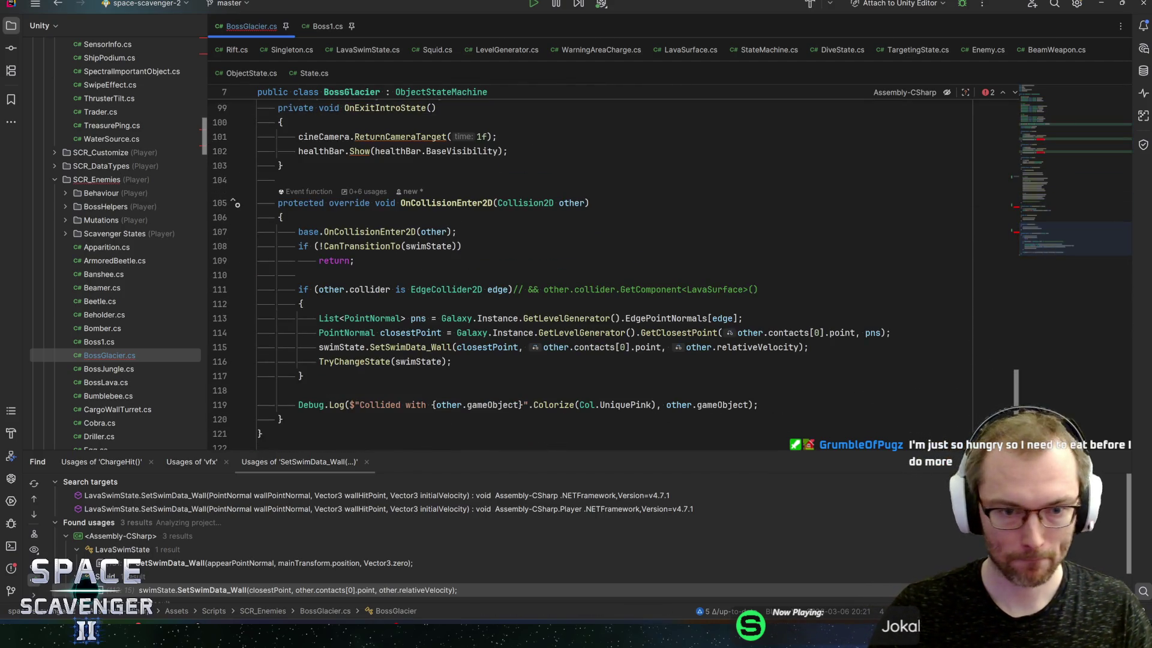
{"action": "left_click", "coordinate": [285, 341]}
{"action": "key", "text": "Return"}
{"action": "key", "text": "Return"}
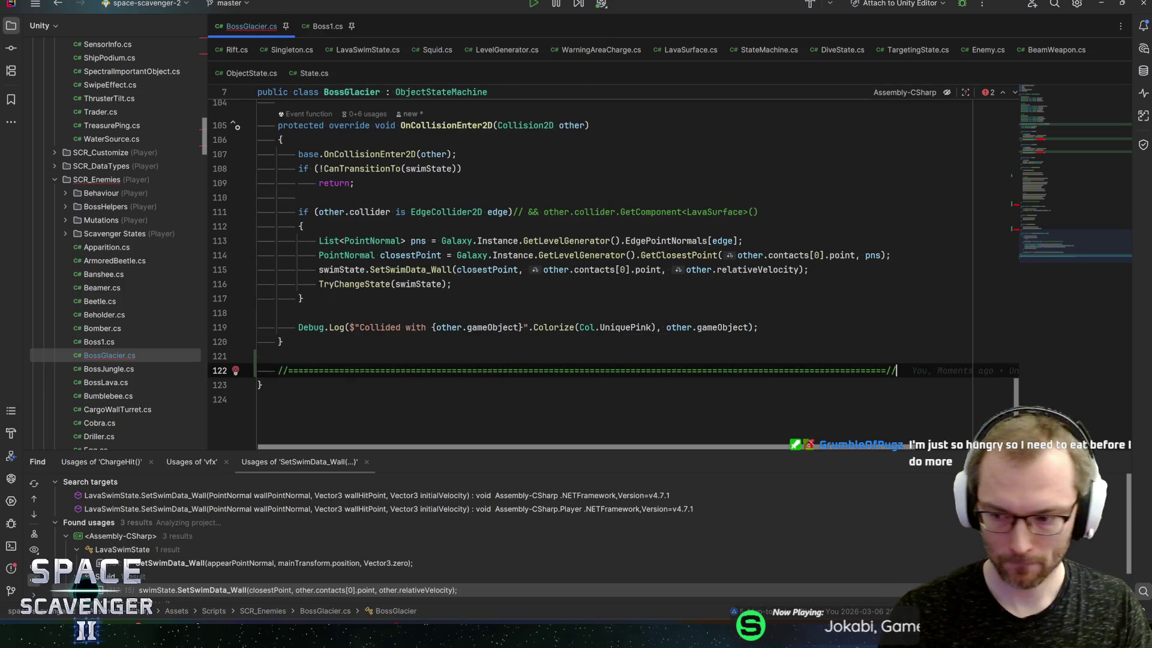
{"action": "key", "text": "ctrl+v"}
Write OnEnterAppearState() setting appearVFX.transform.rotation to Quaternion.LookRotation()
{"action": "type", "text": "private void OnEnterAppe"}
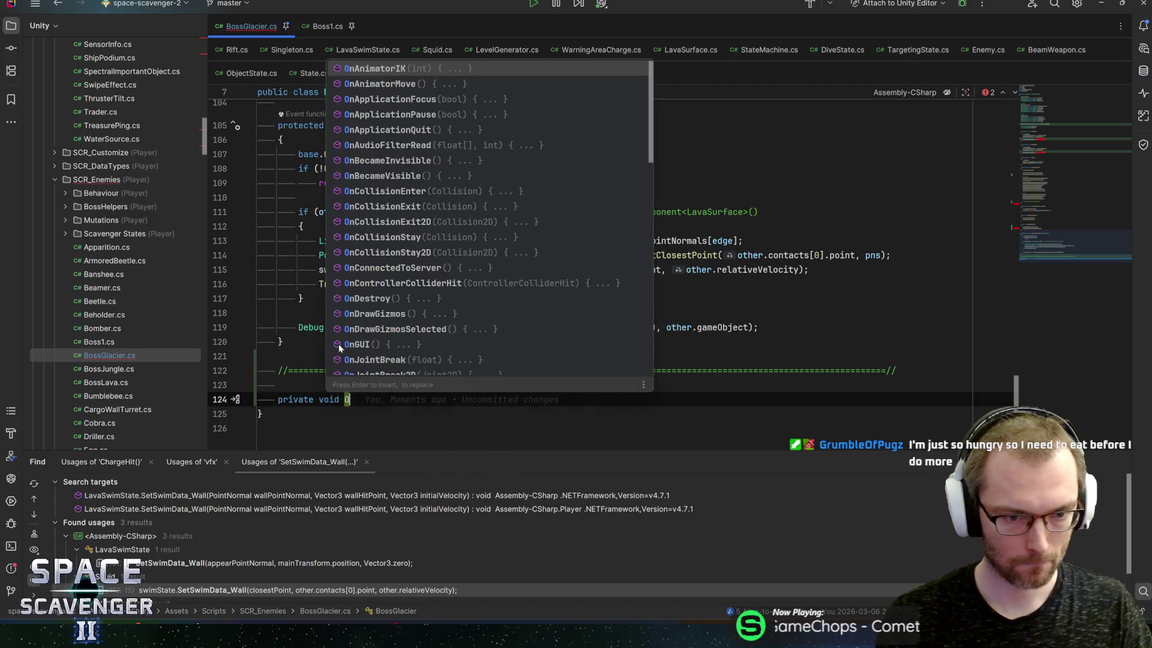
{"action": "type", "text": "arState(){"}
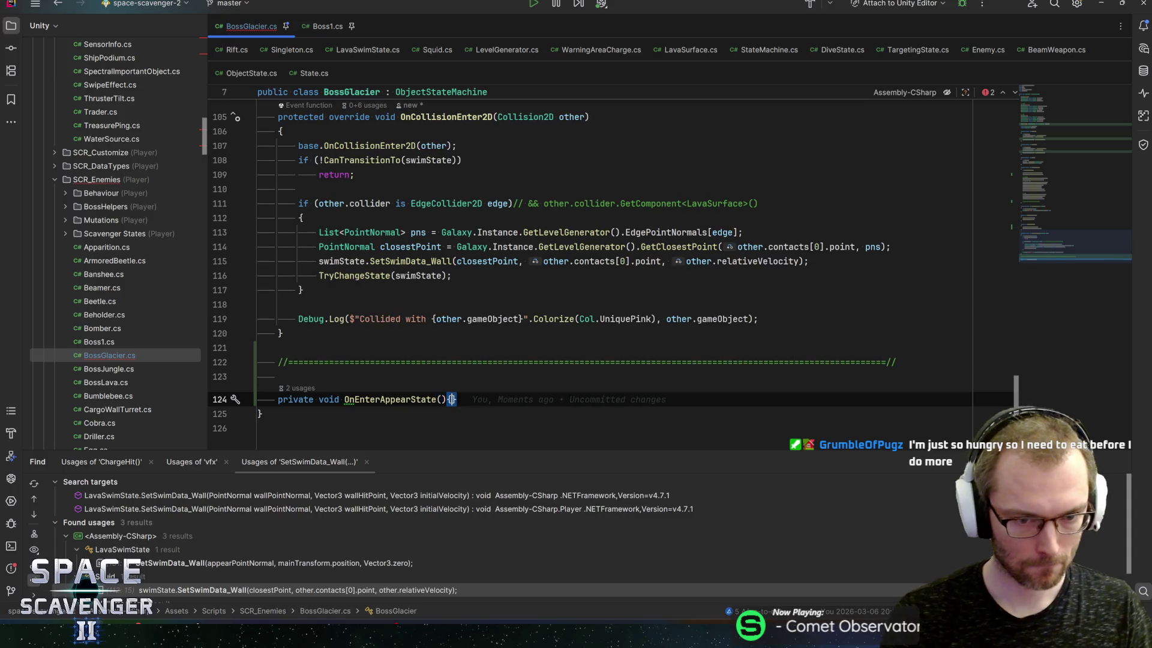
{"action": "key", "text": "ctrl+shift+Return"}
{"action": "type", "text": "appearVFX"}
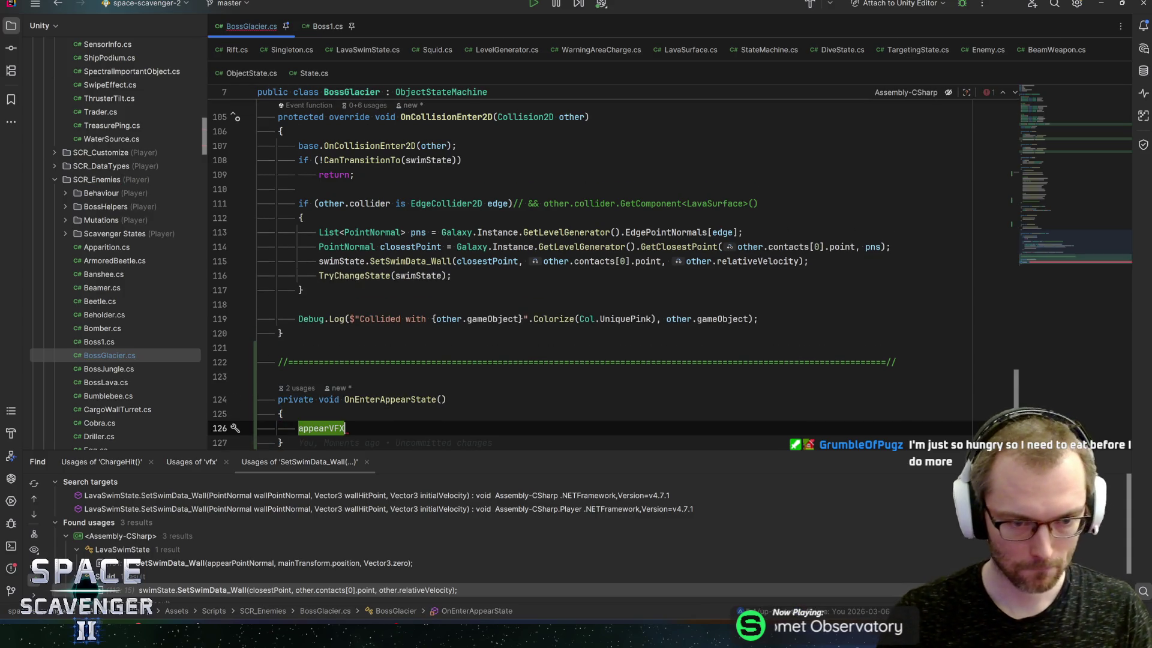
{"action": "type", "text": ".transform.rotation = "}
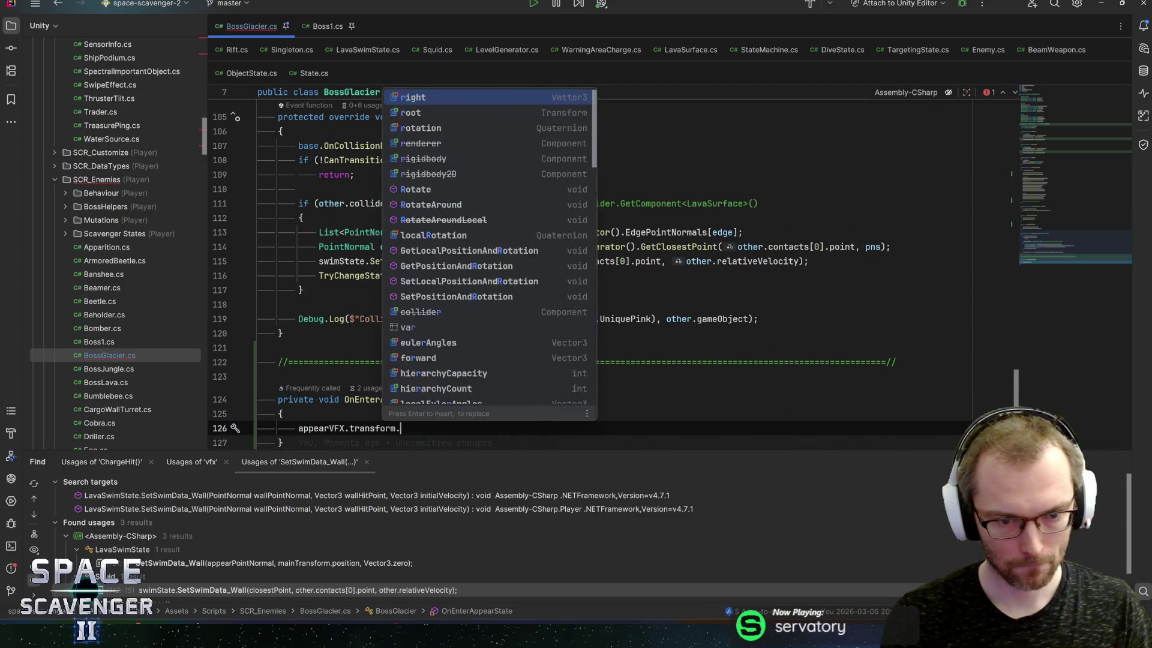
{"action": "type", "text": "q"}
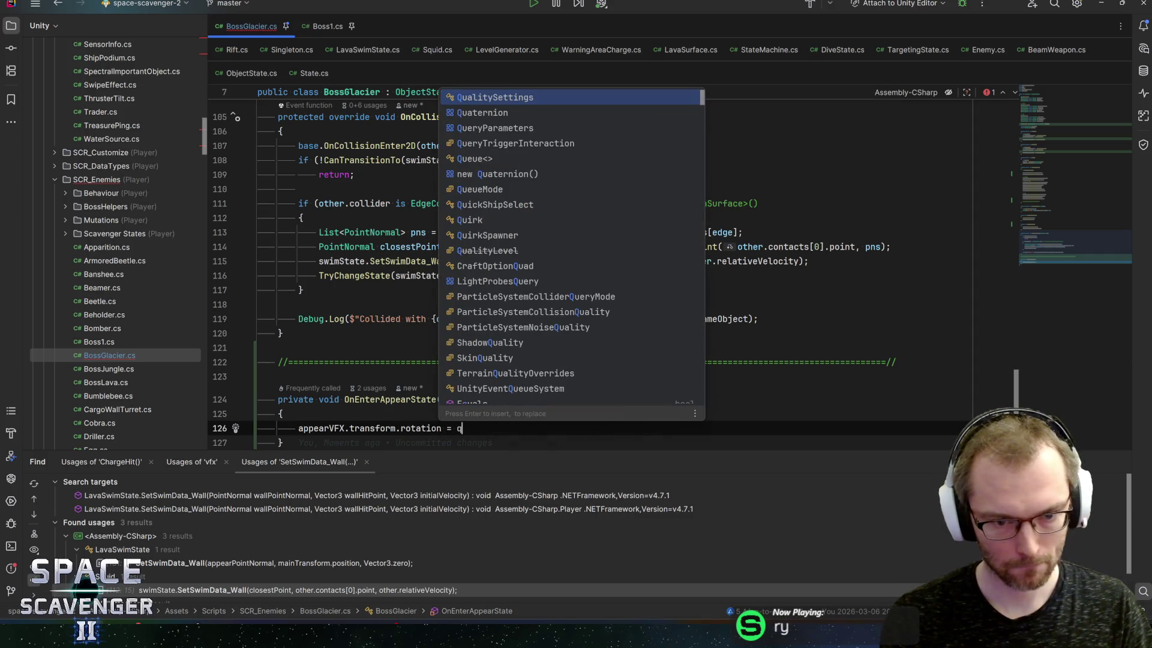
{"action": "type", "text": "look"}
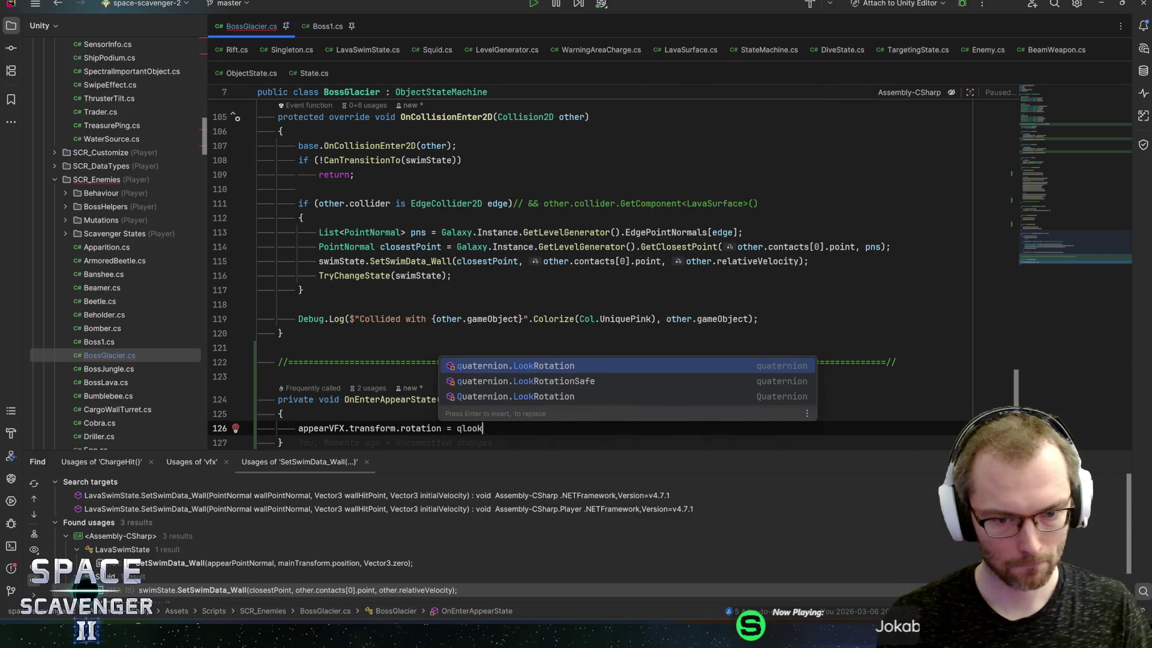
{"action": "key", "text": "Down"}
{"action": "key", "text": "Down"}
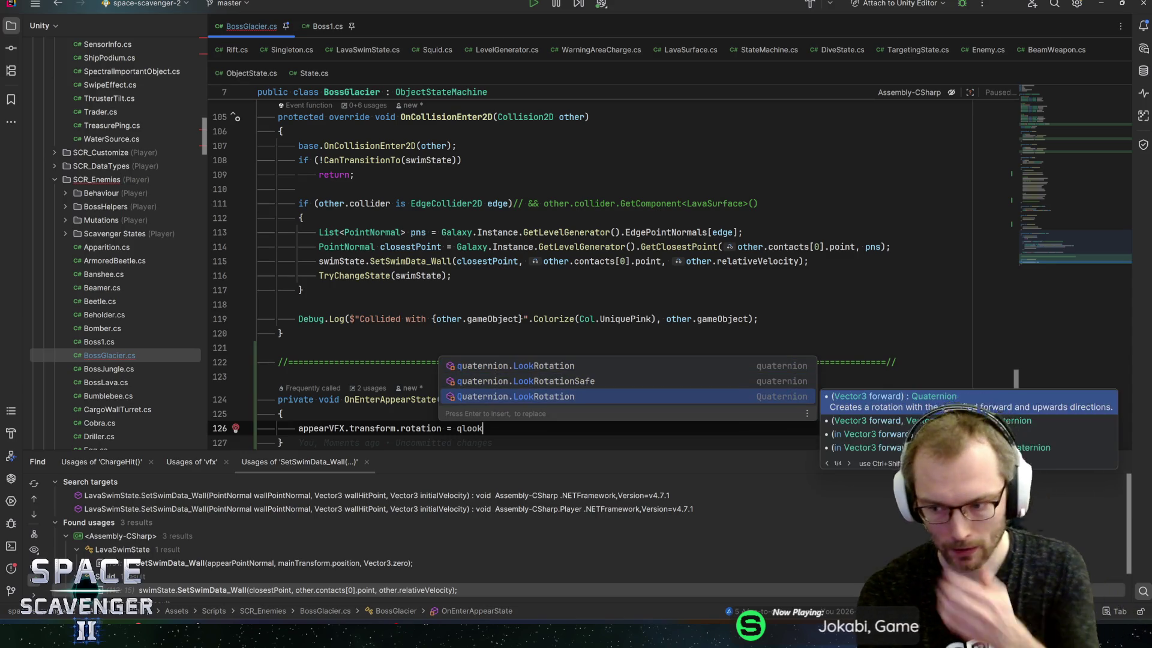
{"action": "key", "text": "Return"}
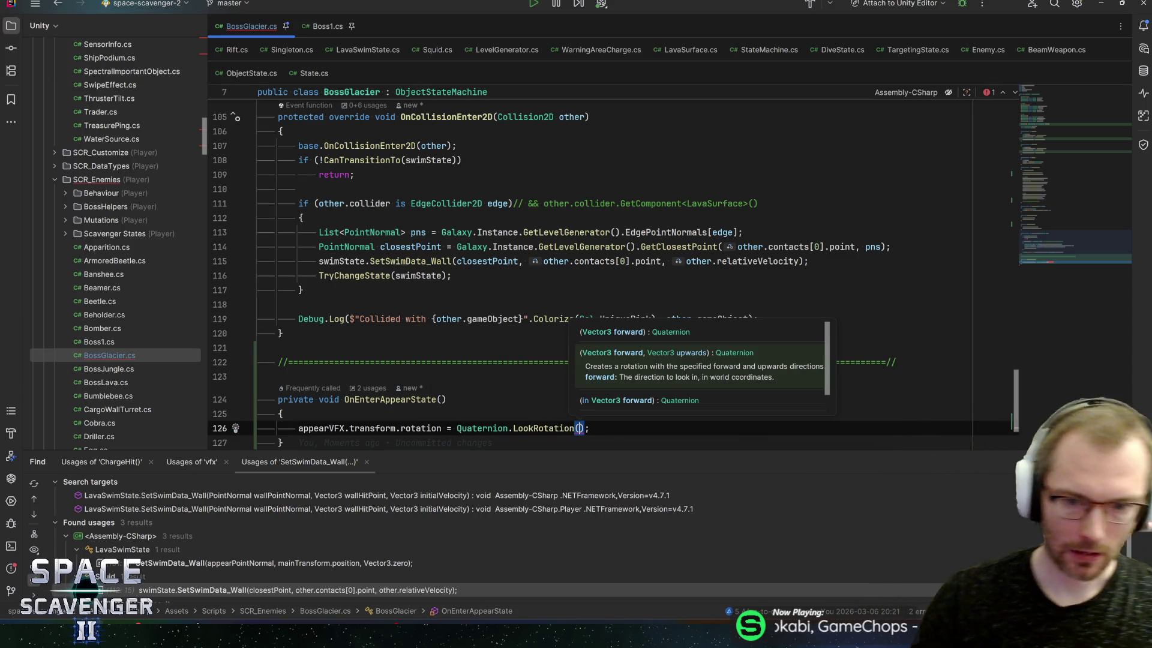
{"action": "key", "text": "alt+Tab"}
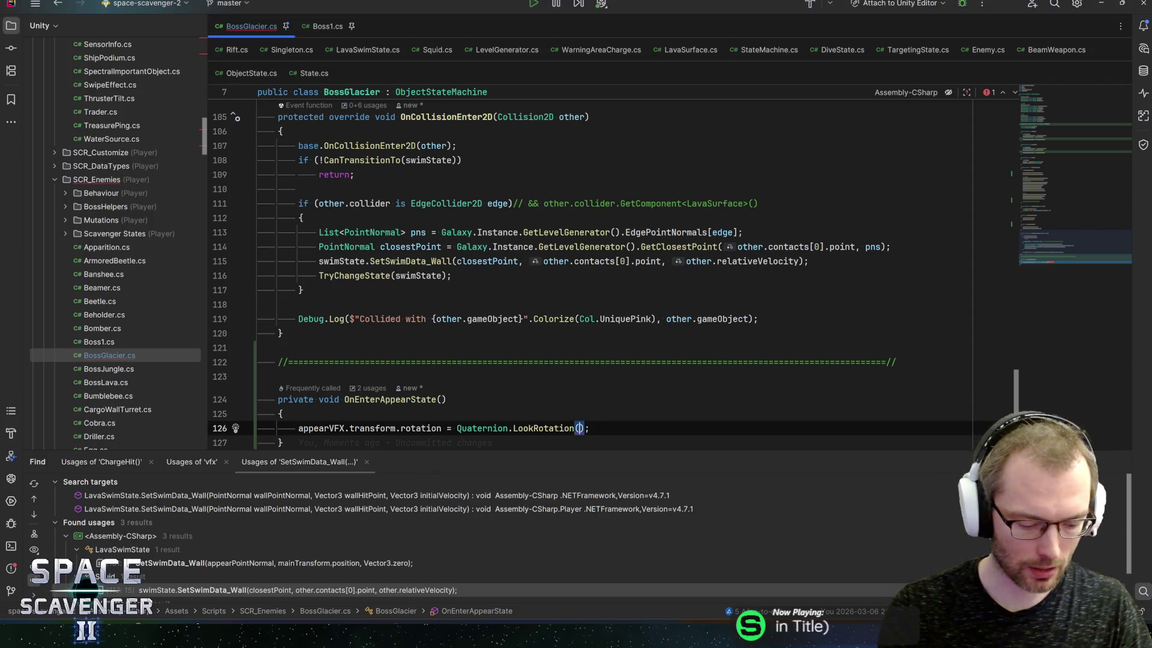
Pass Vector3.forward as the look direction in appearVFX's LookRotation call
{"action": "type", "text": "V3for"}
{"action": "key", "text": "Down"}
{"action": "key", "text": "Return"}
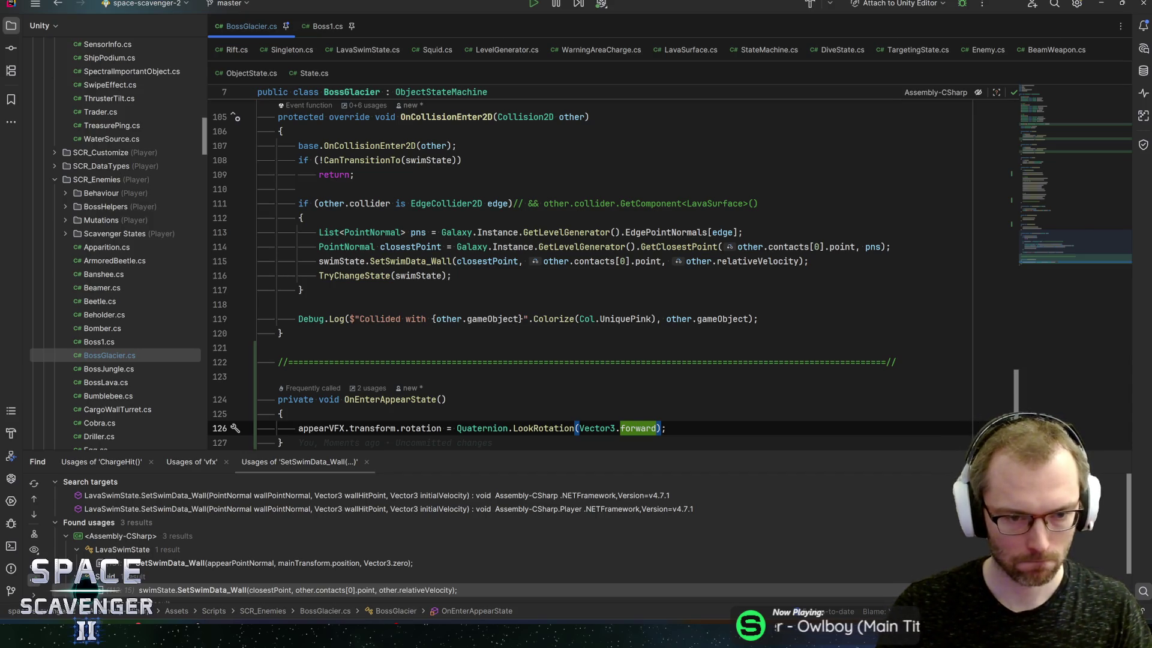
Open LavaSwimState.cs and review how its OnExit uses appearPoint, then return to BossGlacier.cs
{"action": "key", "text": "ctrl+t"}
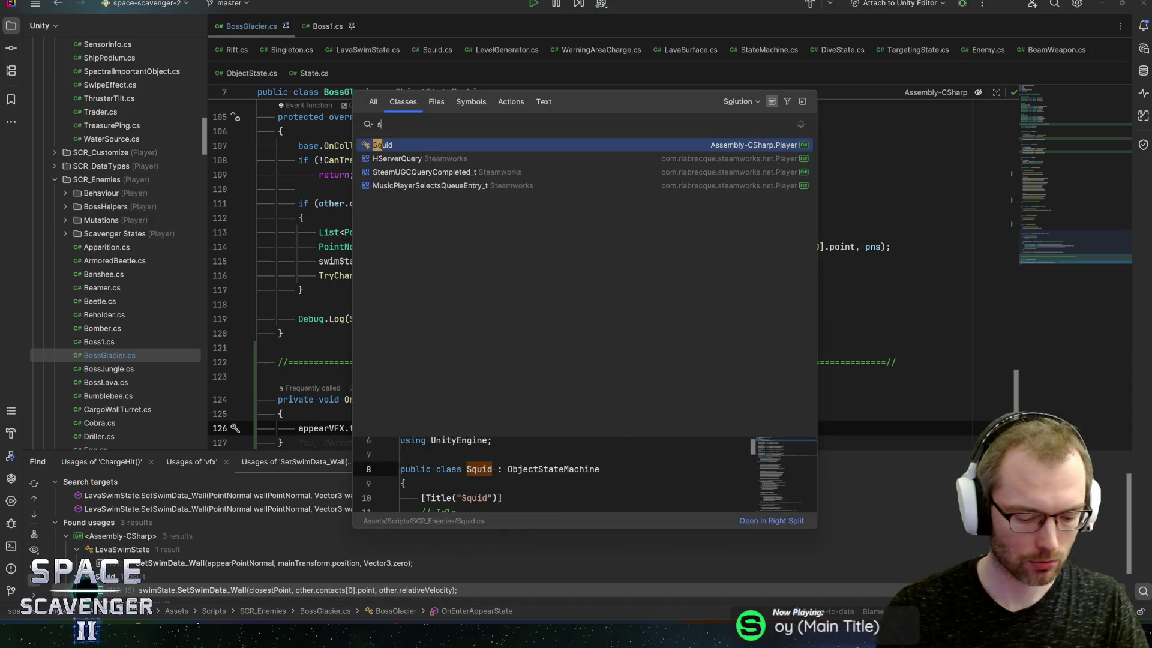
{"action": "type", "text": "lavaswim"}
{"action": "key", "text": "Return"}
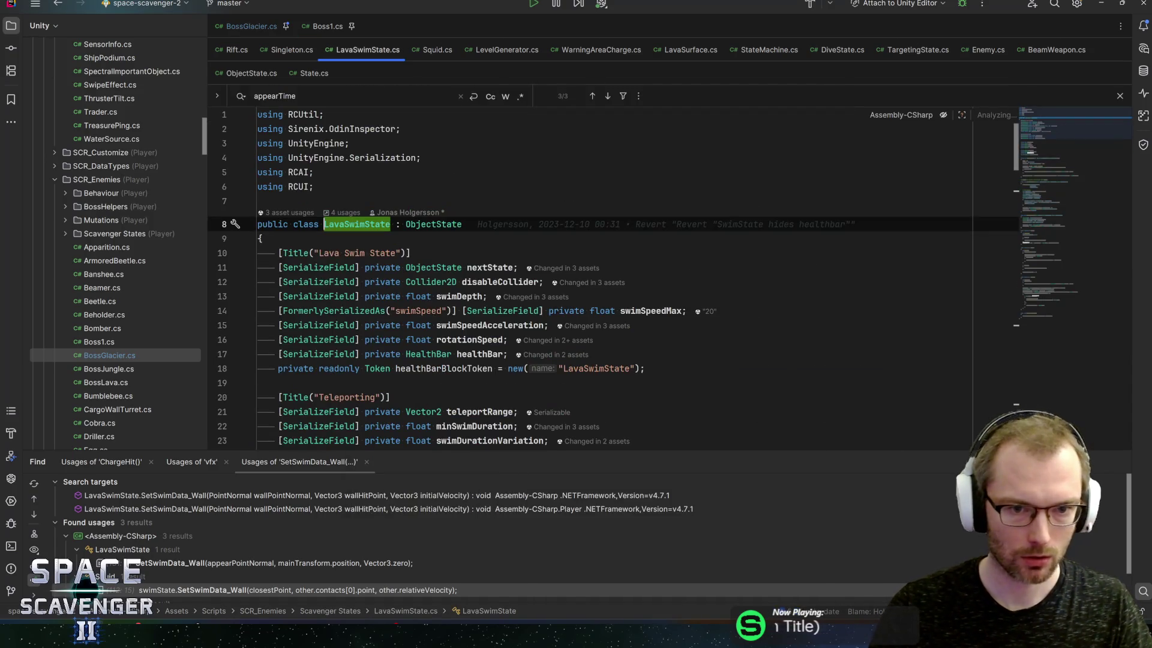
{"action": "key", "text": "ctrl+f"}
{"action": "type", "text": "onextt"}
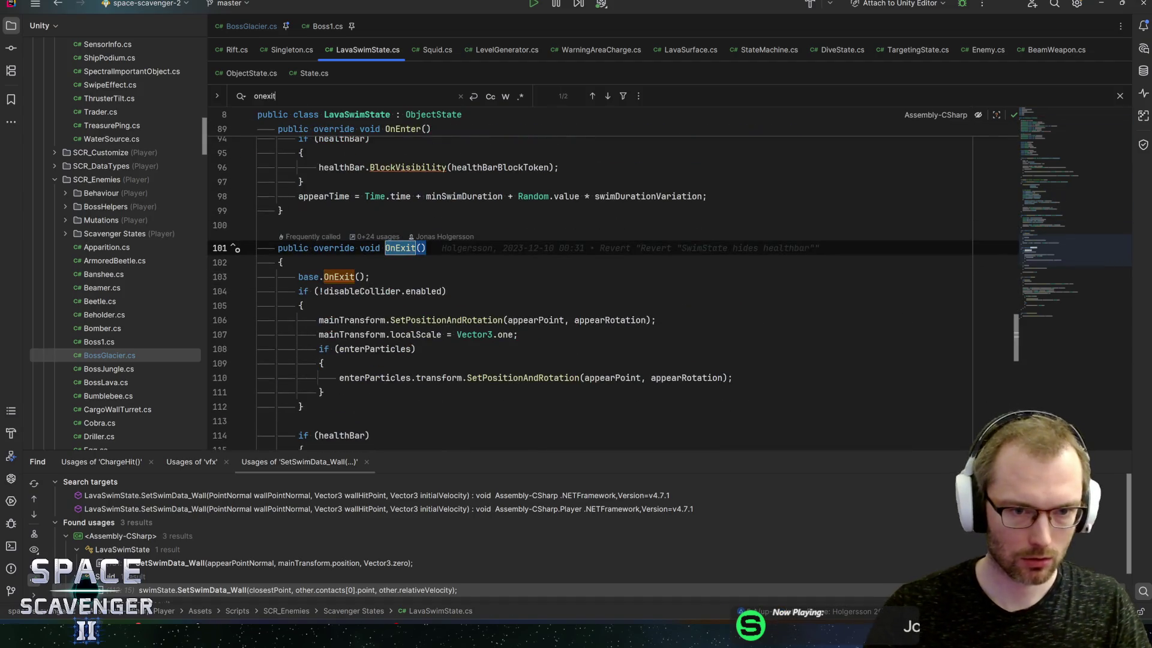
{"action": "scroll", "coordinate": [612, 294], "scroll_direction": "down", "scroll_amount": 3}
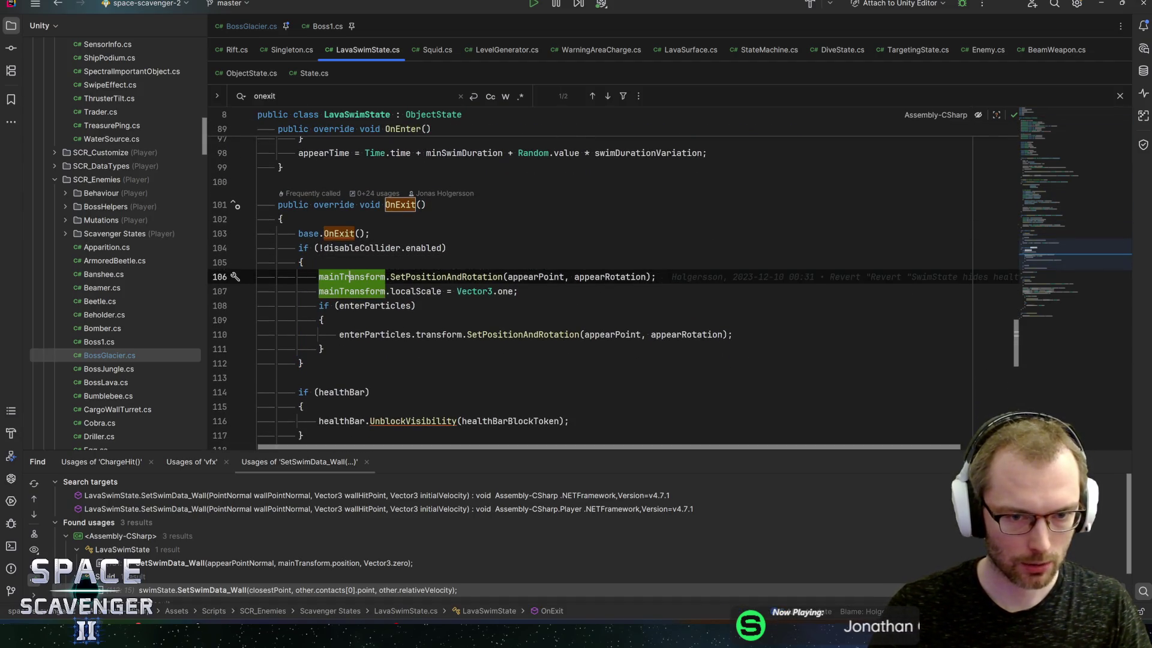
{"action": "left_click", "coordinate": [565, 276]}
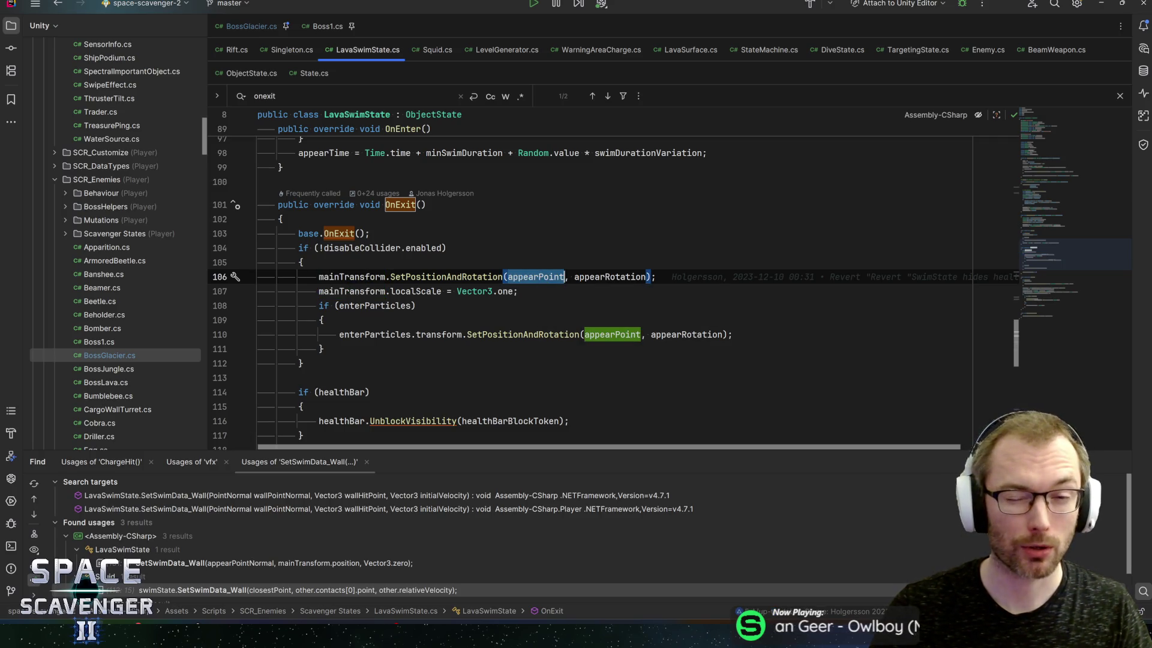
{"action": "left_click", "coordinate": [263, 27]}
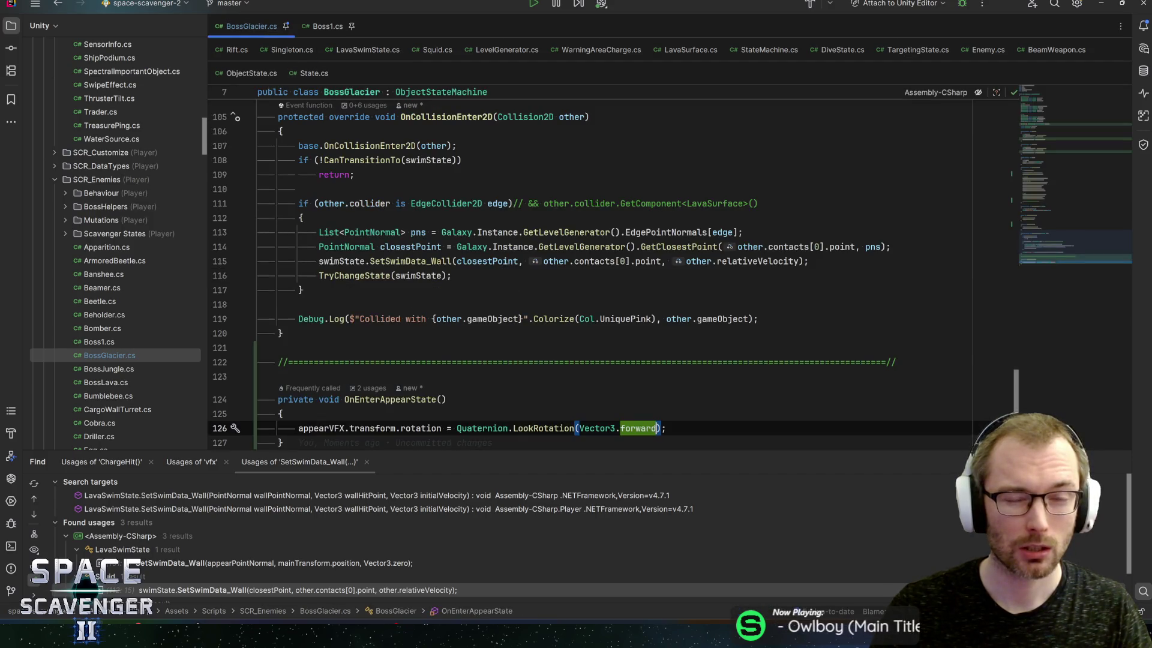
Set LookRotation's upwards argument to transform.position.To(Target.position)
{"action": "scroll", "coordinate": [611, 270], "scroll_direction": "down", "scroll_amount": 1}
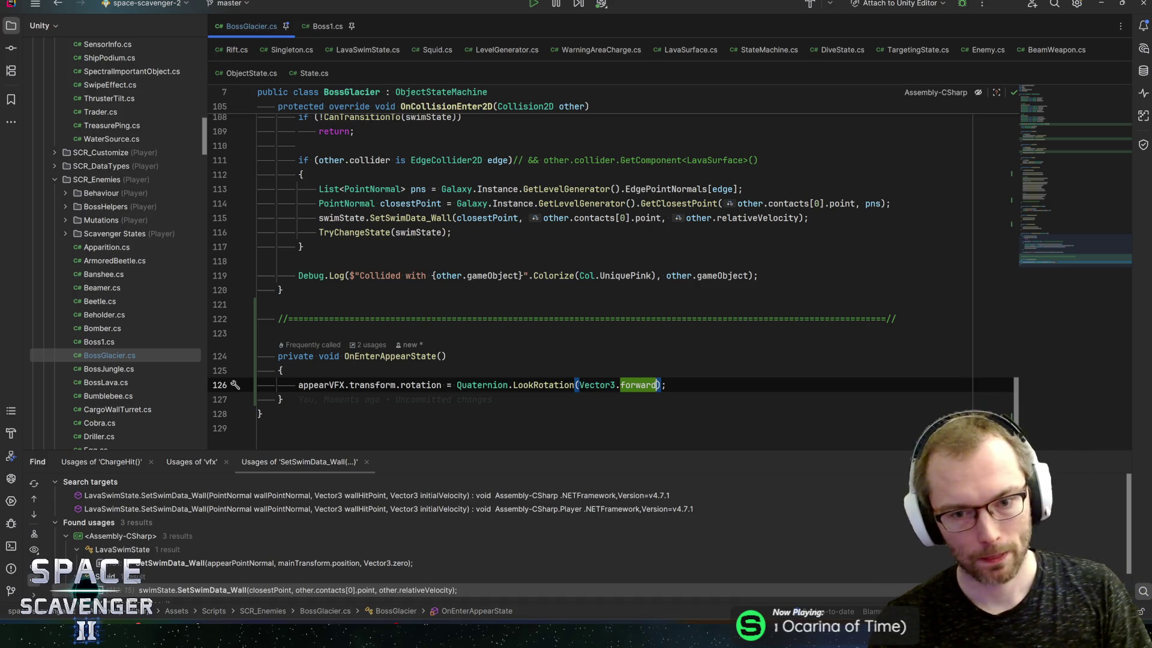
{"action": "type", "text": ", maintr"}
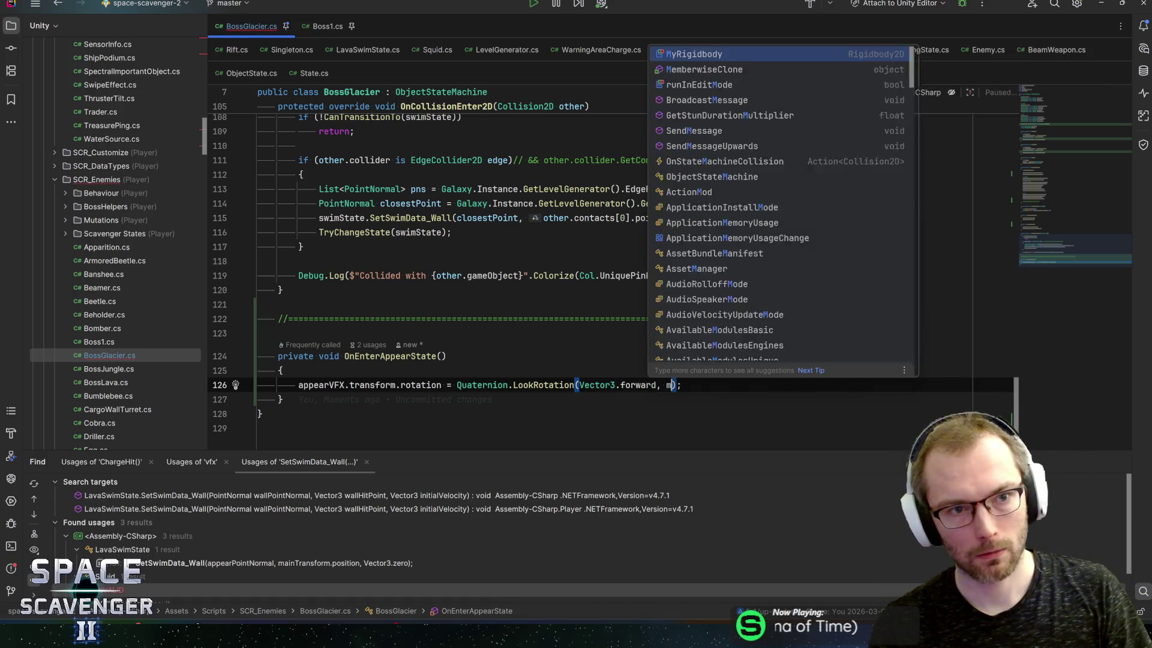
{"action": "key", "text": "BackSpace"}
{"action": "key", "text": "BackSpace"}
{"action": "key", "text": "BackSpace"}
{"action": "type", "text": "obj"}
{"action": "key", "text": "BackSpace"}
{"action": "key", "text": "BackSpace"}
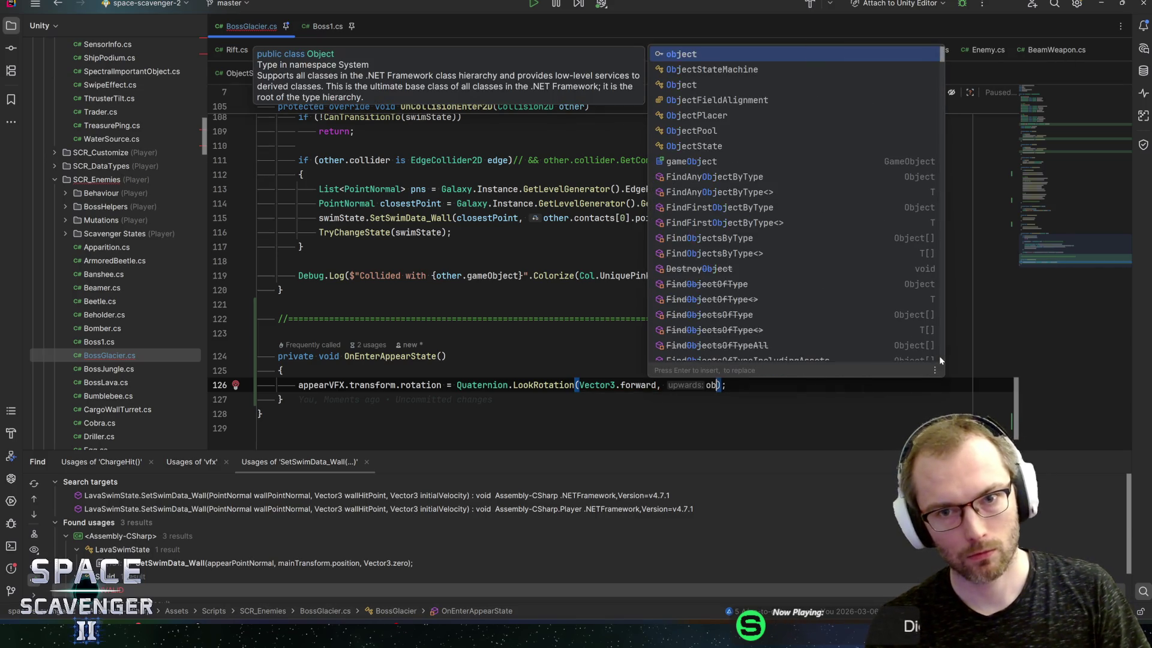
{"action": "type", "text": "statema"}
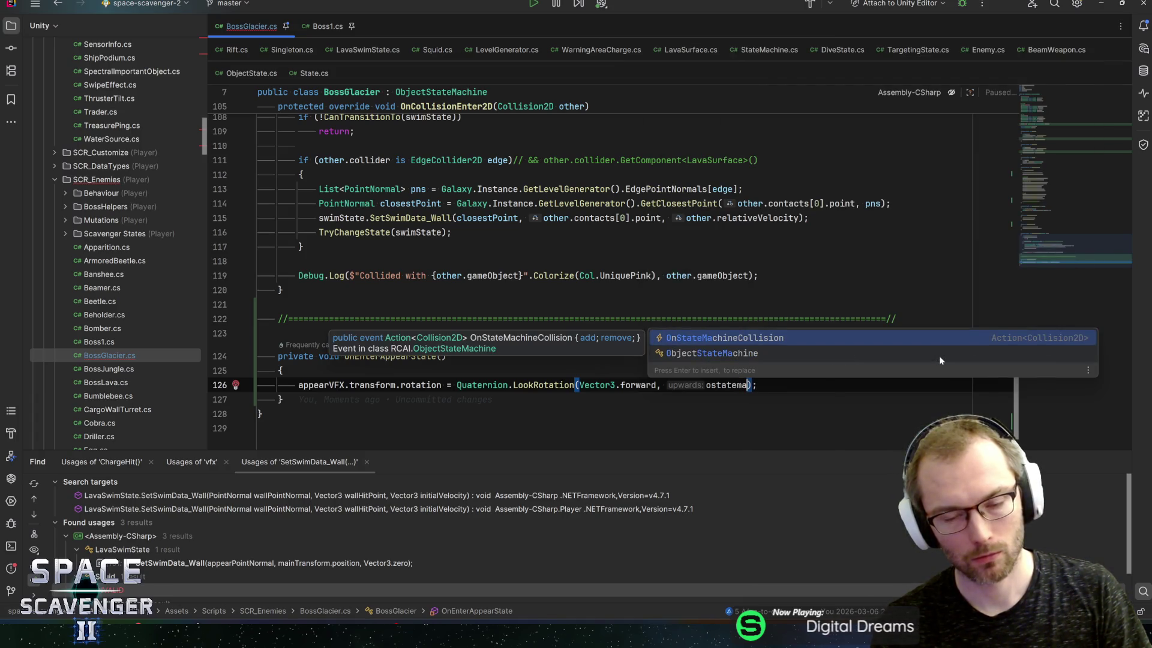
{"action": "key", "text": "ctrl+BackSpace"}
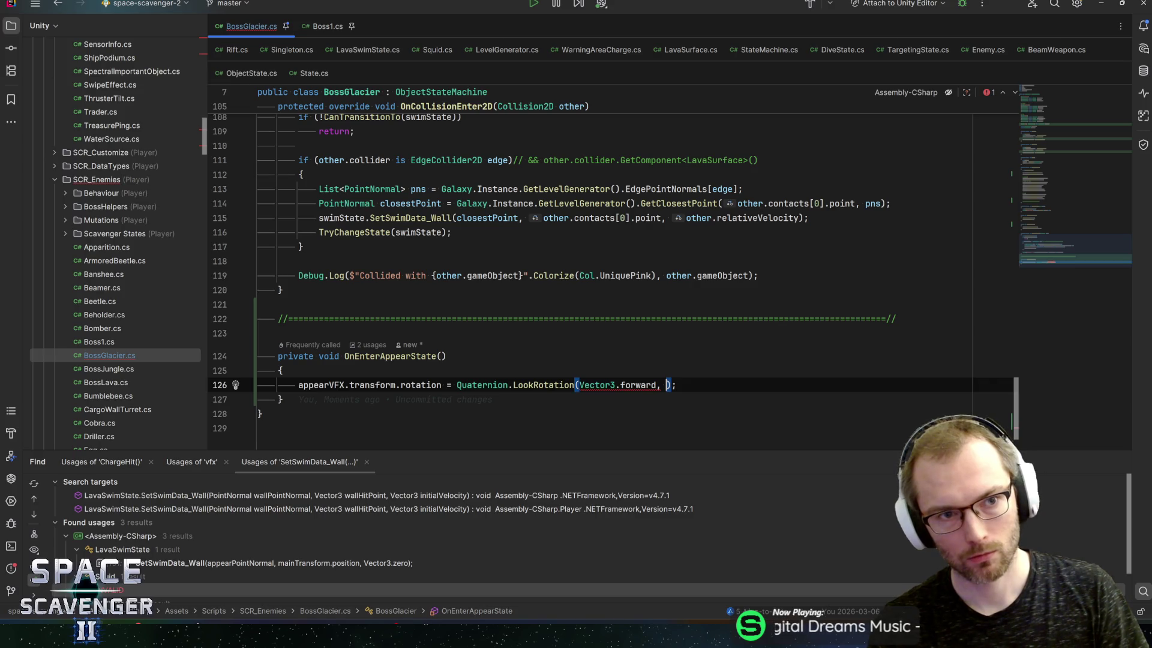
{"action": "type", "text": "transform.pos"}
{"action": "key", "text": "Return"}
{"action": "type", "text": ".To(Targ"}
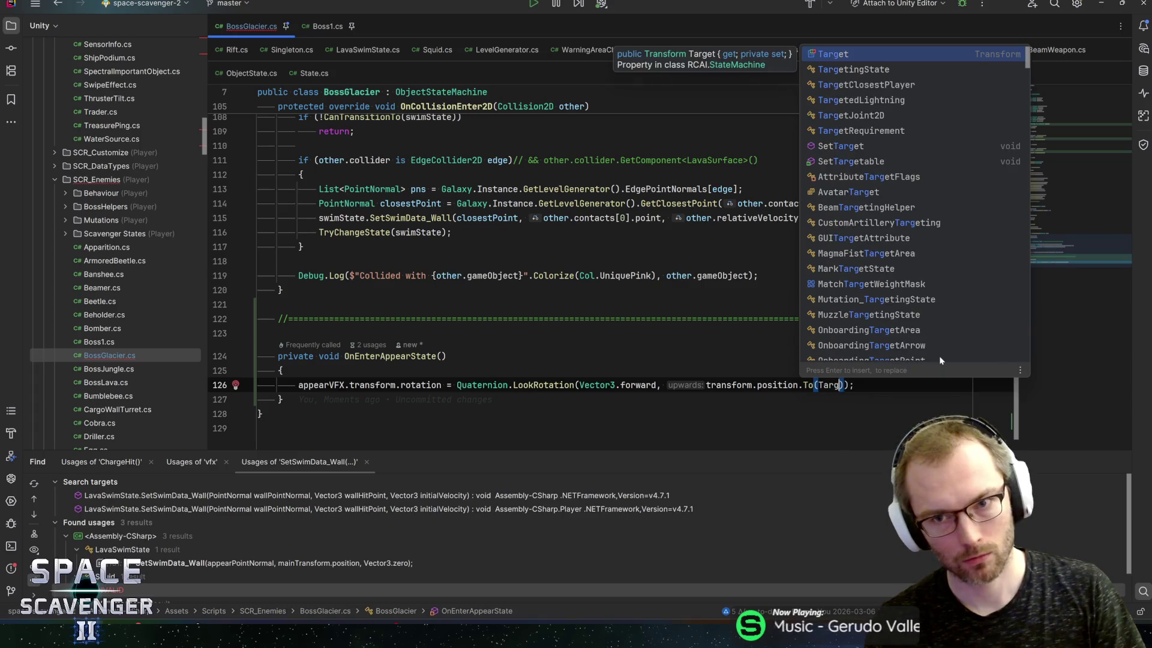
{"action": "type", "text": "te"}
{"action": "key", "text": "BackSpace"}
{"action": "type", "text": "et.pos"}
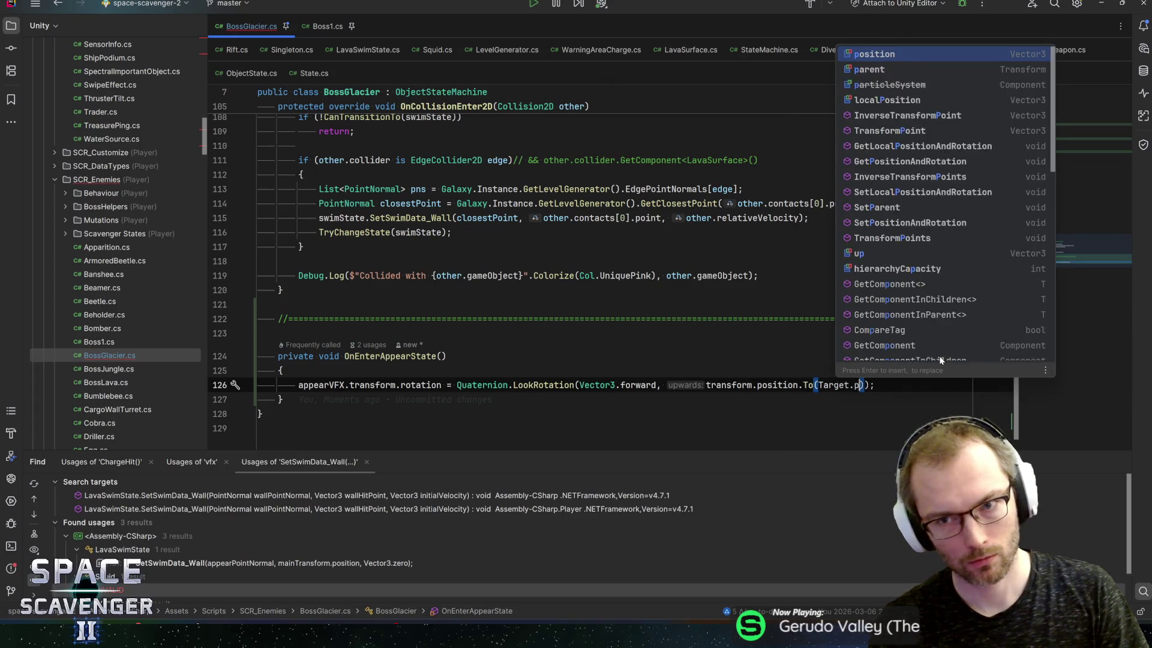
{"action": "key", "text": "Return"}
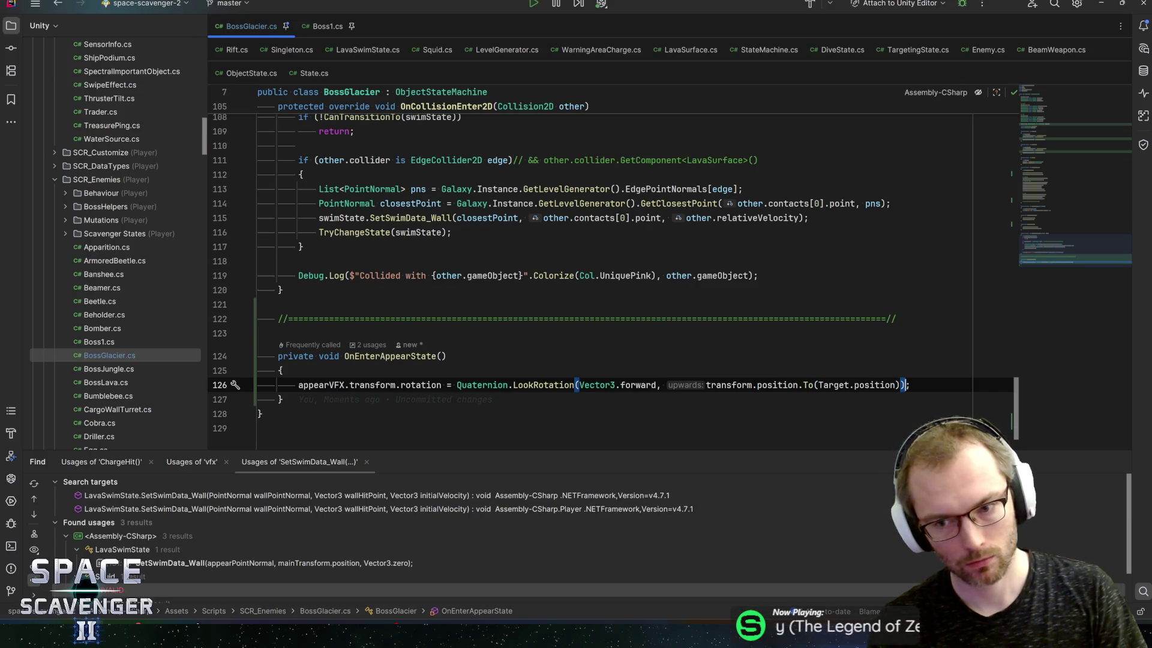
Wrap the appearVFX rotation statement in an if (Target != null) block
{"action": "left_click", "coordinate": [900, 384]}
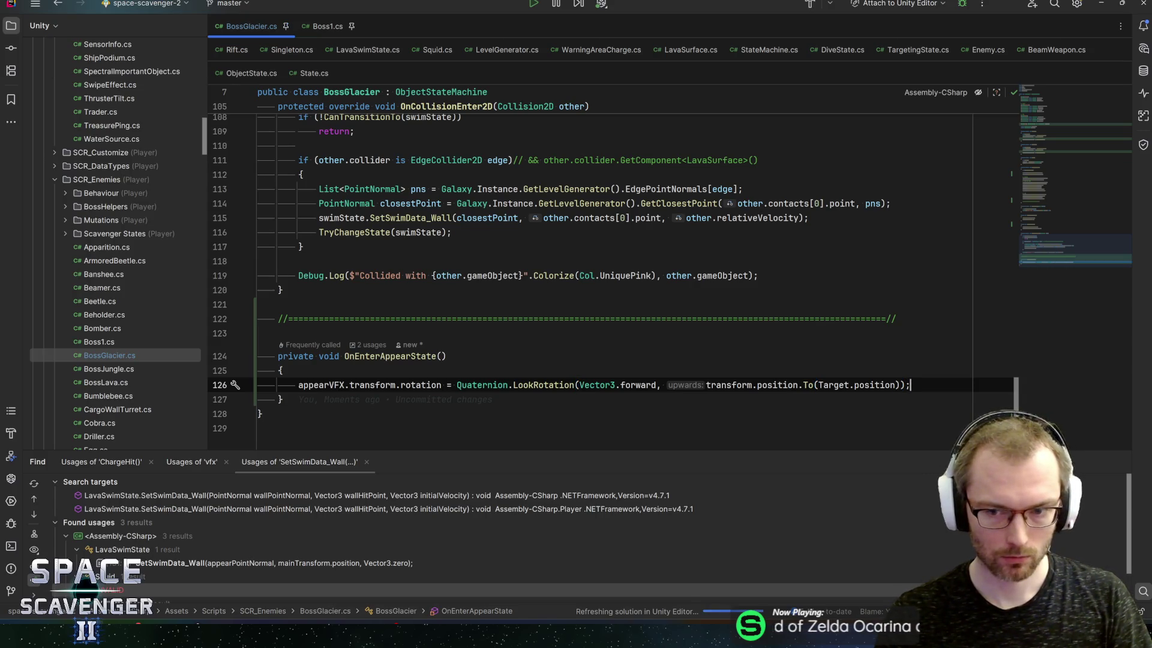
{"action": "key", "text": "ctrl+alt+Return"}
{"action": "type", "text": "if (Target "}
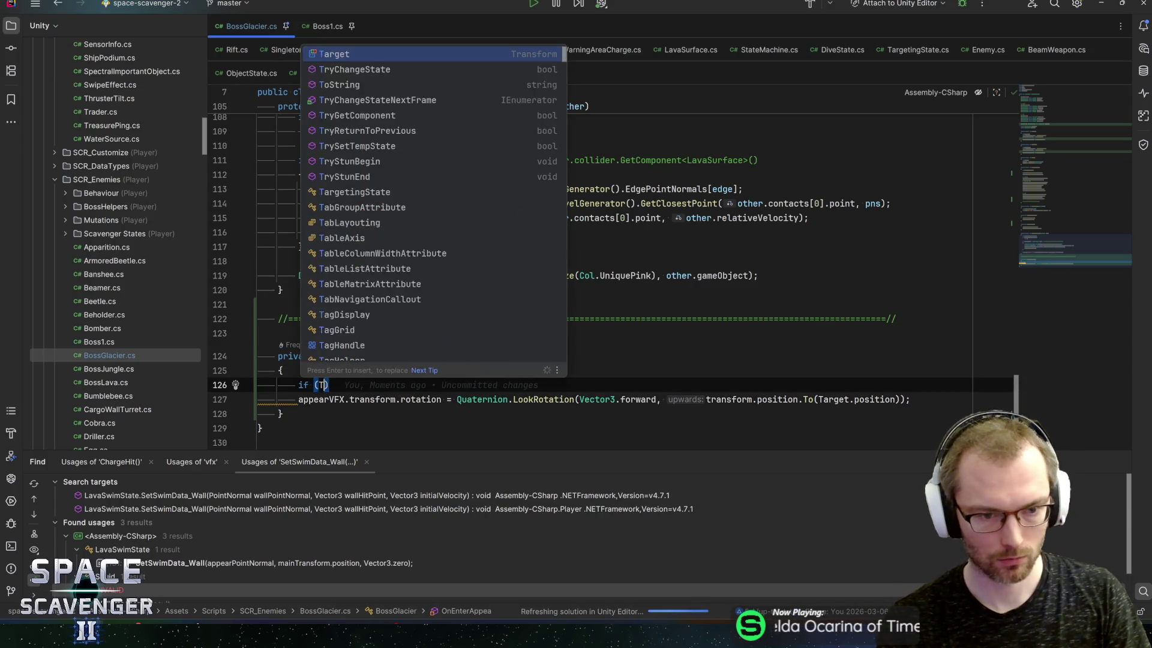
{"action": "type", "text": "!= null"}
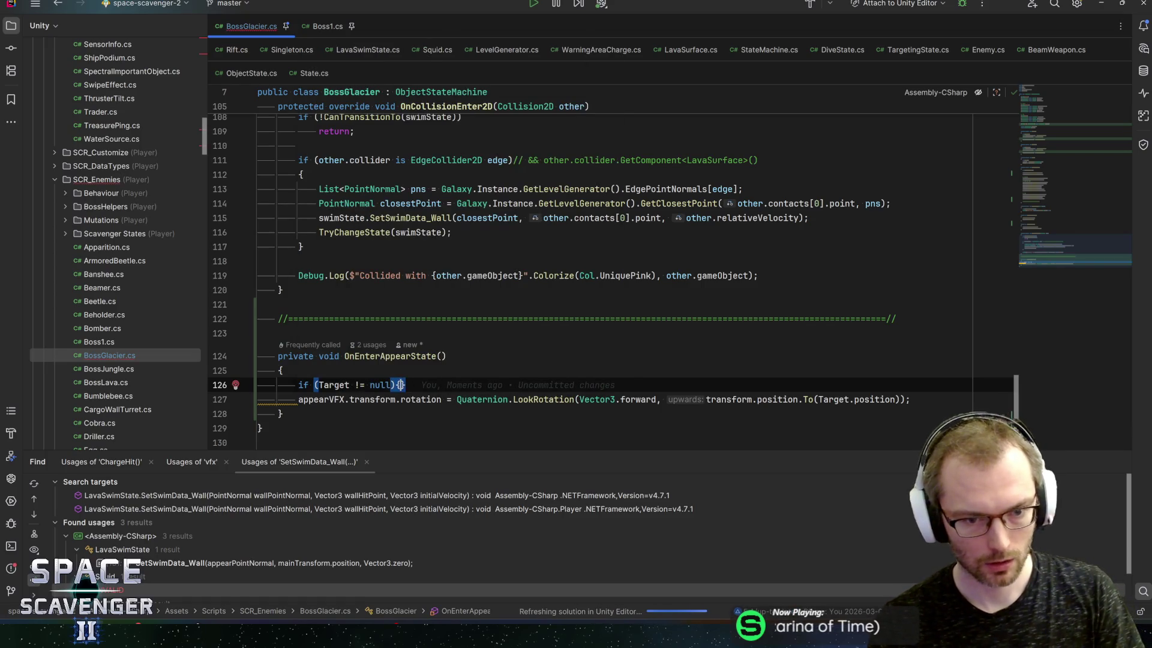
{"action": "key", "text": "ctrl+shift+Return"}
{"action": "key", "text": "ctrl+shift+Up"}
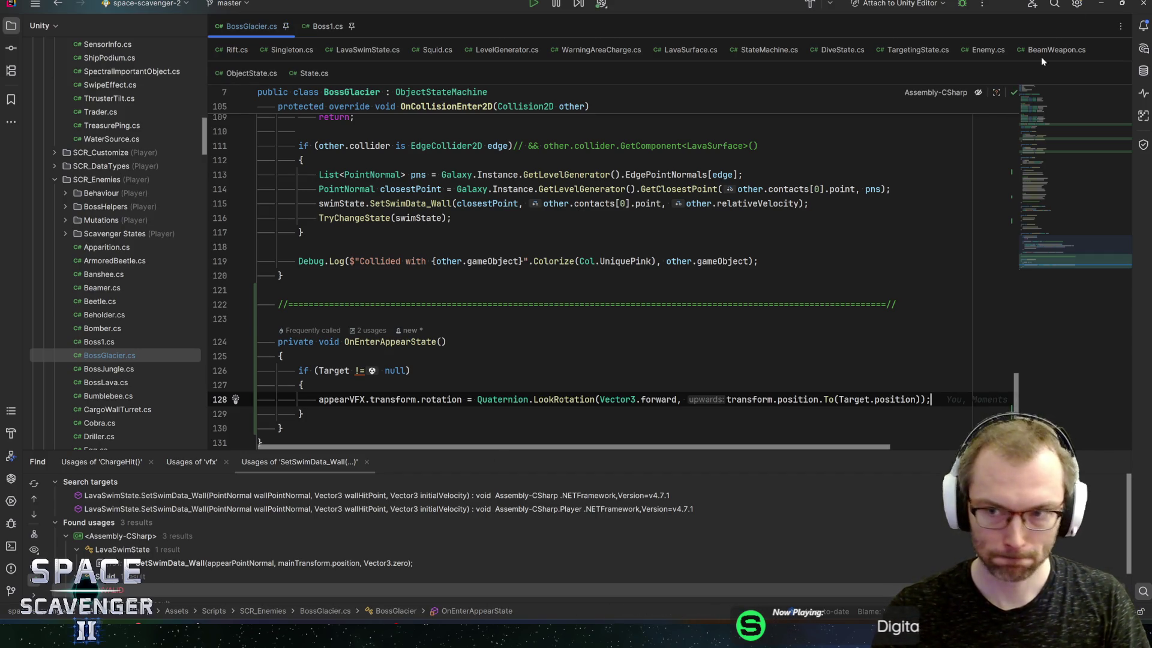
{"action": "left_click", "coordinate": [1101, 7]}
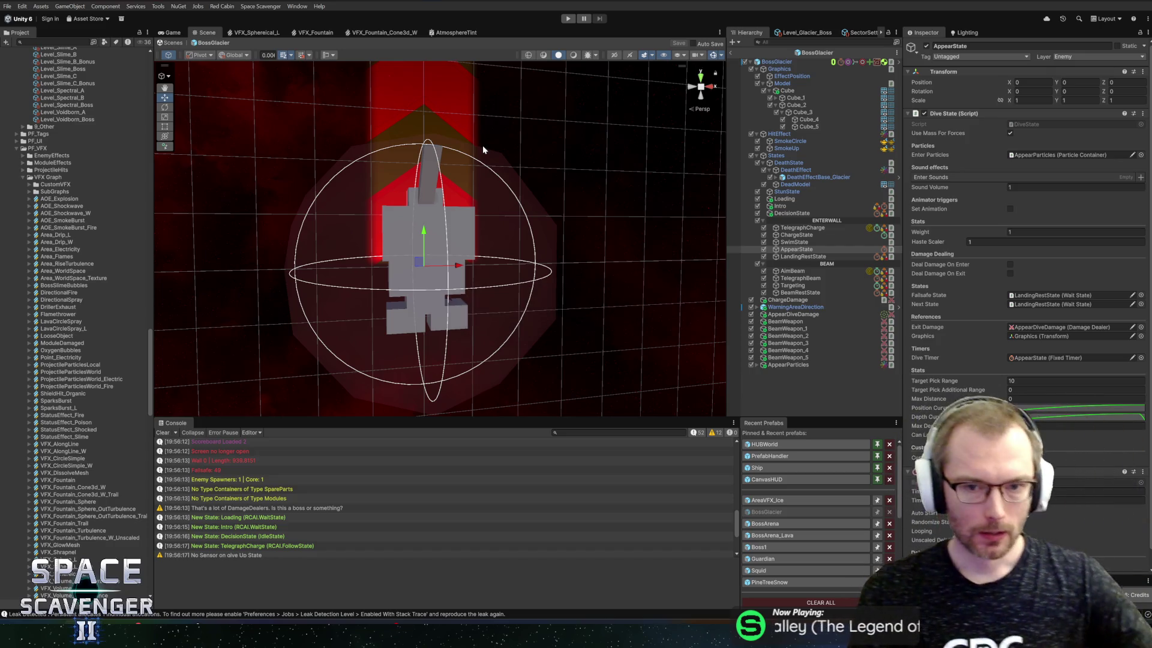
Select BossGlacier and drag AppearParticles into its Appear VFX field
{"action": "left_click", "coordinate": [496, 353]}
{"action": "scroll", "coordinate": [1002, 382], "scroll_direction": "down", "scroll_amount": 5}
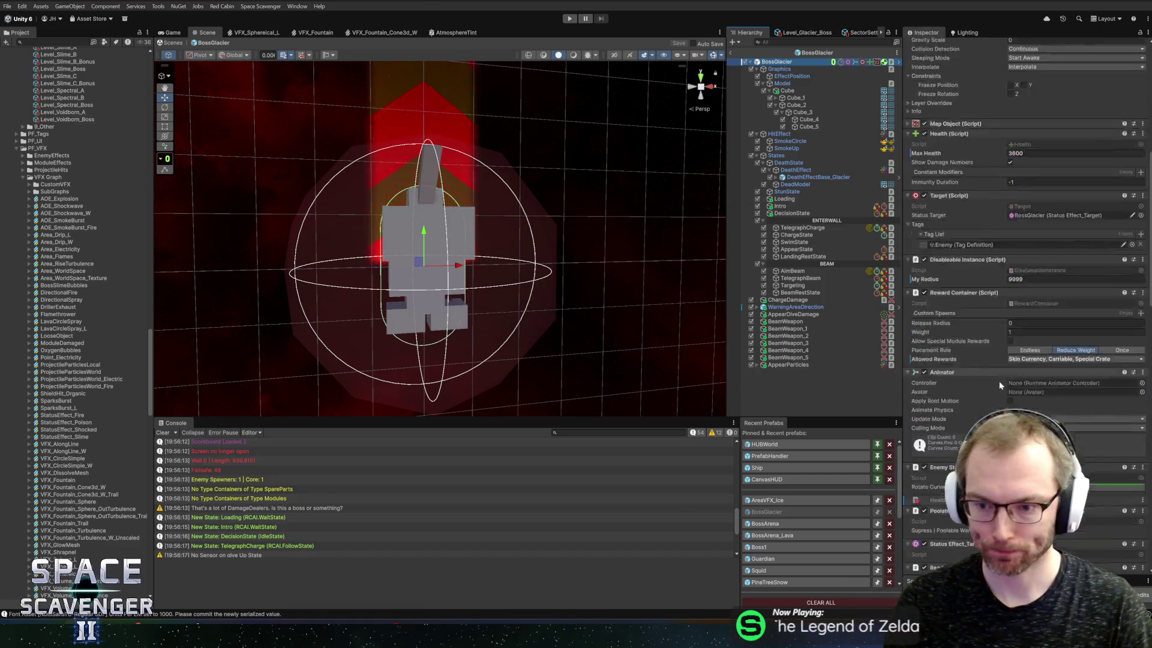
{"action": "scroll", "coordinate": [1002, 382], "scroll_direction": "down", "scroll_amount": 5}
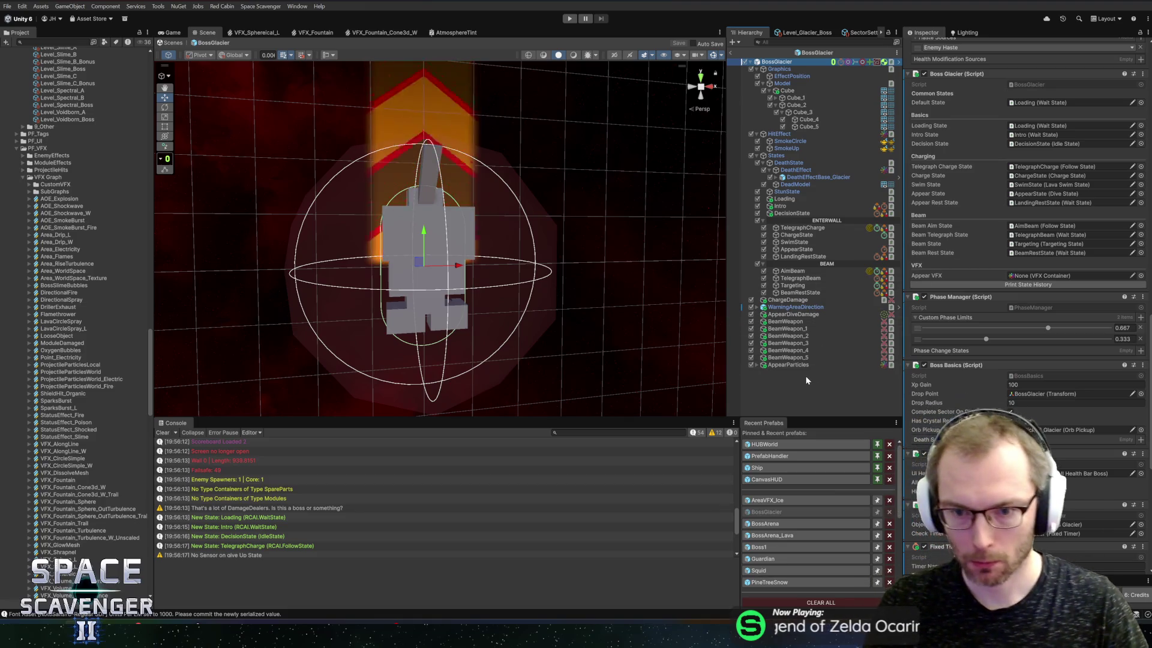
{"action": "left_click_drag", "start_coordinate": [789, 365], "coordinate": [1030, 279]}
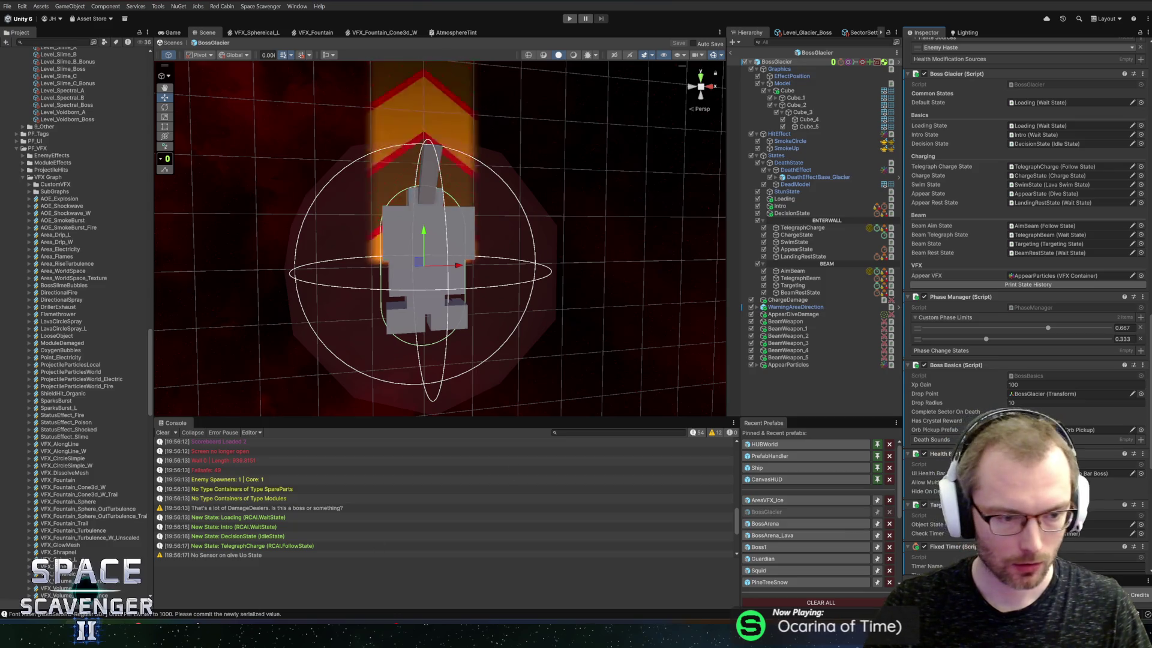
{"action": "key", "text": "alt+Tab"}
{"action": "left_click", "coordinate": [1040, 176]}
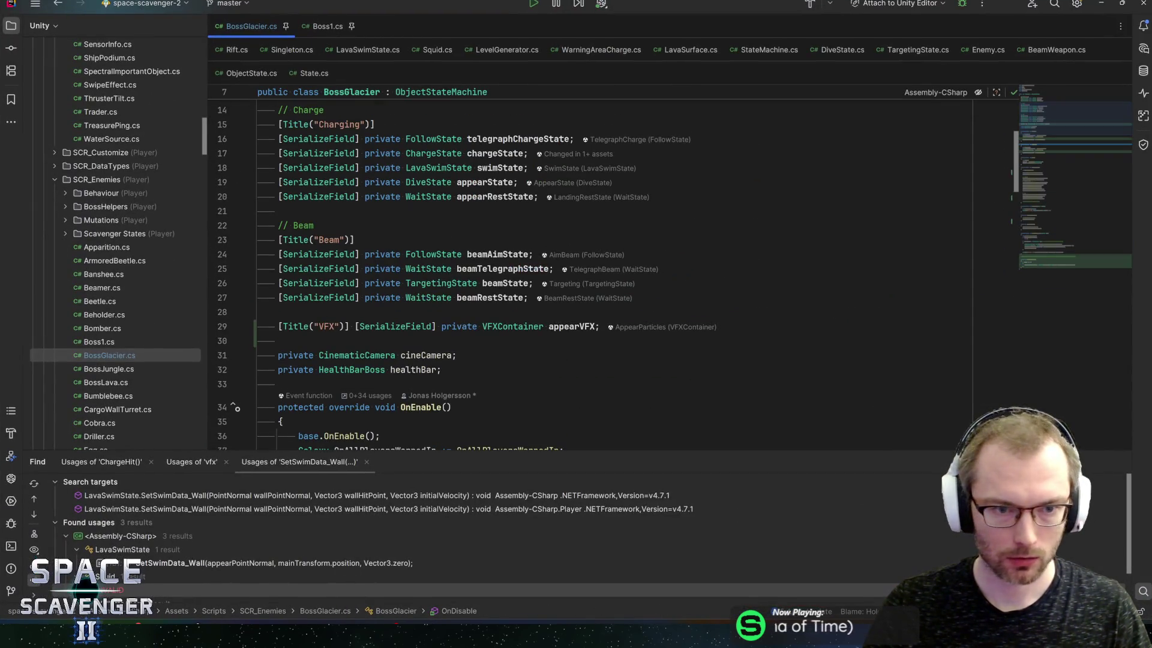
Change the [Title("VFX")] group heading to "Effects"
{"action": "double_click", "coordinate": [327, 327]}
{"action": "type", "text": "Effects"}
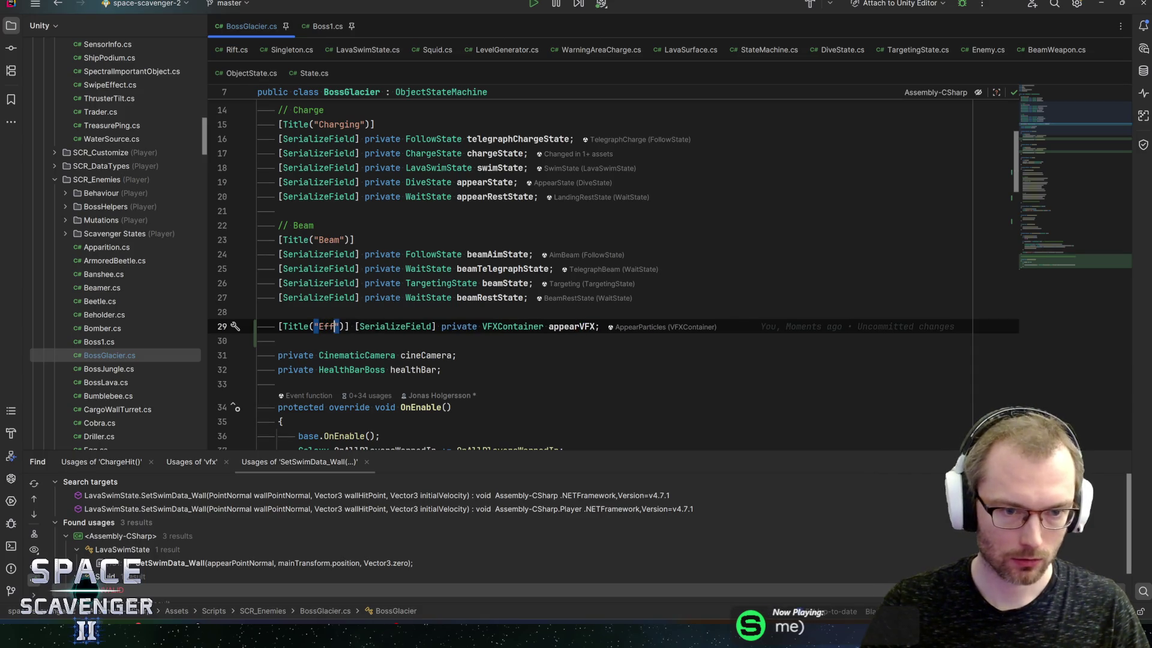
{"action": "left_click", "coordinate": [377, 327]}
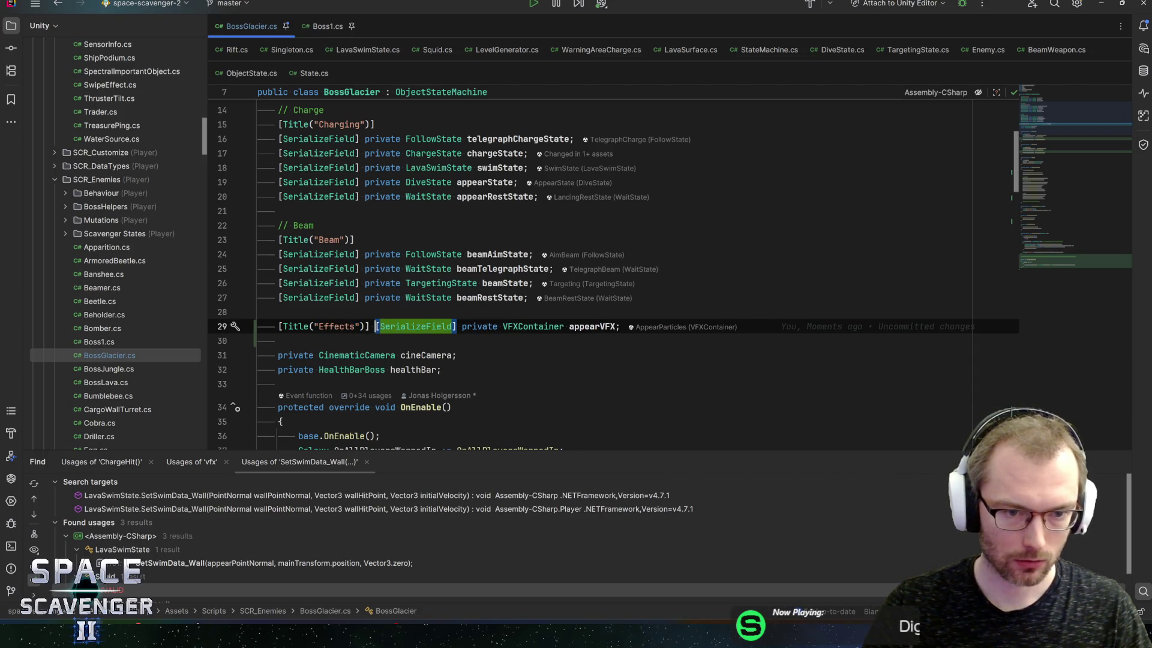
Add [SerializeField] private ScreenShakePreset largeScreenShake; below appearVFX and save the script
{"action": "key", "text": "Return"}
{"action": "key", "text": "shift+Return"}
{"action": "type", "text": "serializef"}
{"action": "key", "text": "Return"}
{"action": "type", "text": "private l"}
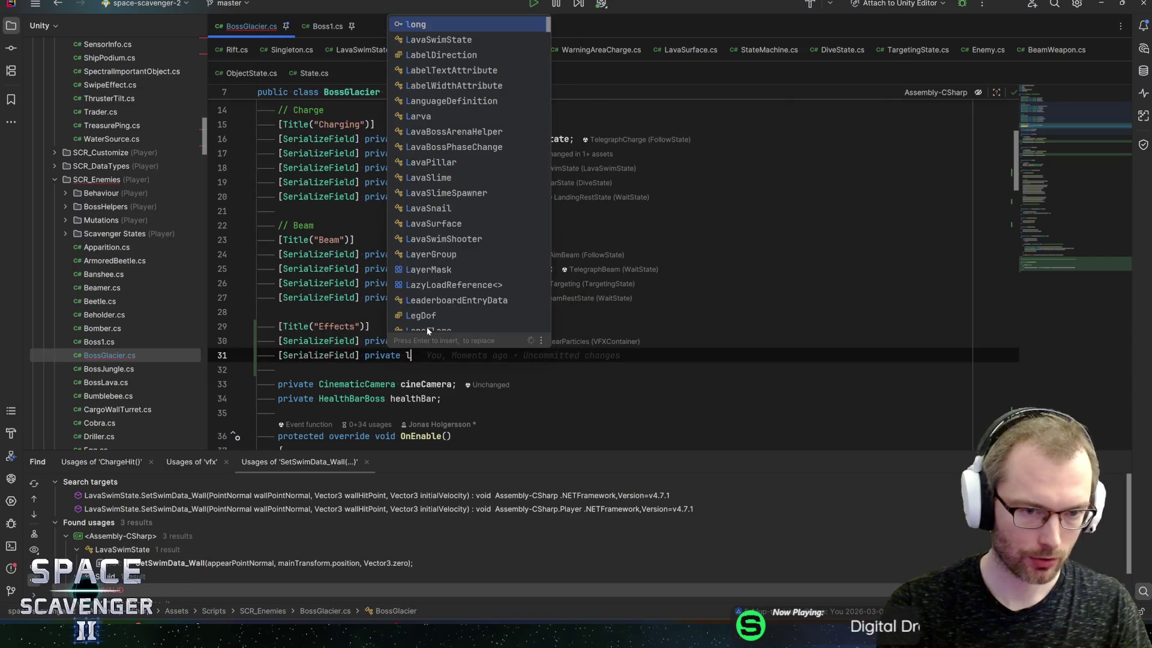
{"action": "key", "text": "BackSpace"}
{"action": "type", "text": "Screenshg"}
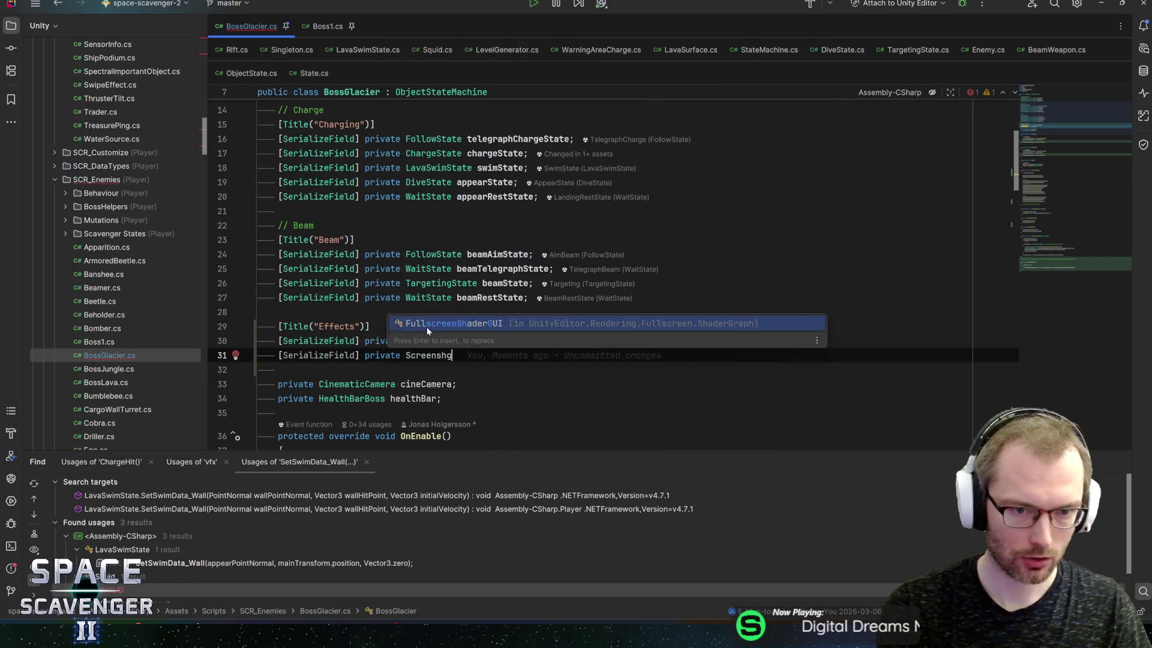
{"action": "key", "text": "BackSpace"}
{"action": "type", "text": "ake"}
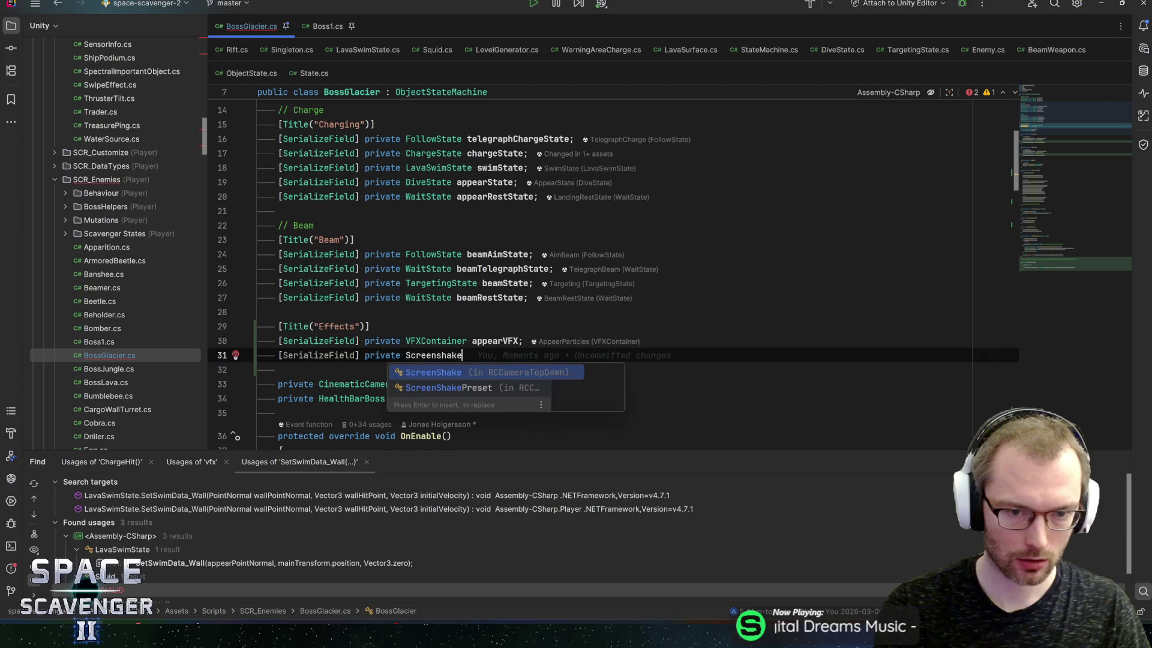
{"action": "key", "text": "Down"}
{"action": "key", "text": "Return"}
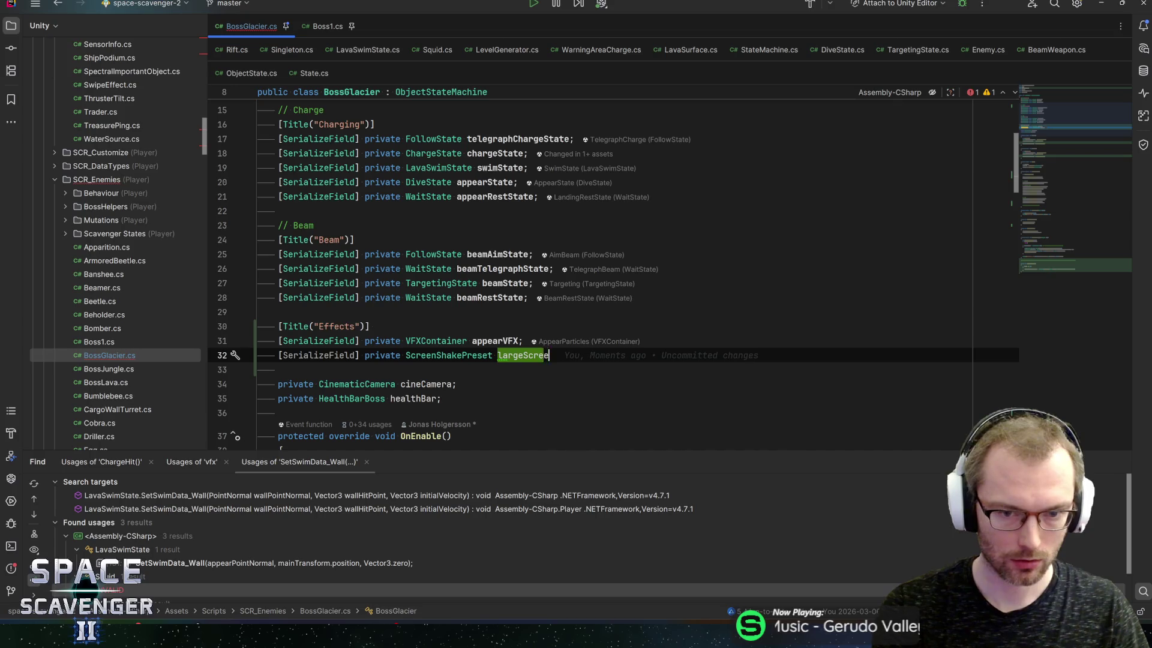
{"action": "type", "text": "nShake;"}
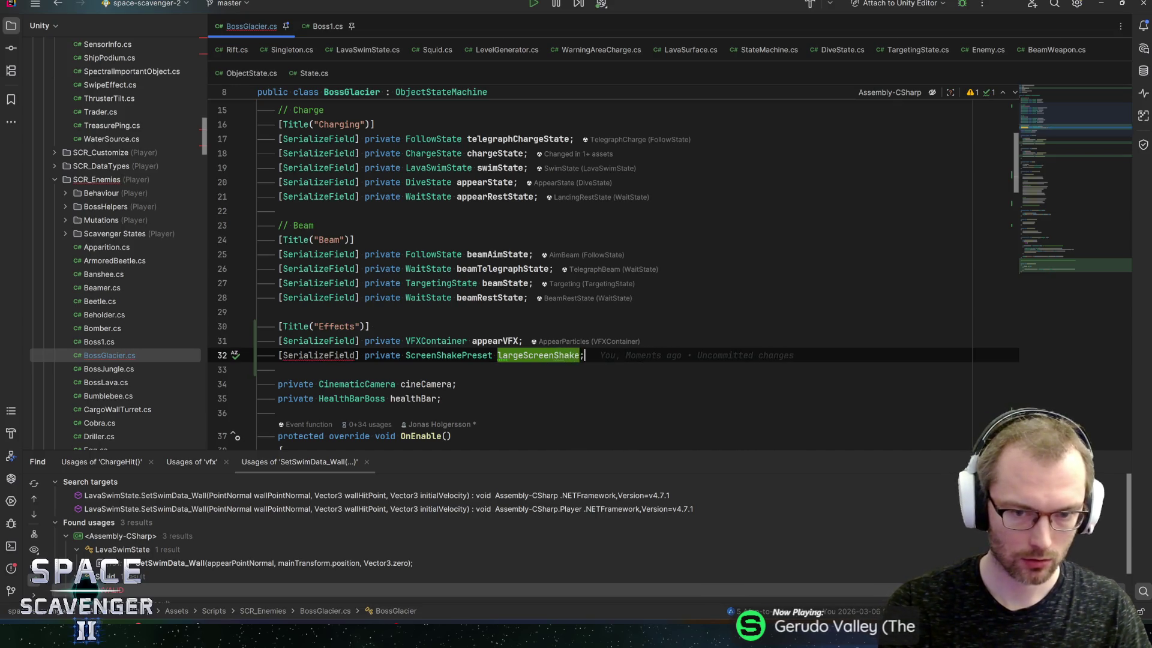
{"action": "key", "text": "ctrl+s"}
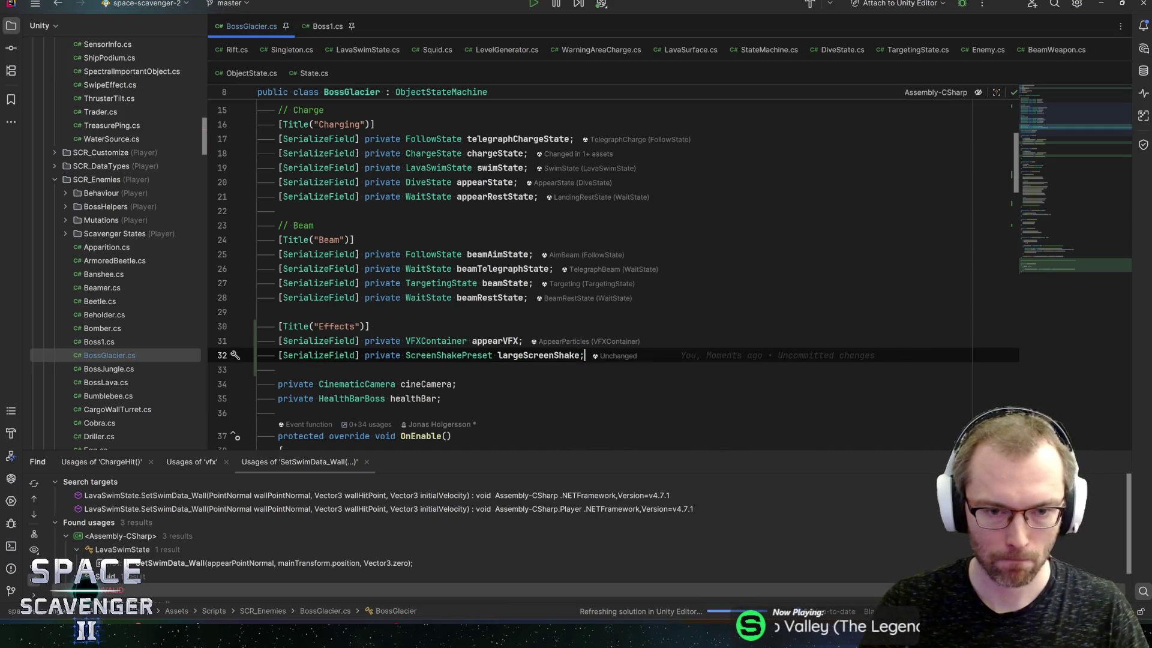
{"action": "key", "text": "ctrl+End"}
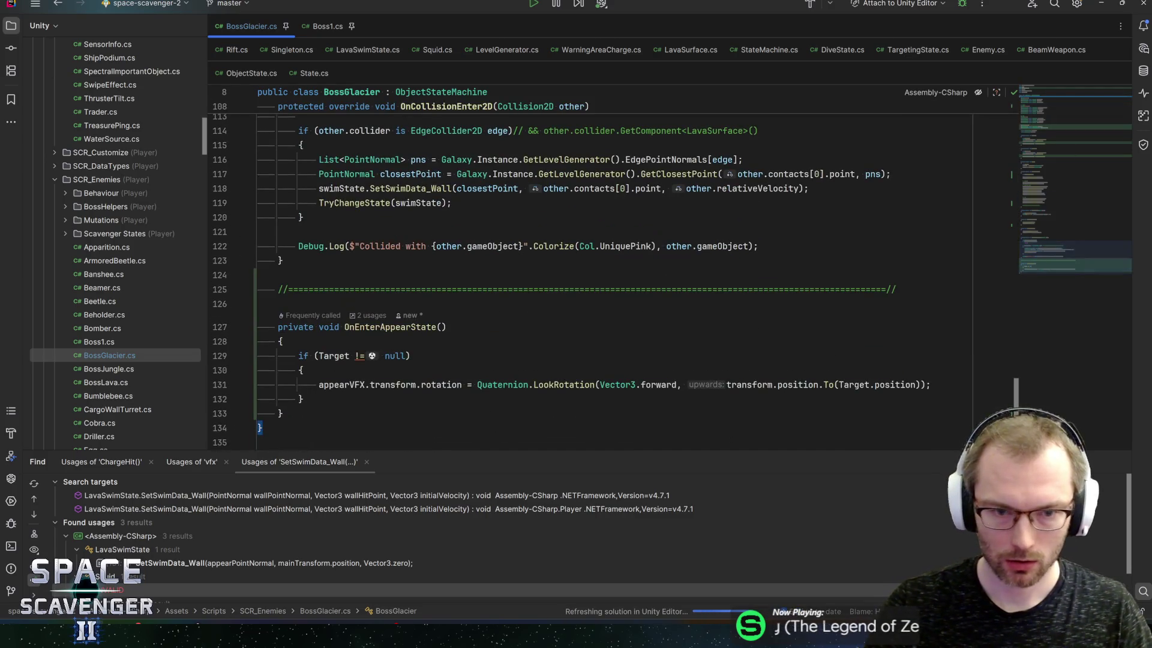
Write largeScreenShake.ShakeAt(transform.position) in OnEnterAppearState, outside the Target null-check block
{"action": "left_click", "coordinate": [930, 385]}
{"action": "key", "text": "Return"}
{"action": "type", "text": "largeScreenShake"}
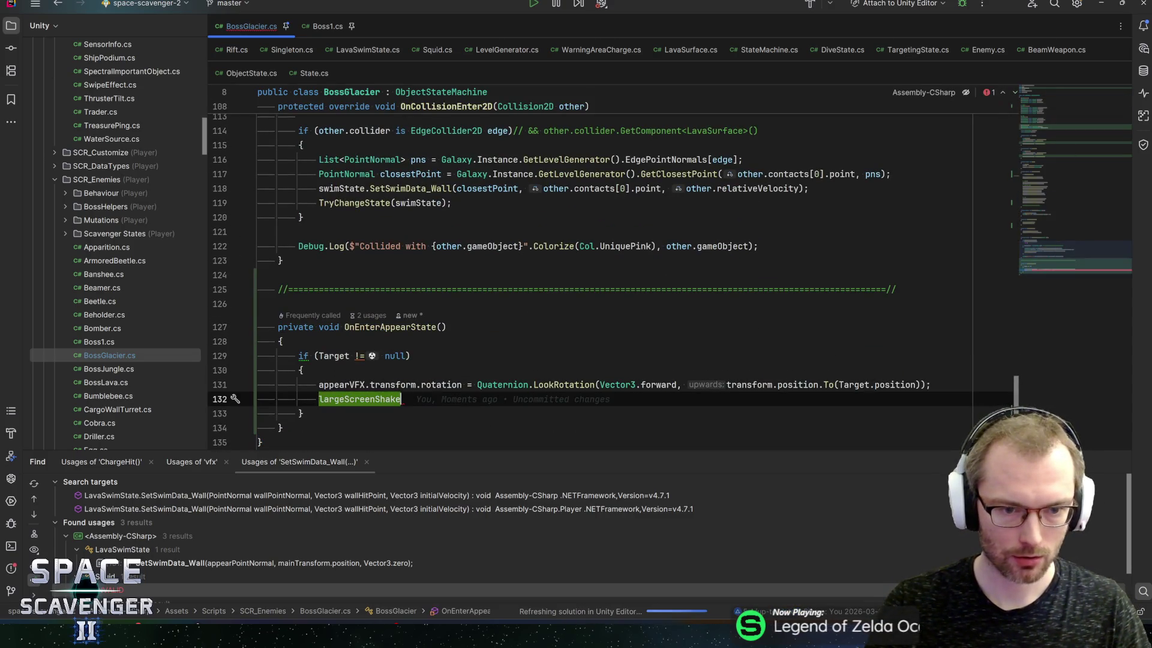
{"action": "key", "text": "alt+shift+Down"}
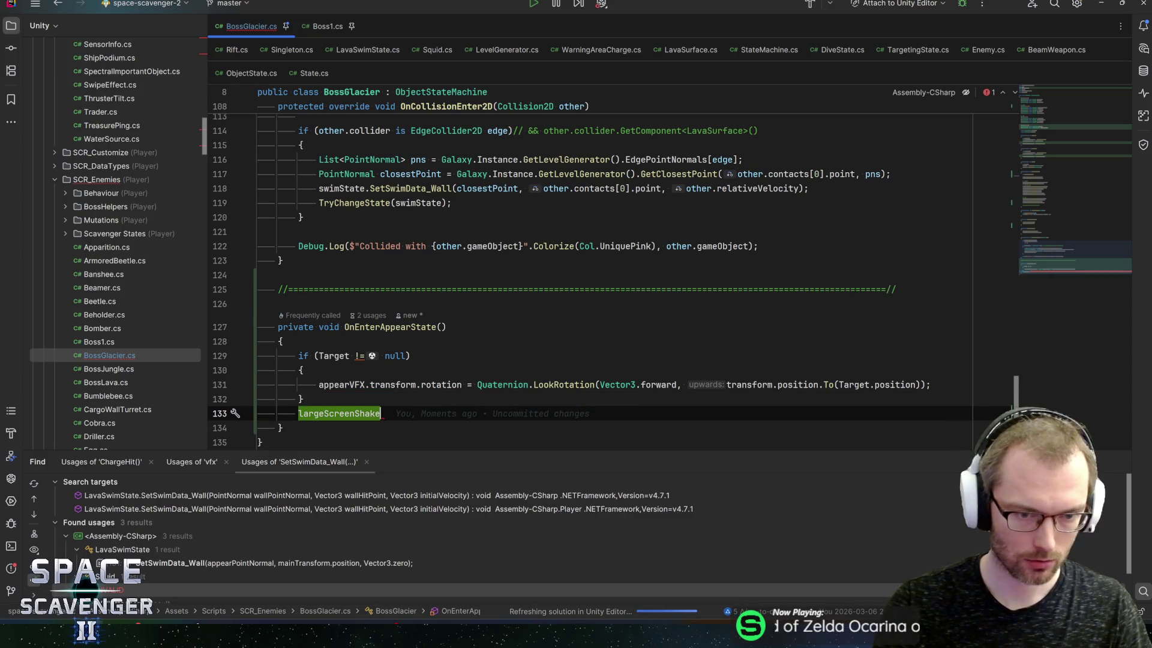
{"action": "type", "text": "."}
{"action": "key", "text": "Escape"}
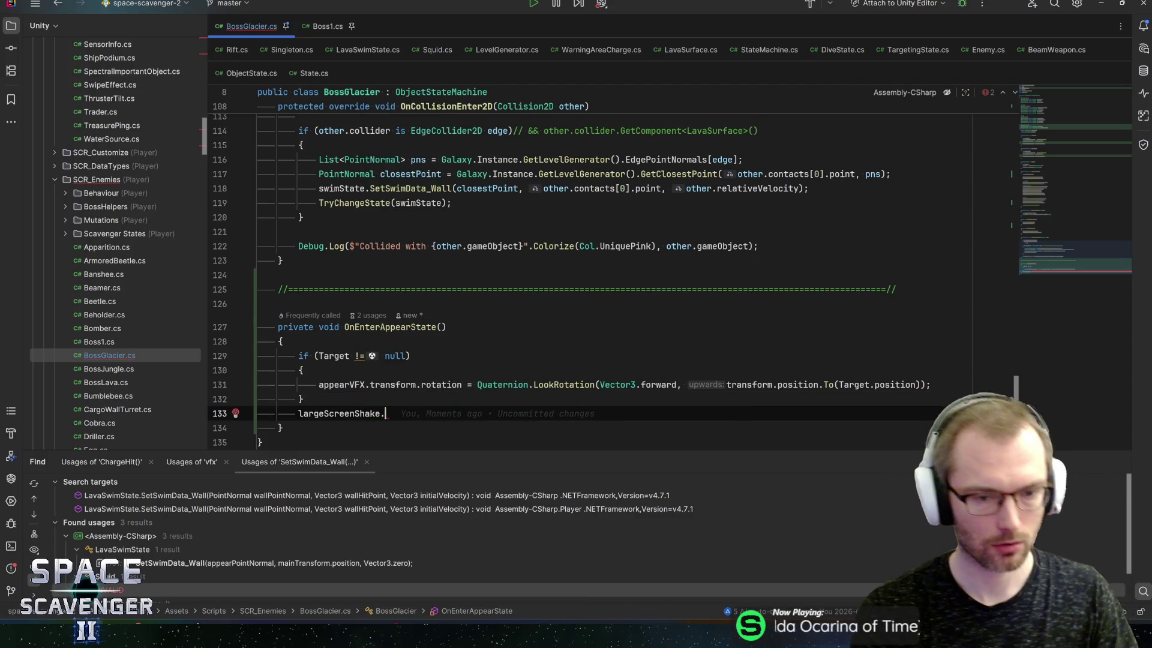
{"action": "type", "text": "sh"}
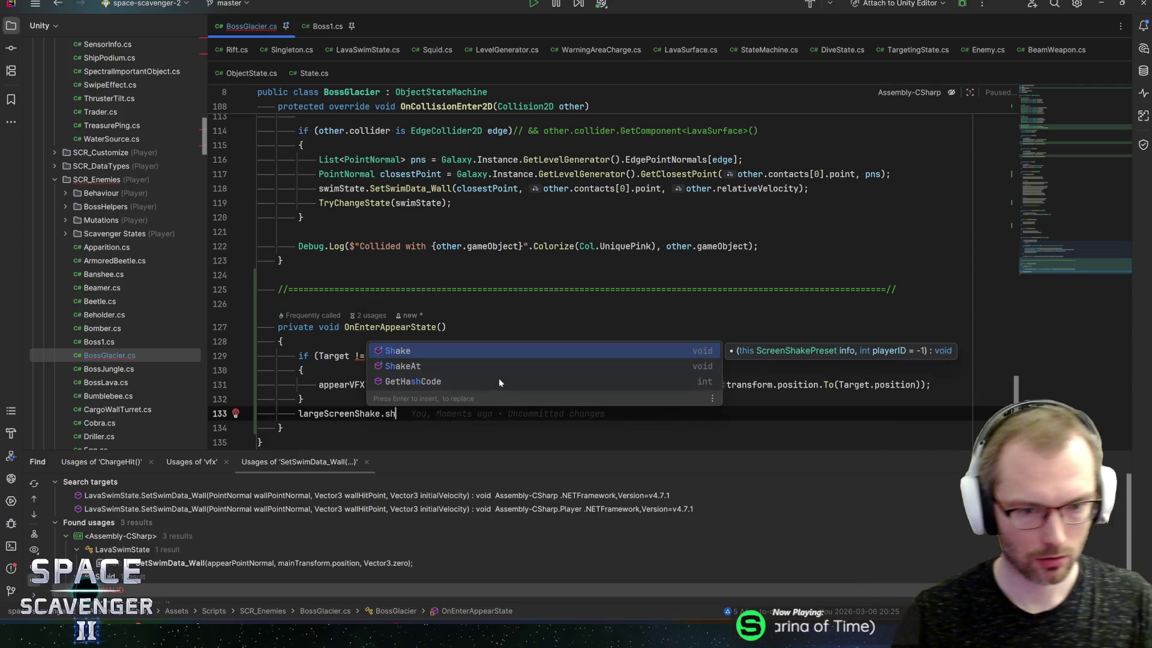
{"action": "key", "text": "Down"}
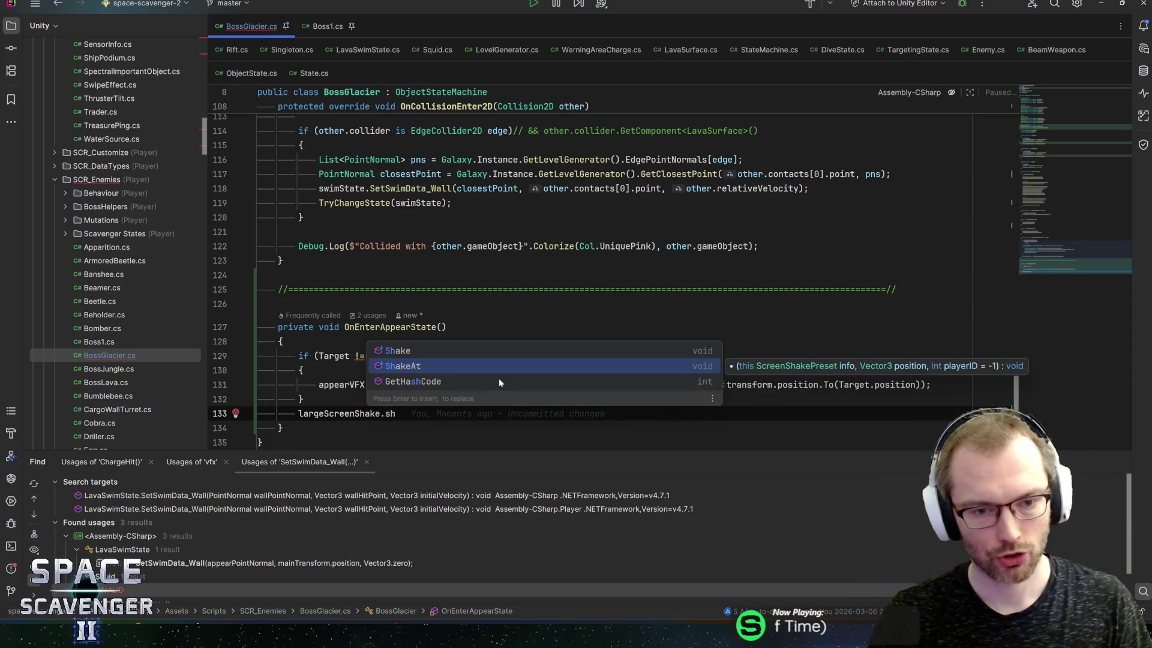
{"action": "key", "text": "Up"}
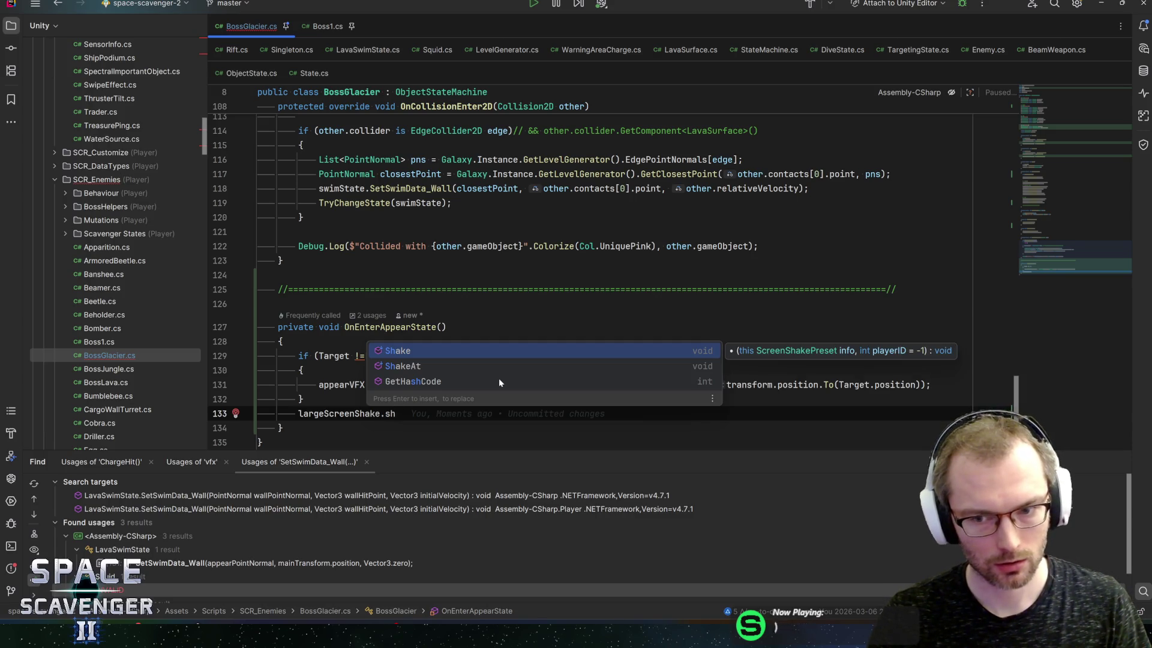
{"action": "key", "text": "Down"}
{"action": "key", "text": "Return"}
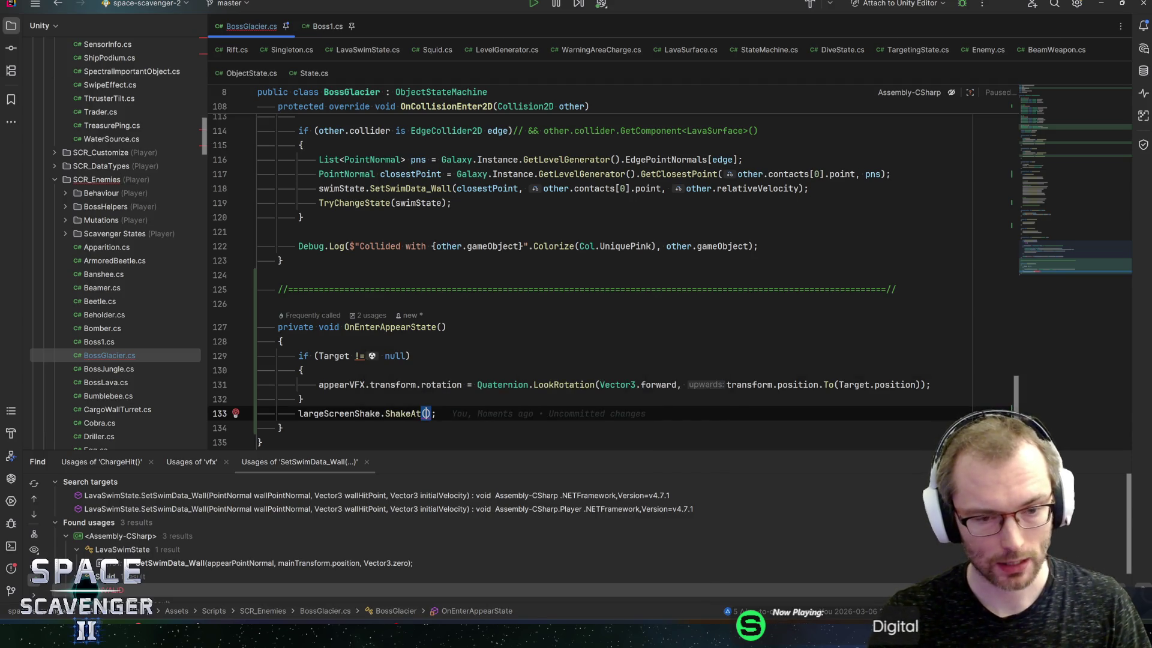
{"action": "type", "text": "transform.position"}
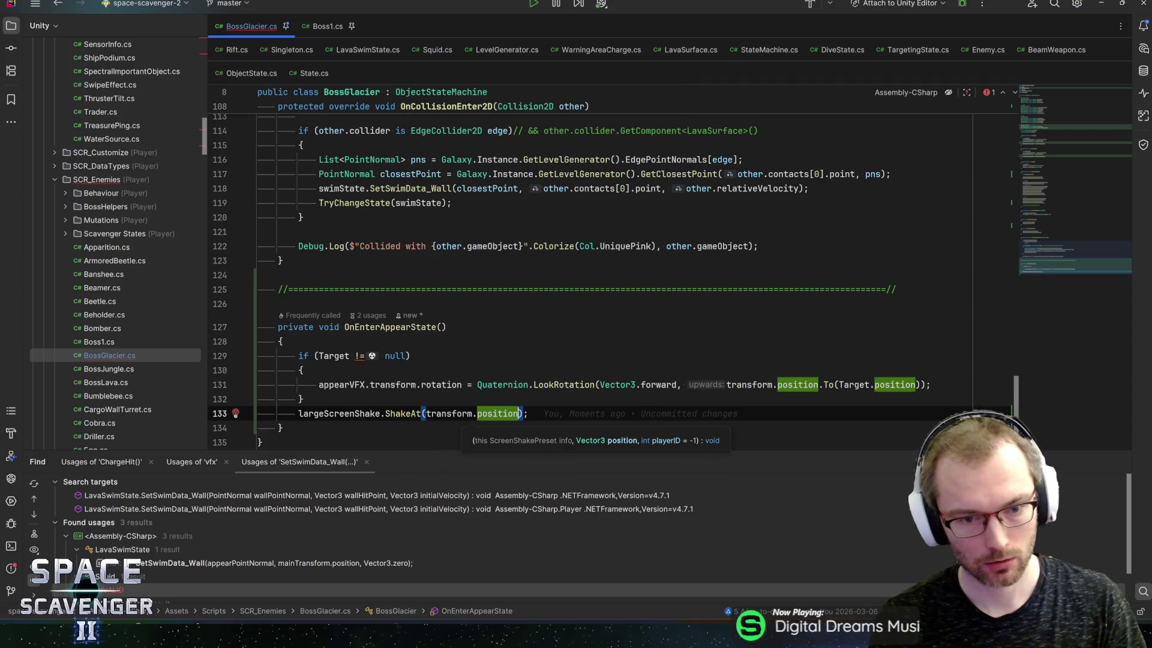
{"action": "key", "text": "Home"}
{"action": "key", "text": "Return"}
{"action": "key", "text": "End"}
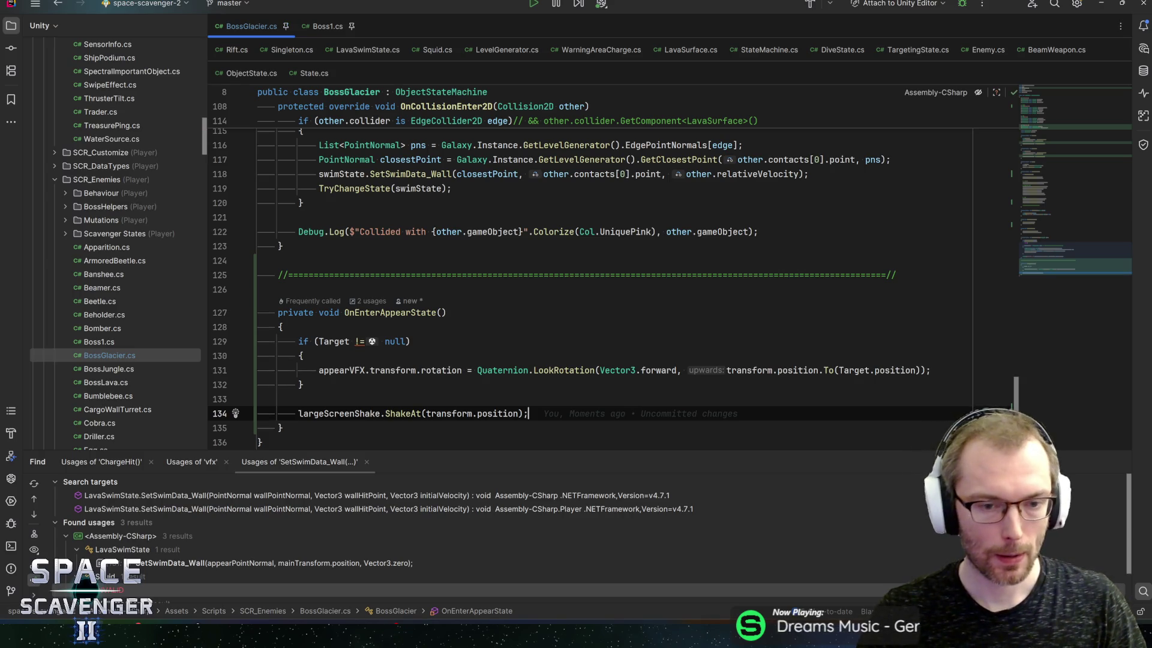
Move the ShakeAt line to just after TryChangeState(swimState) in OnCollisionEnter2D
{"action": "key", "text": "shift+Home"}
{"action": "key", "text": "ctrl+c"}
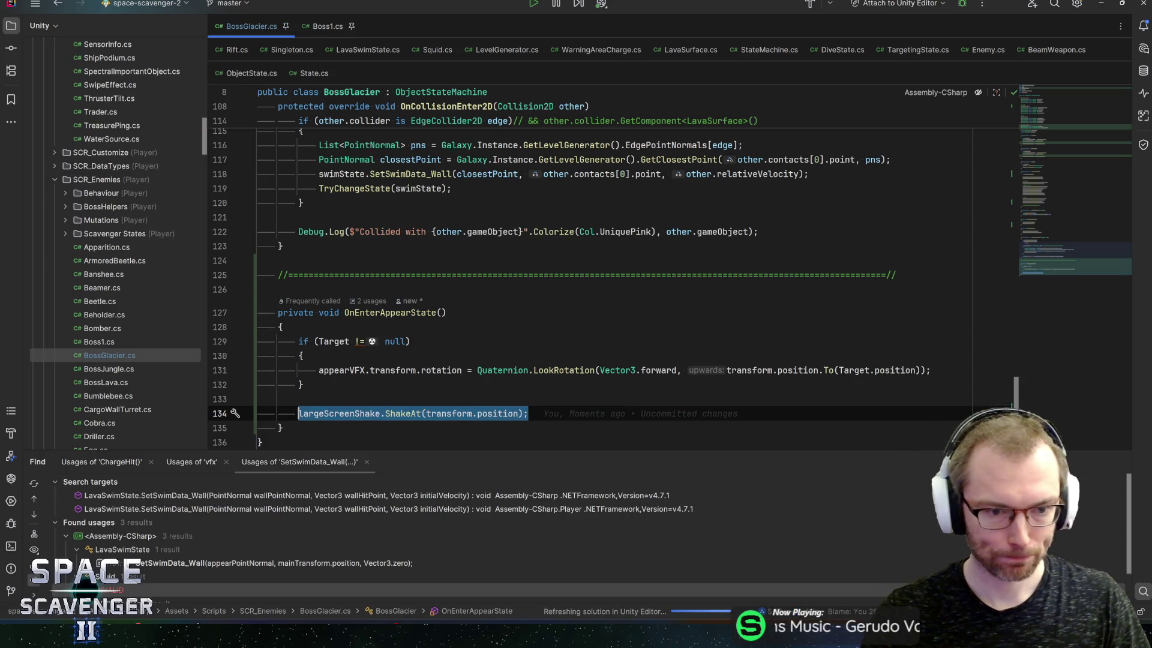
{"action": "left_click", "coordinate": [1068, 128]}
{"action": "left_click_drag", "start_coordinate": [1069, 132], "coordinate": [1080, 234]}
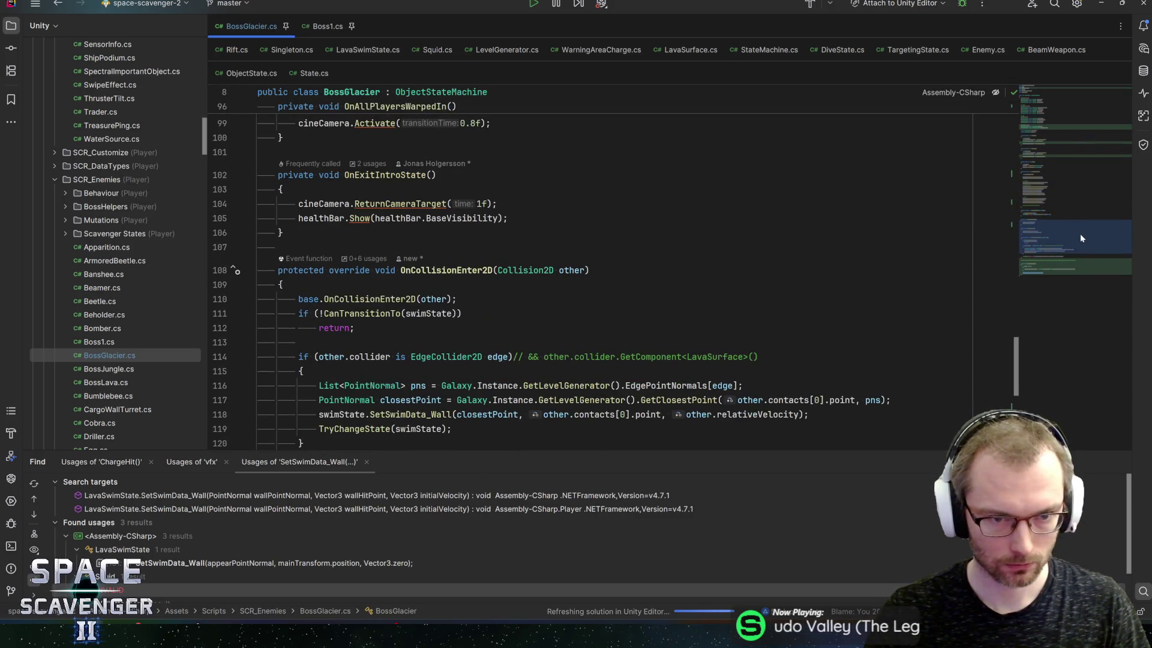
{"action": "scroll", "coordinate": [611, 270], "scroll_direction": "down", "scroll_amount": 3}
{"action": "left_click", "coordinate": [451, 299]}
{"action": "key", "text": "Return"}
{"action": "key", "text": "ctrl+v"}
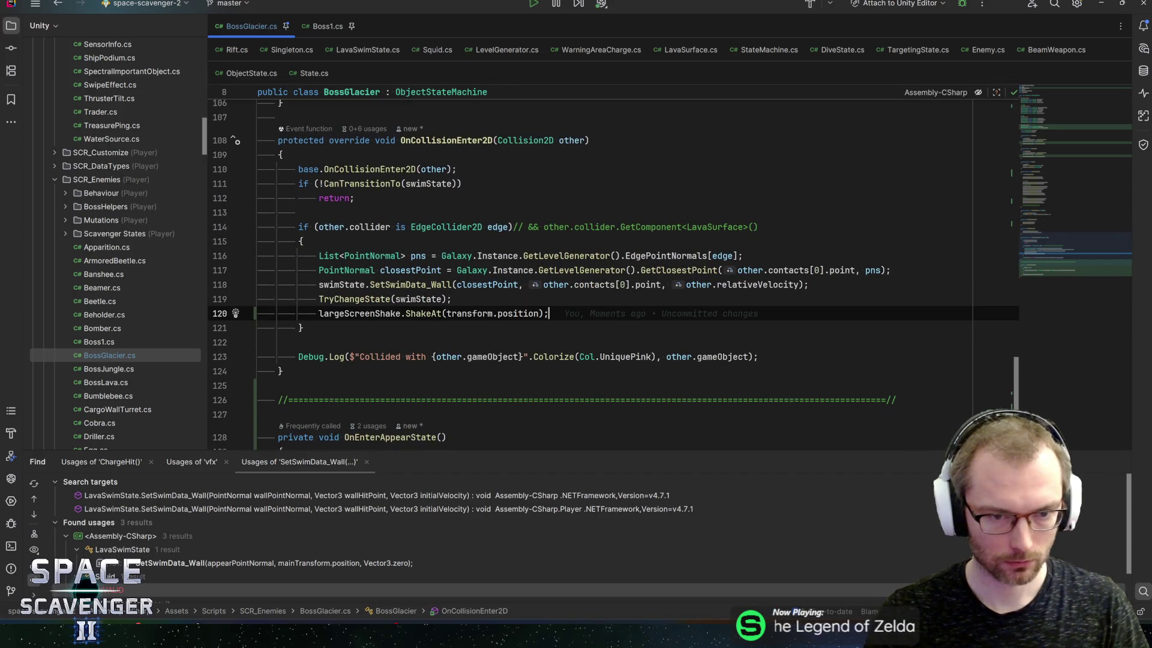
{"action": "key", "text": "alt+Tab"}
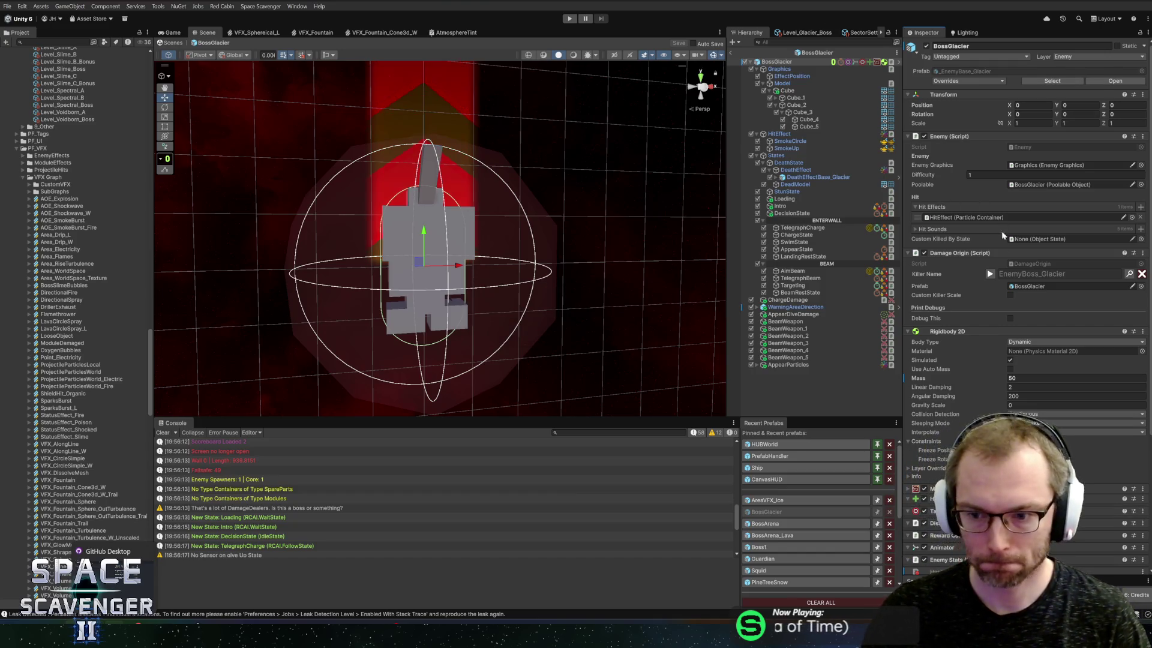
Assign the 4_Massive preset to Large Screen Shake, save the prefab, and return to the scene
{"action": "scroll", "coordinate": [960, 336], "scroll_direction": "down", "scroll_amount": 15}
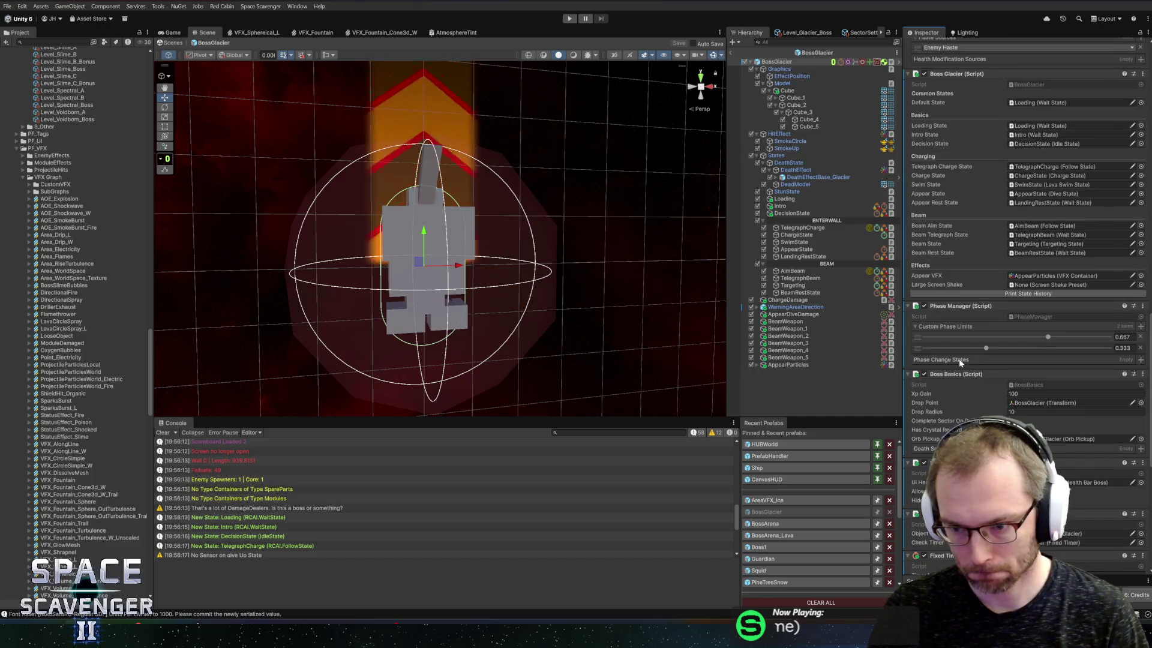
{"action": "left_click", "coordinate": [1141, 285]}
{"action": "double_click", "coordinate": [877, 142]}
{"action": "key", "text": "ctrl+s"}
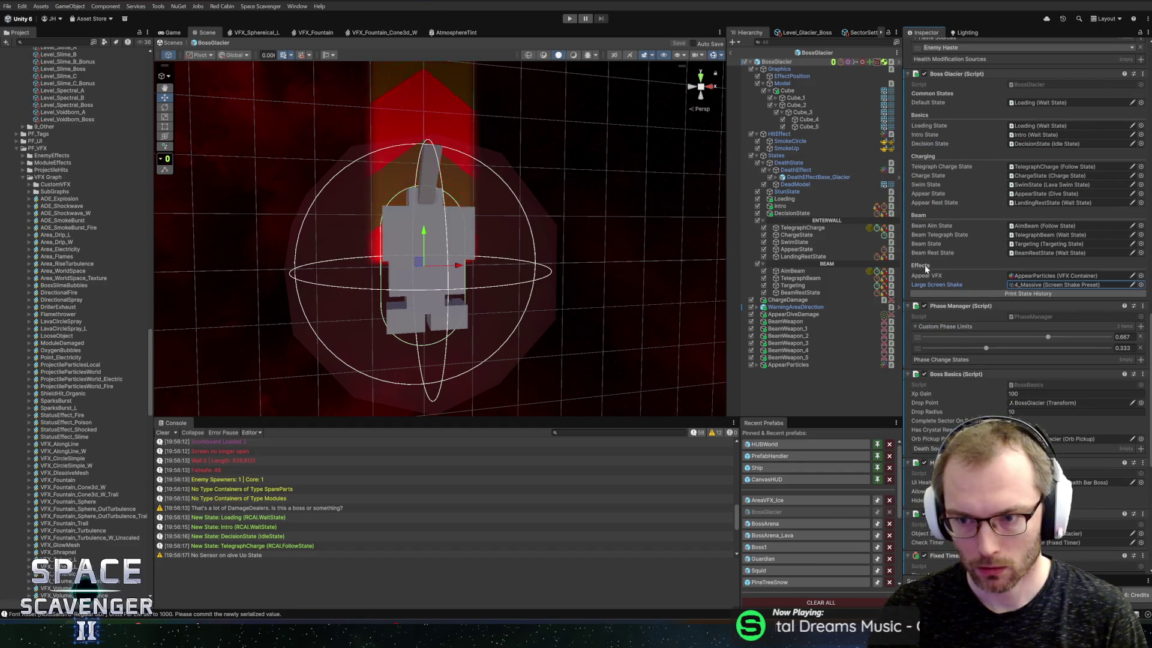
{"action": "left_click", "coordinate": [569, 19]}
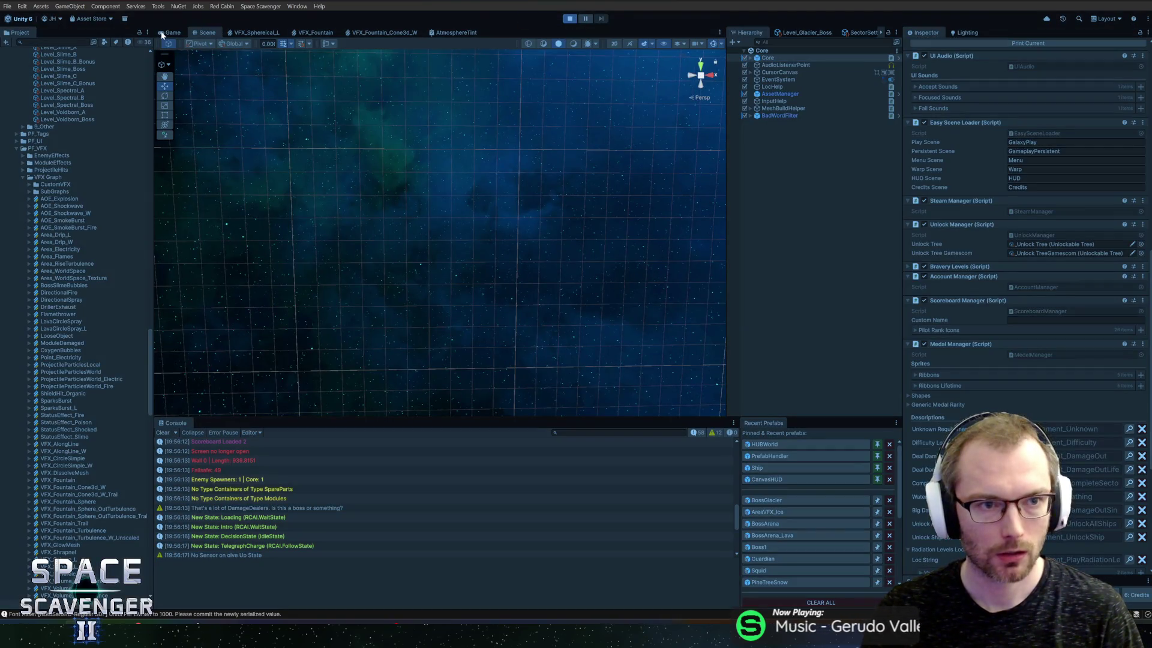
{"action": "double_click", "coordinate": [163, 34]}
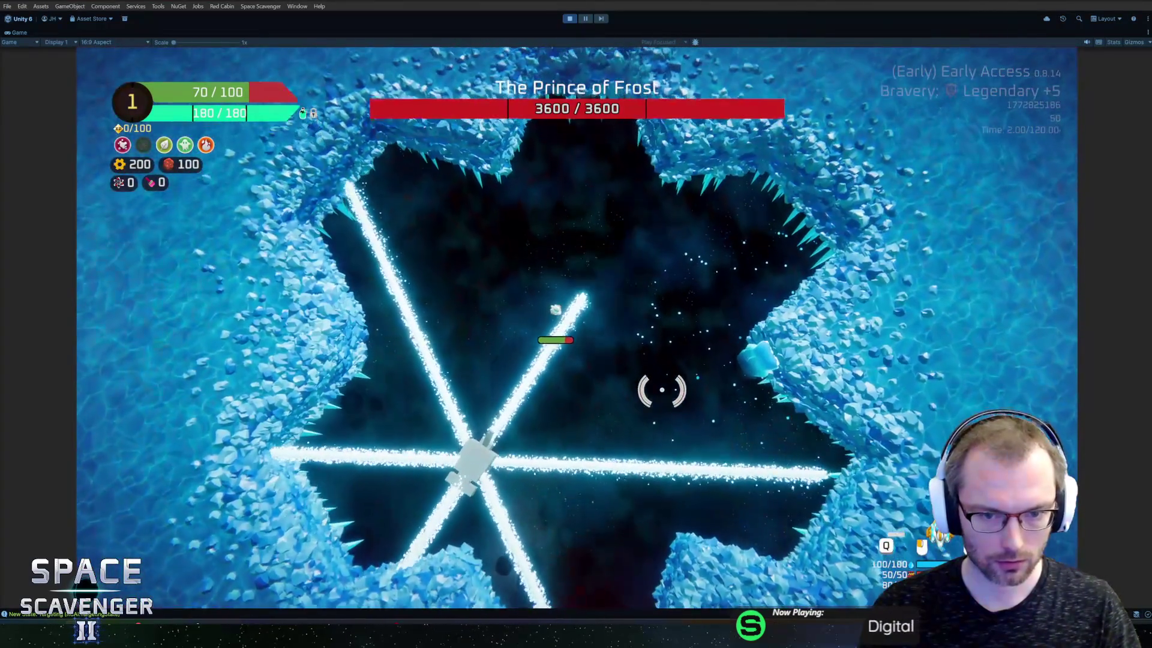
Make the ship invulnerable with 'ship inv', fly toward the boss, then stop play mode
{"action": "key", "text": "grave"}
{"action": "type", "text": "ship inv"}
{"action": "key", "text": "Return"}
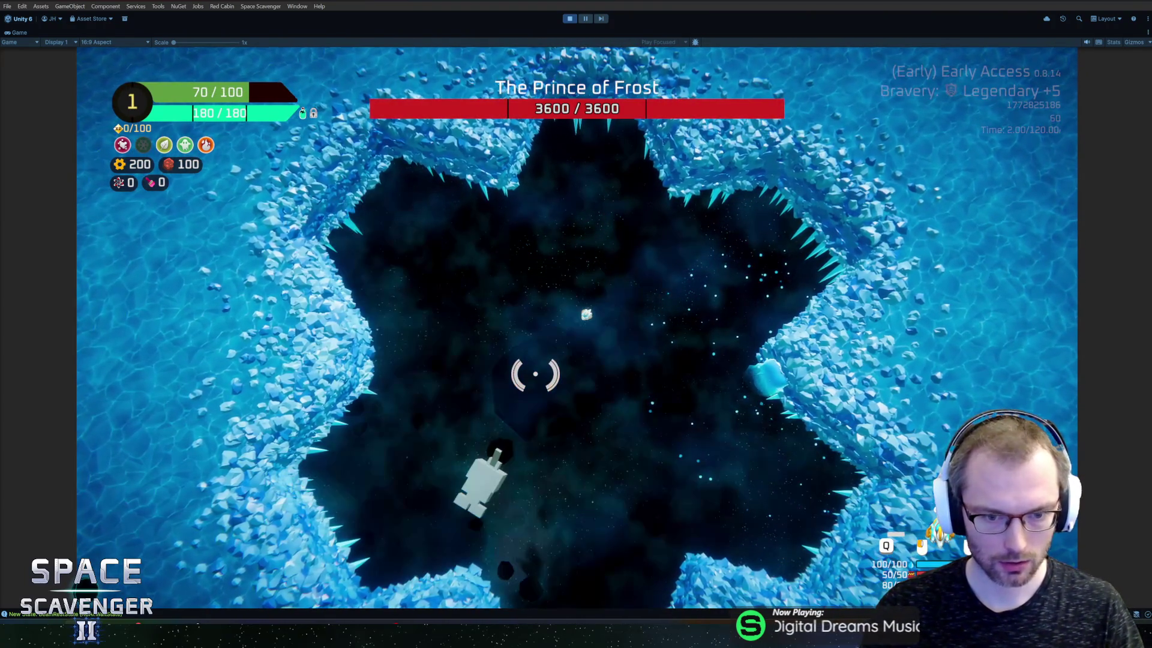
{"action": "key", "text": "w"}
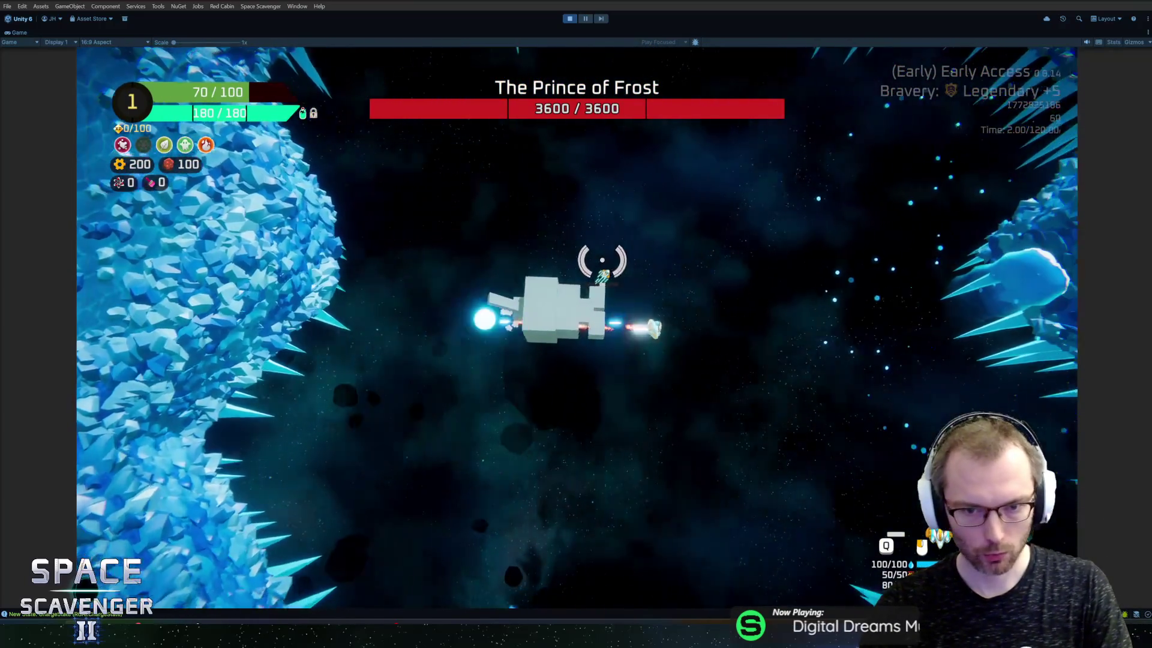
{"action": "key", "text": "ctrl+p"}
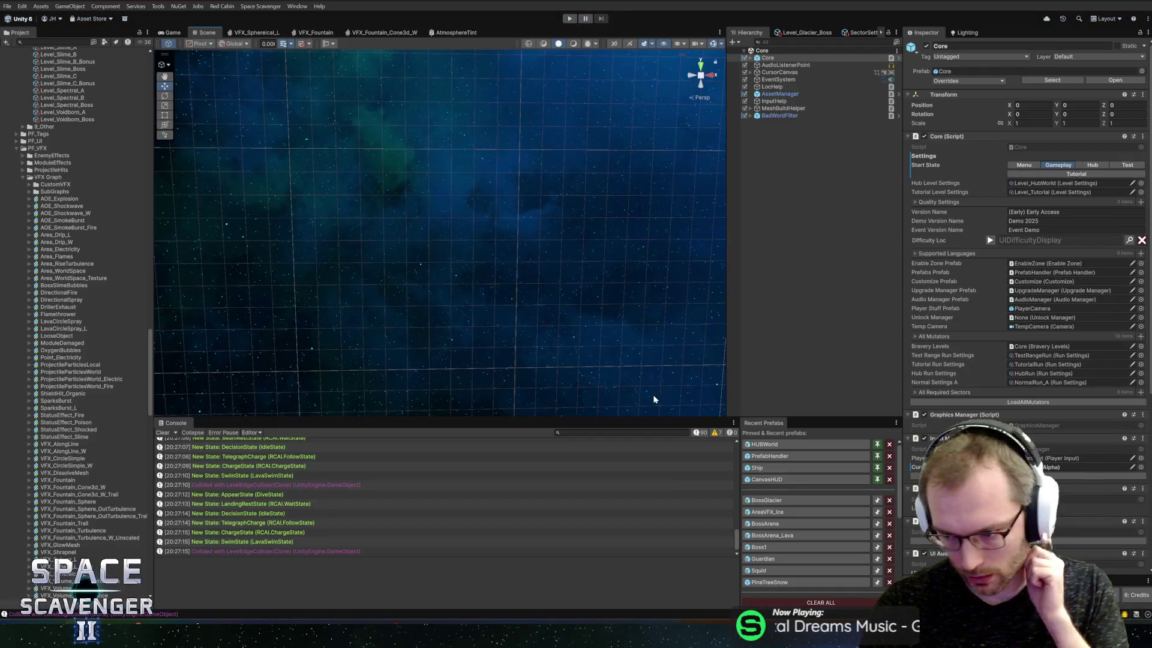
Enable Play VFX On Area Damage on AppearDiveDamage in the BossGlacier prefab and save
{"action": "left_click", "coordinate": [767, 500]}
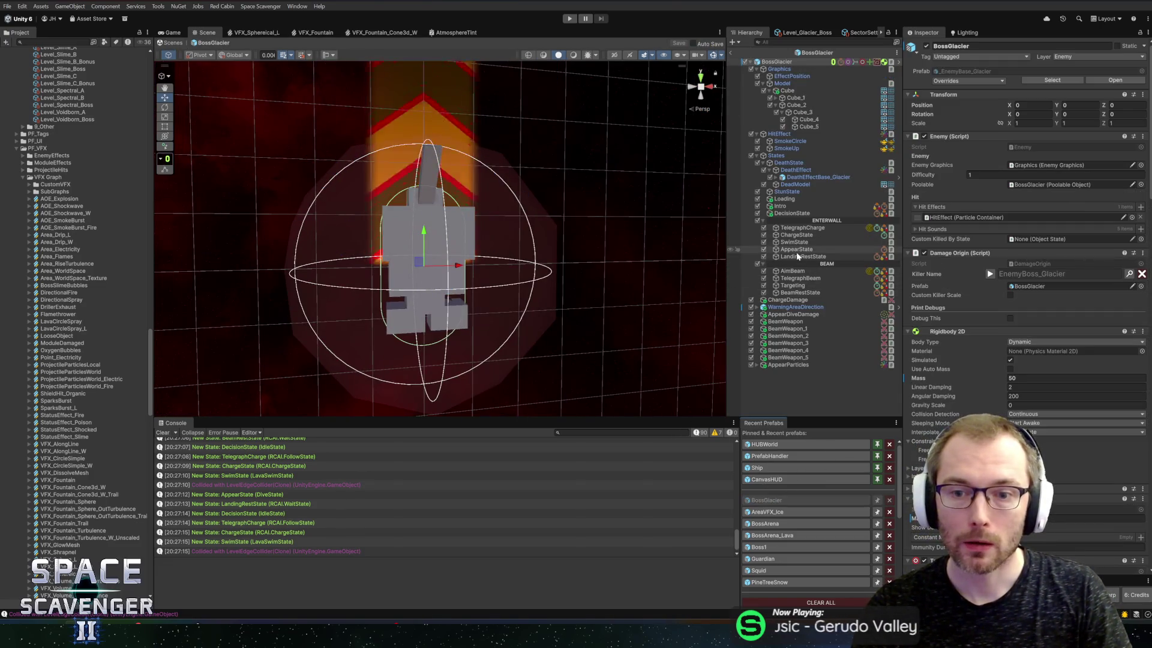
{"action": "left_click", "coordinate": [789, 315]}
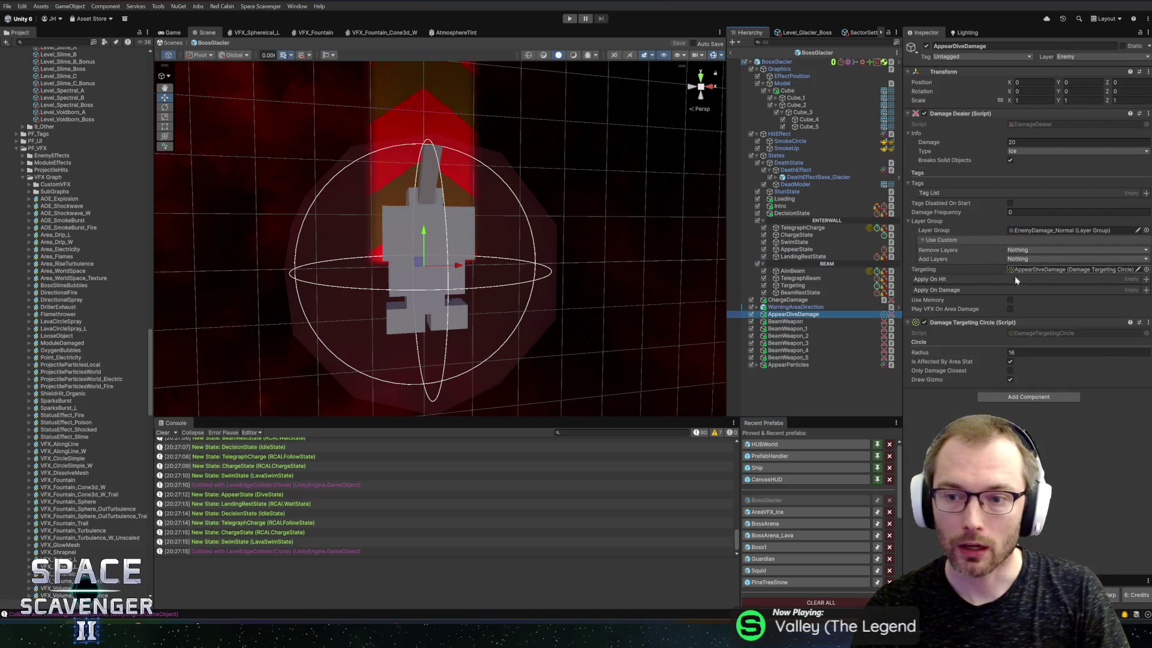
{"action": "left_click", "coordinate": [1010, 309]}
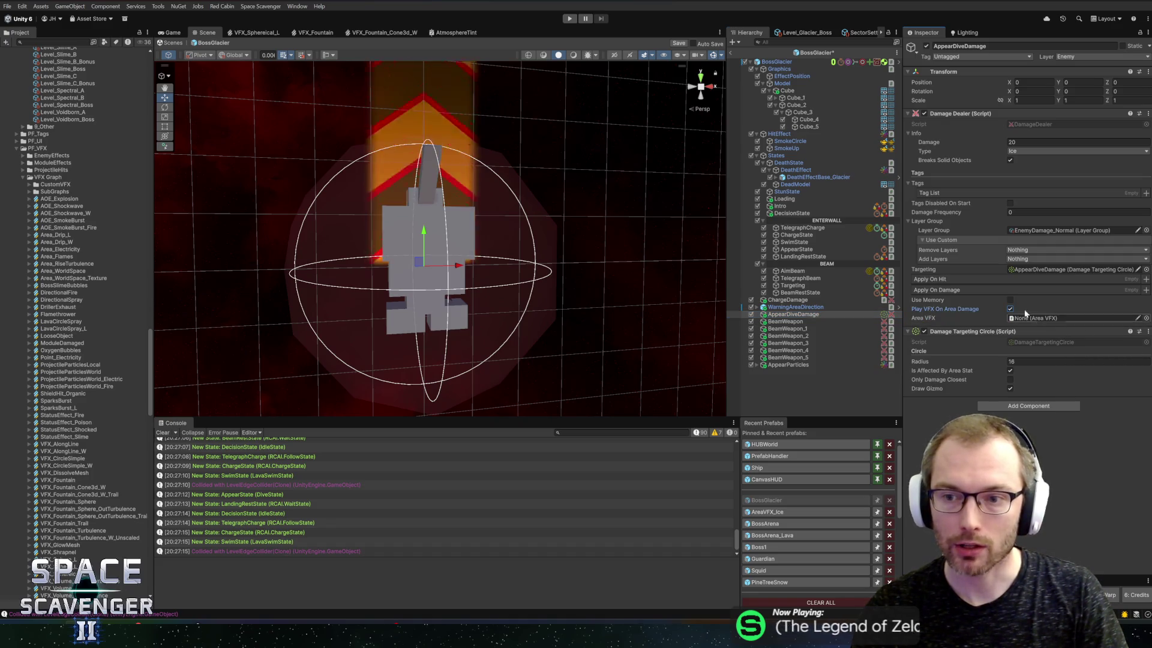
{"action": "key", "text": "ctrl+s"}
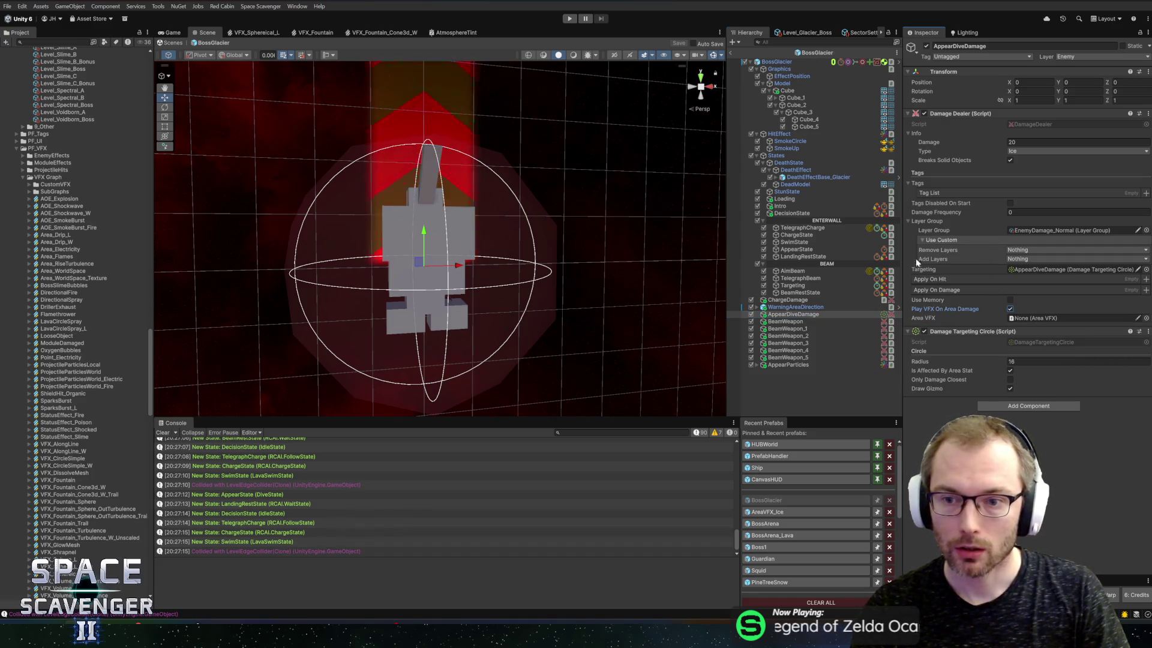
Open the Dive State script of AppearState in the code editor via Edit Script
{"action": "left_click", "coordinate": [783, 293]}
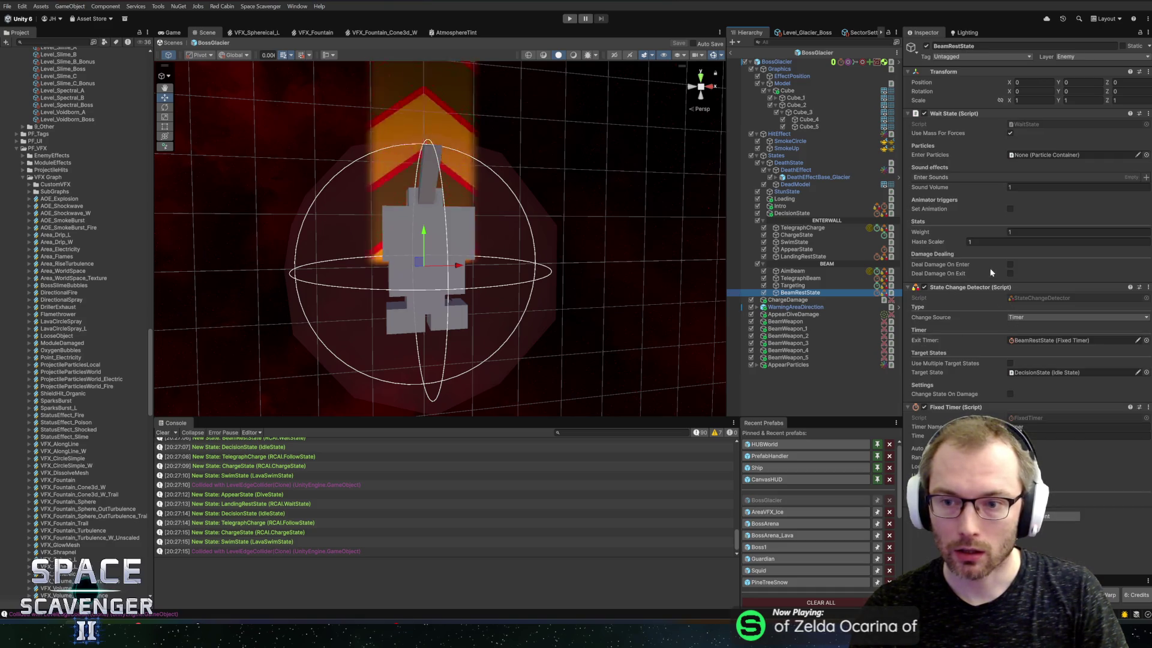
{"action": "left_click", "coordinate": [803, 249]}
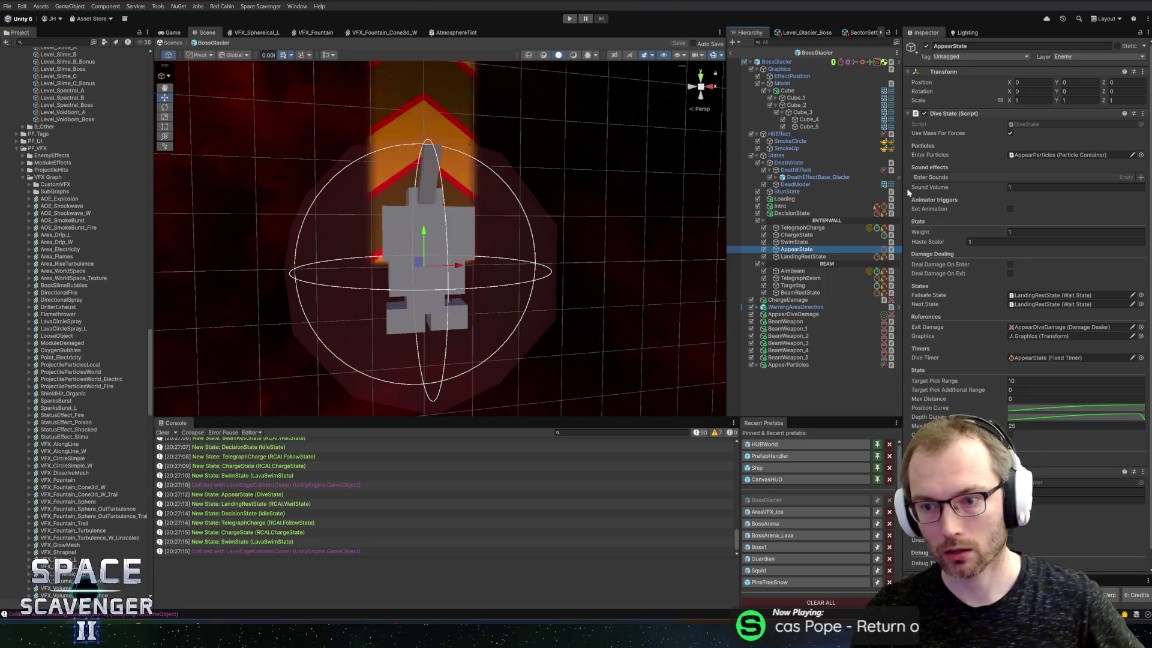
{"action": "right_click", "coordinate": [943, 114]}
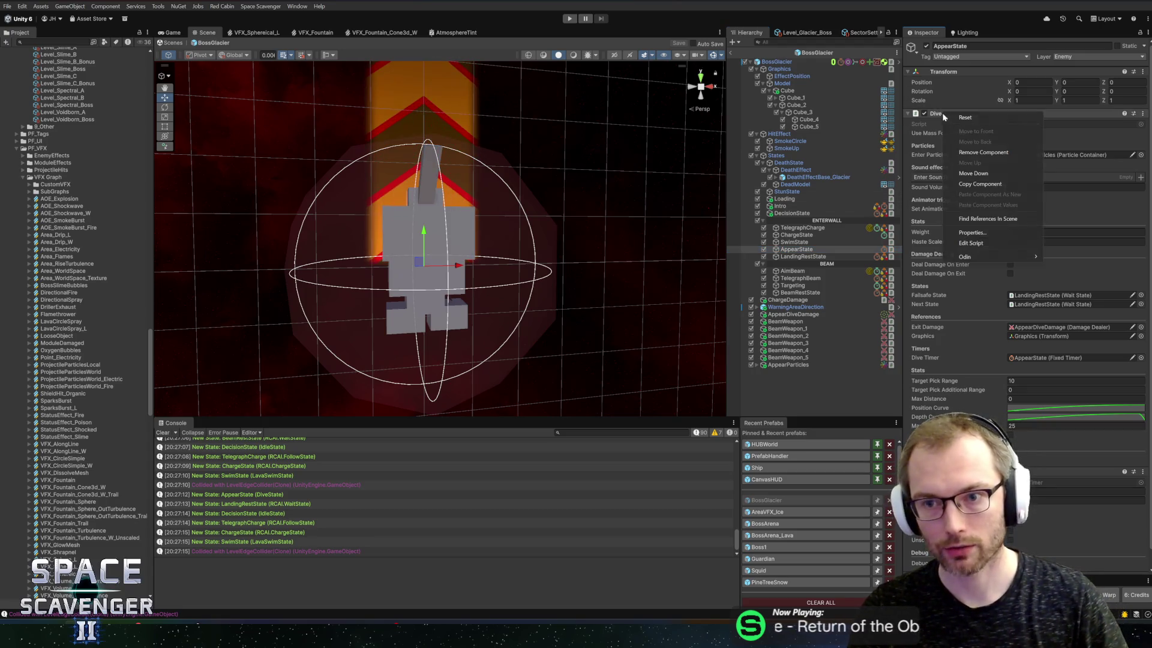
{"action": "left_click", "coordinate": [972, 242]}
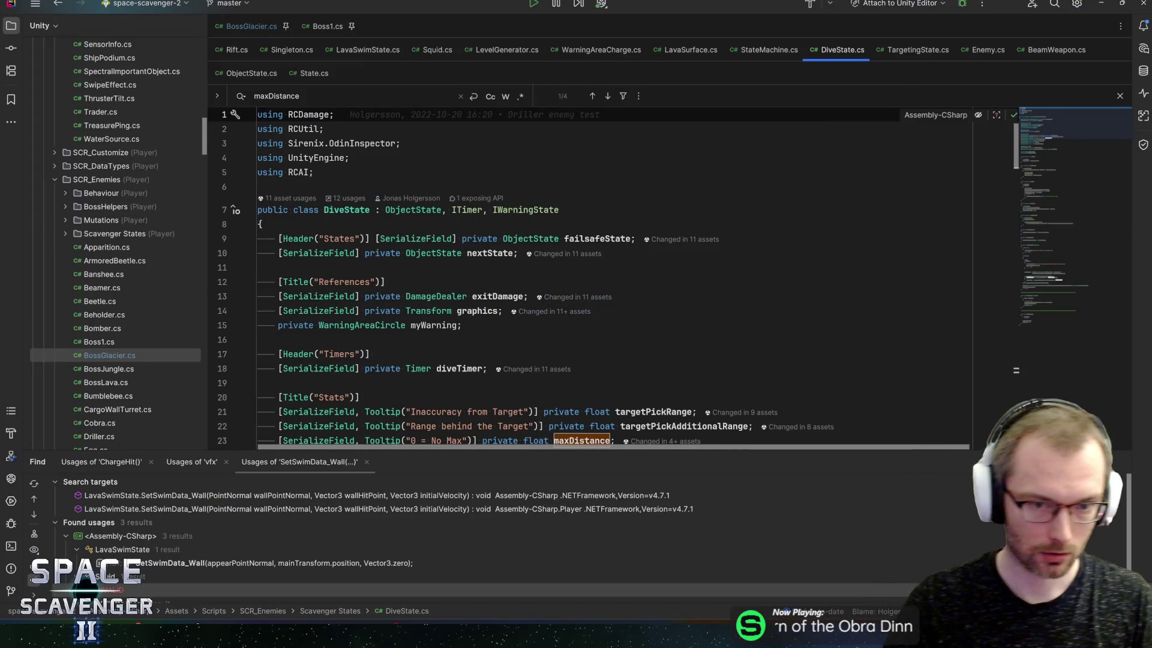
Add a serialized ScreenShakePreset landingShake field above myWarning in DiveState
{"action": "left_click", "coordinate": [390, 282]}
{"action": "scroll", "coordinate": [600, 276], "scroll_direction": "down", "scroll_amount": 6}
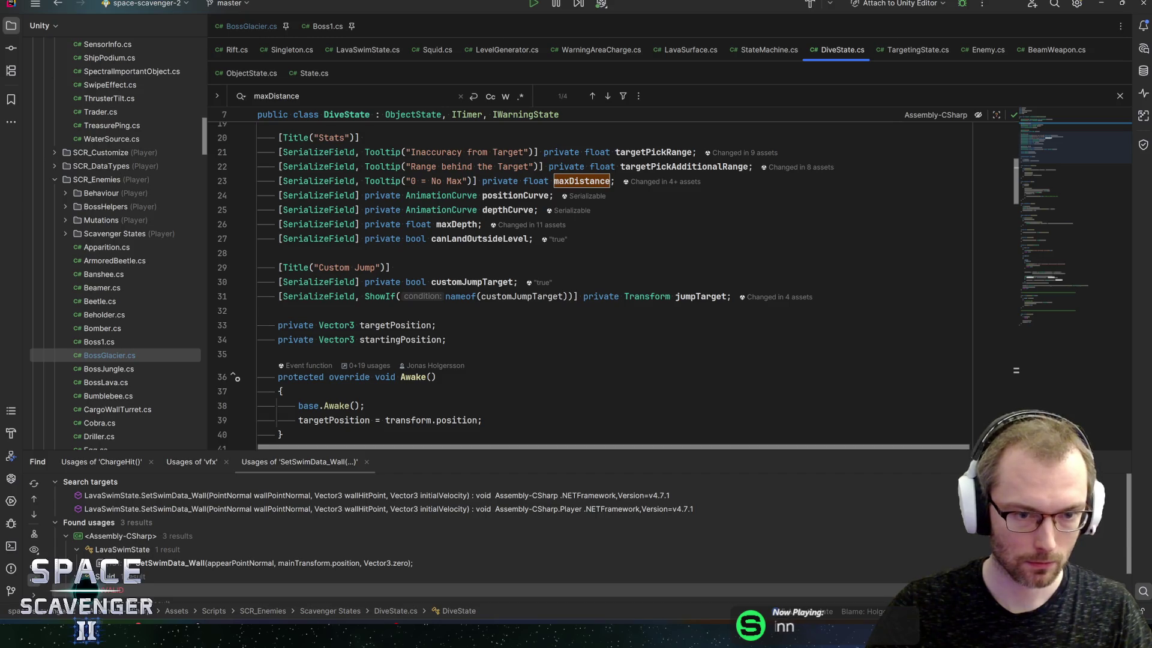
{"action": "scroll", "coordinate": [600, 276], "scroll_direction": "up", "scroll_amount": 5}
{"action": "mouse_move", "coordinate": [459, 327]}
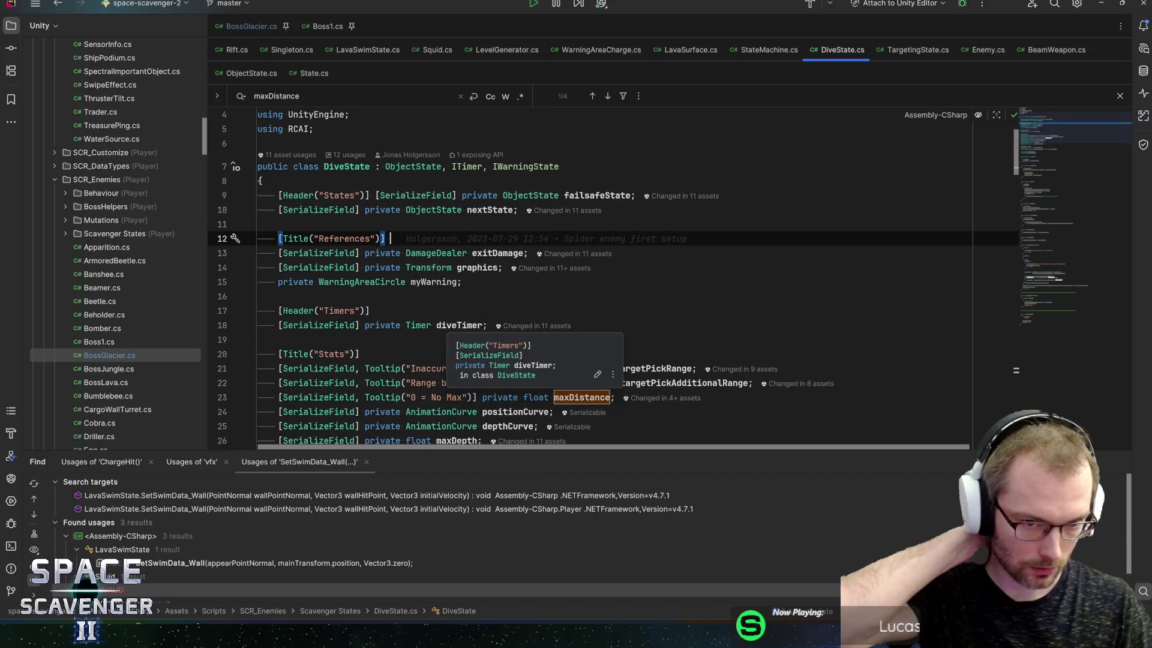
{"action": "left_click", "coordinate": [462, 281]}
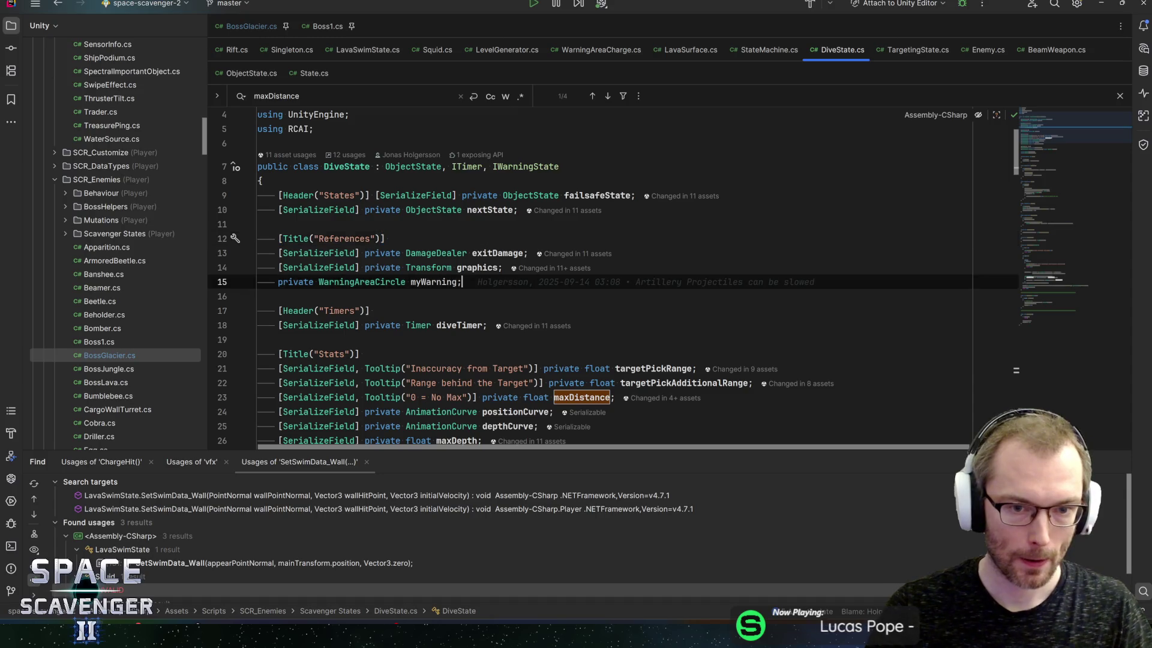
{"action": "key", "text": "ctrl+alt+Return"}
{"action": "type", "text": "serial"}
{"action": "key", "text": "Return"}
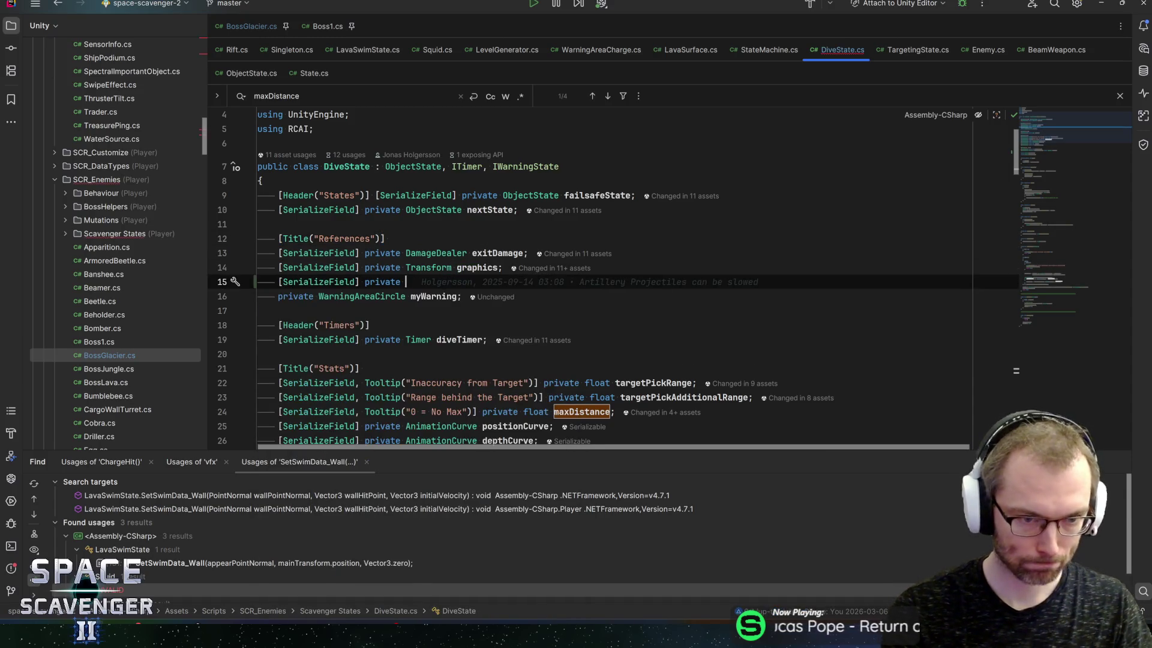
{"action": "type", "text": "Screensh"}
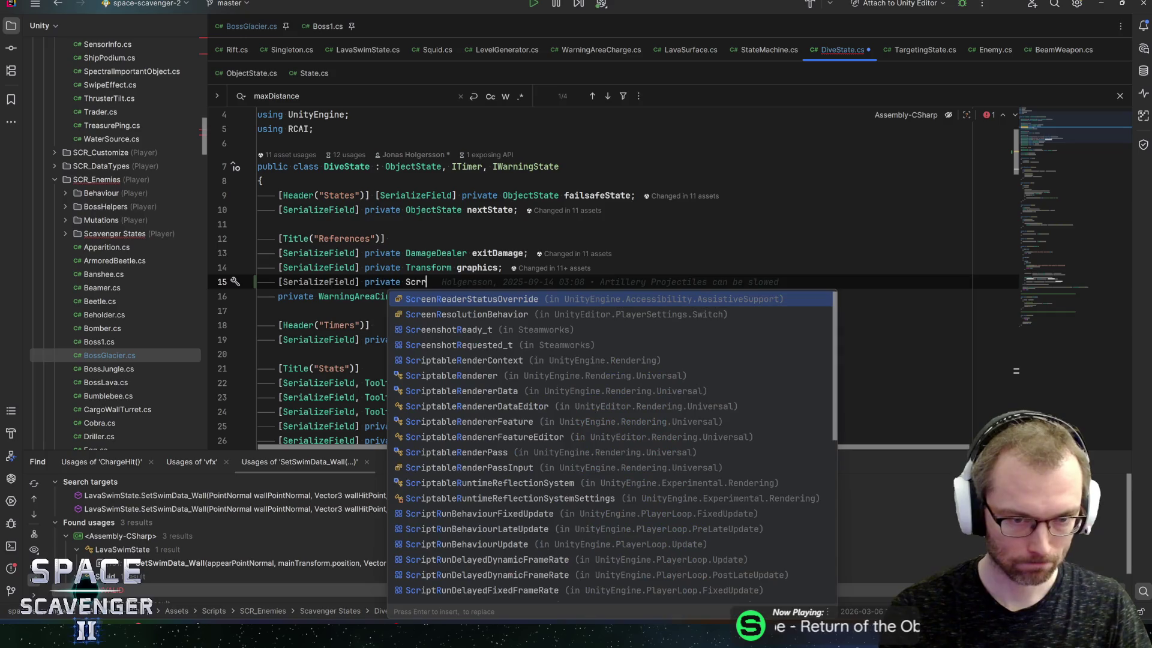
{"action": "type", "text": "akl"}
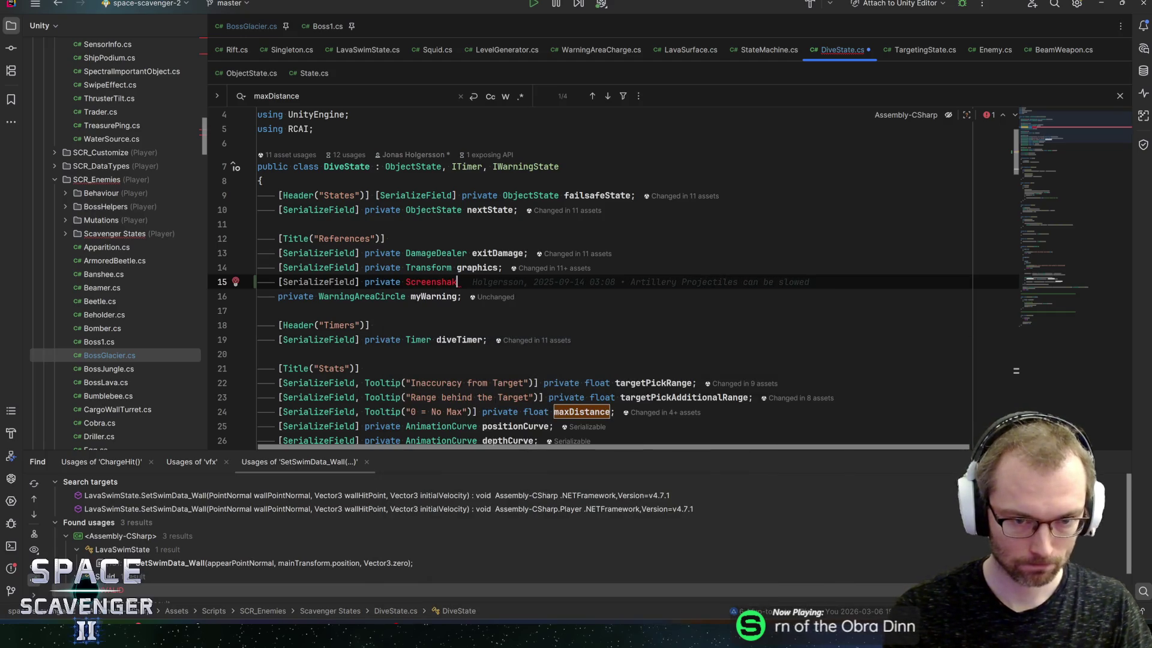
{"action": "key", "text": "Return"}
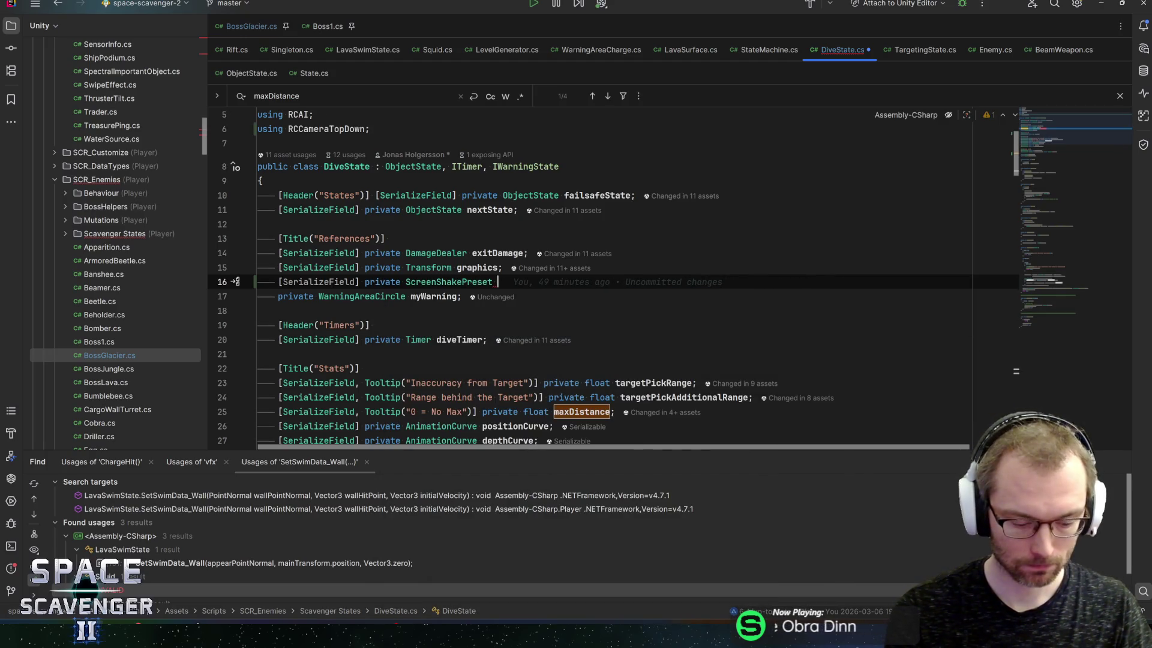
{"action": "type", "text": "landingShake;"}
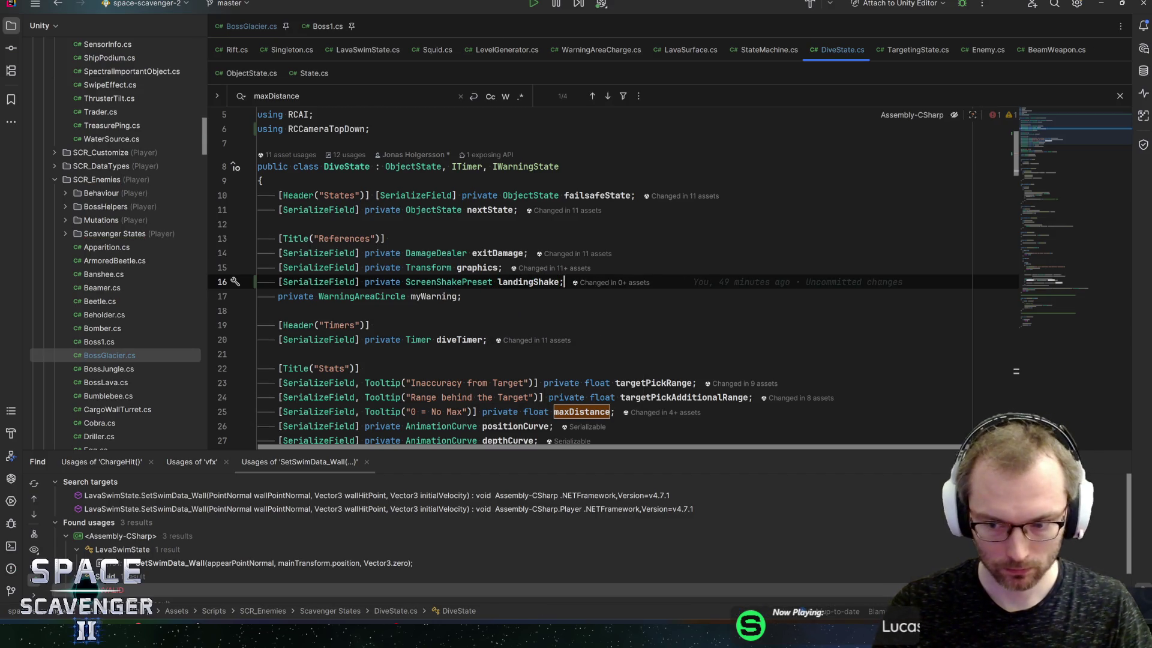
After the exit-damage DealDamageAt call in OnTimerDone, add an if (landingShake) block
{"action": "scroll", "coordinate": [540, 269], "scroll_direction": "down", "scroll_amount": 7}
{"action": "scroll", "coordinate": [540, 270], "scroll_direction": "up", "scroll_amount": 6}
{"action": "left_click", "coordinate": [497, 210]}
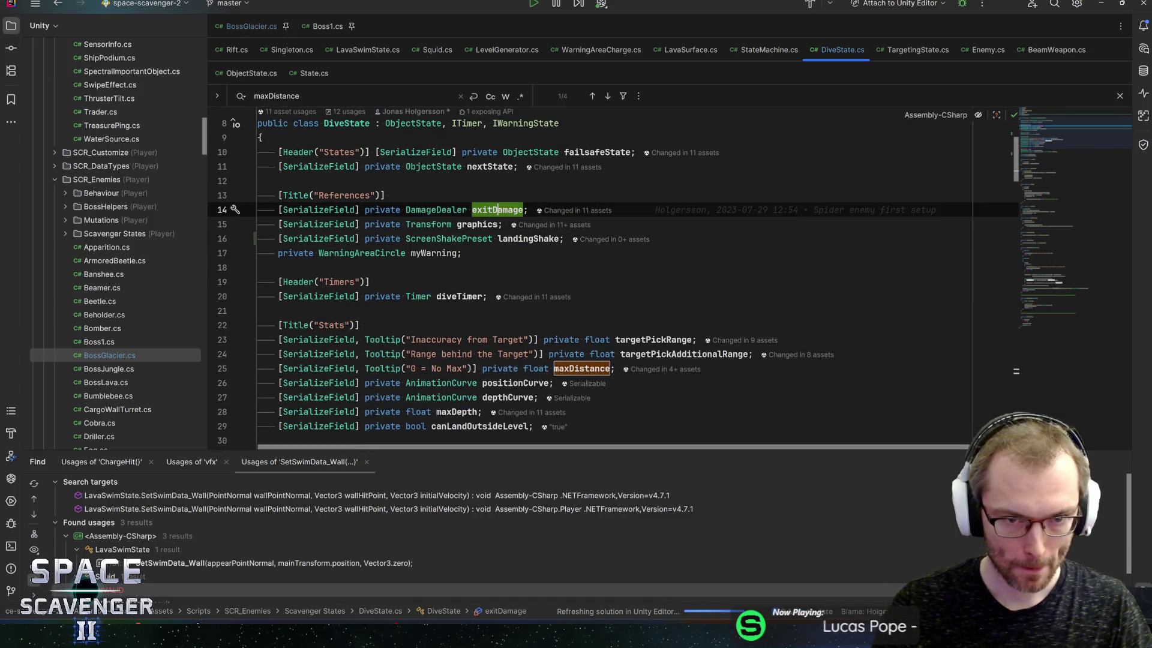
{"action": "key", "text": "ctrl+f"}
{"action": "key", "text": "Return"}
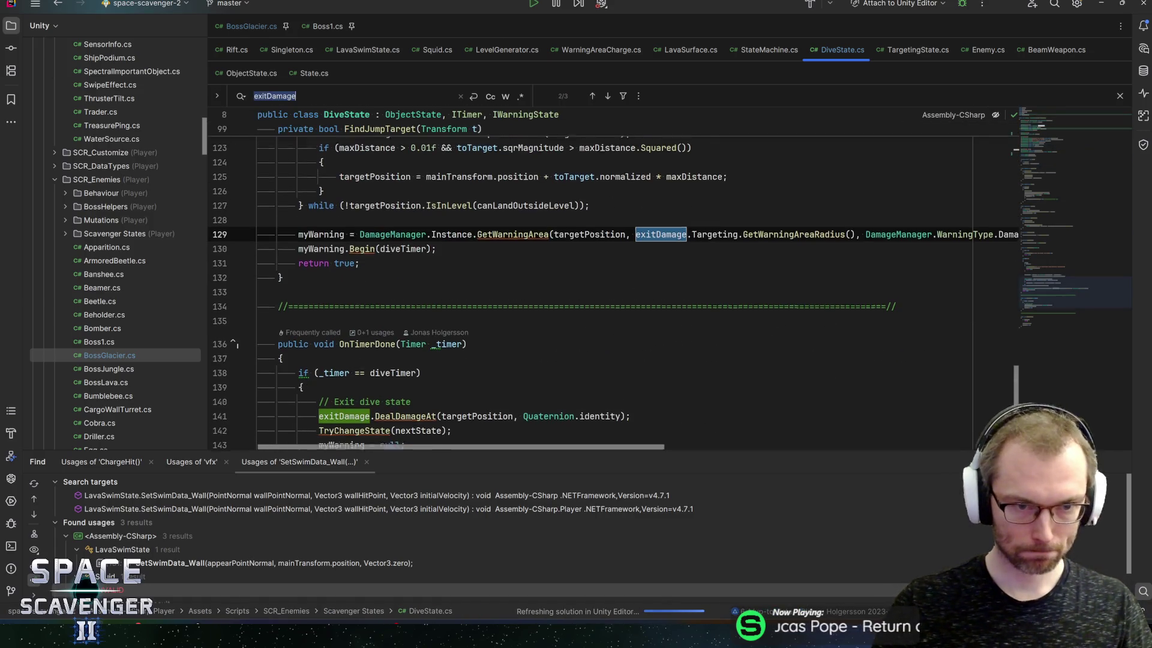
{"action": "scroll", "coordinate": [600, 270], "scroll_direction": "up", "scroll_amount": 5}
{"action": "scroll", "coordinate": [600, 270], "scroll_direction": "down", "scroll_amount": 8}
{"action": "left_click", "coordinate": [437, 285]}
{"action": "scroll", "coordinate": [599, 270], "scroll_direction": "down", "scroll_amount": 4}
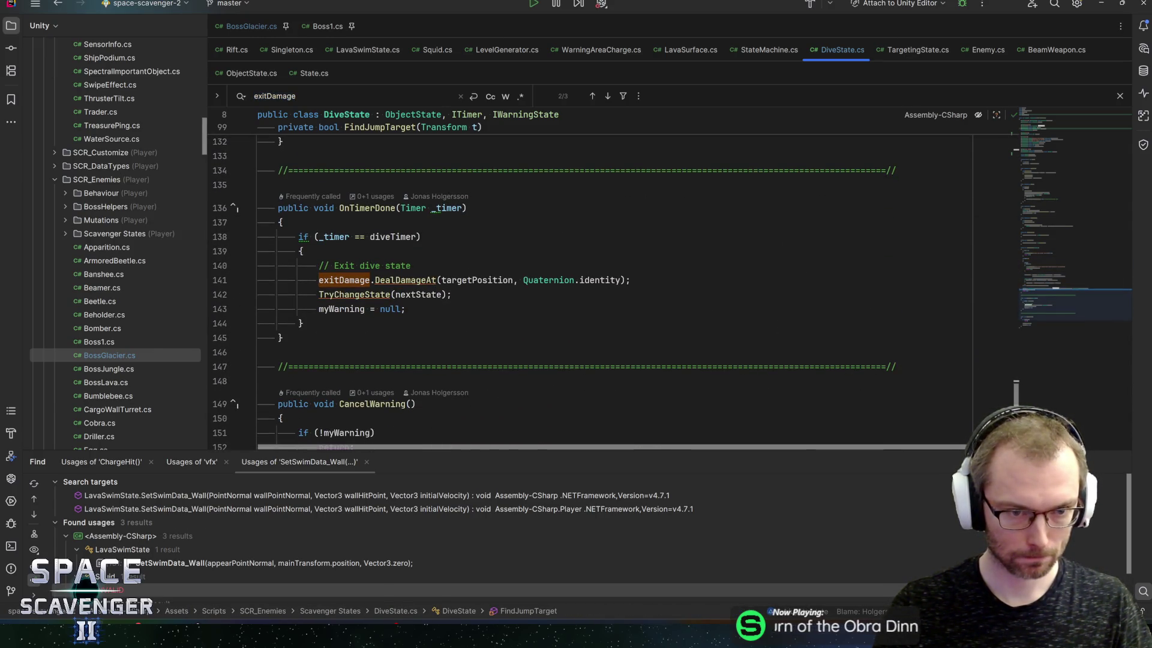
{"action": "left_click", "coordinate": [343, 294]}
{"action": "key", "text": "Up"}
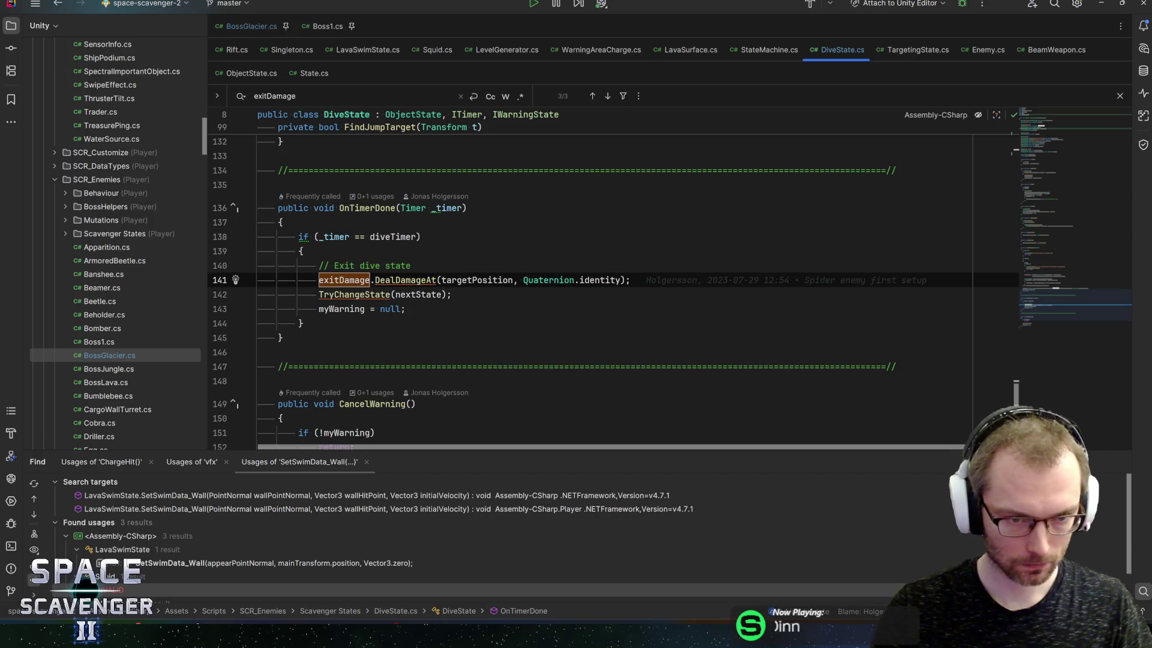
{"action": "key", "text": "Return"}
{"action": "type", "text": "landingShake"}
{"action": "key", "text": "ctrl+BackSpace"}
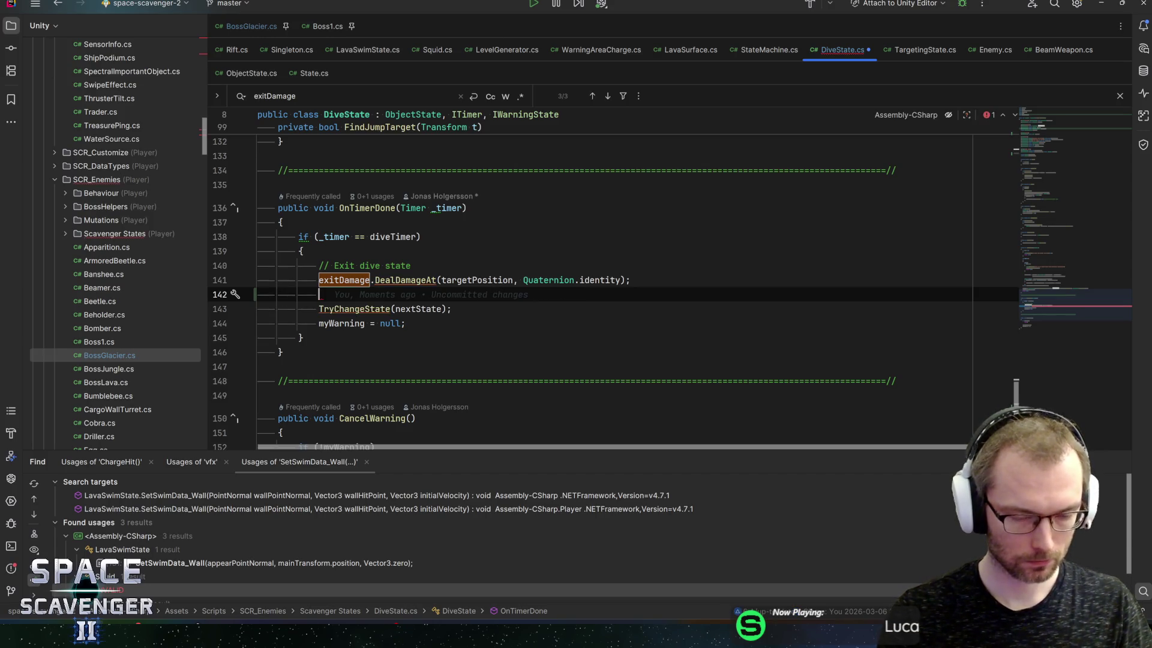
{"action": "type", "text": "if (landingShake"}
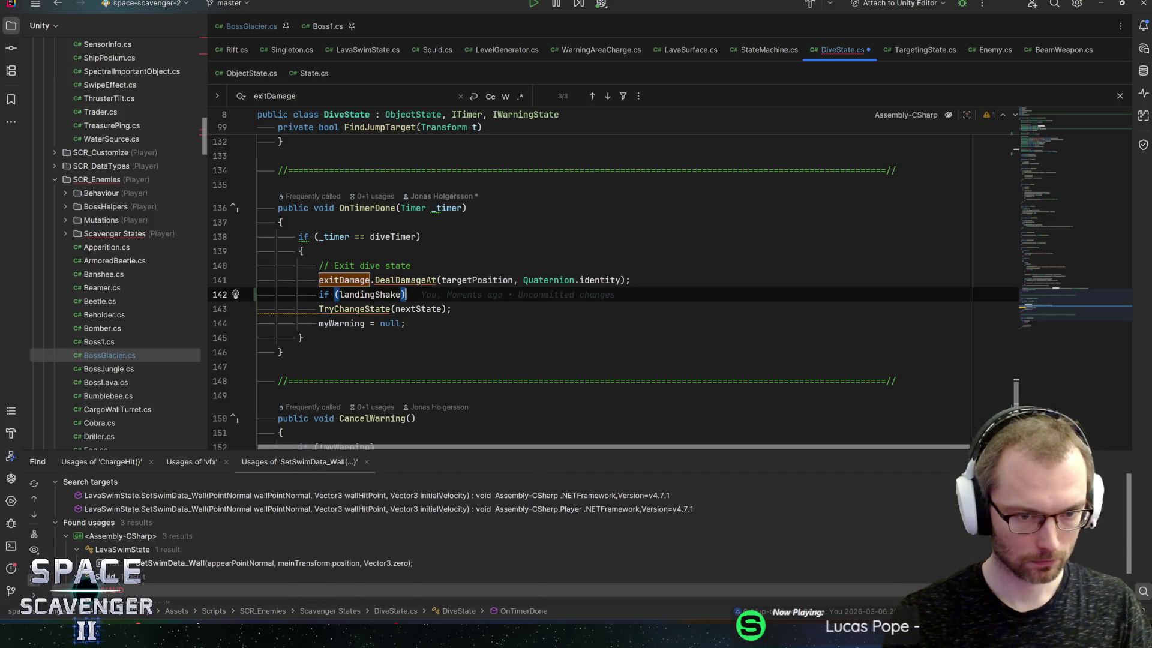
{"action": "type", "text": "{"}
{"action": "key", "text": "Return"}
Call landingShake.ShakeAt(targetPosition) inside the block and save the script
{"action": "type", "text": "landingShake.shakeat"}
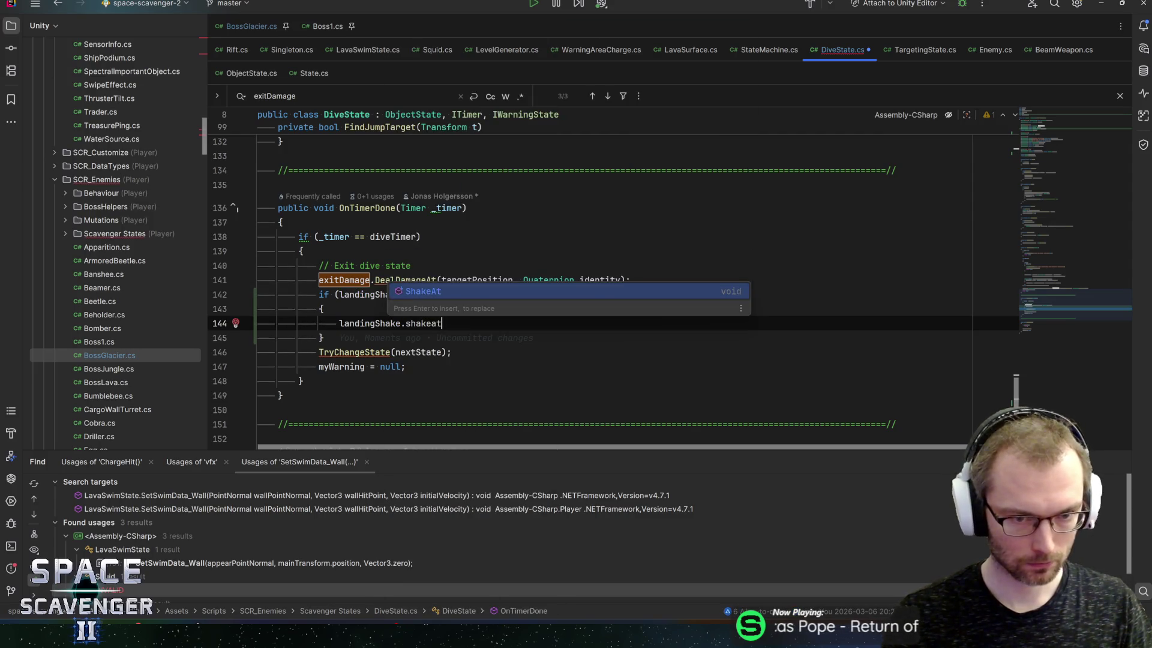
{"action": "key", "text": "Return"}
{"action": "type", "text": "targetPo"}
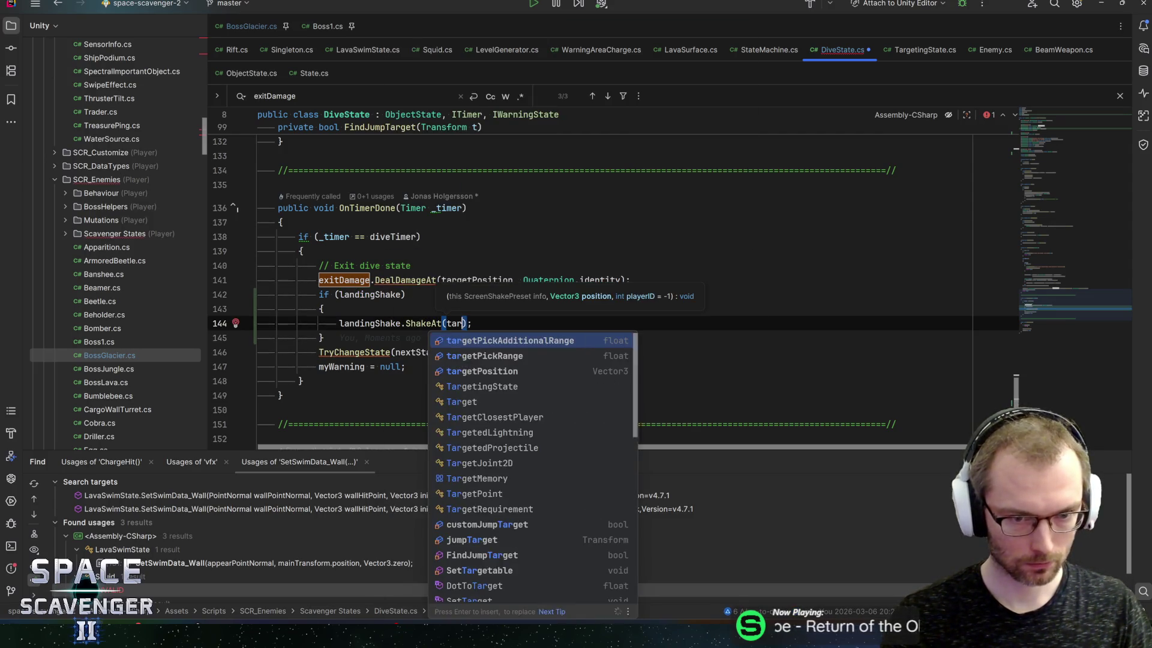
{"action": "key", "text": "Return"}
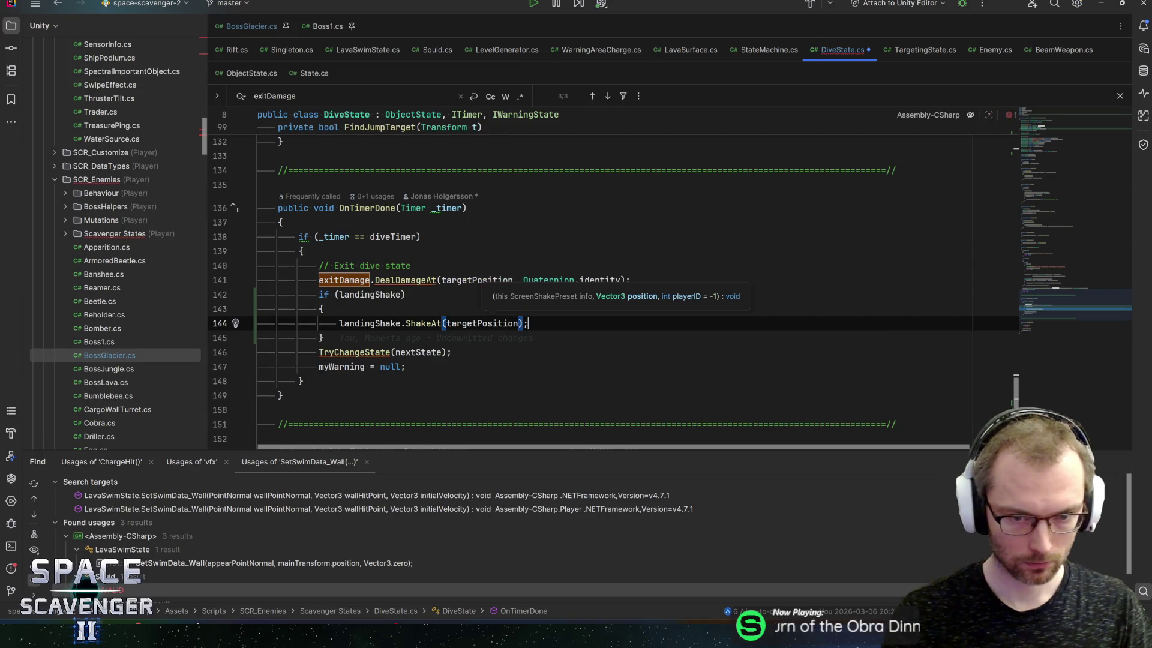
{"action": "key", "text": "End"}
{"action": "key", "text": "ctrl+s"}
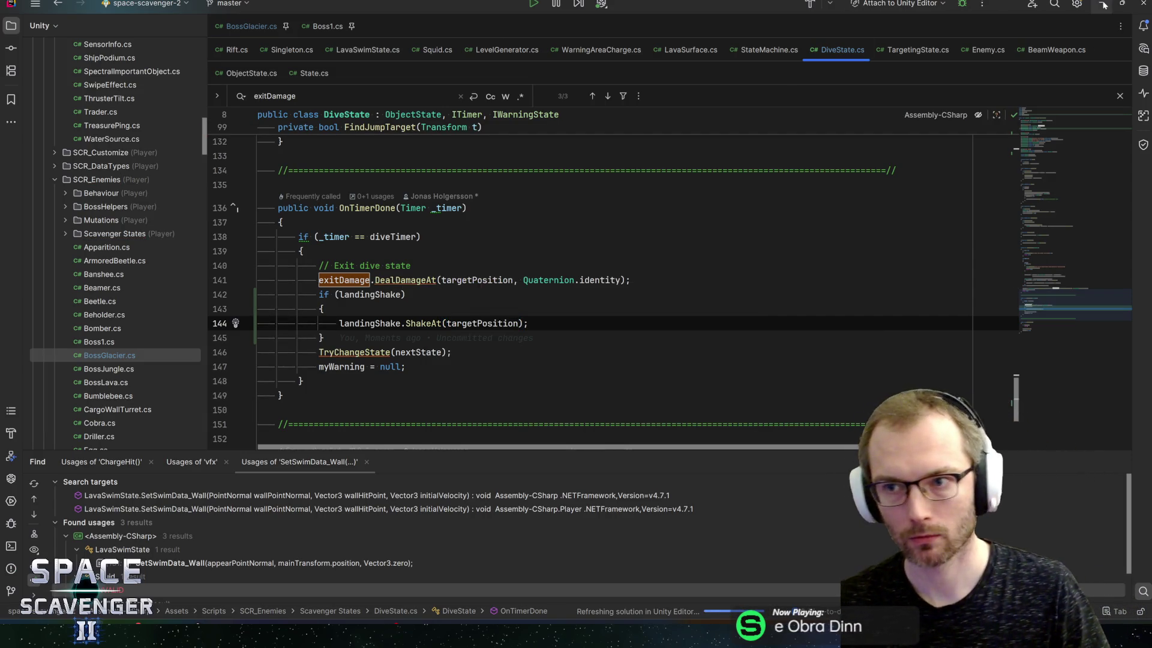
{"action": "left_click", "coordinate": [1101, 3]}
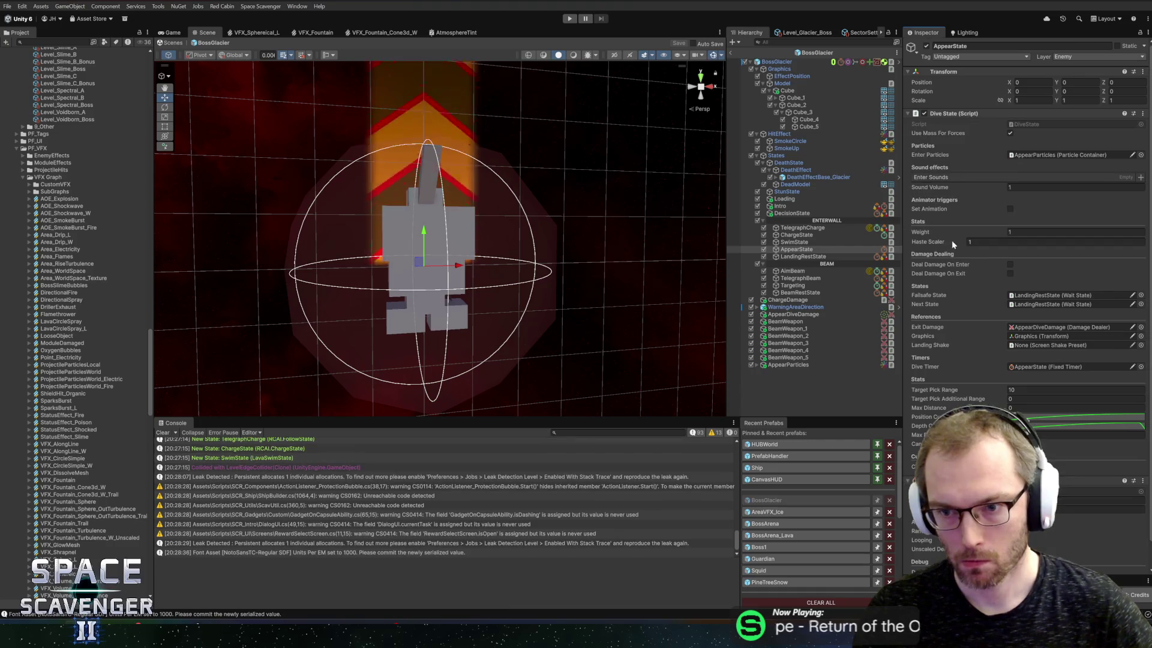
Set AppearState's Landing Shake to the 3_Large preset and save the BossGlacier prefab
{"action": "left_click", "coordinate": [1141, 346]}
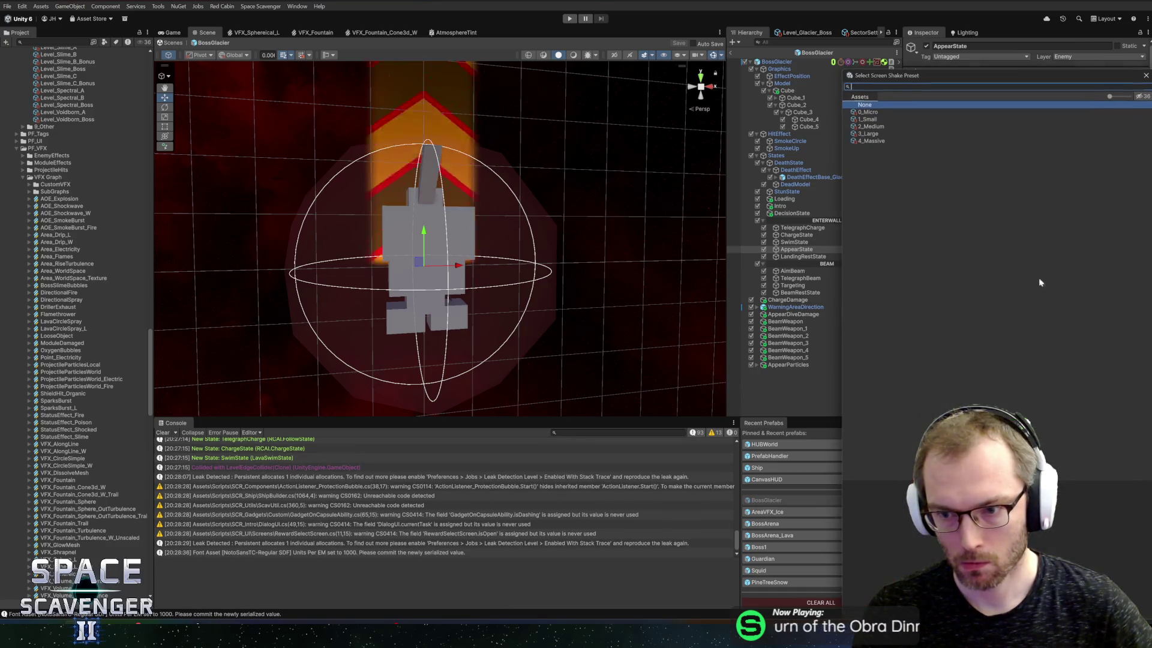
{"action": "left_click", "coordinate": [871, 126]}
{"action": "double_click", "coordinate": [870, 133]}
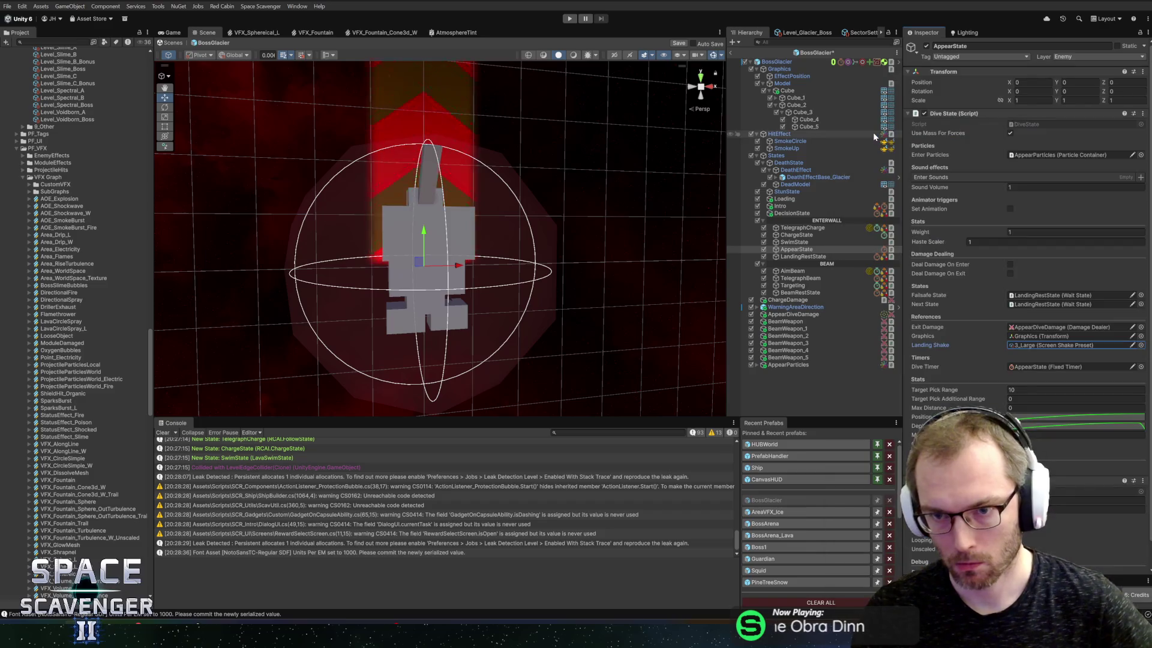
{"action": "key", "text": "ctrl+s"}
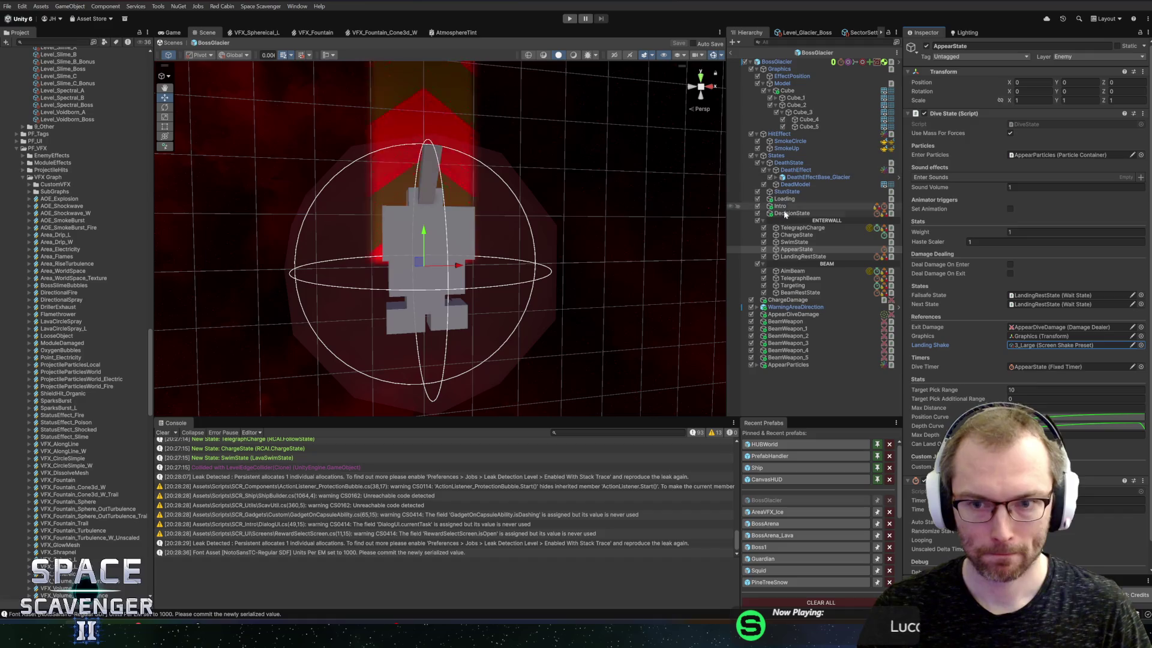
{"action": "left_click", "coordinate": [802, 314]}
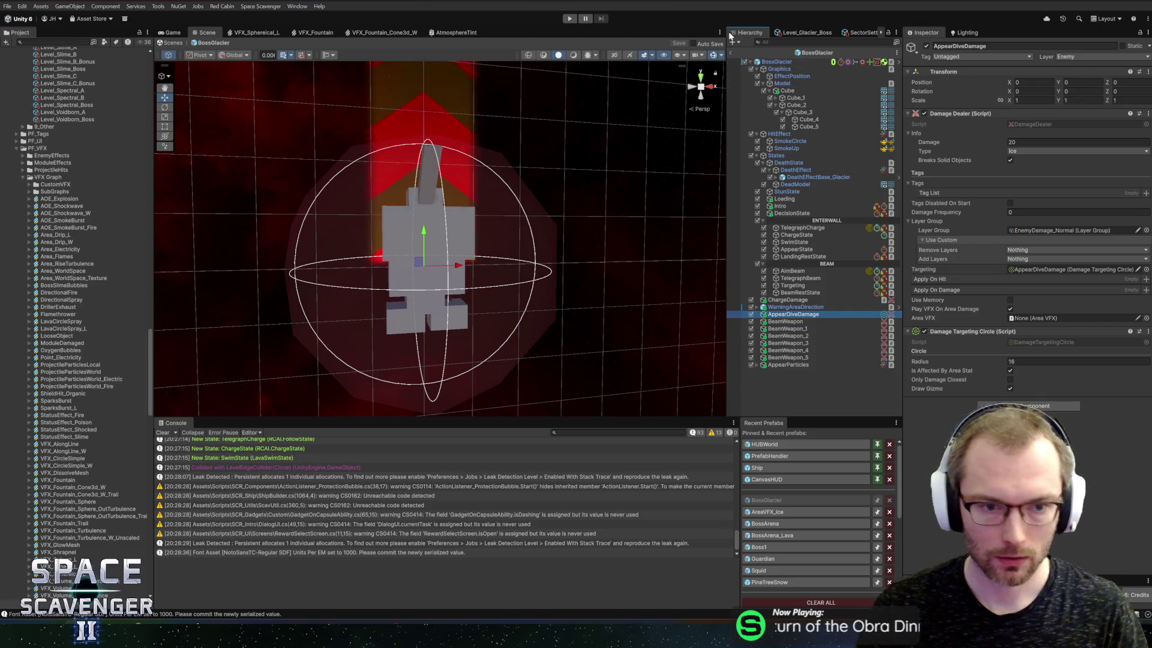
Create an empty child of BossGlacier named AppearArtilleryShooter
{"action": "right_click", "coordinate": [776, 62]}
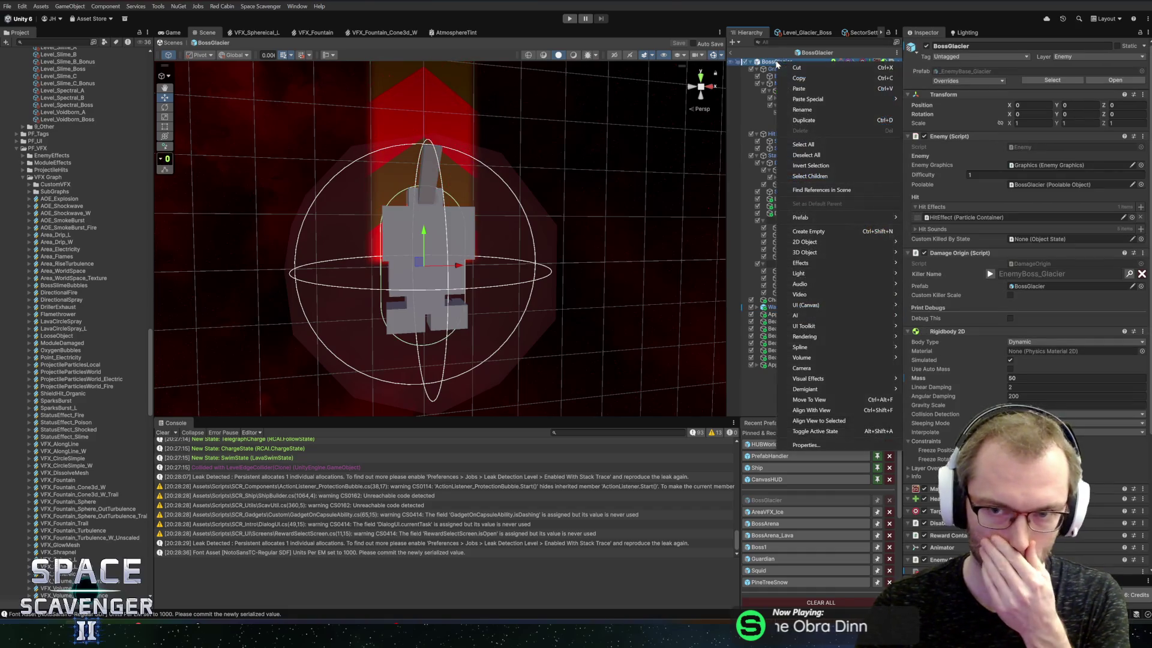
{"action": "left_click", "coordinate": [836, 230]}
{"action": "type", "text": "AppearArtilleryShooter"}
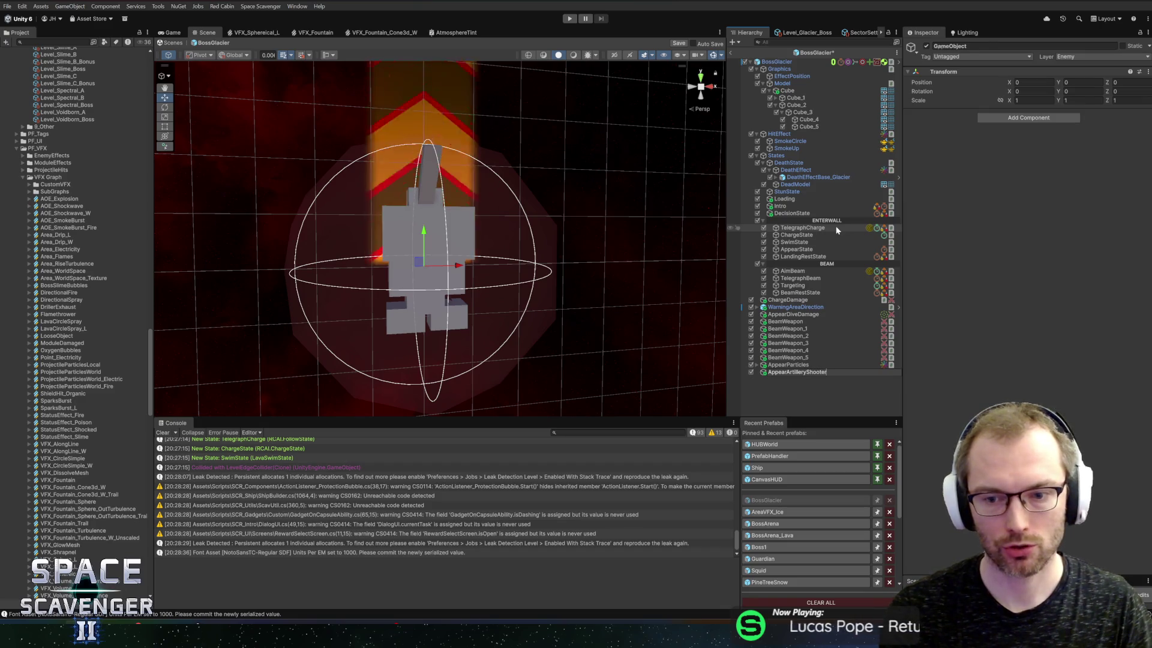
{"action": "key", "text": "Return"}
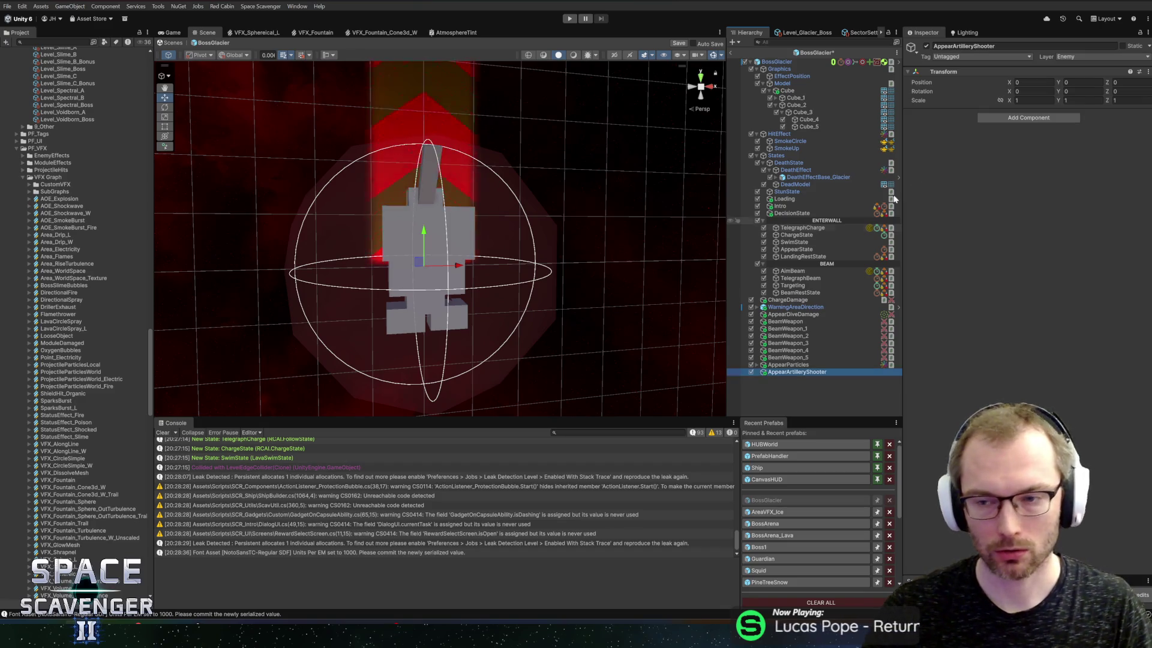
Add a Damage Dealer dealing 10 Ice damage with Play VFX On Area Damage enabled
{"action": "left_click", "coordinate": [1028, 118]}
{"action": "type", "text": "vfxc"}
{"action": "key", "text": "BackSpace"}
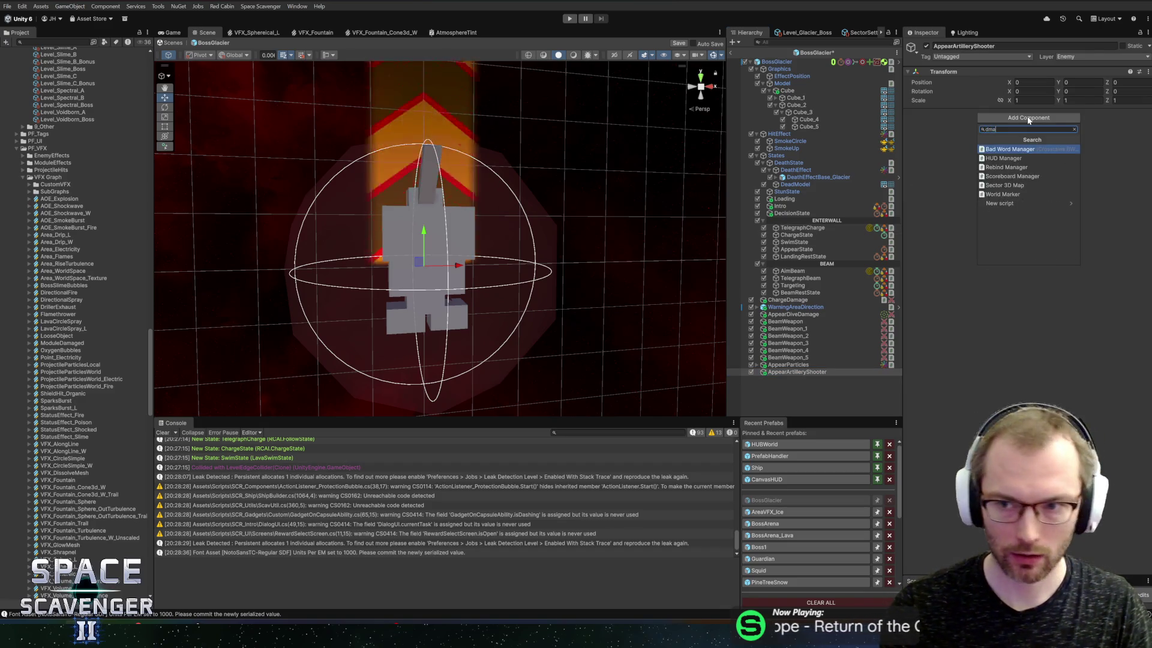
{"action": "type", "text": "damage de"}
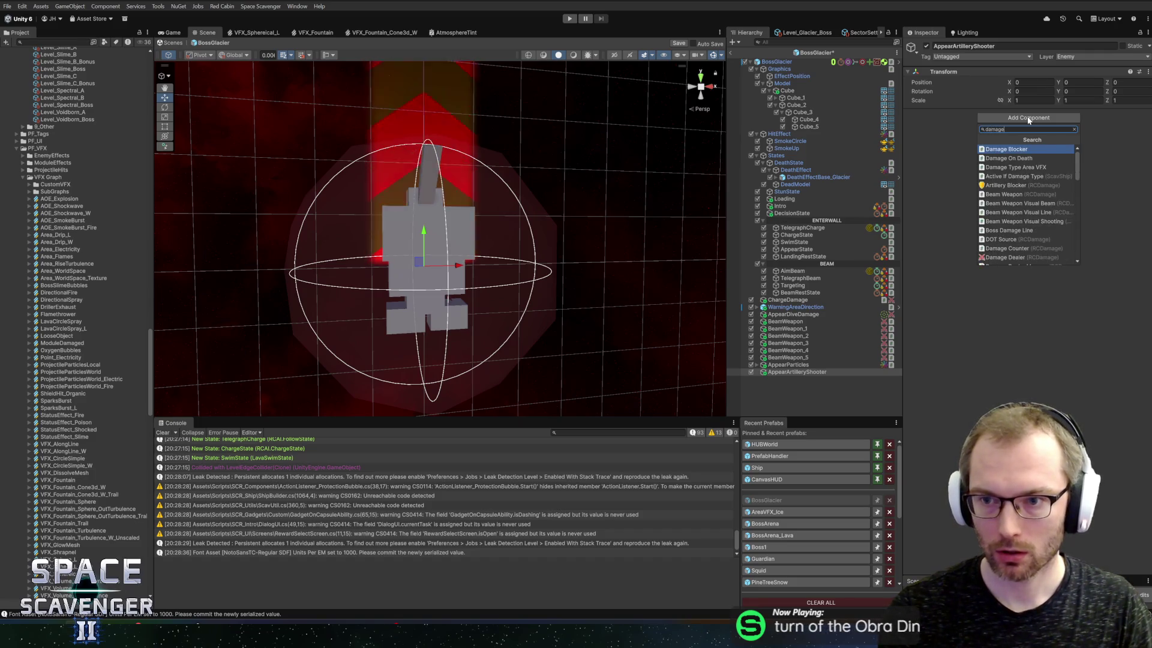
{"action": "key", "text": "Return"}
{"action": "left_click", "coordinate": [1050, 143]}
{"action": "type", "text": "2010"}
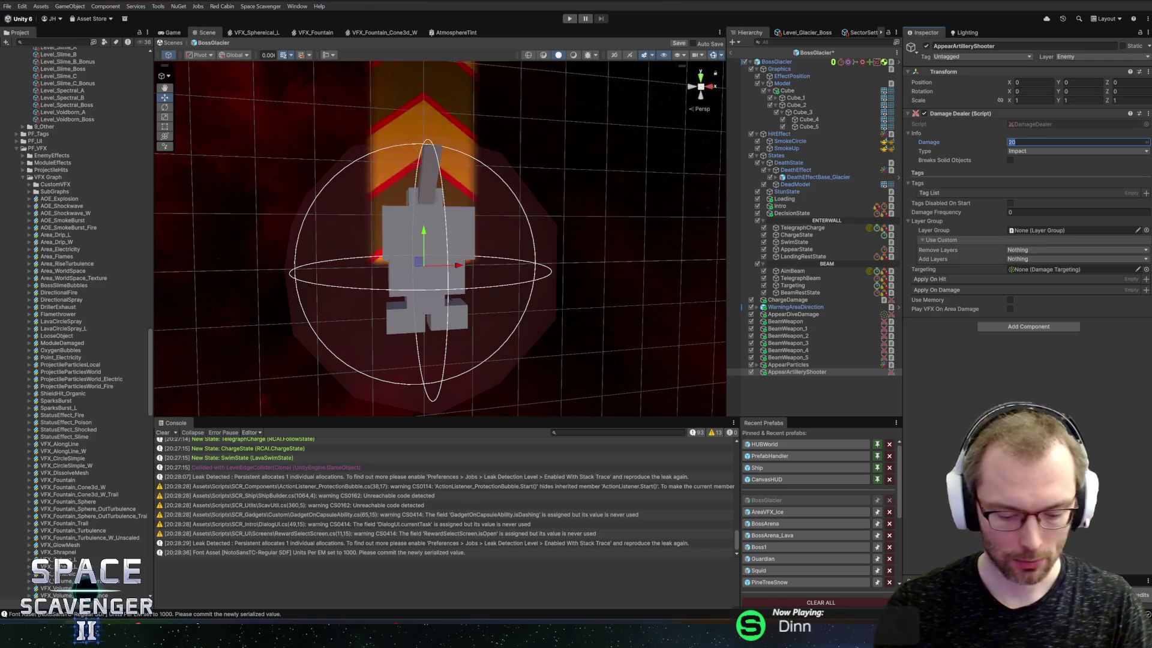
{"action": "left_click", "coordinate": [1013, 151]}
{"action": "left_click", "coordinate": [1023, 231]}
{"action": "left_click", "coordinate": [1011, 309]}
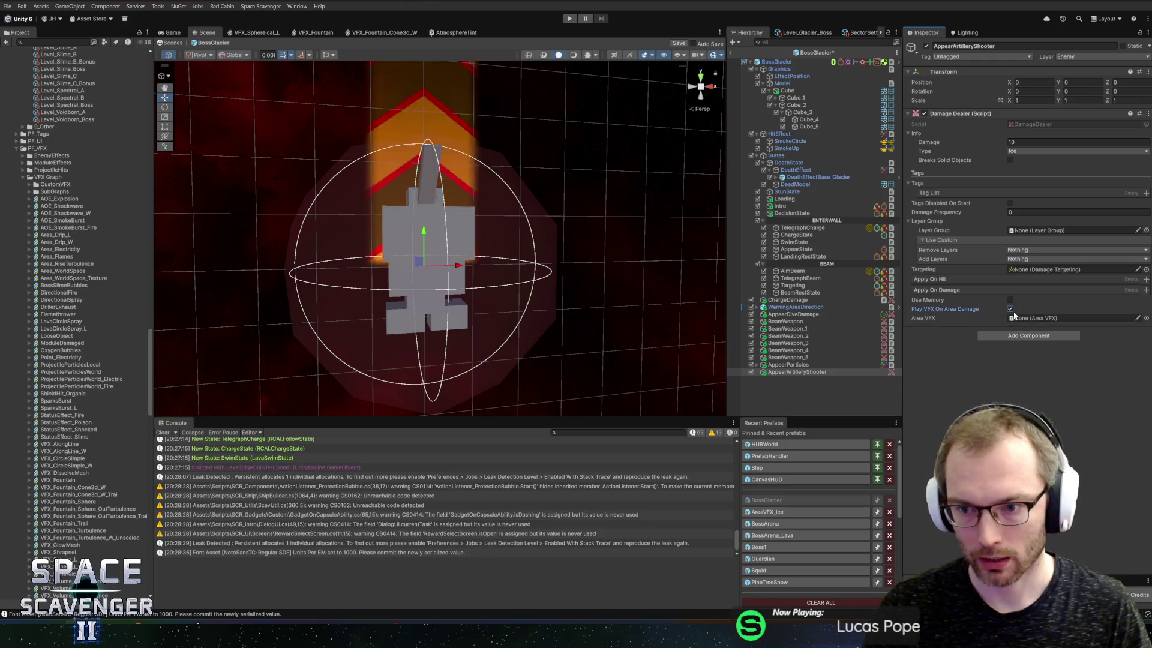
Add a radius-9 Damage Targeting Circle, link it as Targeting, and save the prefab
{"action": "left_click", "coordinate": [1038, 335]}
{"action": "type", "text": "circ"}
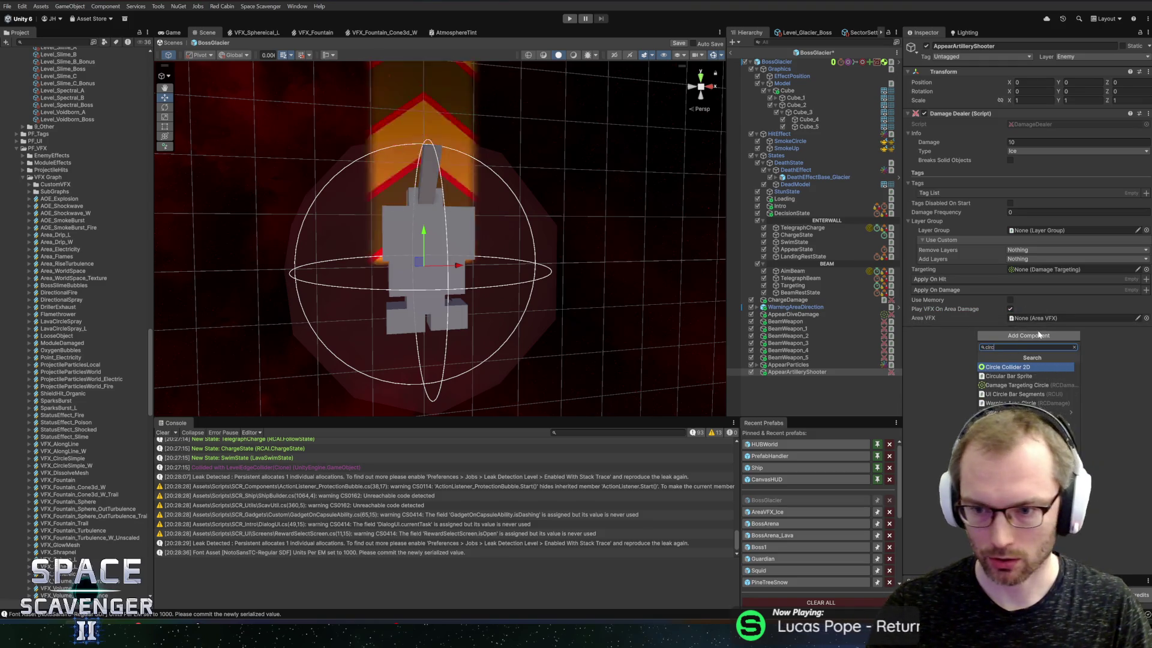
{"action": "key", "text": "Down"}
{"action": "key", "text": "Down"}
{"action": "key", "text": "Return"}
{"action": "left_click_drag", "start_coordinate": [935, 334], "coordinate": [1056, 270]}
{"action": "left_click", "coordinate": [1031, 360]}
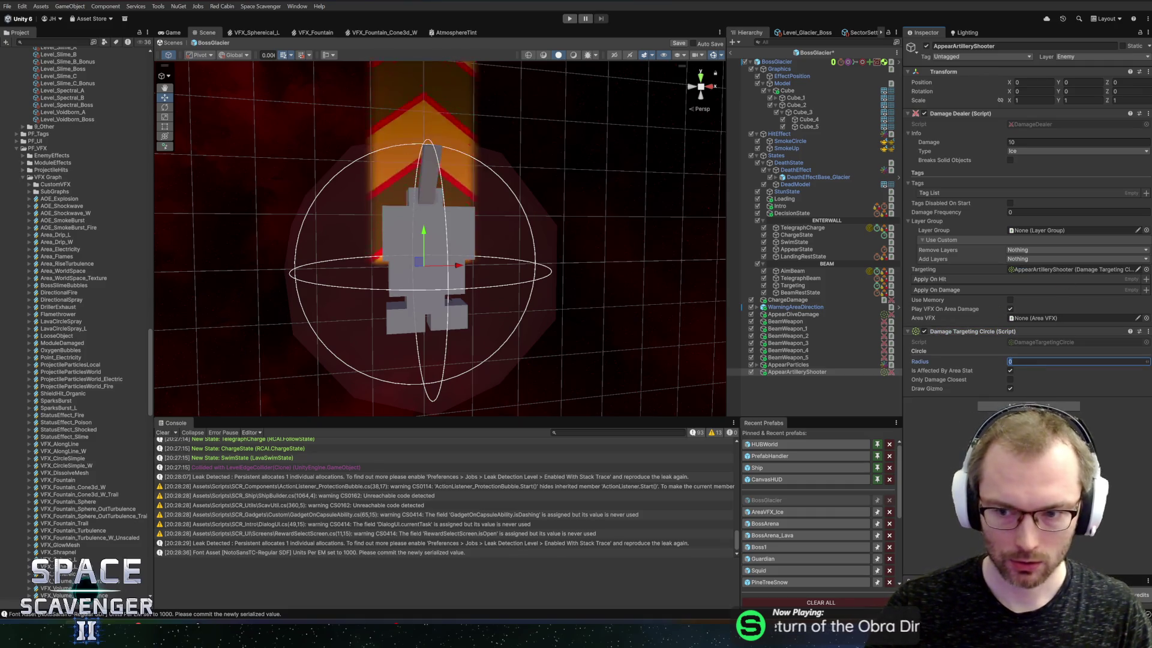
{"action": "type", "text": "8"}
{"action": "key", "text": "BackSpace"}
{"action": "type", "text": "9"}
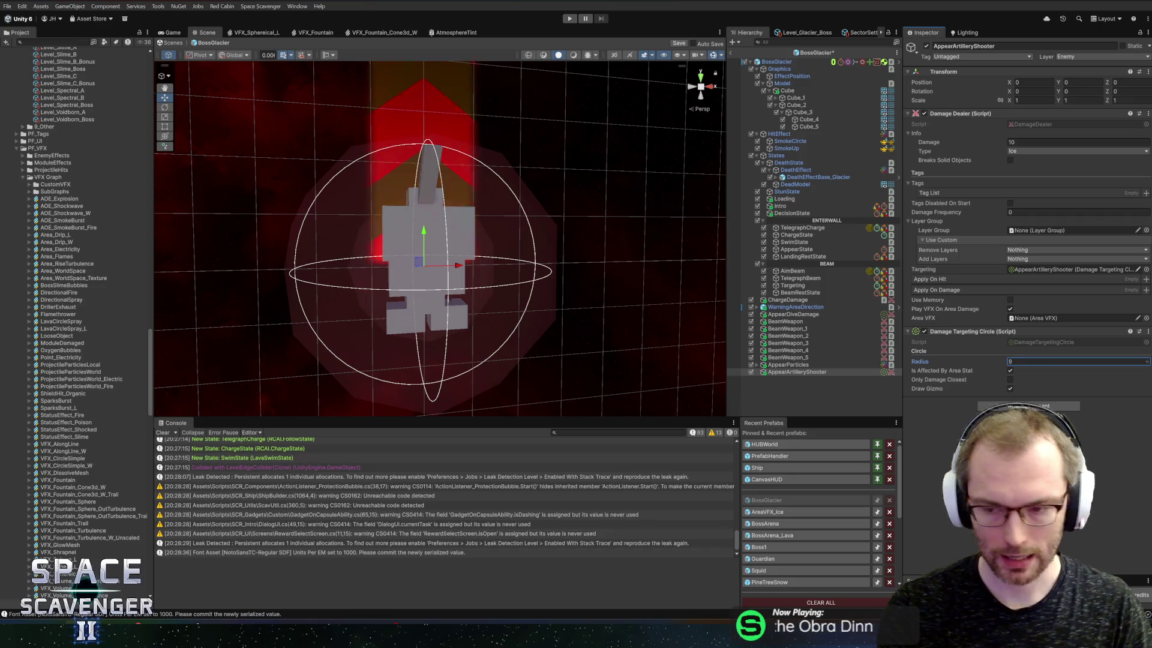
{"action": "key", "text": "ctrl+s"}
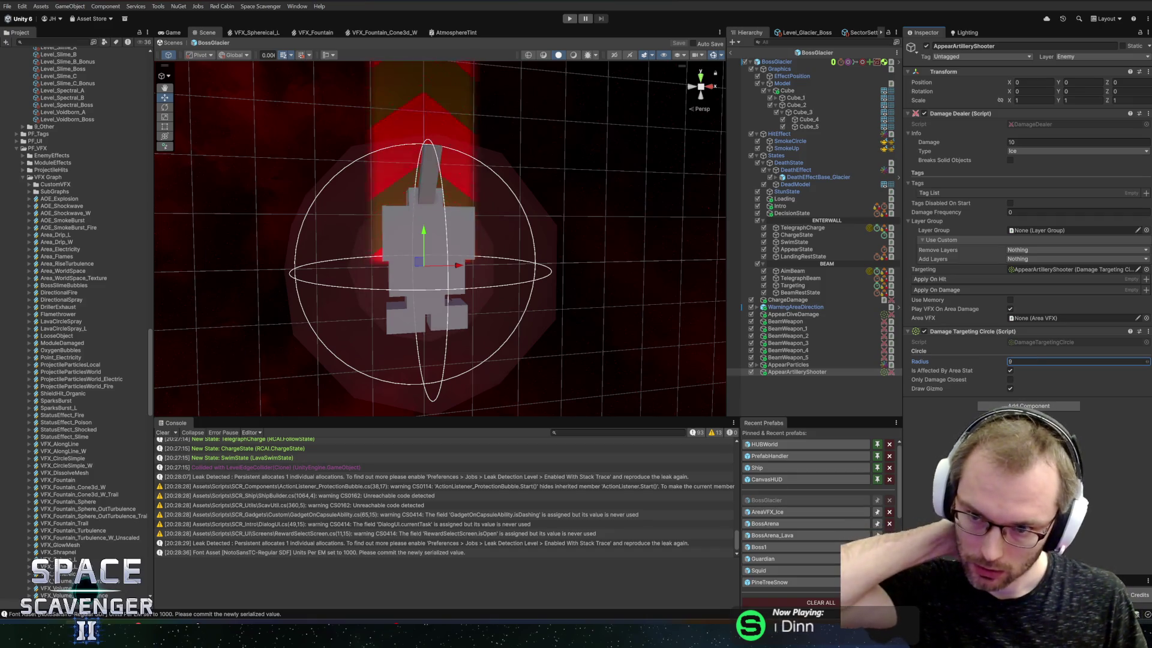
Set the layer group to EnemyDamage_Normal and add a Shooter Artillery component
{"action": "left_click", "coordinate": [1146, 230]}
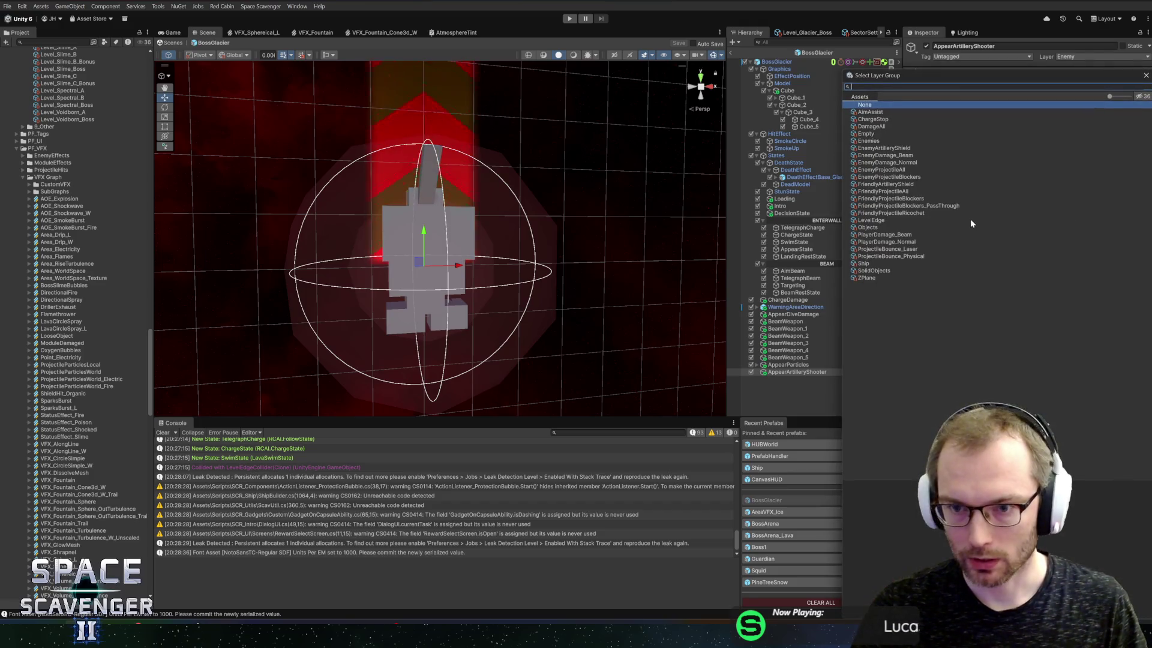
{"action": "double_click", "coordinate": [881, 162]}
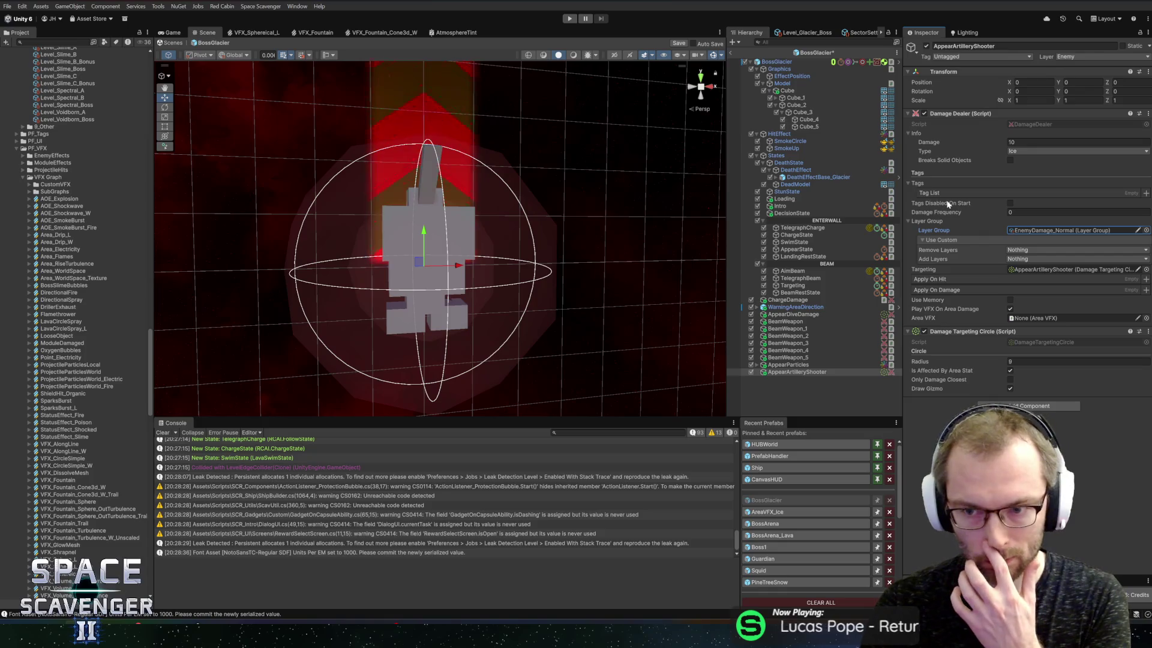
{"action": "left_click", "coordinate": [1009, 406]}
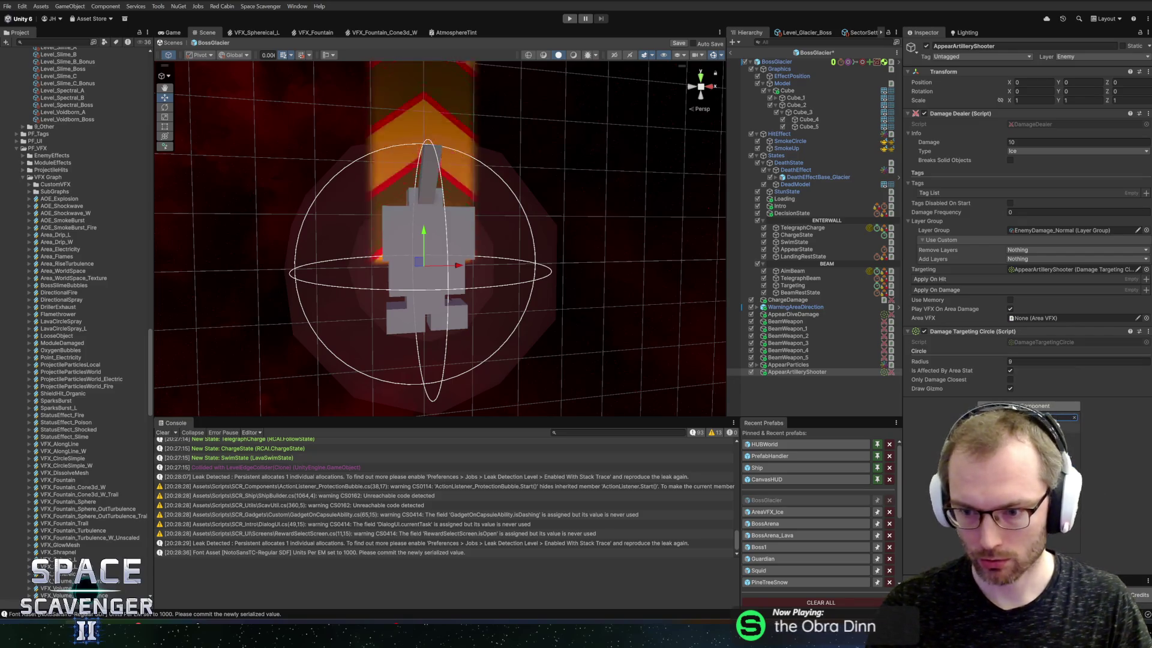
{"action": "key", "text": "Return"}
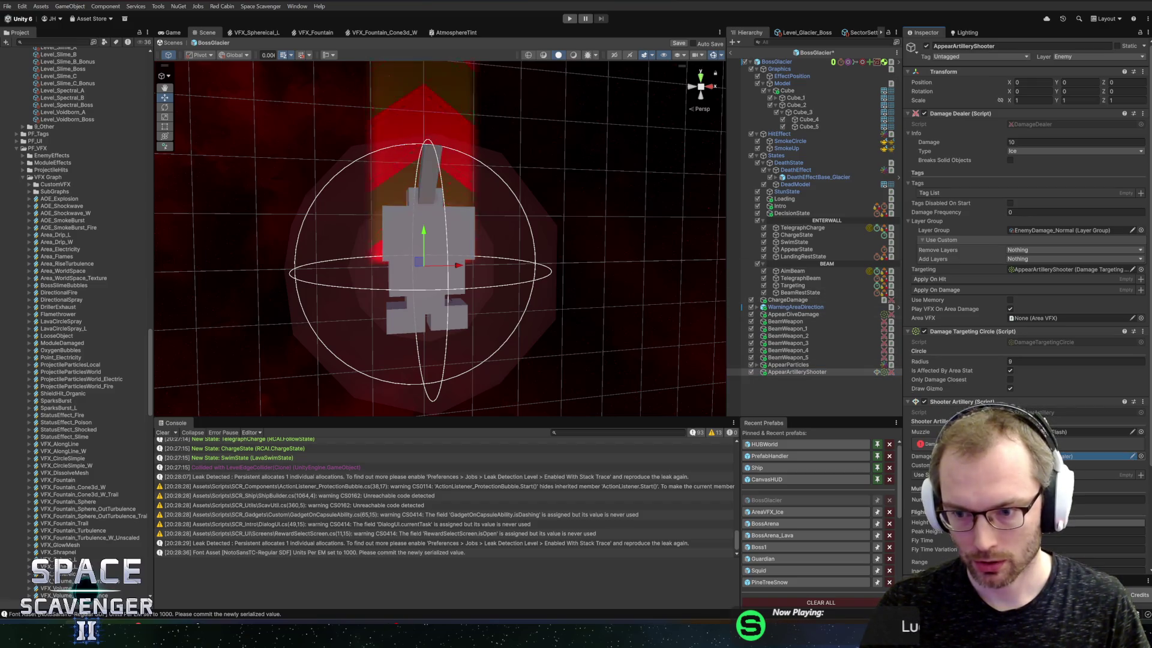
{"action": "scroll", "coordinate": [1027, 410], "scroll_direction": "down", "scroll_amount": 4}
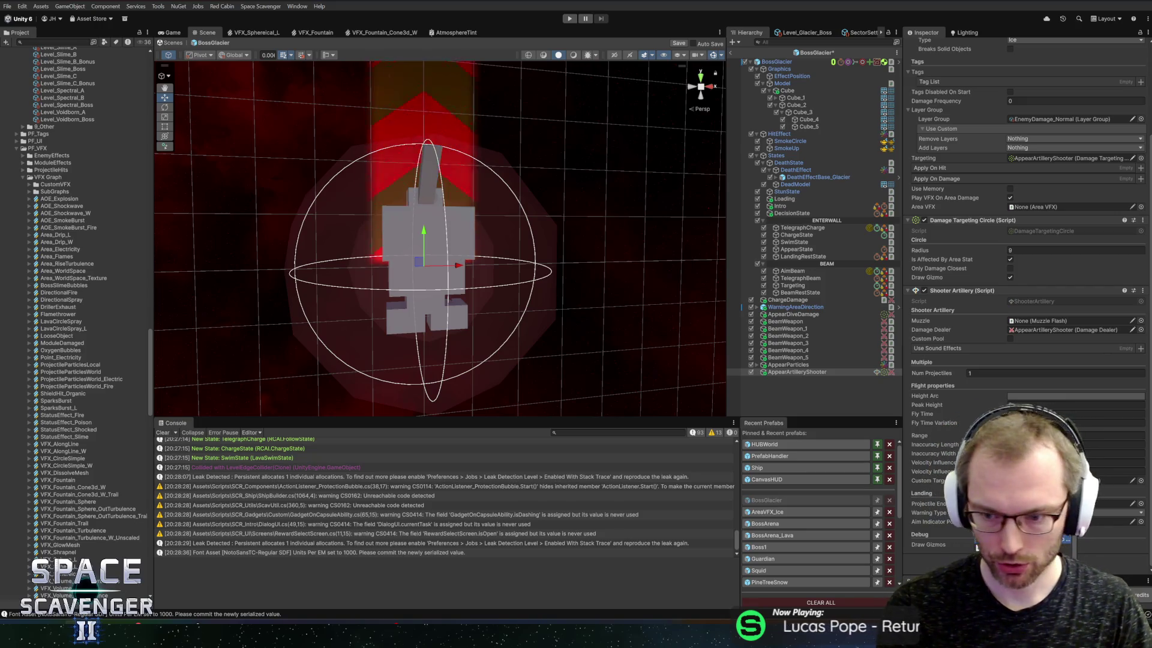
{"action": "scroll", "coordinate": [1027, 410], "scroll_direction": "up", "scroll_amount": 4}
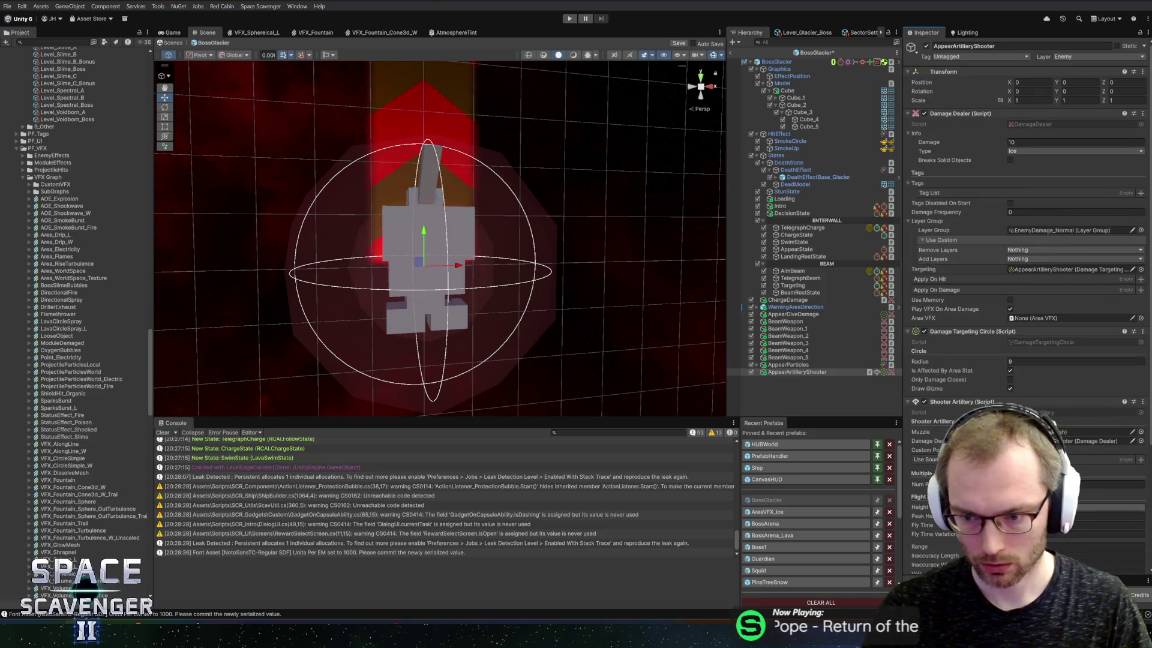
{"action": "left_click", "coordinate": [1110, 507]}
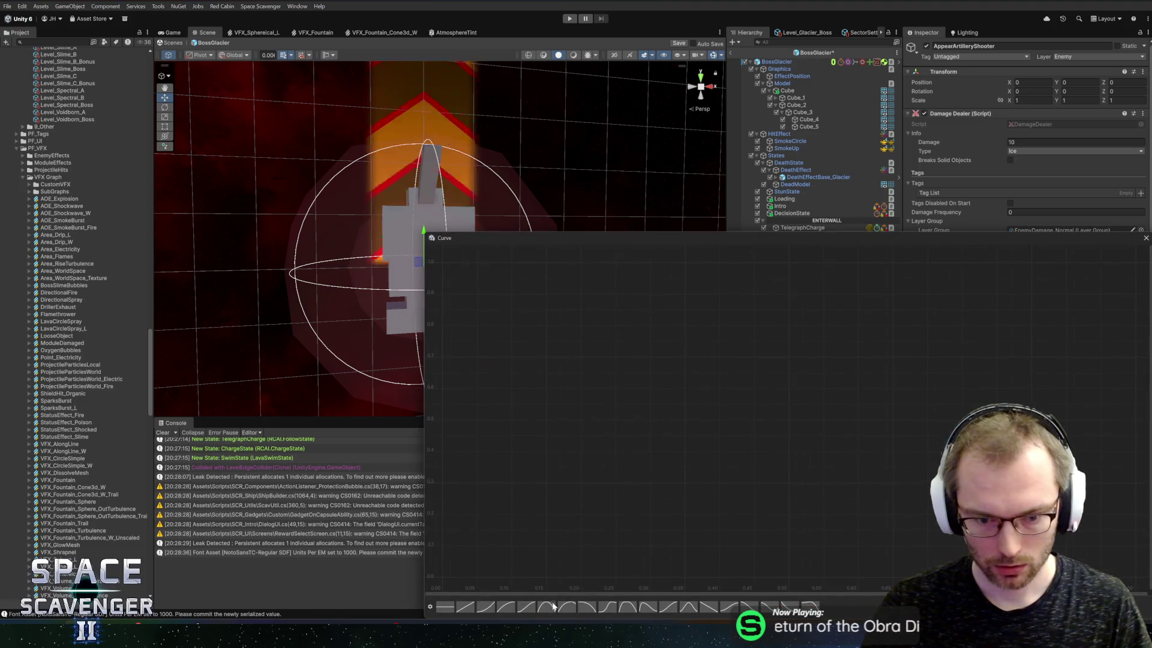
{"action": "key", "text": "Escape"}
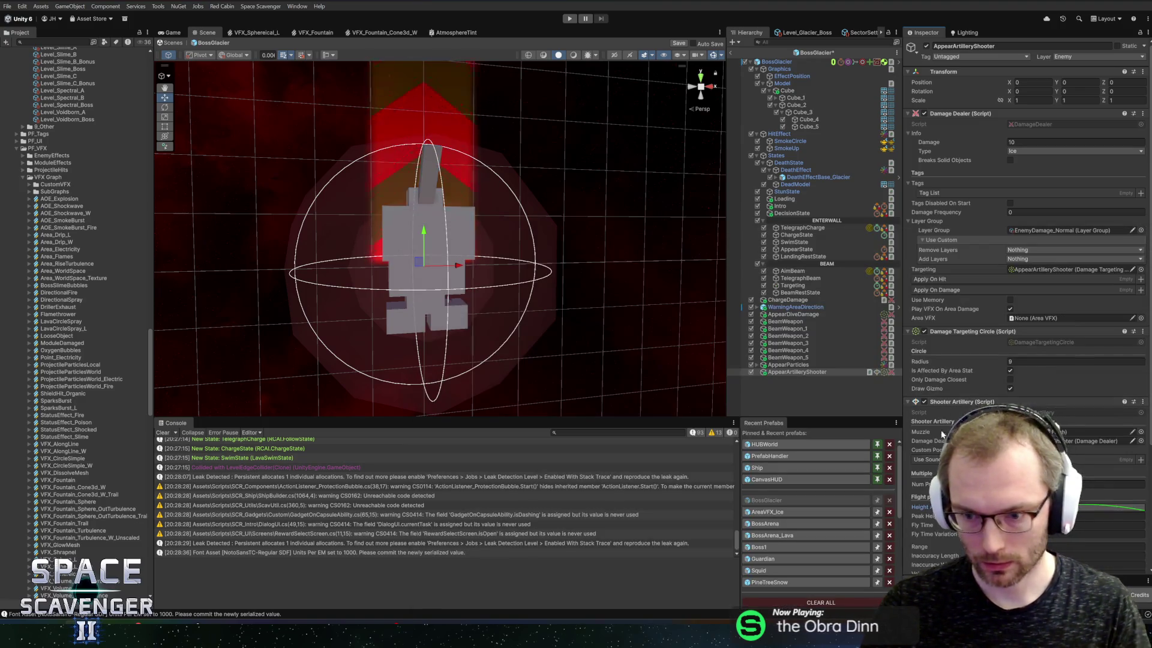
{"action": "scroll", "coordinate": [982, 365], "scroll_direction": "down", "scroll_amount": 4}
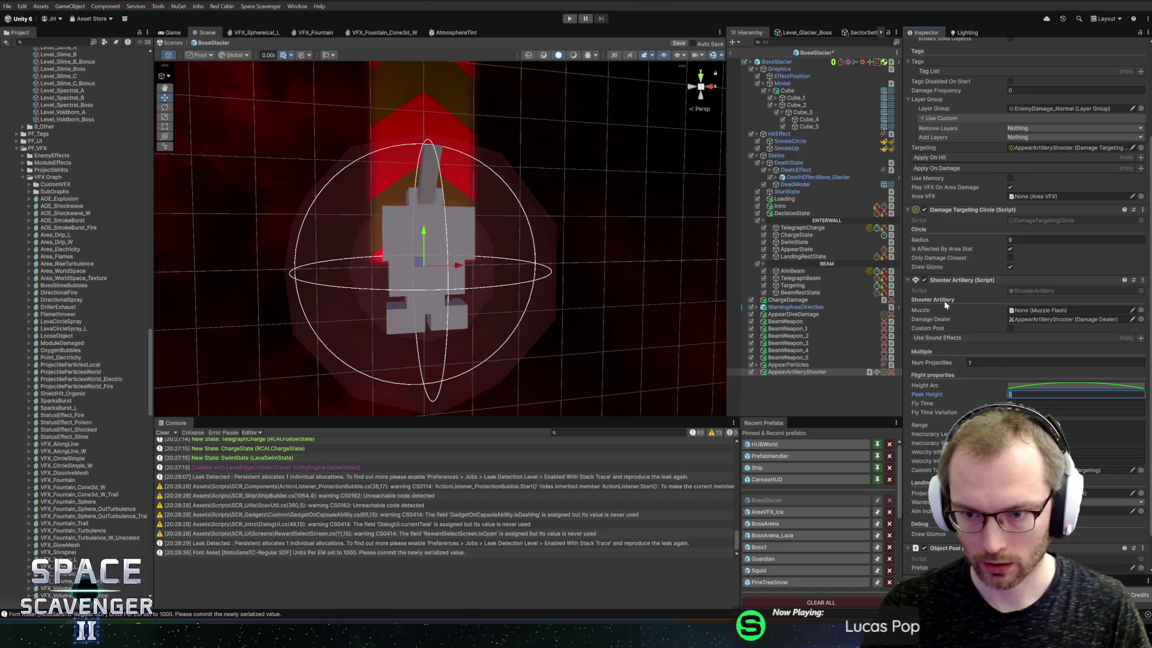
{"action": "scroll", "coordinate": [948, 312], "scroll_direction": "up", "scroll_amount": 4}
{"action": "scroll", "coordinate": [977, 373], "scroll_direction": "down", "scroll_amount": 4}
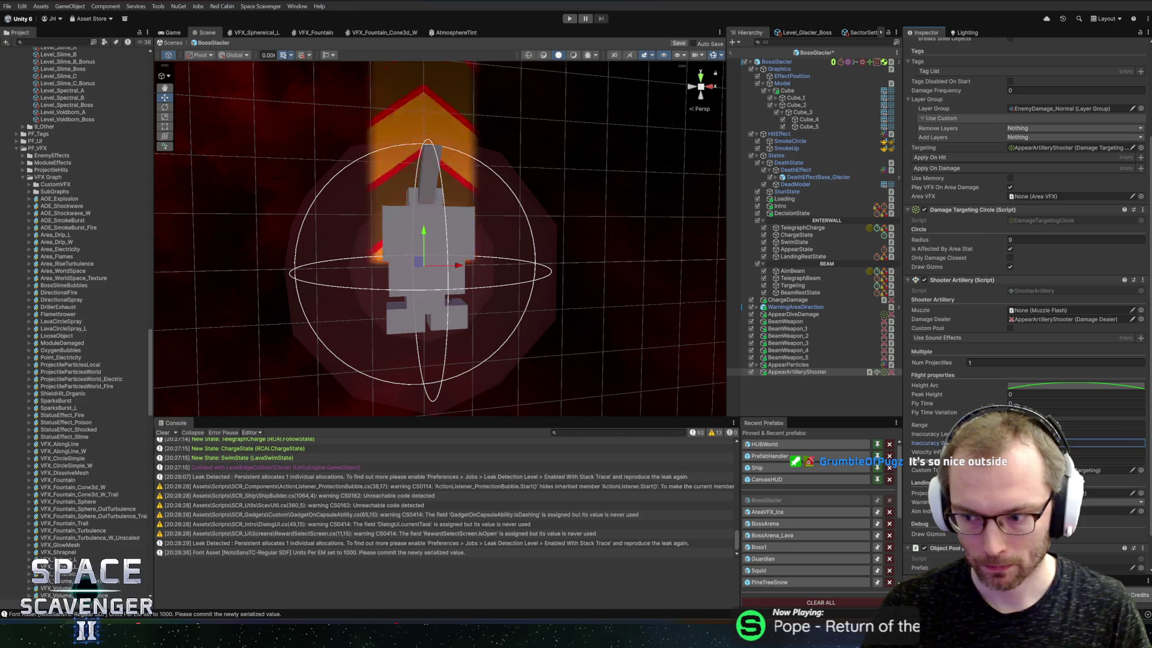
Set the Shooter Artillery Peak Height to 45 and Fly Time Variation to 2
{"action": "left_click", "coordinate": [1074, 394]}
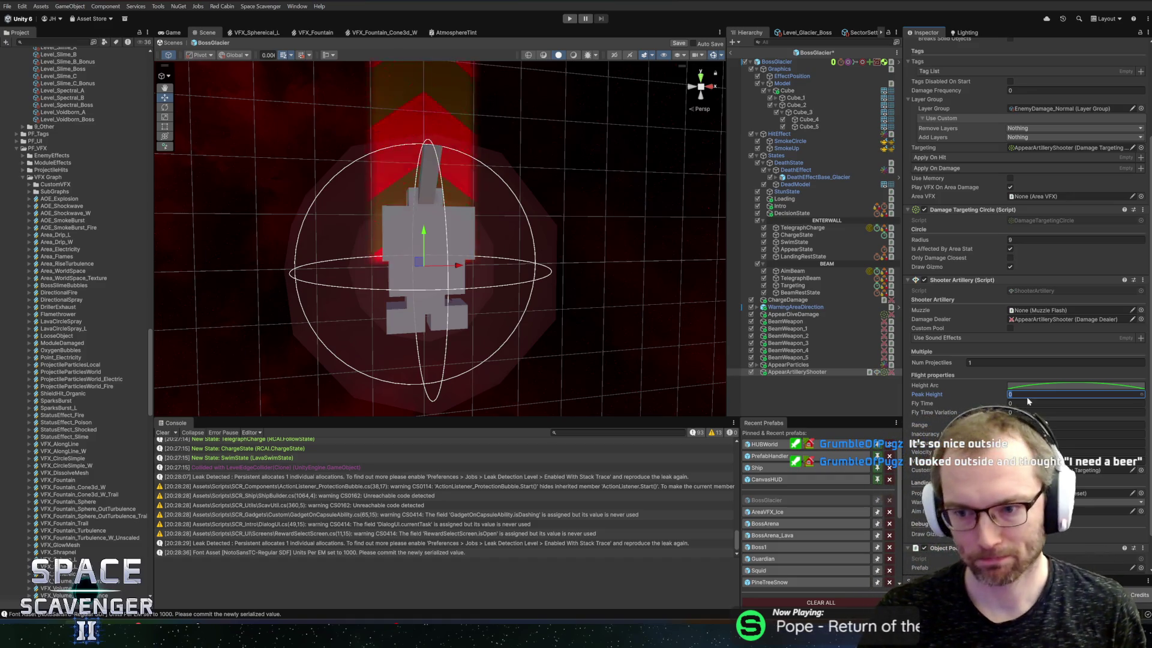
{"action": "type", "text": "35"}
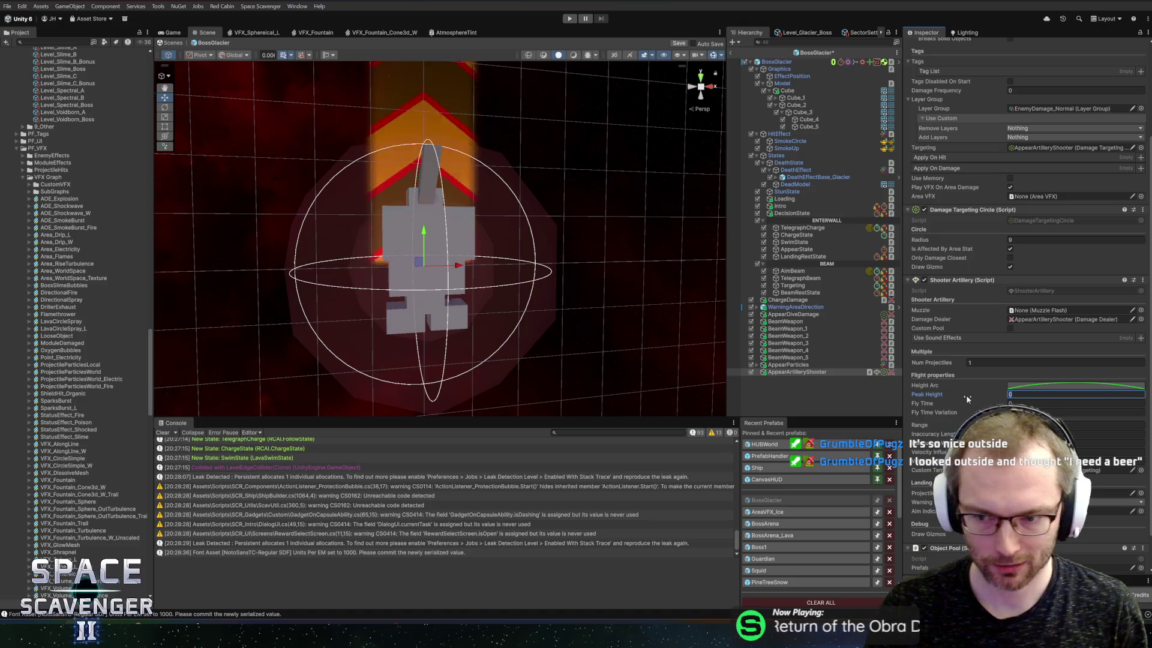
{"action": "key", "text": "Return"}
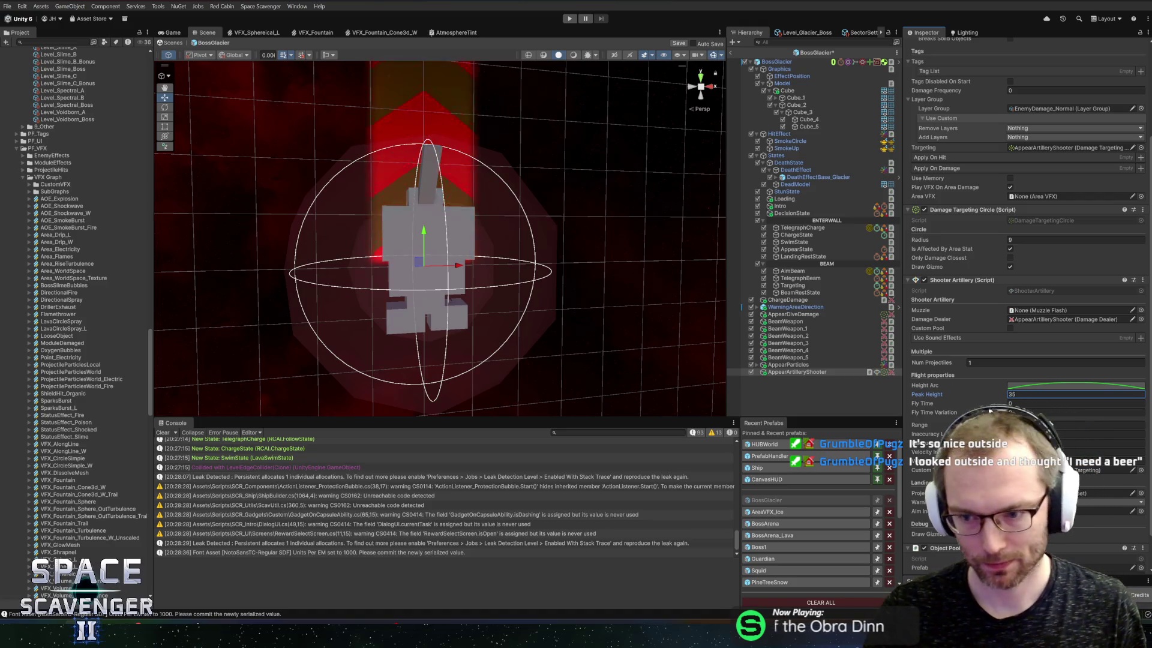
{"action": "type", "text": "45"}
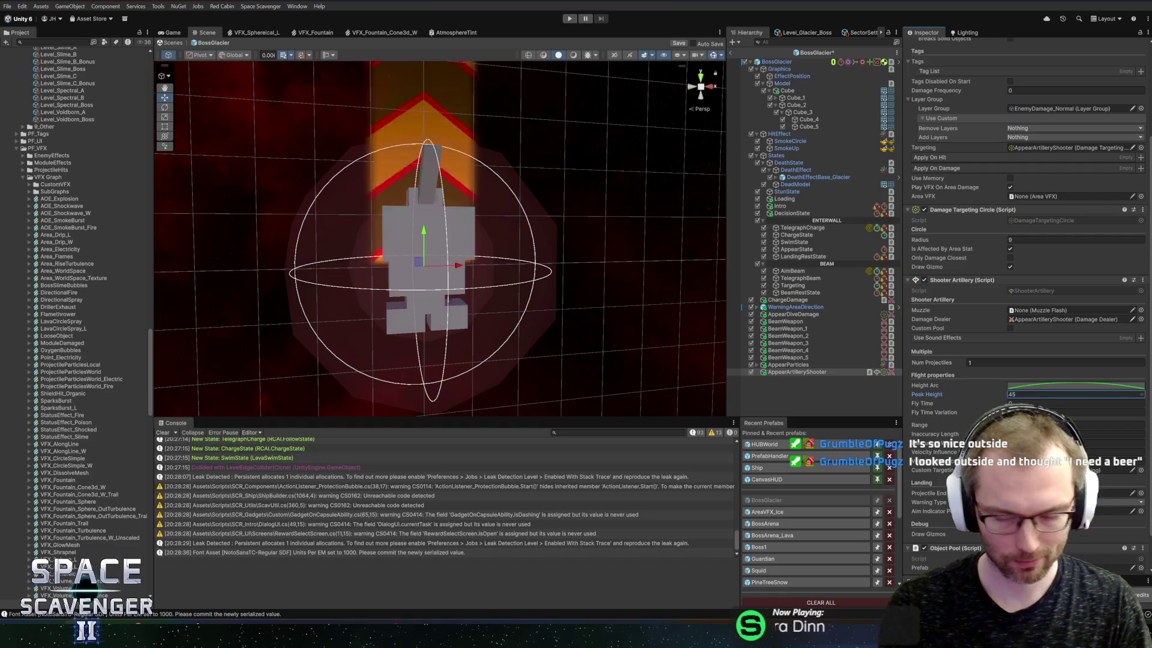
{"action": "key", "text": "Tab"}
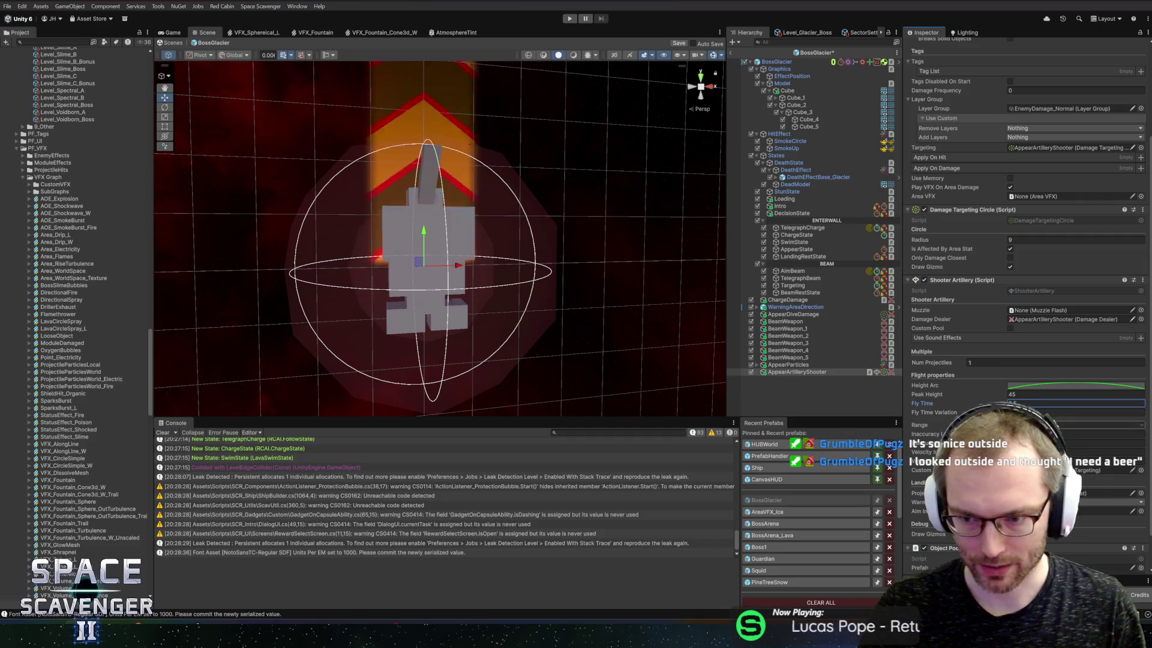
{"action": "left_click", "coordinate": [1074, 412]}
{"action": "type", "text": "2"}
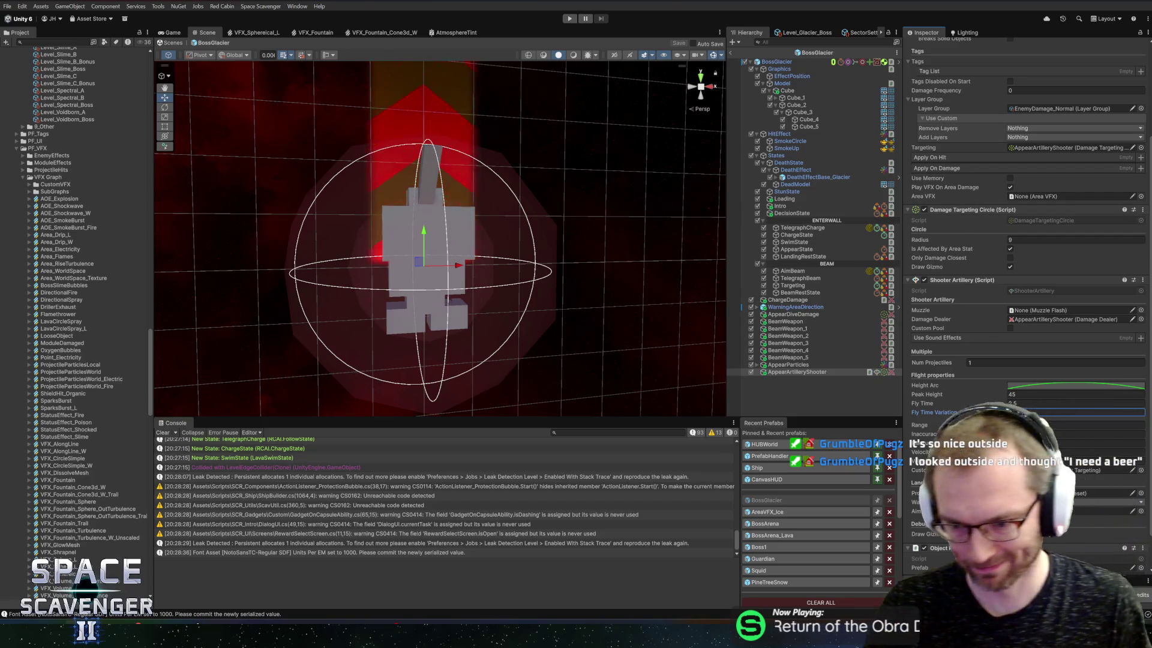
{"action": "scroll", "coordinate": [1025, 239], "scroll_direction": "down", "scroll_amount": 2}
{"action": "key", "text": "Return"}
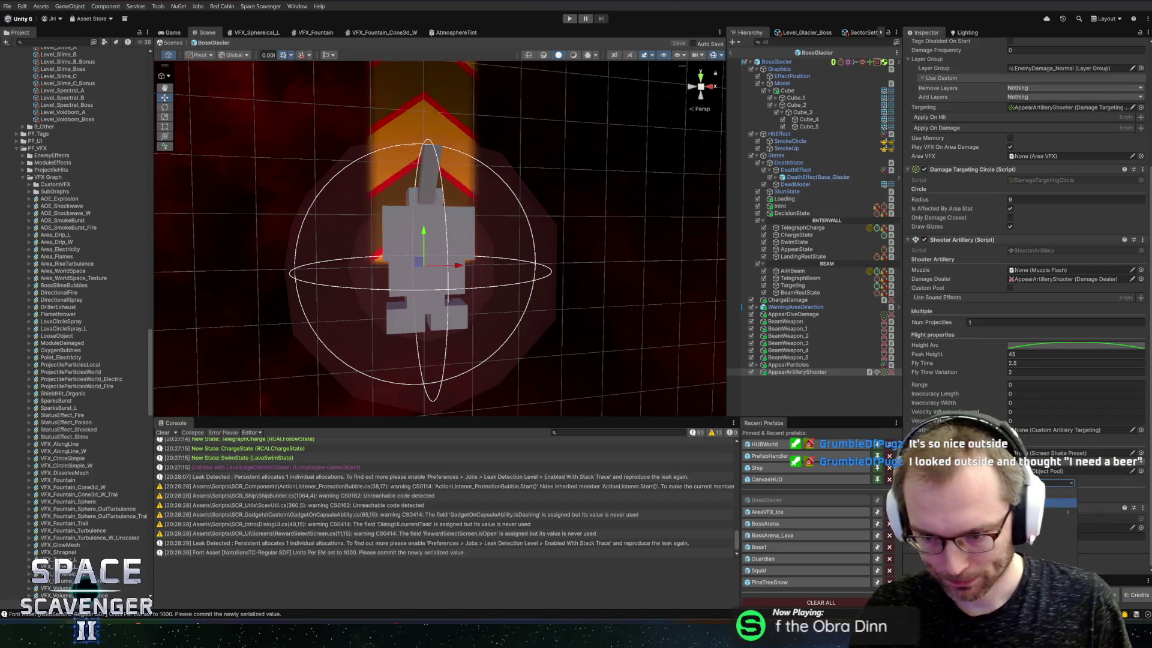
{"action": "scroll", "coordinate": [1026, 300], "scroll_direction": "down", "scroll_amount": 3}
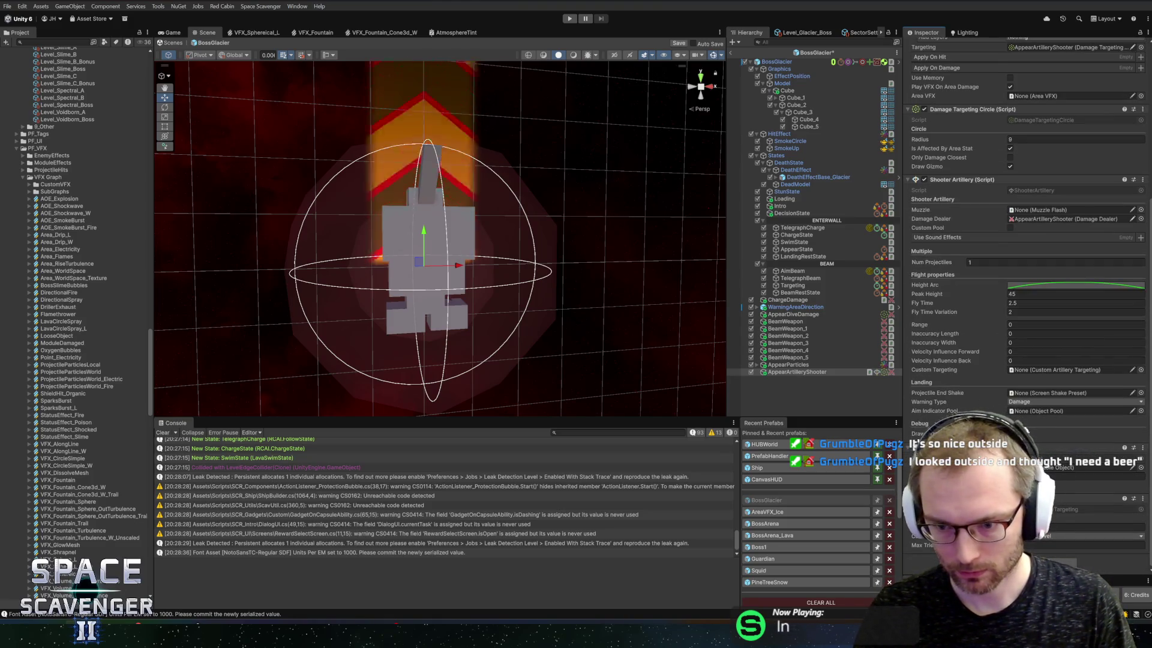
Assign AppearArtilleryShooter as Custom Targeting and clear the Num Projectiles value
{"action": "left_click_drag", "start_coordinate": [797, 372], "coordinate": [1050, 371]}
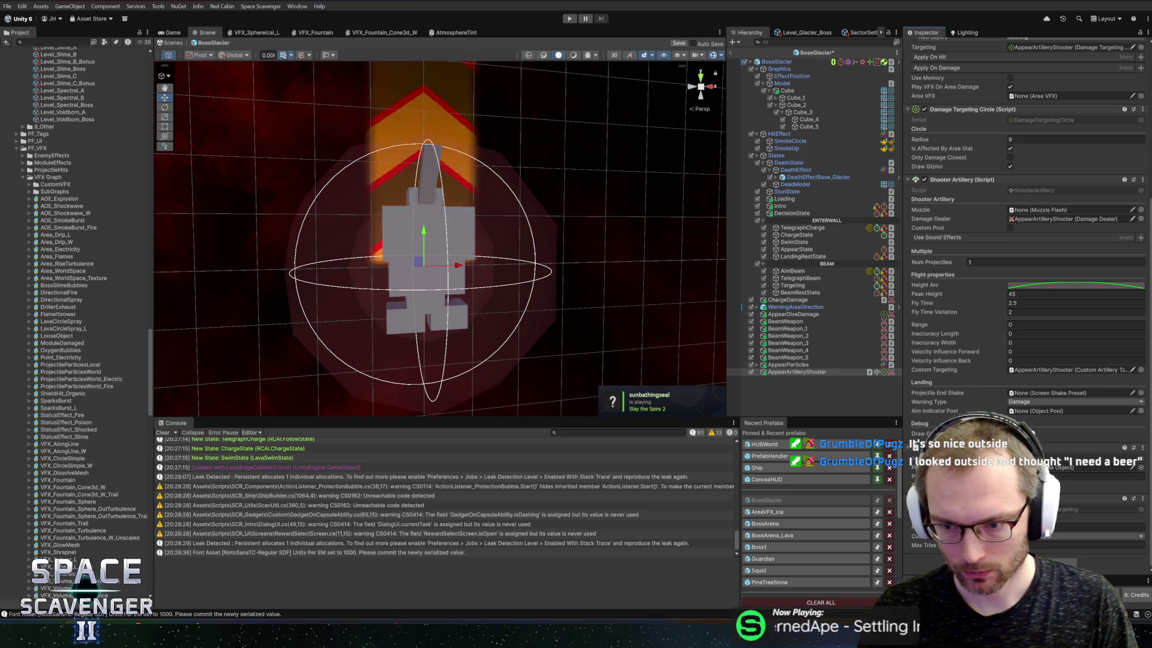
{"action": "scroll", "coordinate": [90, 300], "scroll_direction": "up", "scroll_amount": 15}
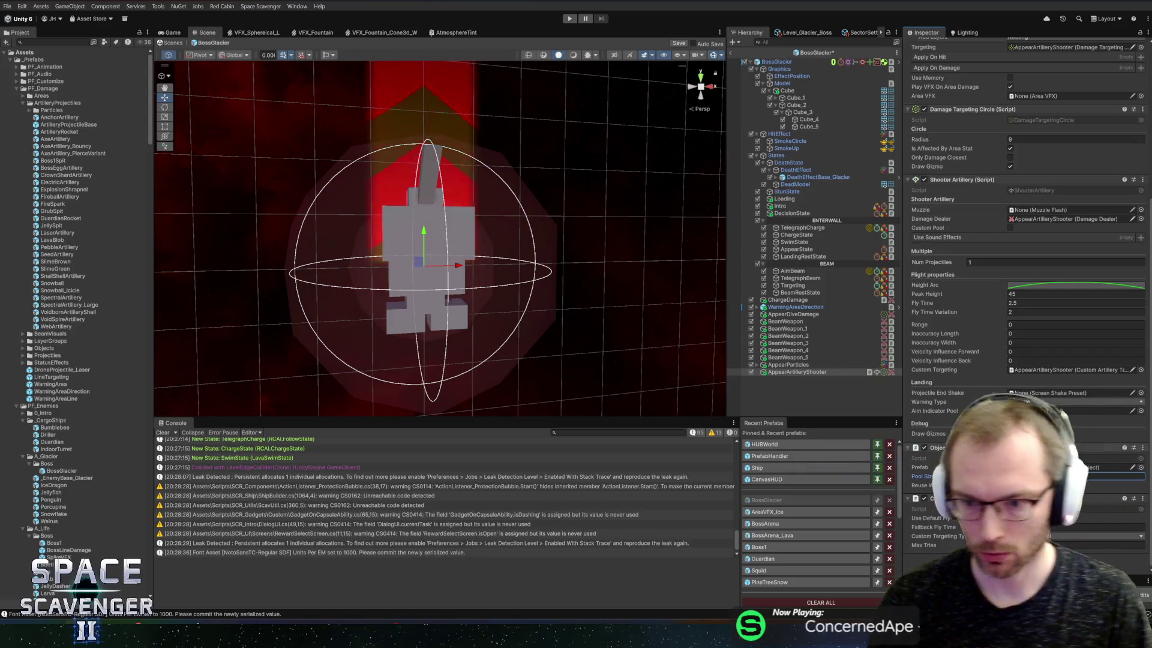
{"action": "left_click", "coordinate": [1020, 262]}
{"action": "key", "text": "BackSpace"}
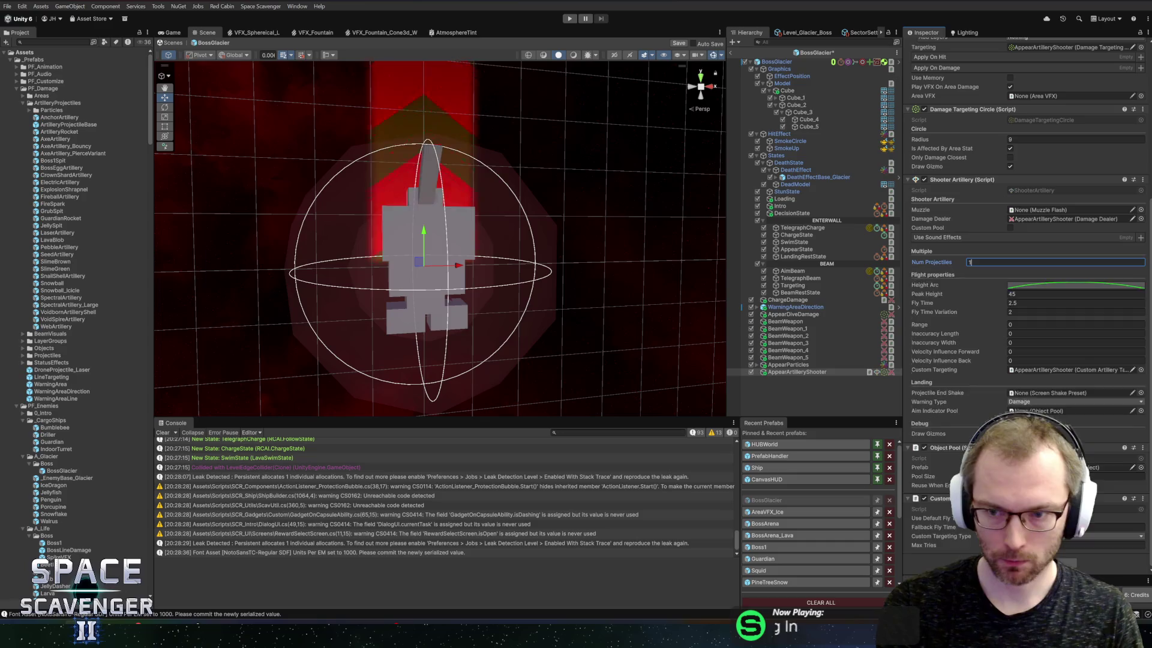
Set Num Projectiles to 12, giving a 360° arc with radius 1
{"action": "type", "text": "12"}
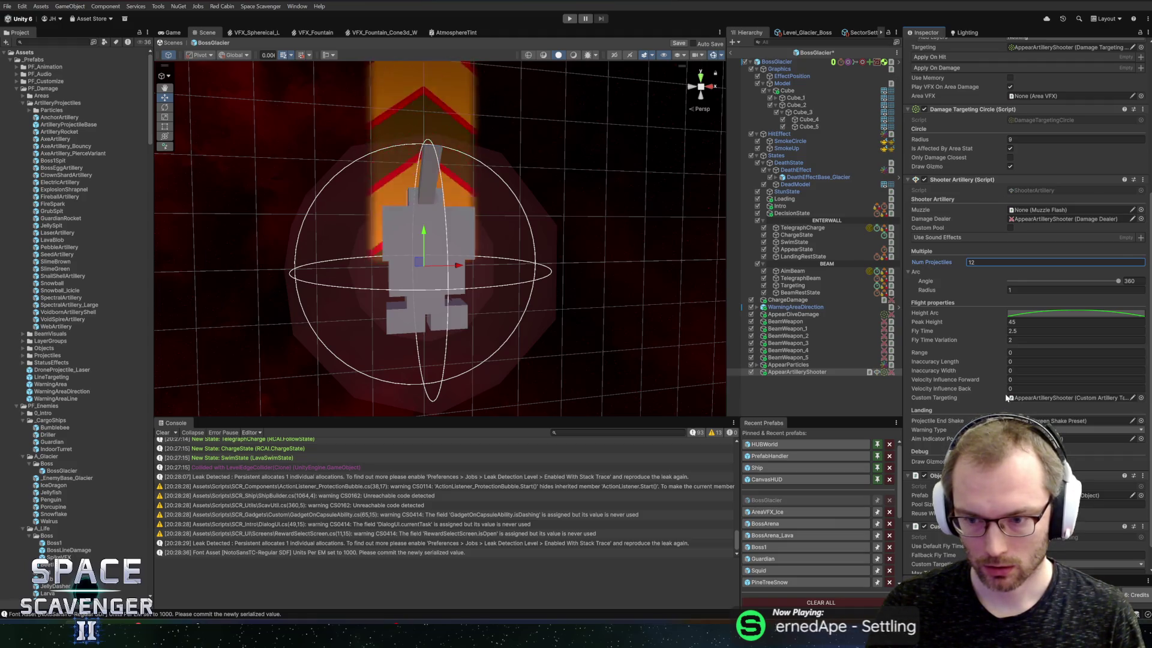
{"action": "scroll", "coordinate": [1026, 300], "scroll_direction": "down", "scroll_amount": 2}
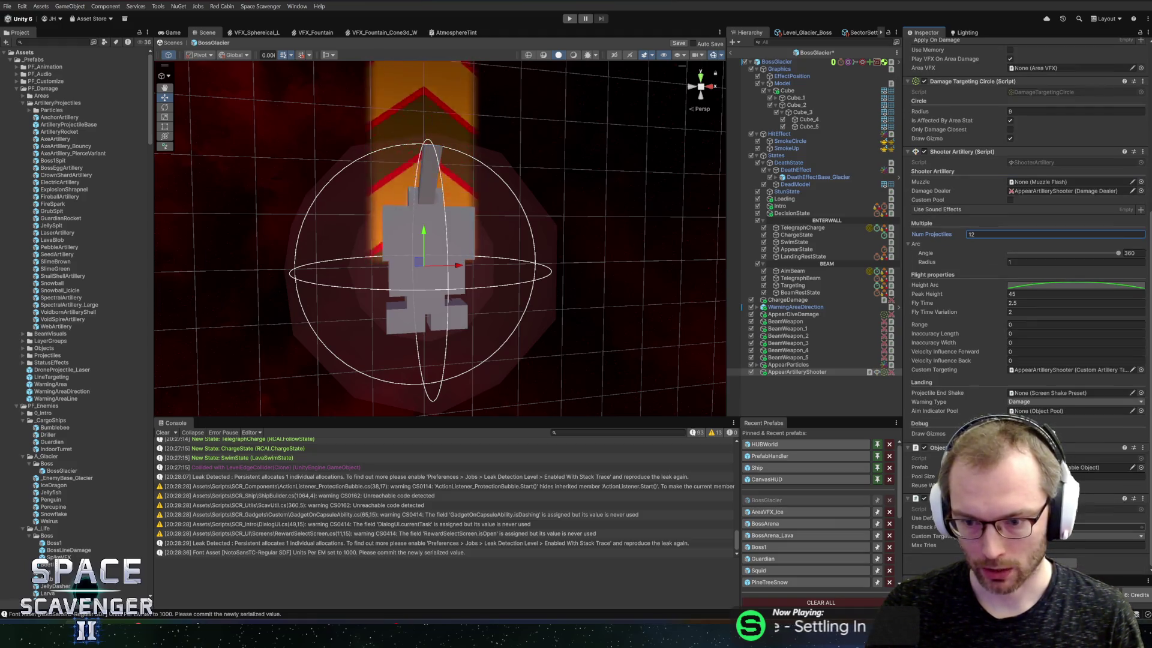
{"action": "key", "text": "Return"}
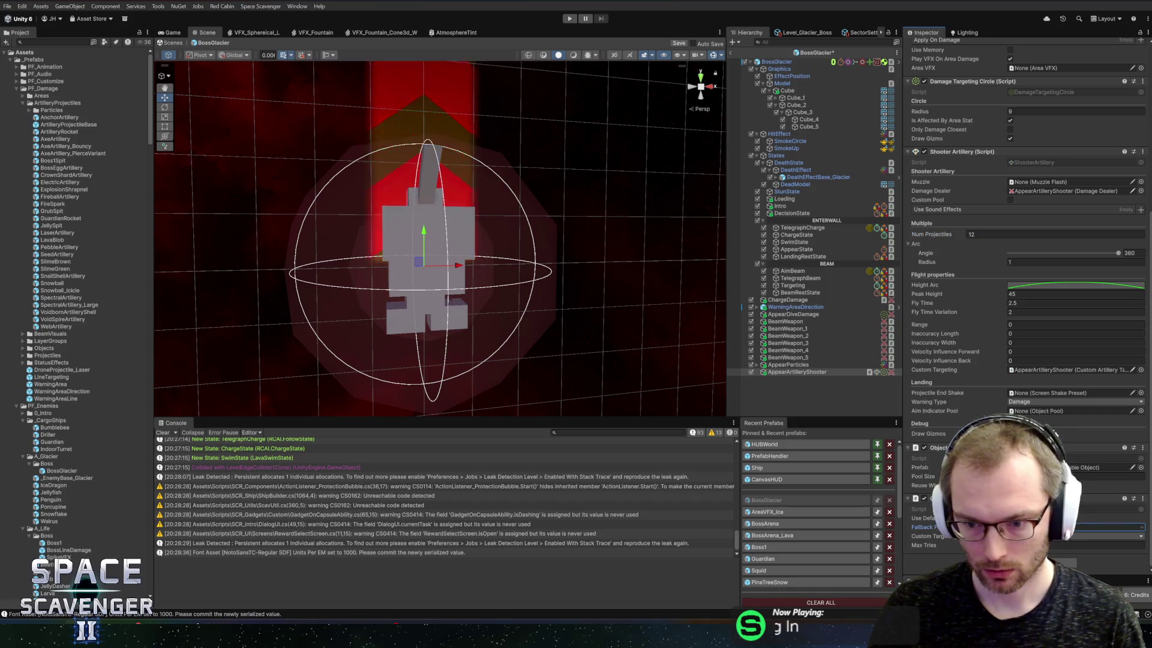
{"action": "left_click", "coordinate": [1109, 545]}
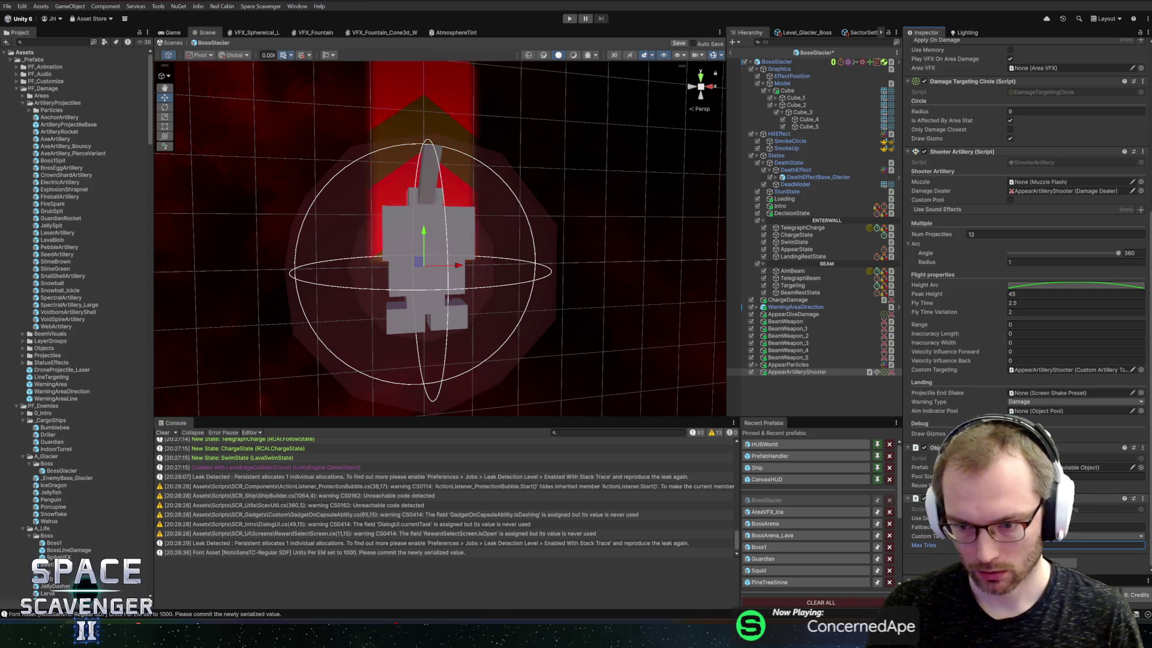
{"action": "left_click", "coordinate": [992, 369]}
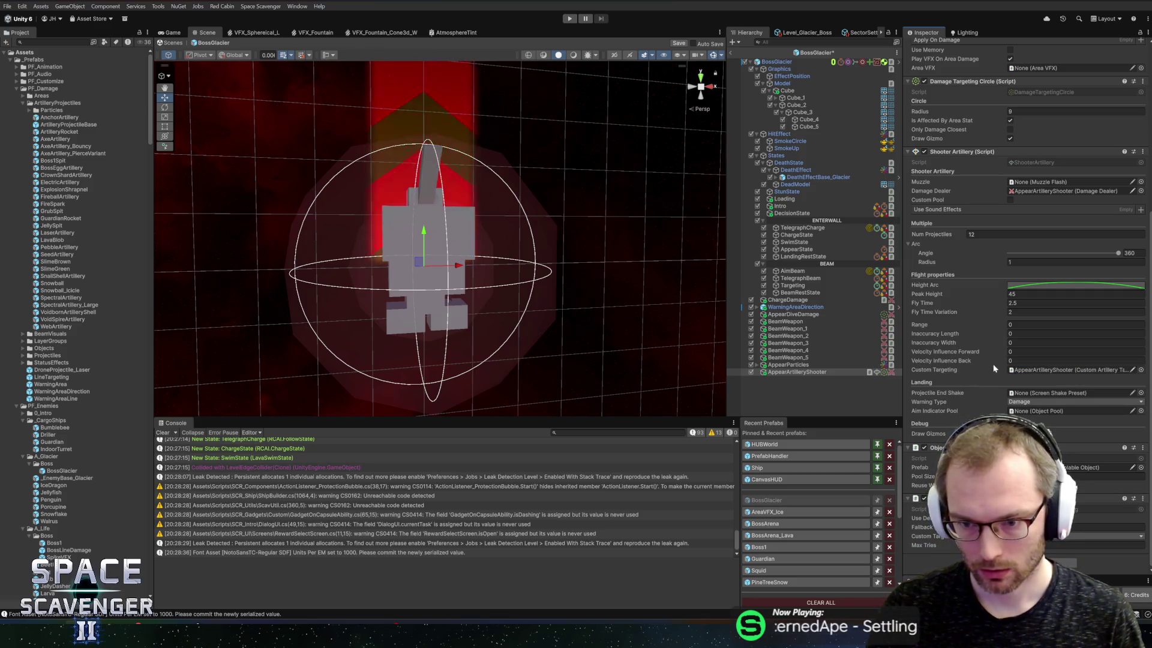
{"action": "left_click", "coordinate": [1008, 343]}
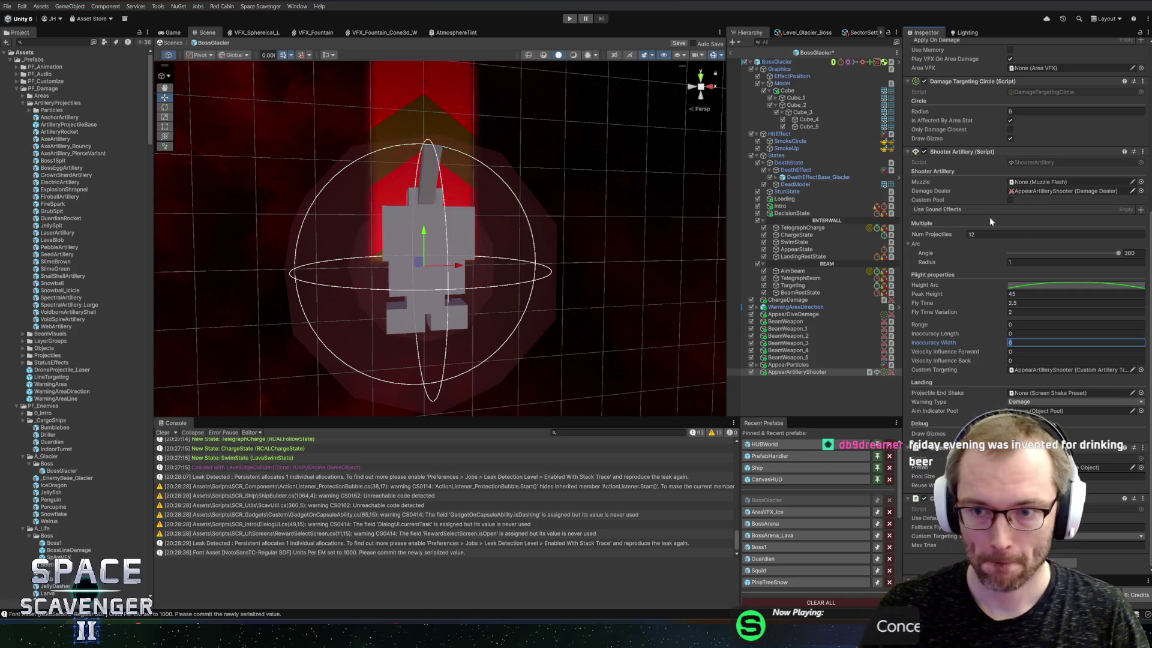
{"action": "right_click", "coordinate": [804, 371]}
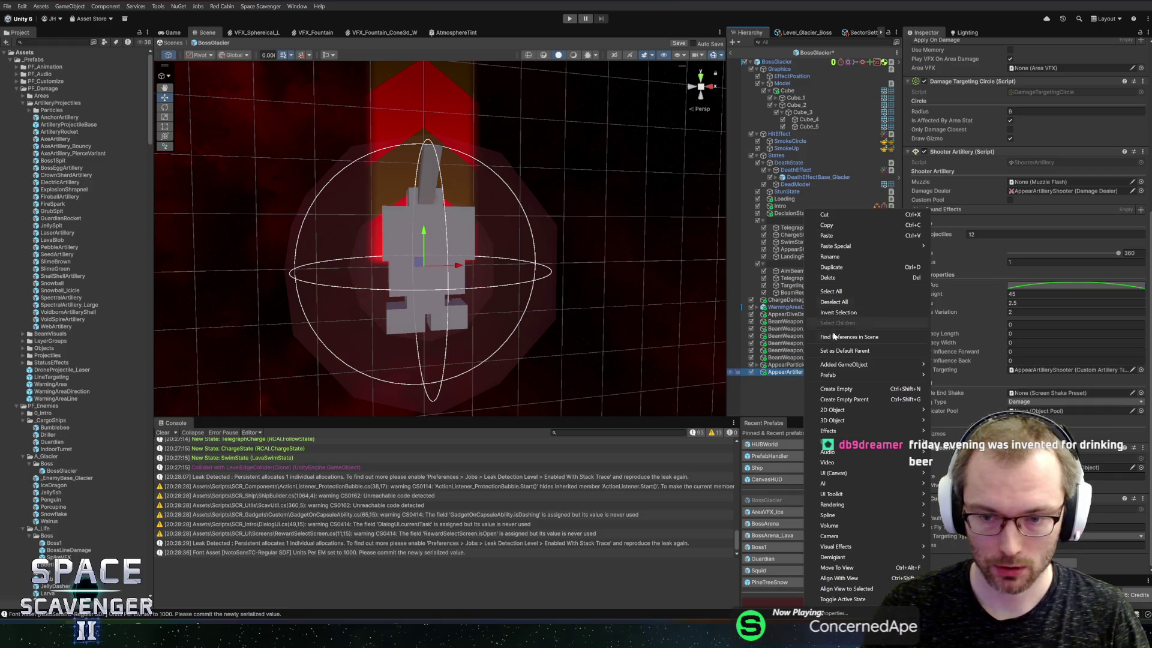
Create an empty Muzzle child under AppearArtilleryShooter and rotate it -90° on X
{"action": "left_click", "coordinate": [849, 389]}
{"action": "type", "text": "Muzz"}
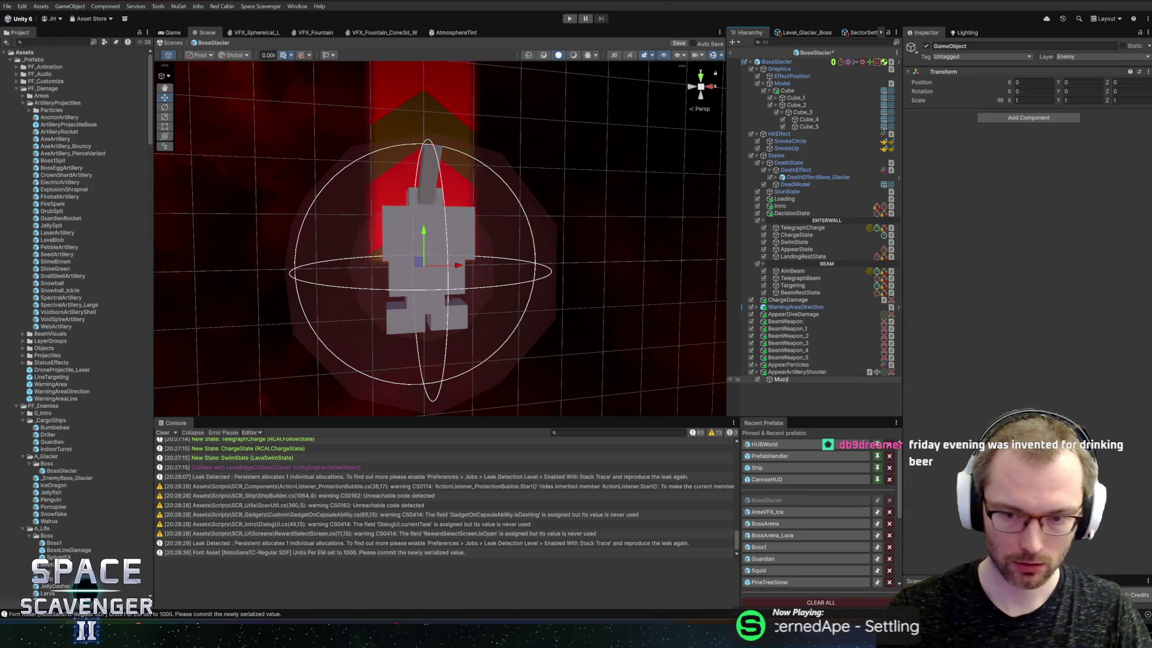
{"action": "type", "text": "le"}
{"action": "key", "text": "Return"}
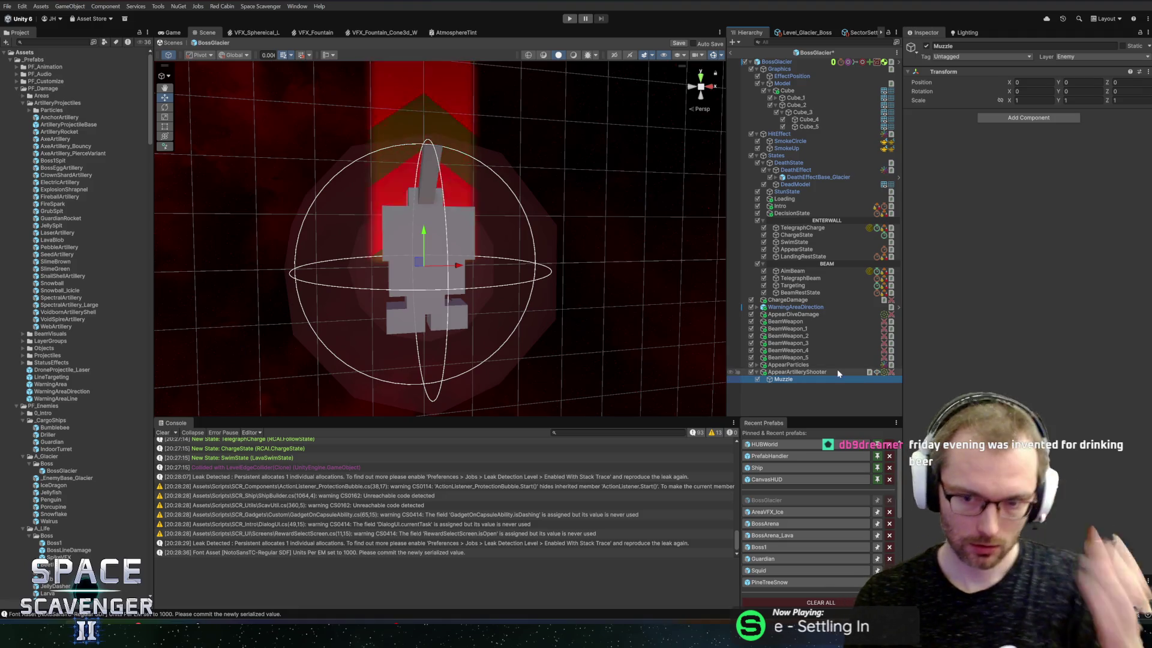
{"action": "key", "text": "e"}
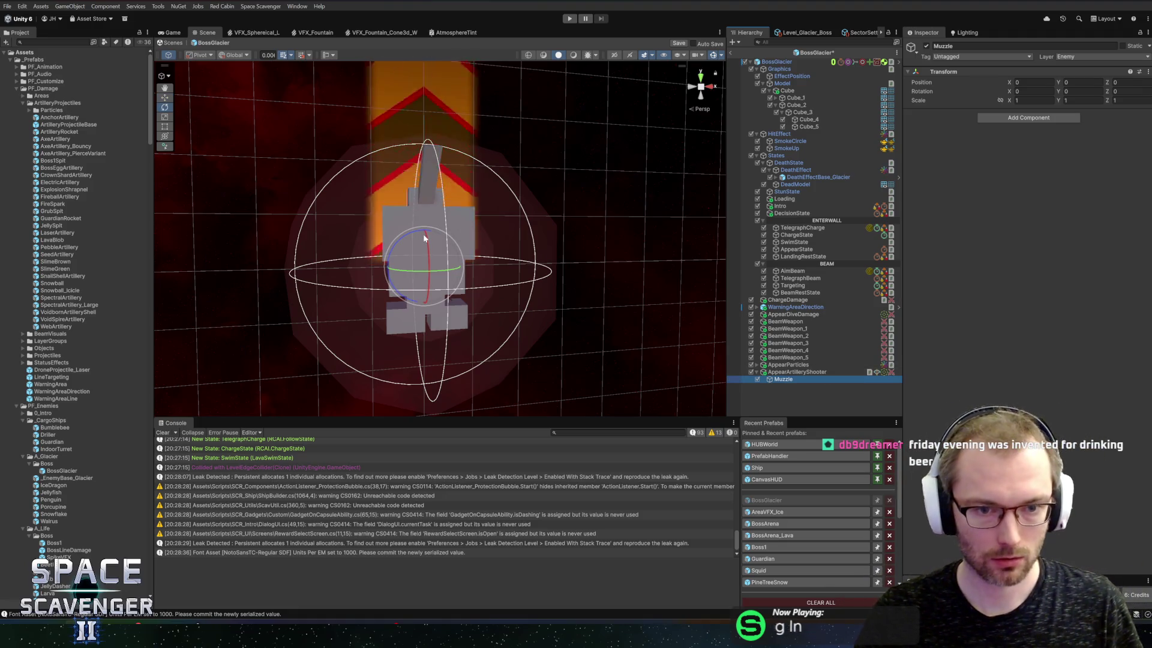
{"action": "mouse_move", "coordinate": [424, 238]}
{"action": "left_mouse_down"}
{"action": "mouse_move", "coordinate": [429, 315]}
{"action": "mouse_move", "coordinate": [435, 293]}
{"action": "left_mouse_up"}
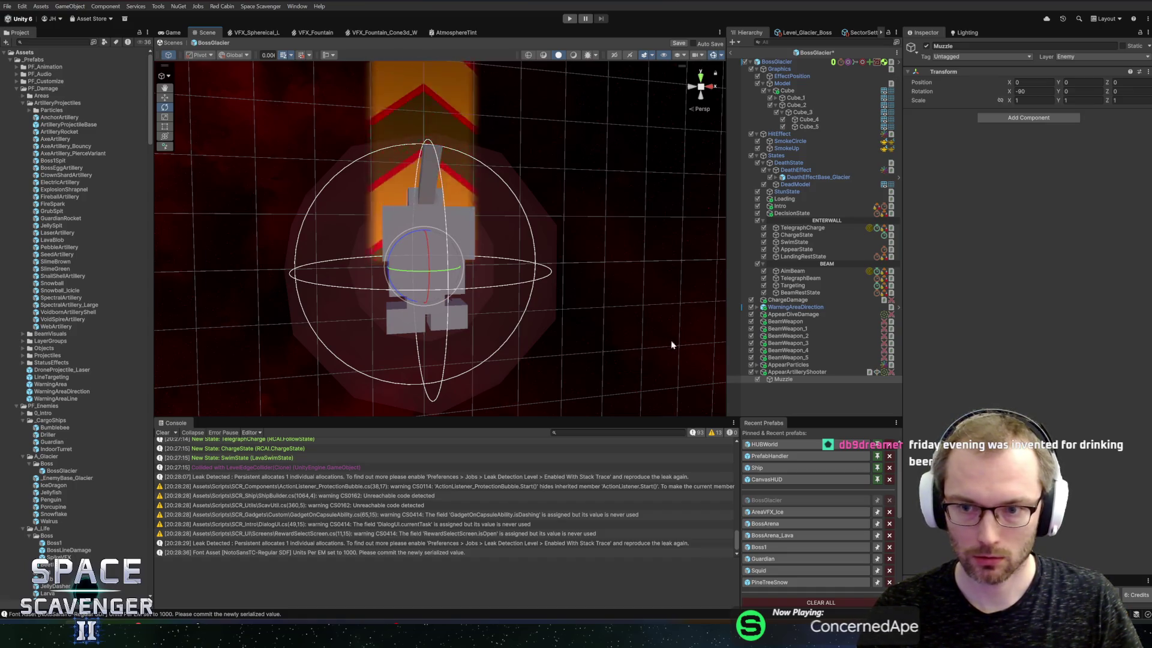
Reselect AppearArtilleryShooter and switch the handle orientation to Local
{"action": "left_click", "coordinate": [784, 372]}
{"action": "key", "text": "w"}
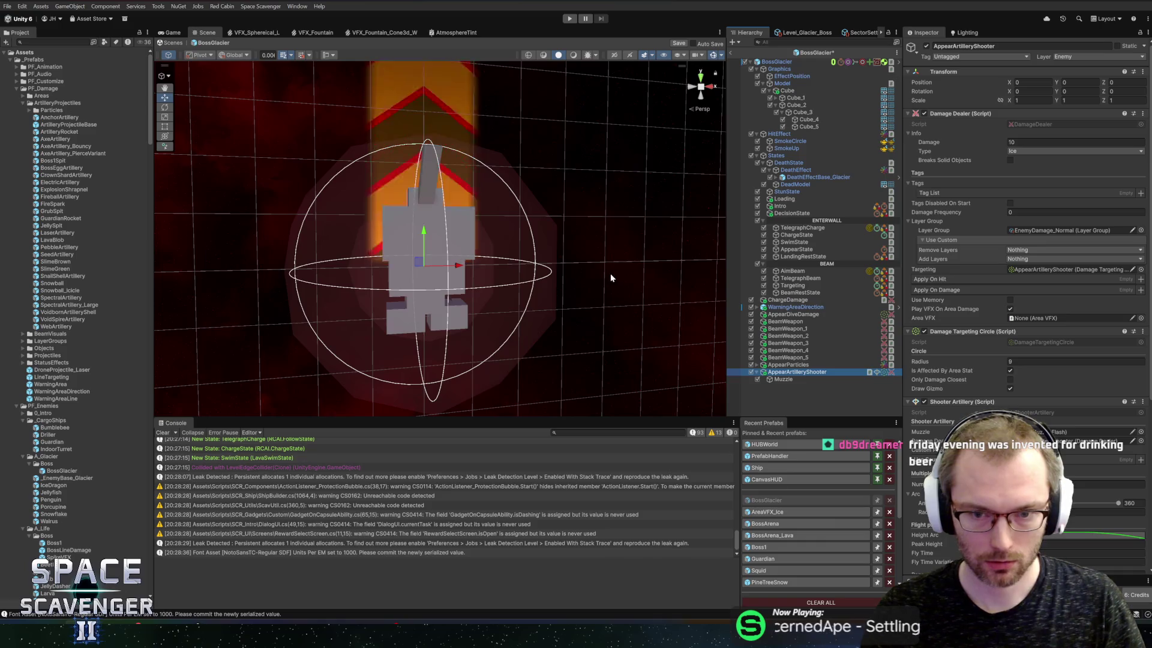
{"action": "left_click_drag", "start_coordinate": [610, 278], "coordinate": [751, 364]}
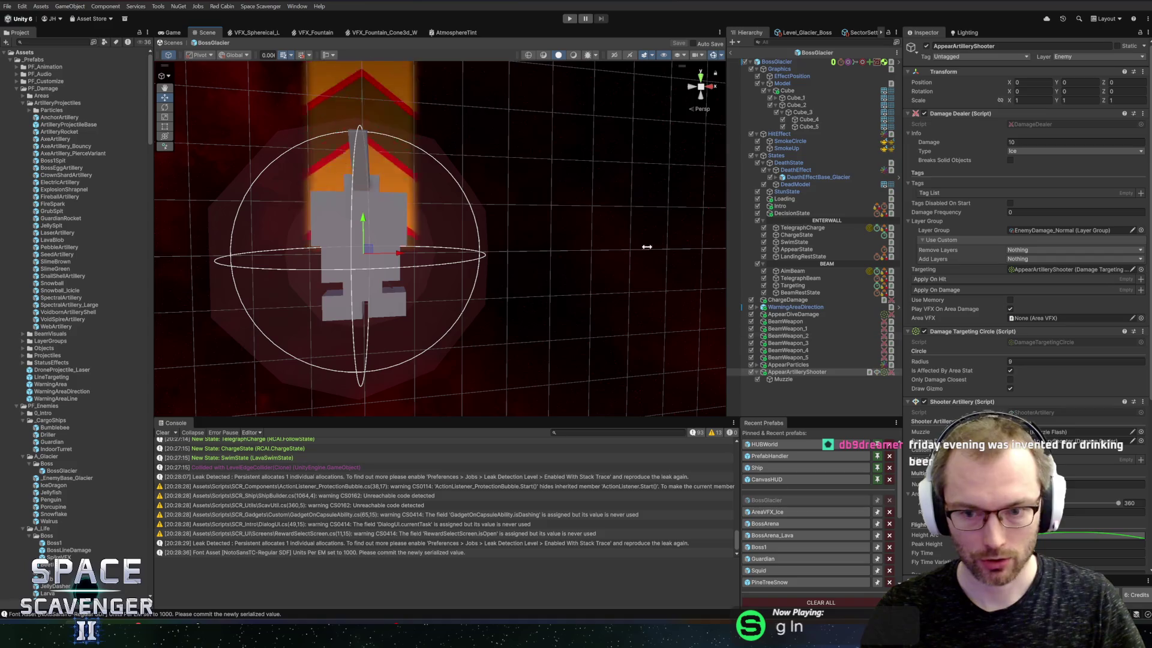
{"action": "left_click", "coordinate": [230, 77]}
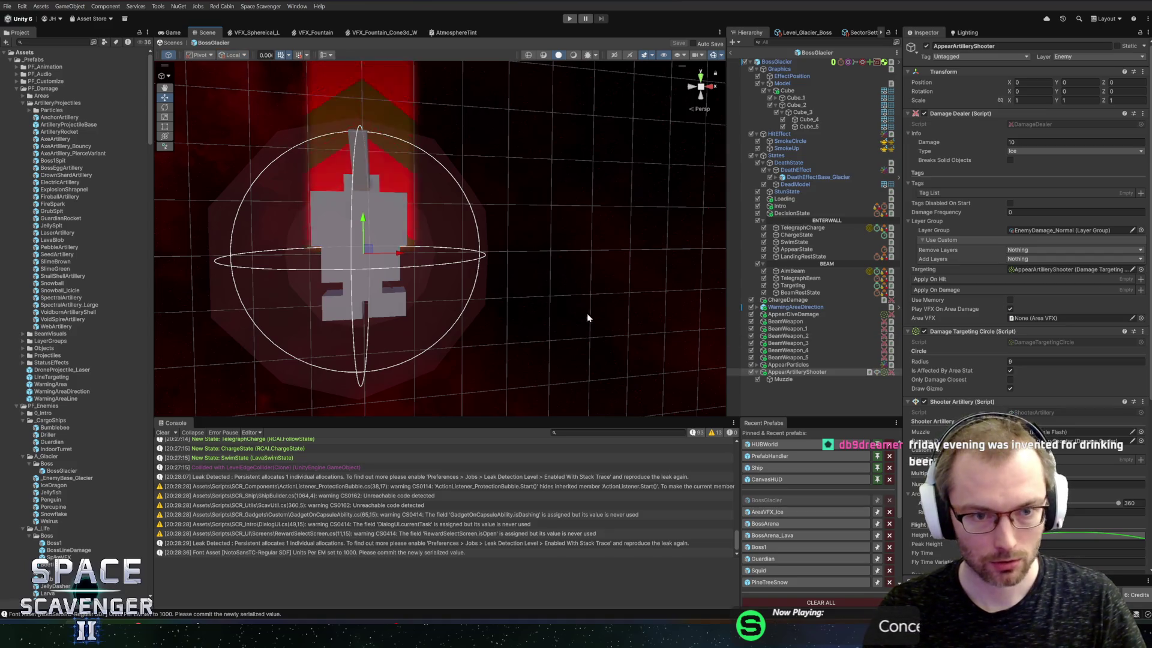
{"action": "key", "text": "alt+Tab"}
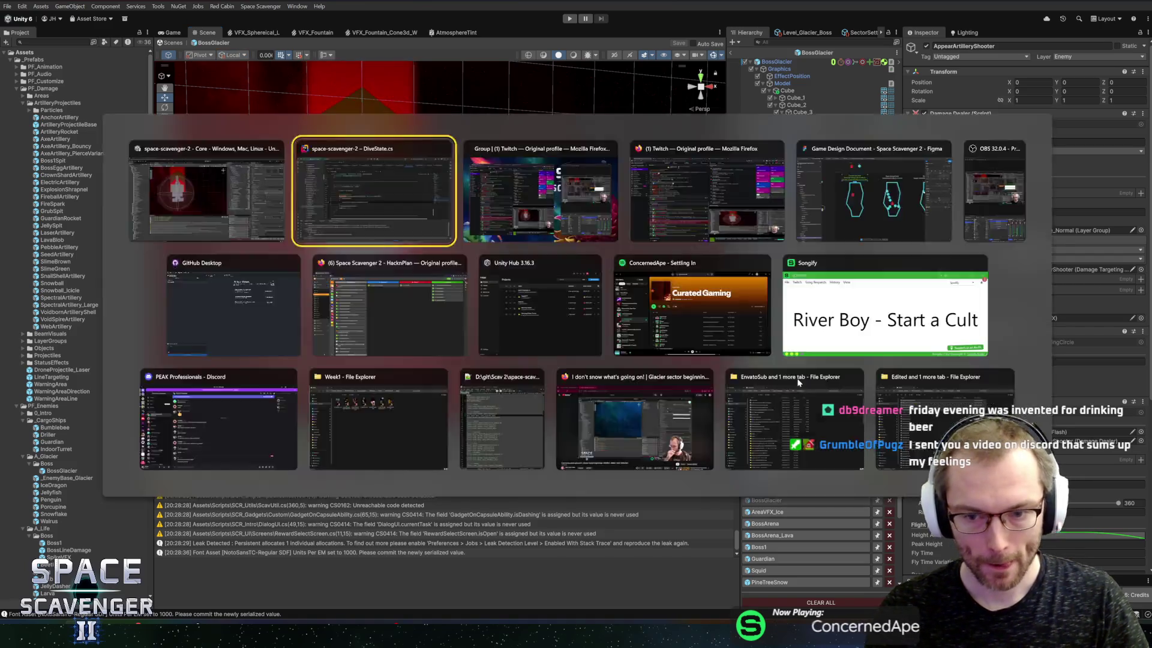
Duplicate the largeScreenShake declaration and add a Title header line above it
{"action": "left_click", "coordinate": [289, 28]}
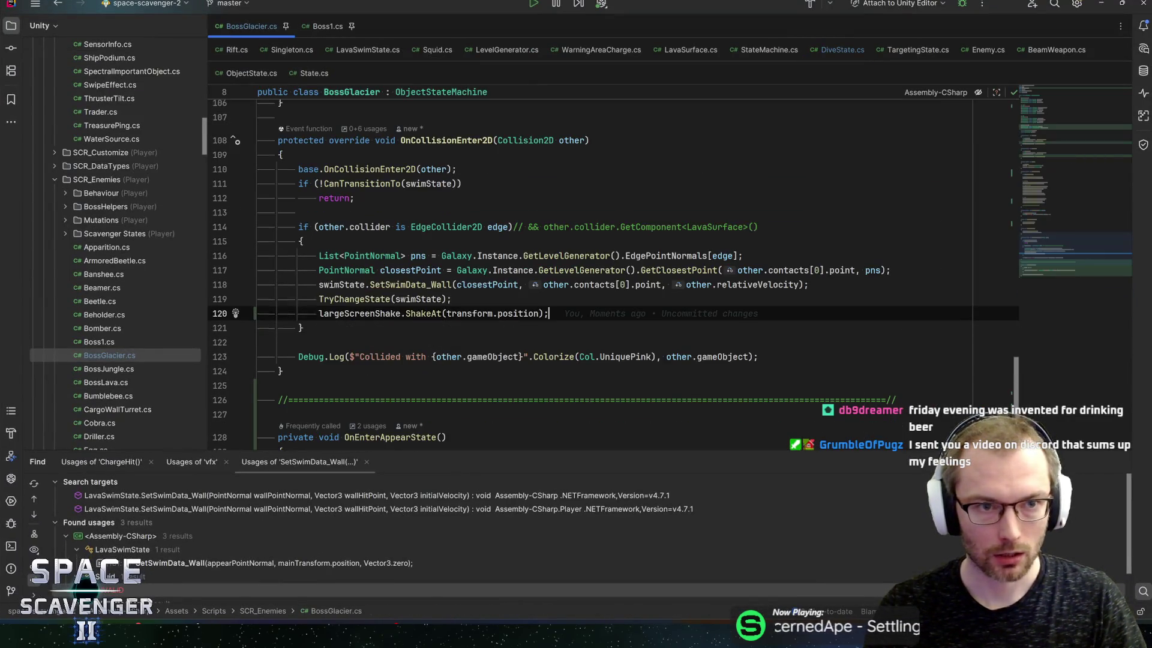
{"action": "key", "text": "ctrl+b"}
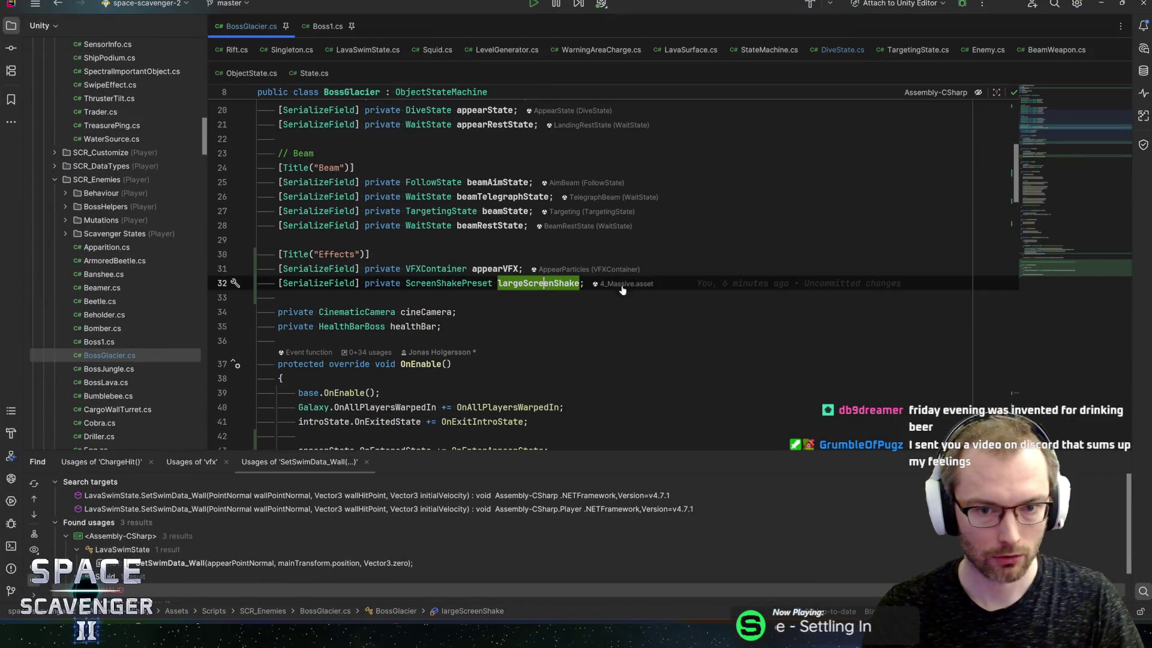
{"action": "key", "text": "ctrl+d"}
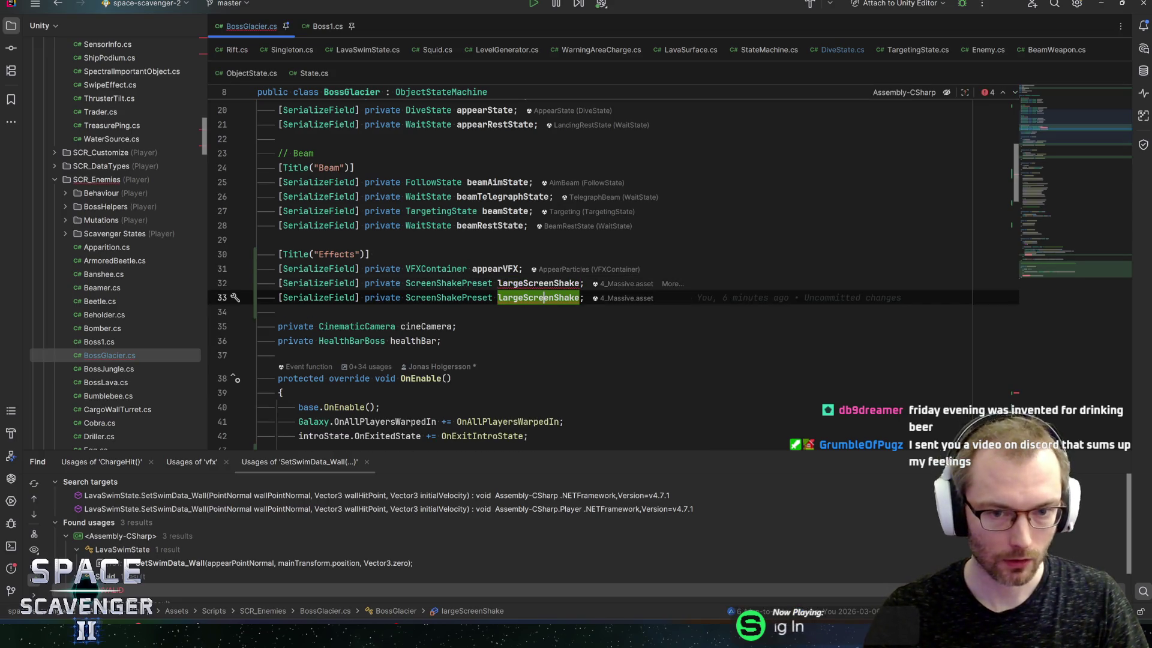
{"action": "key", "text": "Up"}
{"action": "key", "text": "End"}
{"action": "key", "text": "Return"}
{"action": "key", "text": "Return"}
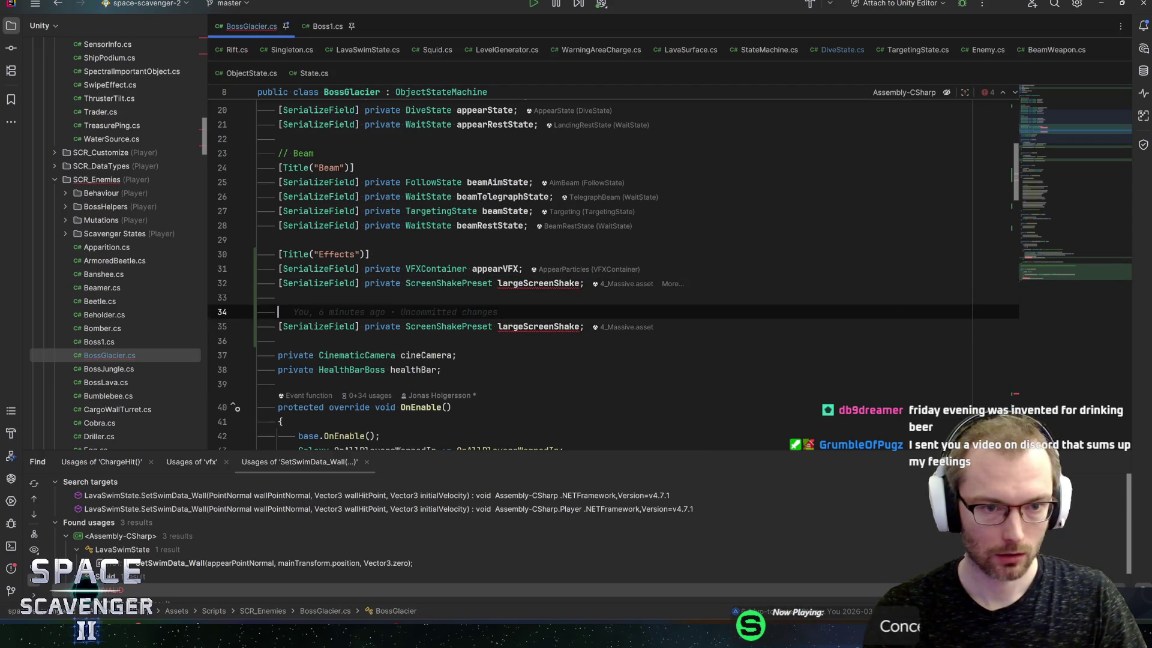
{"action": "type", "text": "Title(\"References\")]"}
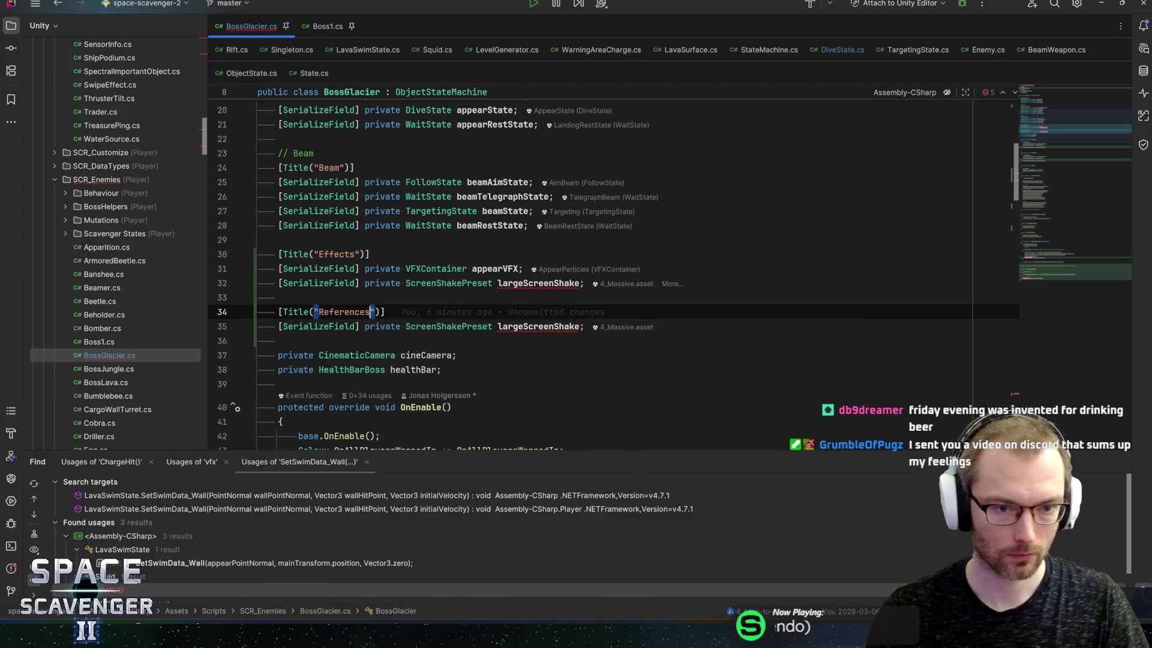
Turn the duplicate into a ShooterArtillery field named appearShooter
{"action": "double_click", "coordinate": [449, 326]}
{"action": "type", "text": "S"}
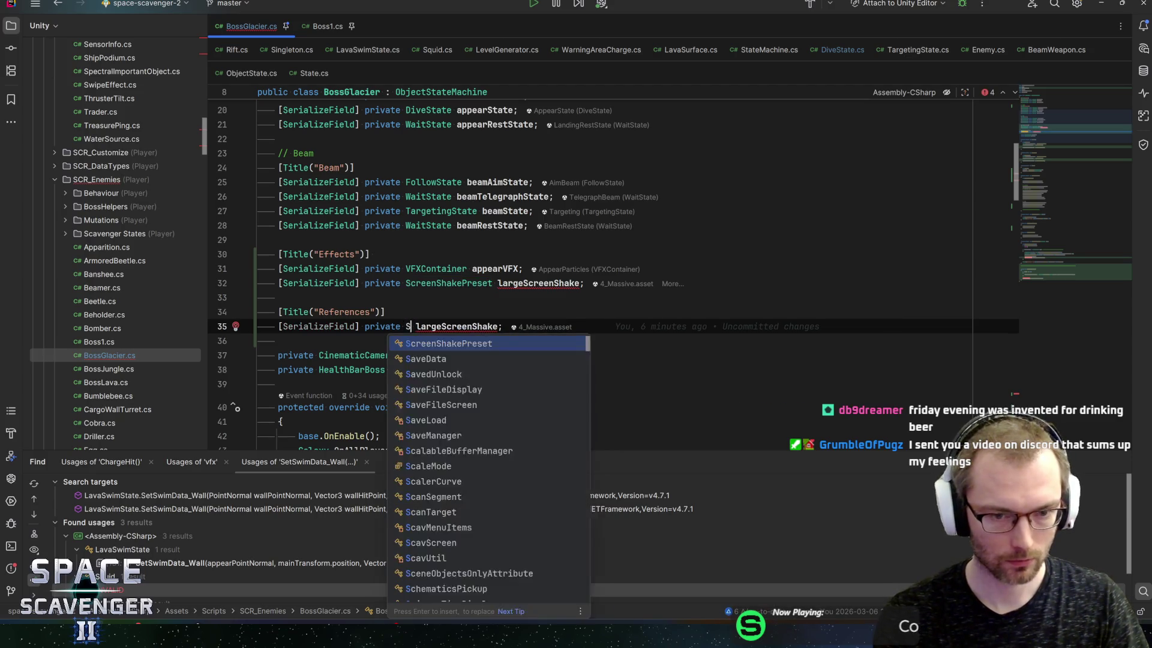
{"action": "type", "text": "hooterArt"}
{"action": "key", "text": "Return"}
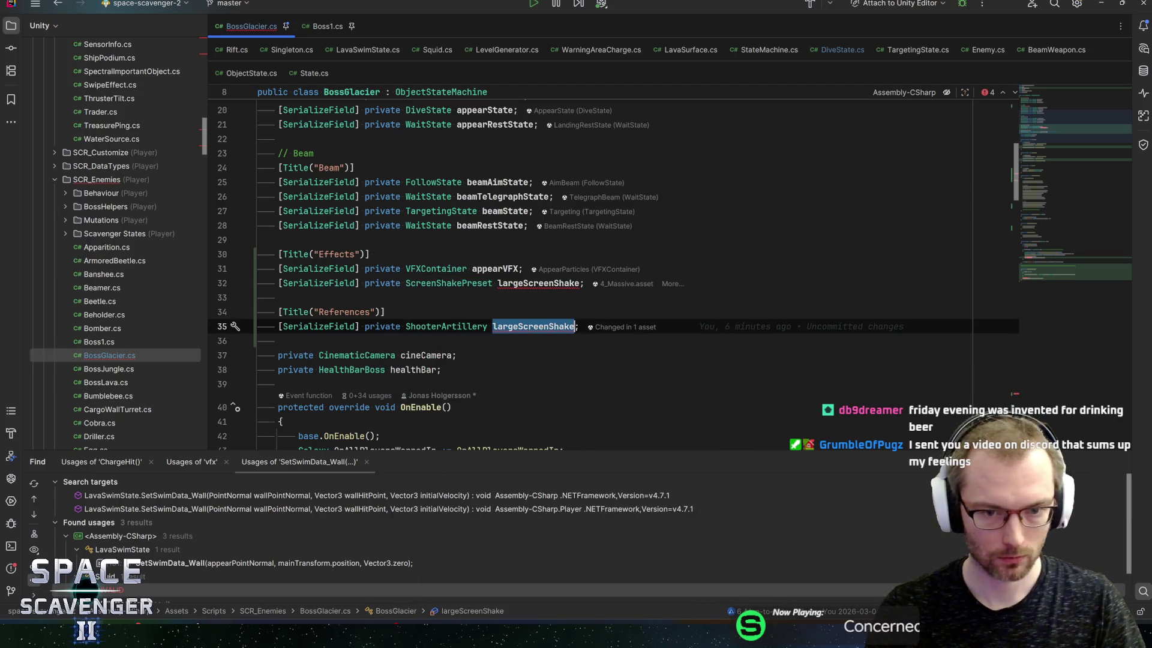
{"action": "type", "text": "appear"}
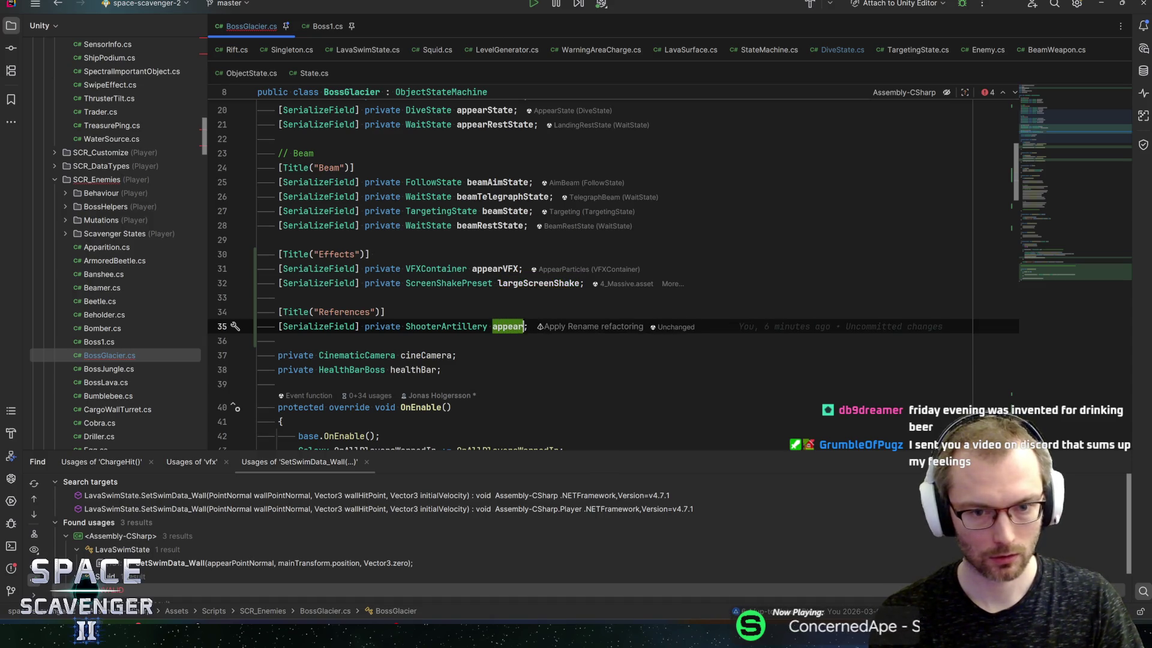
{"action": "type", "text": "Shooter"}
{"action": "key", "text": "Escape"}
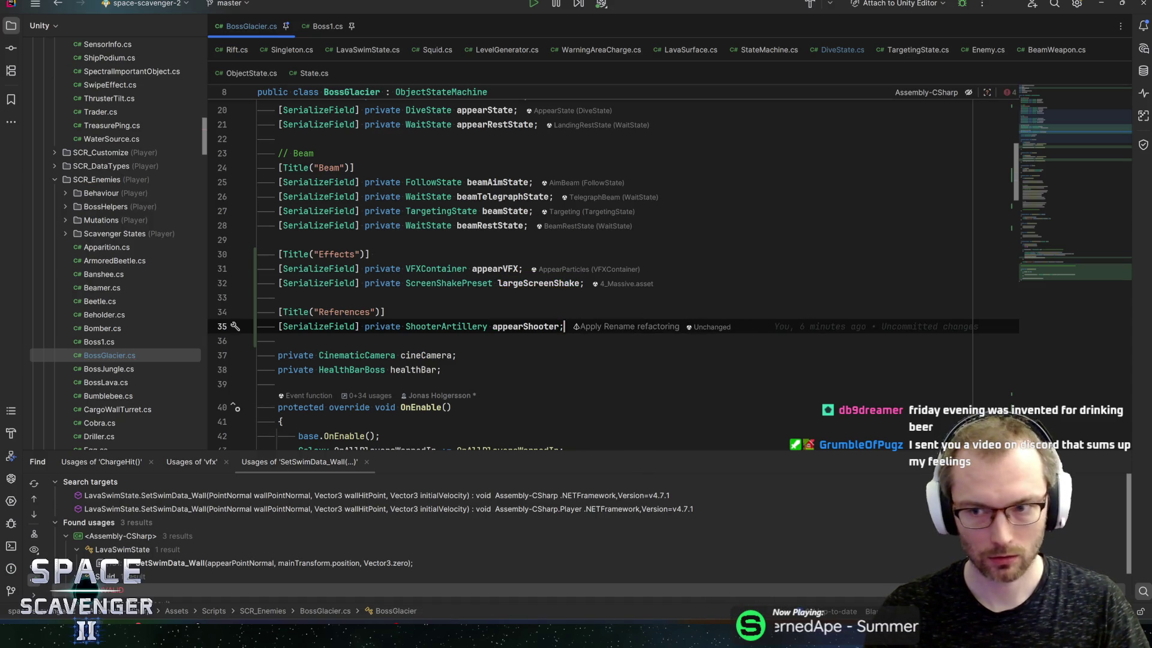
{"action": "scroll", "coordinate": [612, 270], "scroll_direction": "down", "scroll_amount": 20}
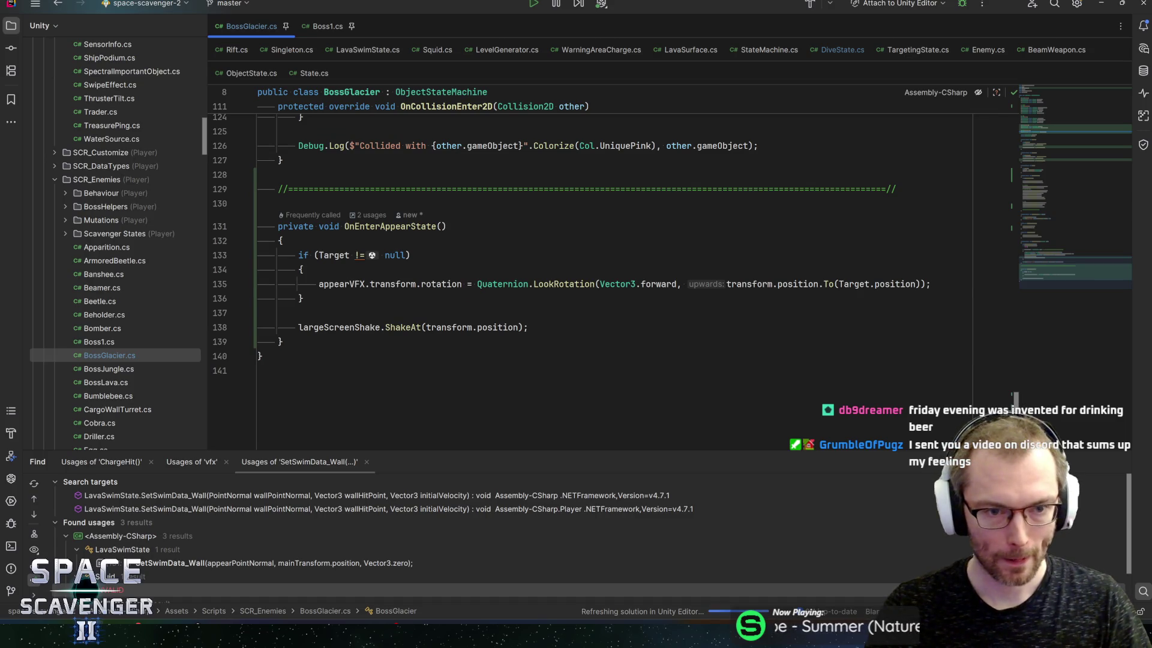
Add appearShooter.Shoot(Vector3.zero); on a new line after the if block in OnEnterAppearState
{"action": "left_click", "coordinate": [336, 283]}
{"action": "key", "text": "Down"}
{"action": "key", "text": "Down"}
{"action": "key", "text": "Return"}
{"action": "key", "text": "Return"}
{"action": "key", "text": "Up"}
{"action": "type", "text": "appearShooter"}
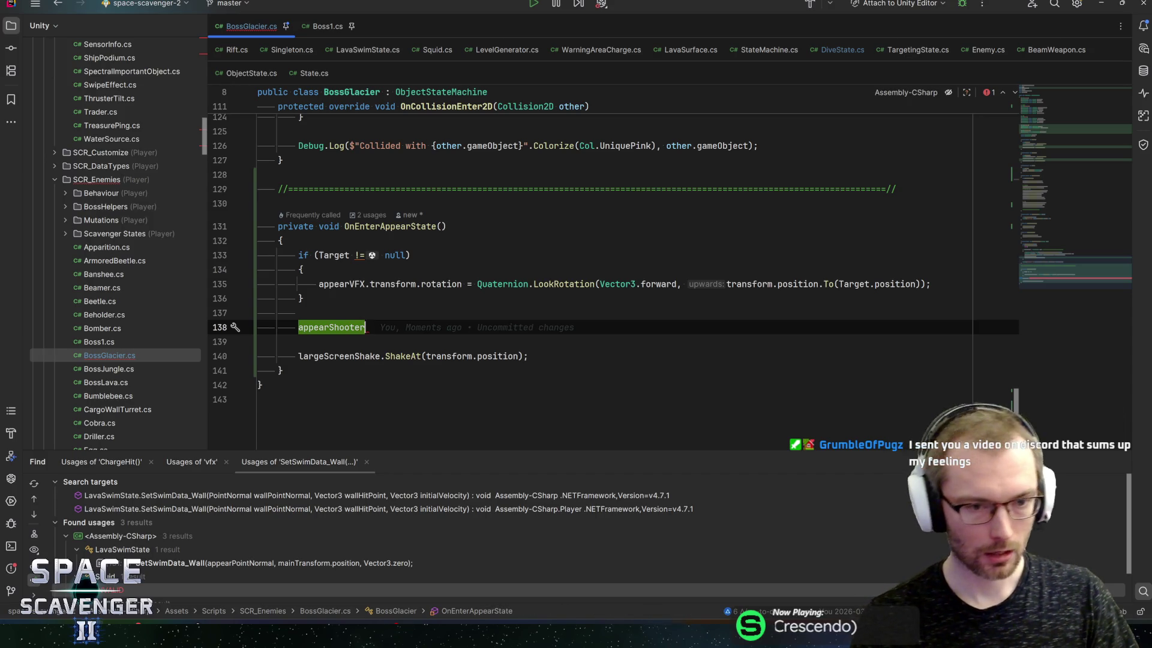
{"action": "key", "text": "shift+Up"}
{"action": "key", "text": "shift+Down"}
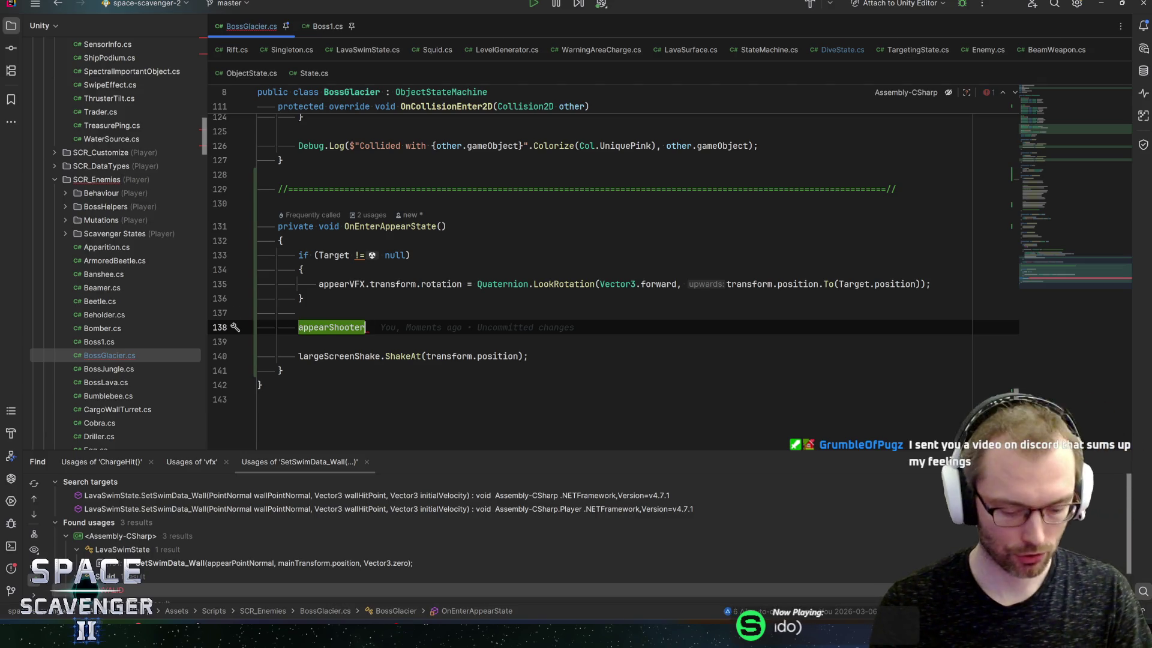
{"action": "type", "text": ".Shoot"}
{"action": "key", "text": "Return"}
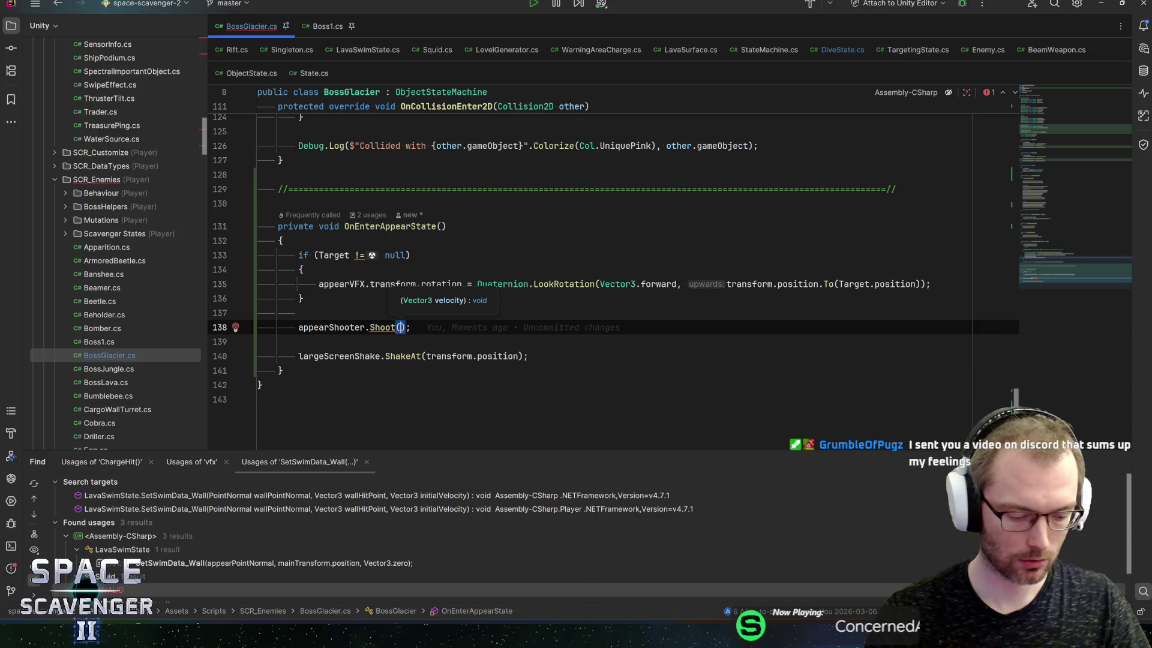
{"action": "type", "text": "Vector3.z"}
{"action": "key", "text": "Return"}
{"action": "key", "text": "End"}
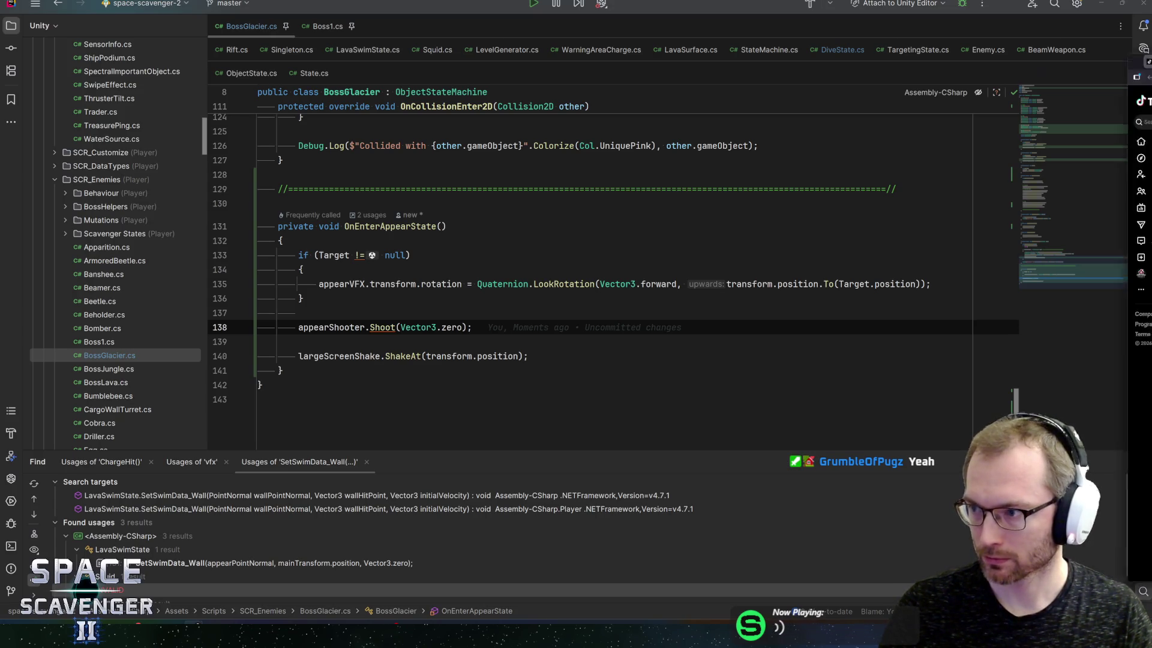
{"action": "key", "text": "alt+Tab"}
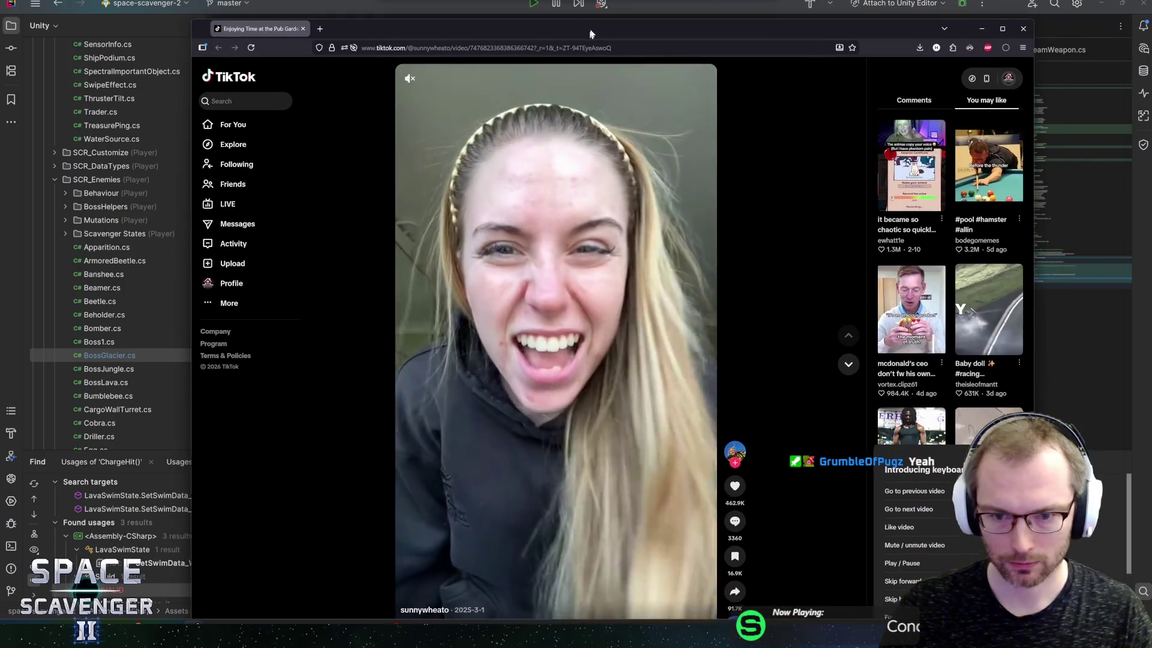
{"action": "double_click", "coordinate": [590, 34]}
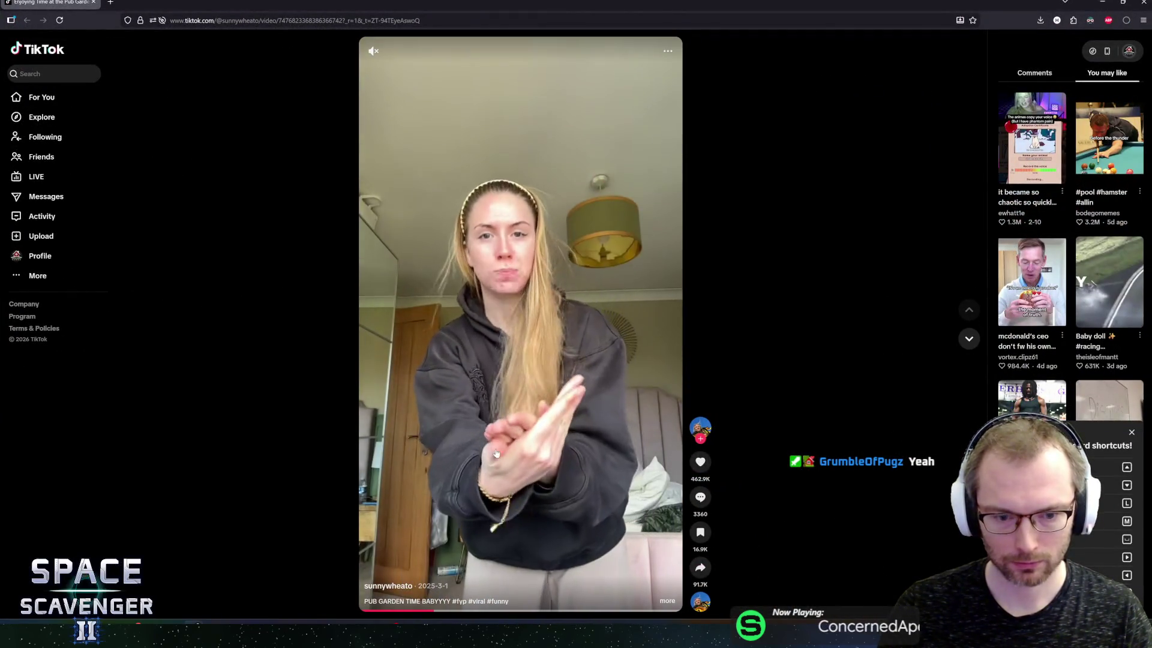
{"action": "left_click", "coordinate": [373, 50]}
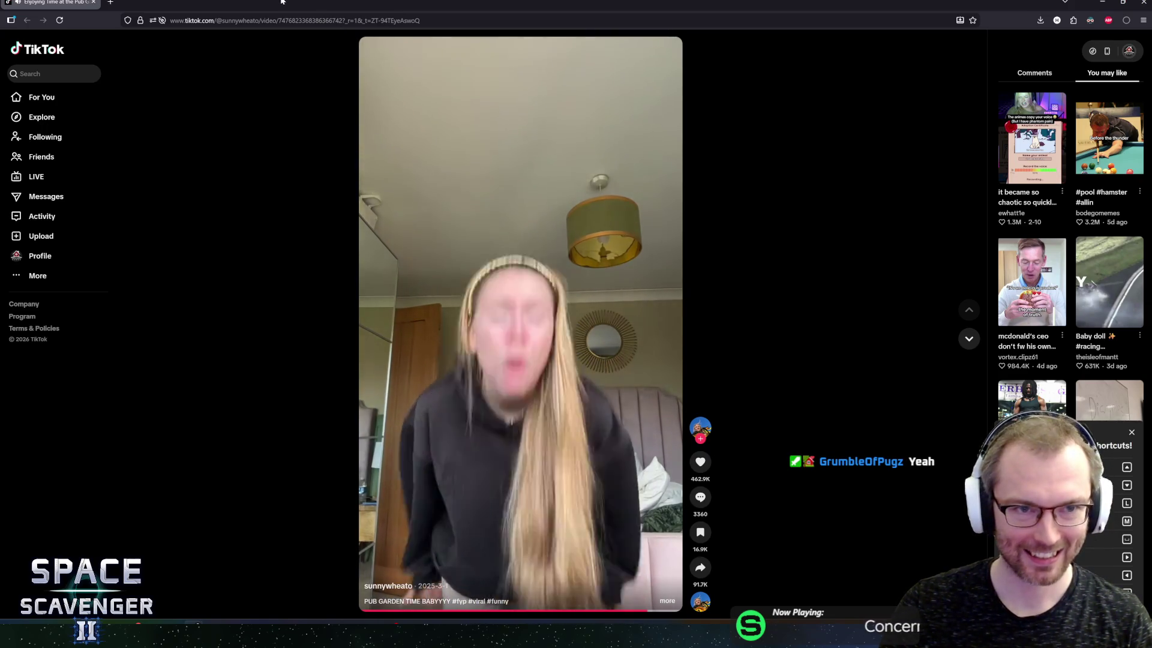
{"action": "key", "text": "alt+Tab"}
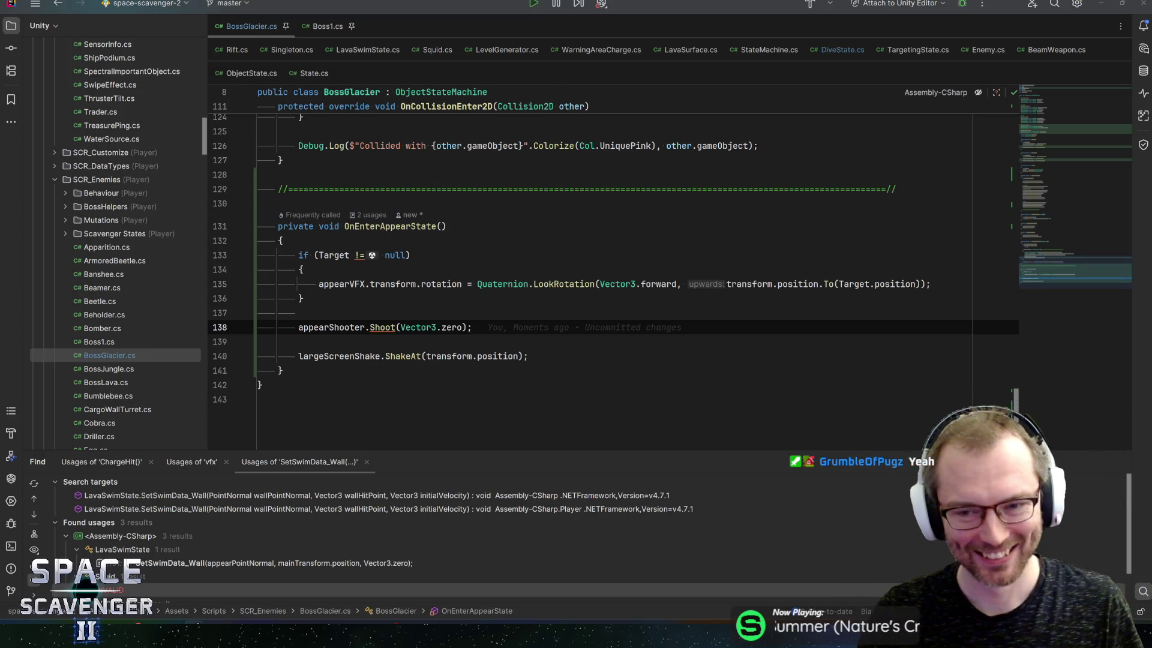
Group the Shoot call with ShakeAt, with a blank line above Shoot, then return to Unity
{"action": "left_click", "coordinate": [298, 313]}
{"action": "left_click", "coordinate": [298, 313]}
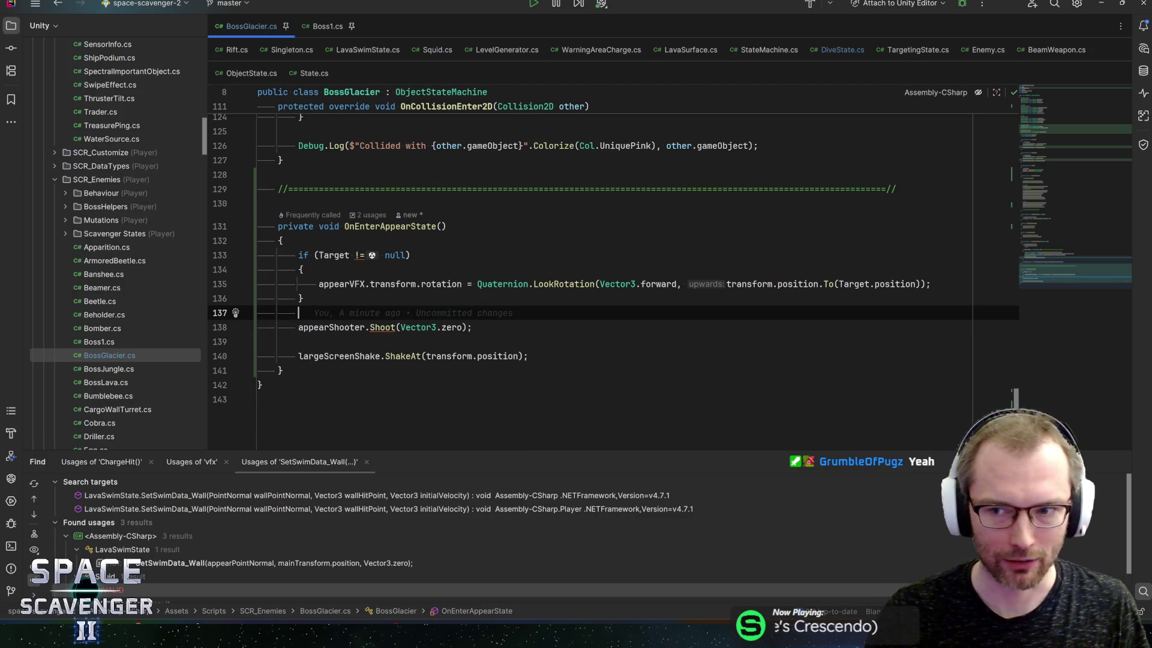
{"action": "left_click", "coordinate": [473, 327]}
{"action": "key", "text": "Delete"}
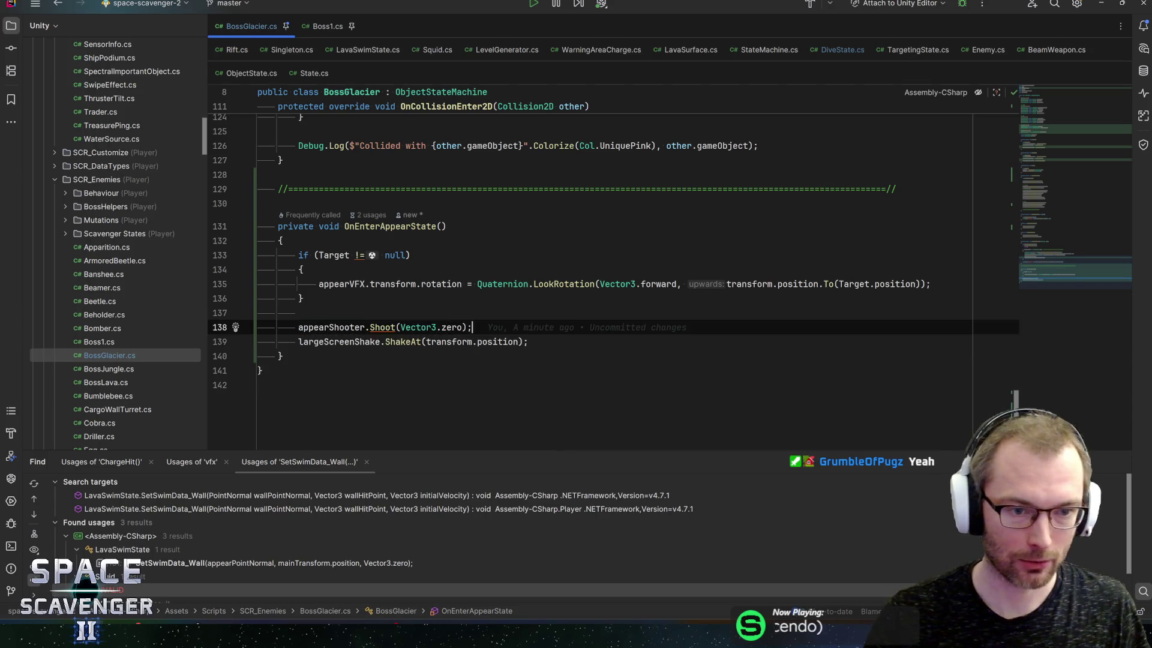
{"action": "key", "text": "ctrl+alt+Return"}
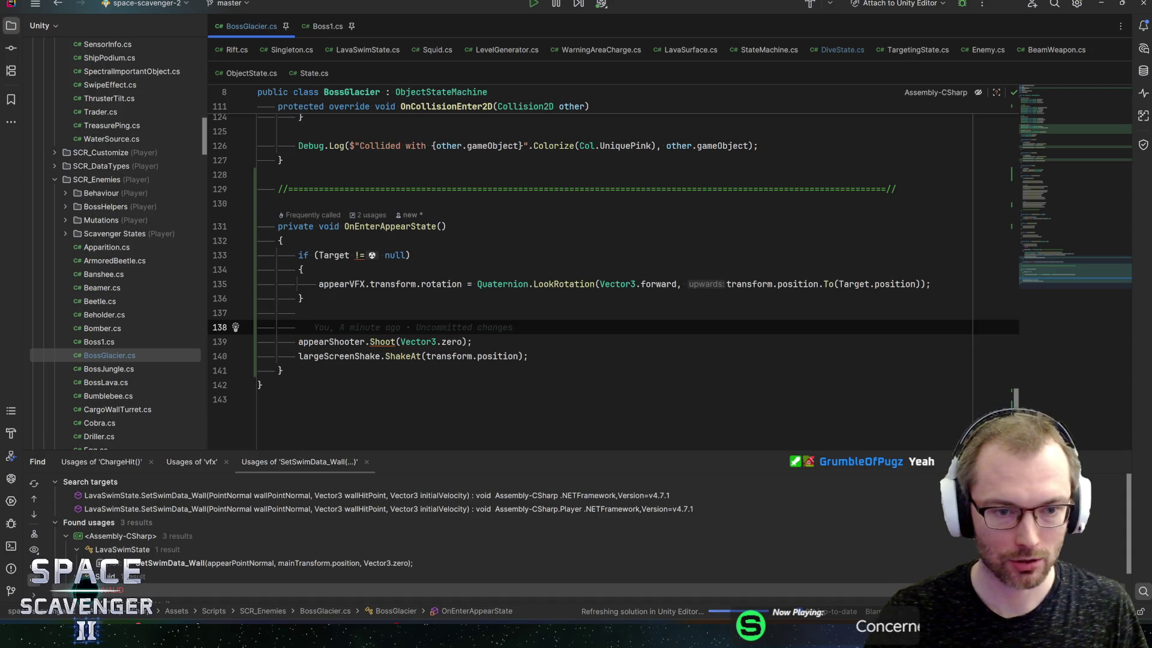
{"action": "left_click", "coordinate": [473, 341]}
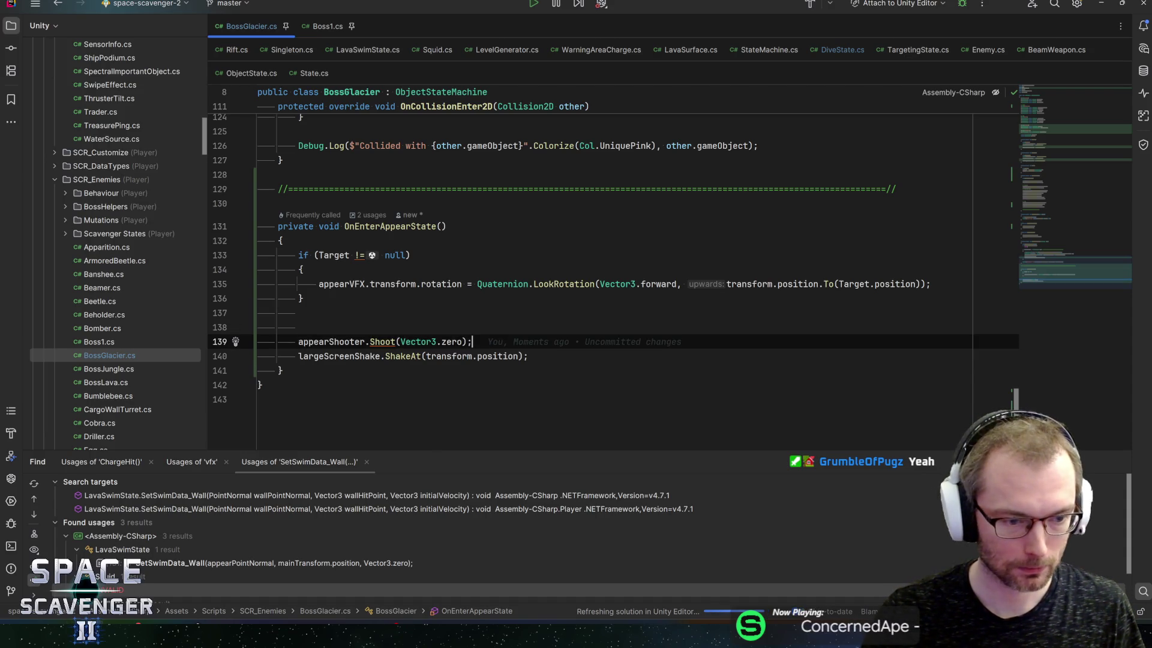
{"action": "mouse_move", "coordinate": [102, 636]}
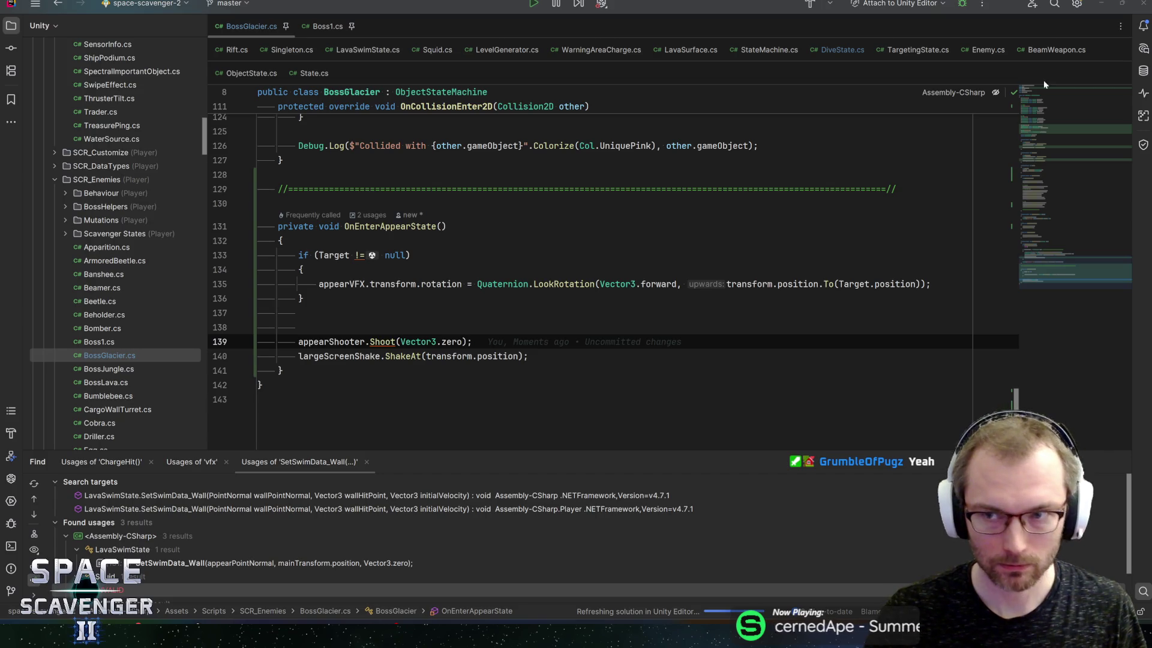
{"action": "left_click", "coordinate": [1101, 5]}
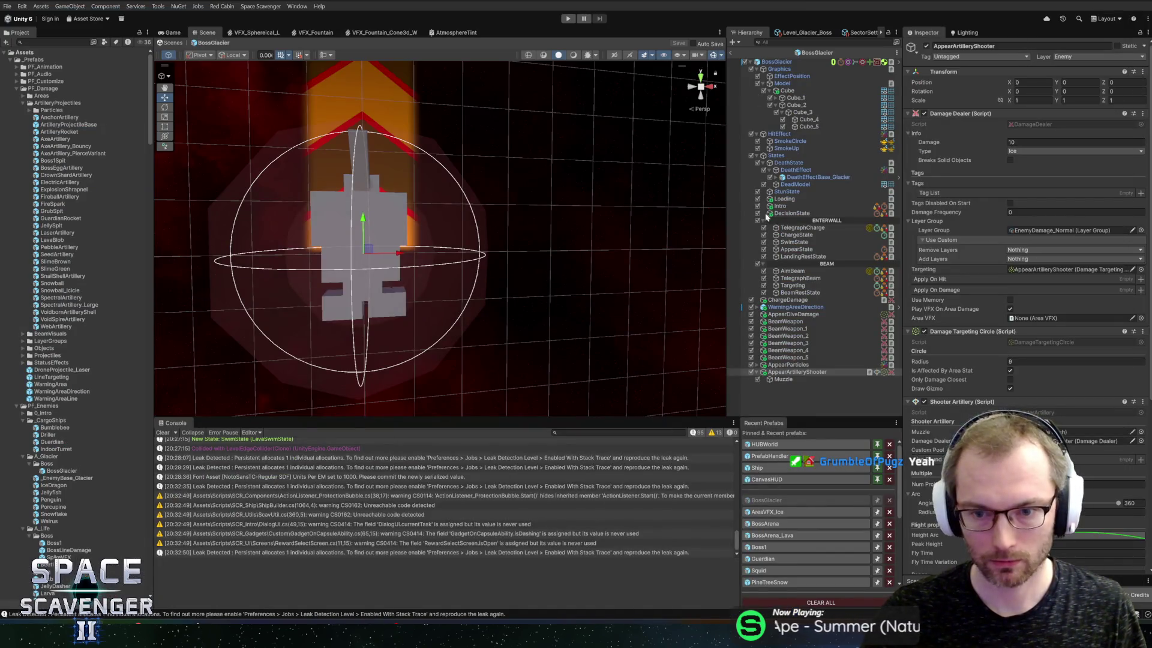
Review AppearArtilleryShooter and its Muzzle child in the Inspector, then open the Boss1 prefab
{"action": "left_click", "coordinate": [798, 366]}
{"action": "left_click", "coordinate": [799, 372]}
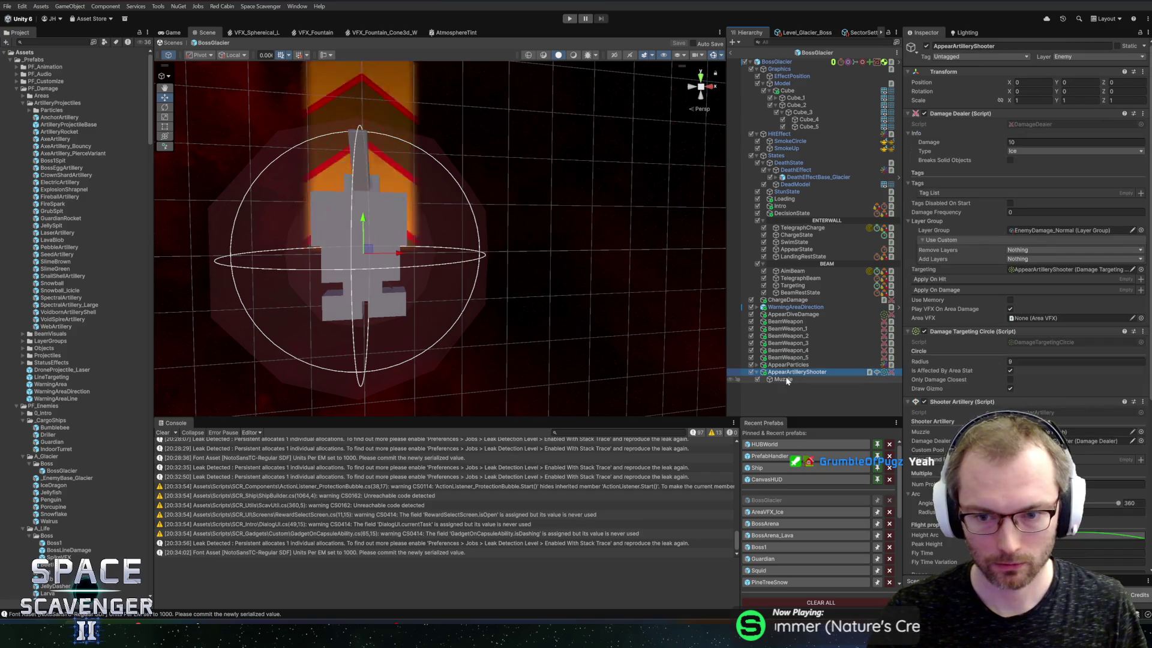
{"action": "left_click", "coordinate": [783, 379]}
{"action": "scroll", "coordinate": [543, 262], "scroll_direction": "down", "scroll_amount": 5}
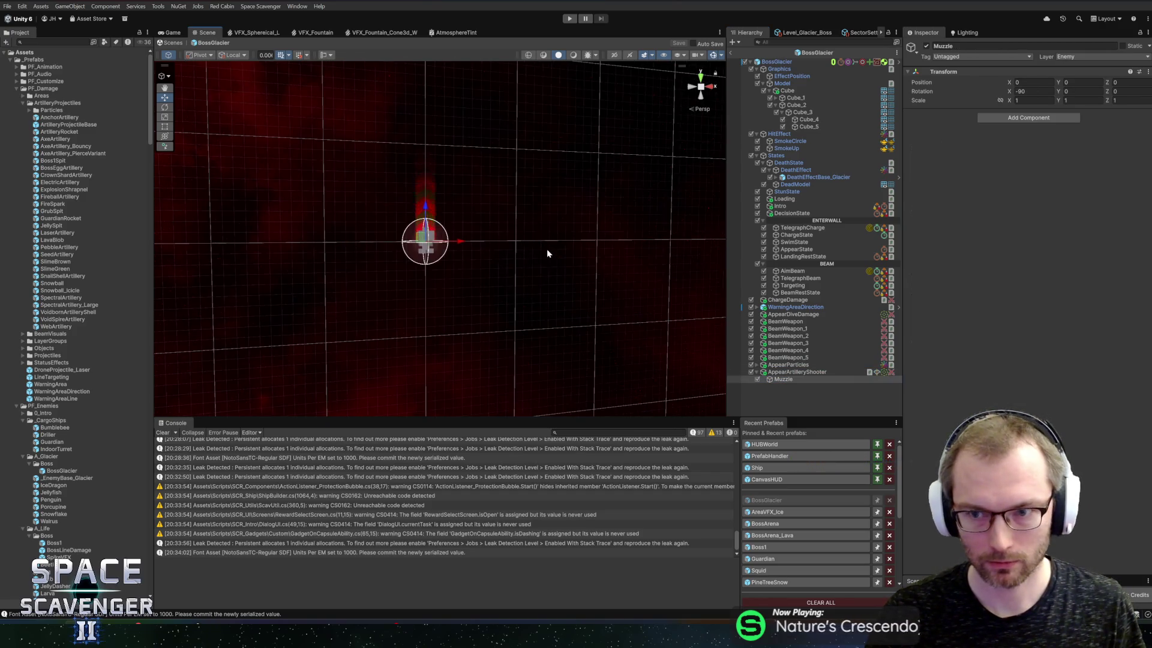
{"action": "left_click", "coordinate": [810, 372]}
{"action": "scroll", "coordinate": [947, 360], "scroll_direction": "down", "scroll_amount": 5}
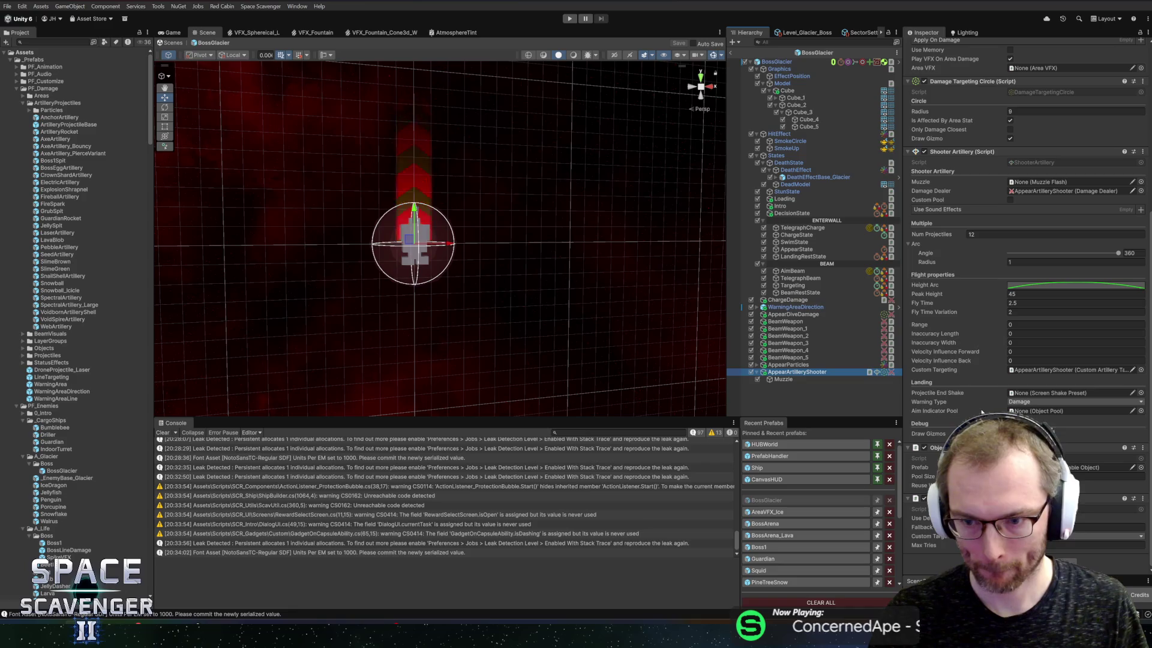
{"action": "scroll", "coordinate": [961, 407], "scroll_direction": "up", "scroll_amount": 1}
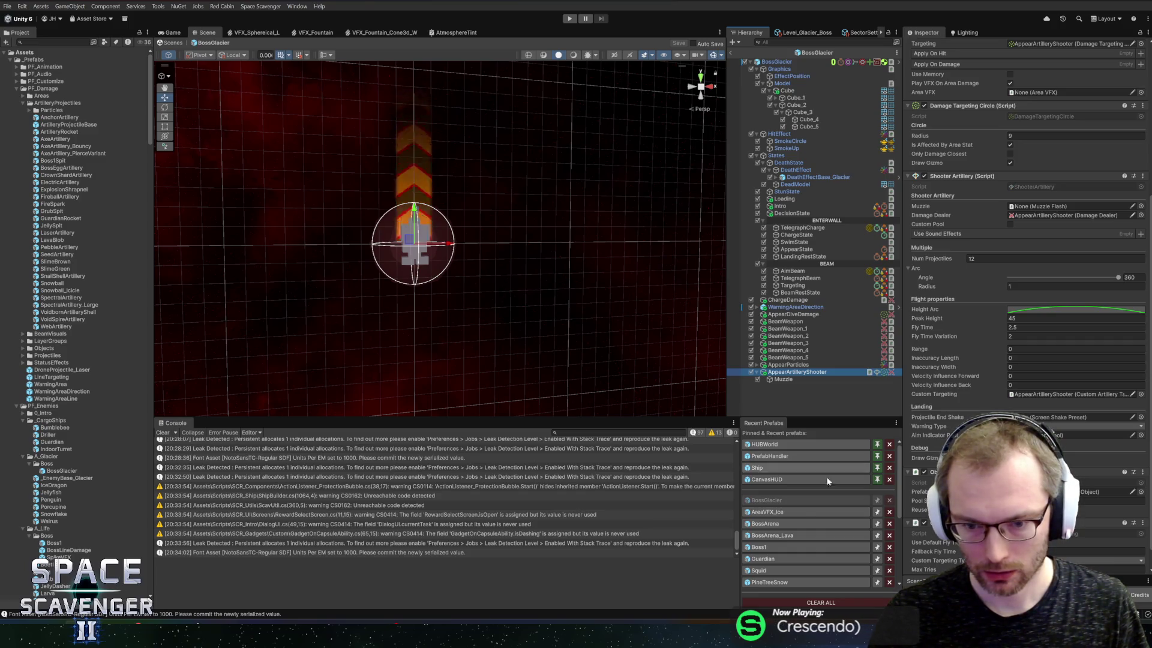
{"action": "left_click", "coordinate": [804, 547]}
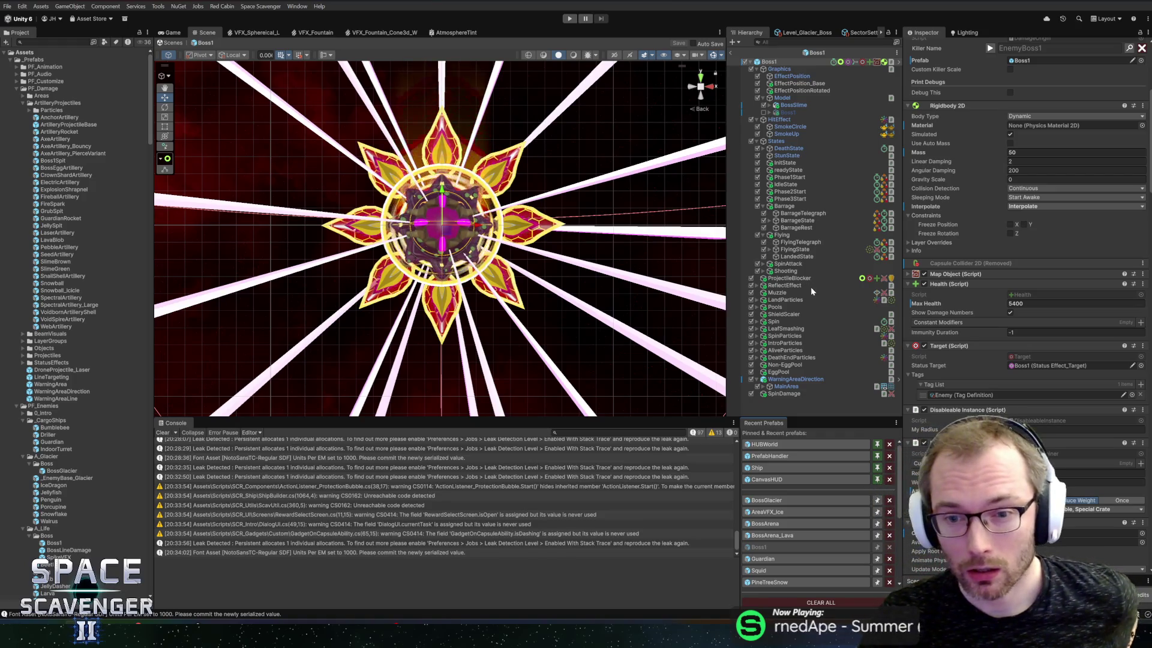
Inspect Boss1's BarrageState and its Non-egg Muzzle artillery, then reopen BossGlacier
{"action": "left_click", "coordinate": [786, 272]}
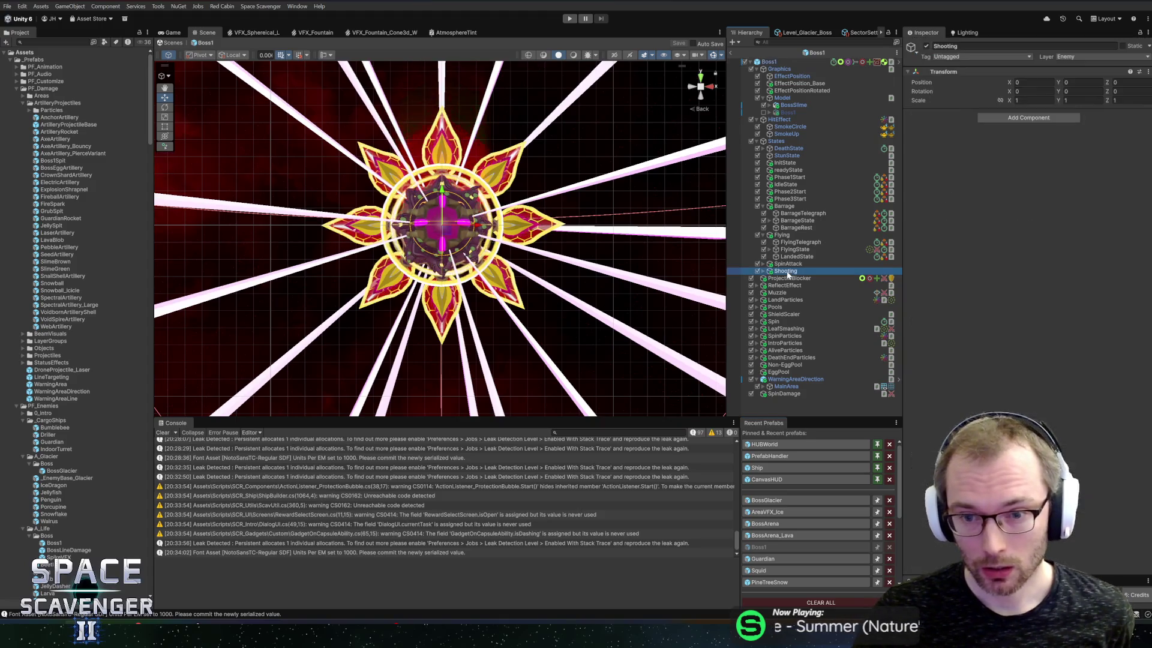
{"action": "key", "text": "Up"}
{"action": "key", "text": "Up"}
{"action": "key", "text": "Up"}
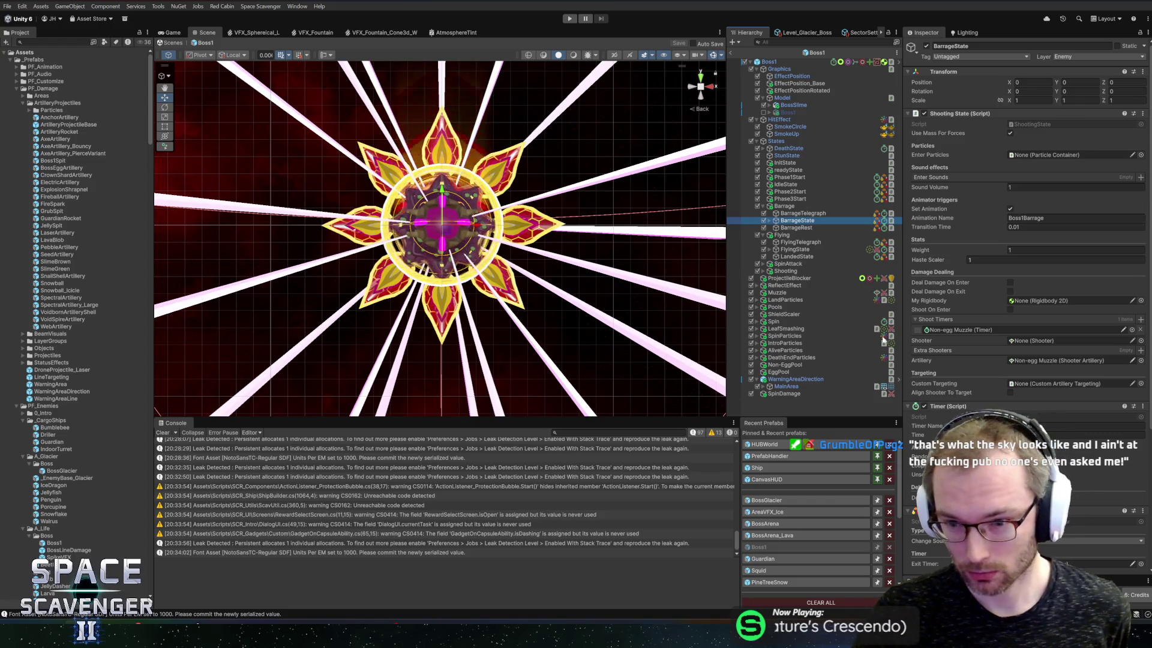
{"action": "left_click", "coordinate": [1021, 360]}
{"action": "left_click", "coordinate": [808, 229]}
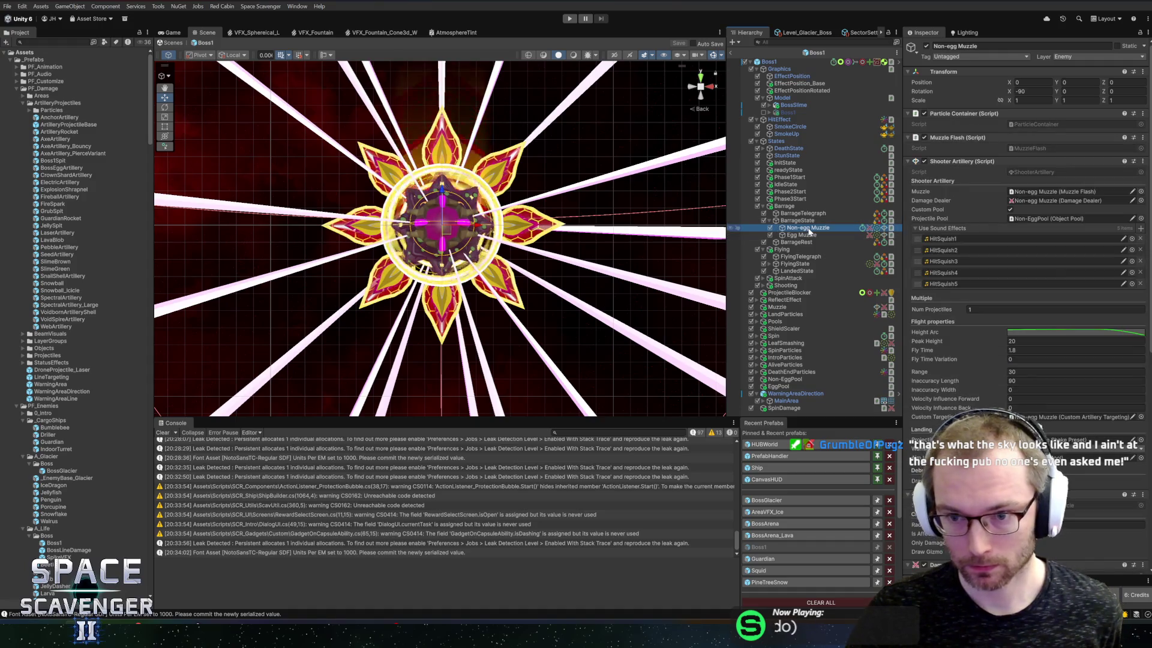
{"action": "scroll", "coordinate": [1026, 300], "scroll_direction": "down", "scroll_amount": 10}
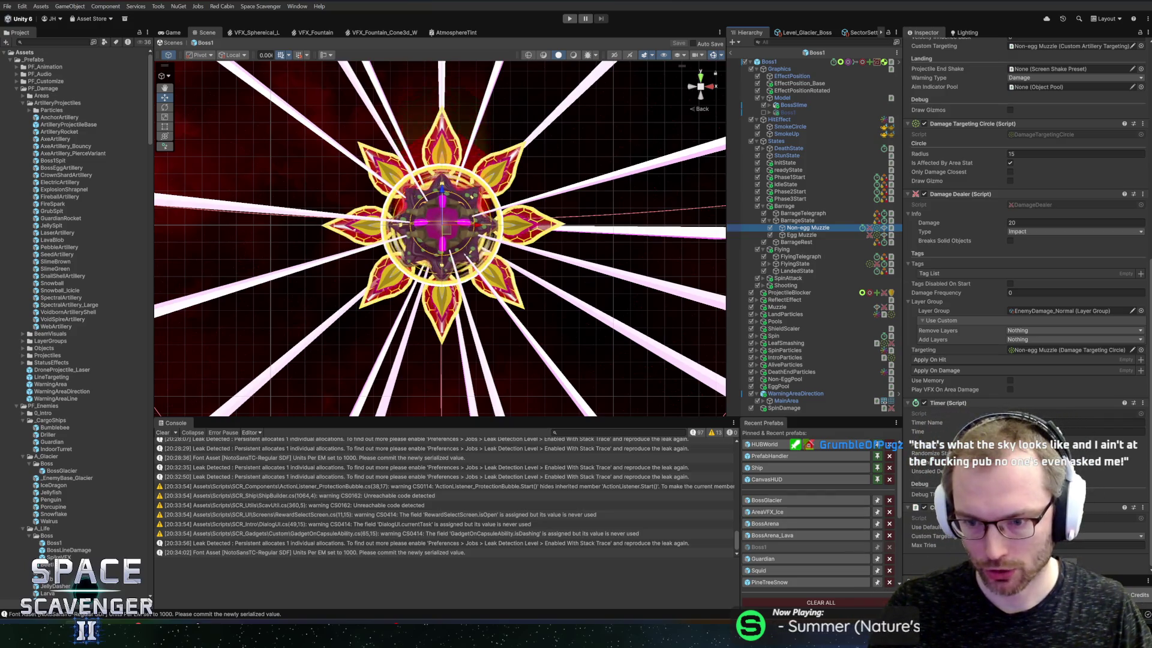
{"action": "scroll", "coordinate": [996, 398], "scroll_direction": "up", "scroll_amount": 4}
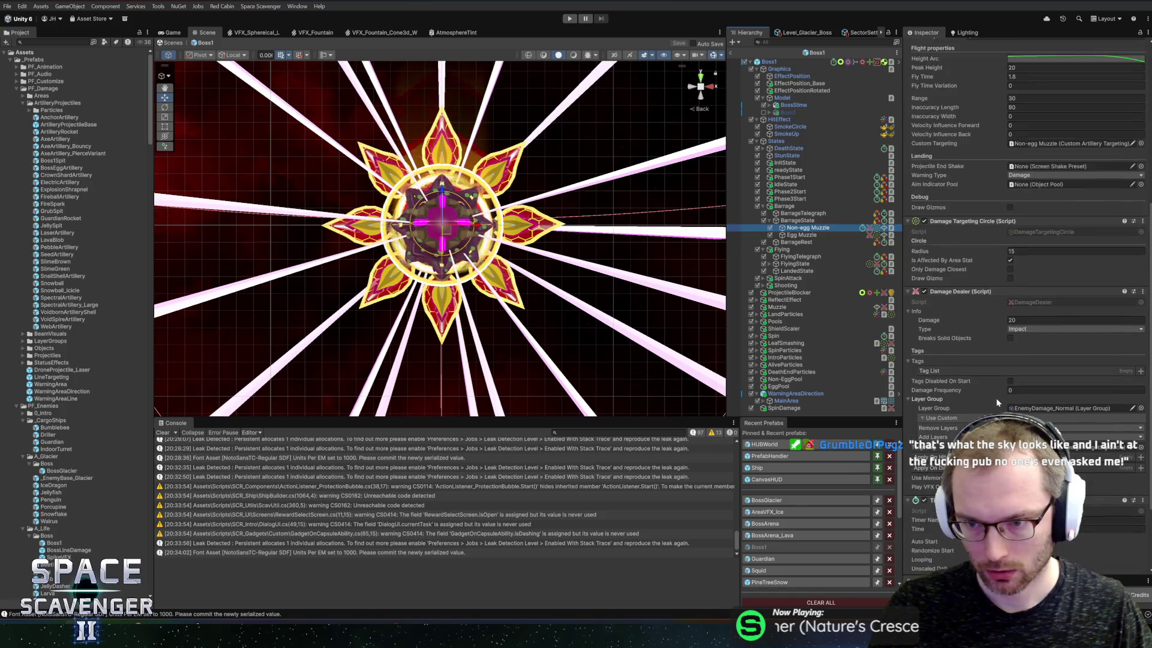
{"action": "scroll", "coordinate": [993, 393], "scroll_direction": "down", "scroll_amount": 4}
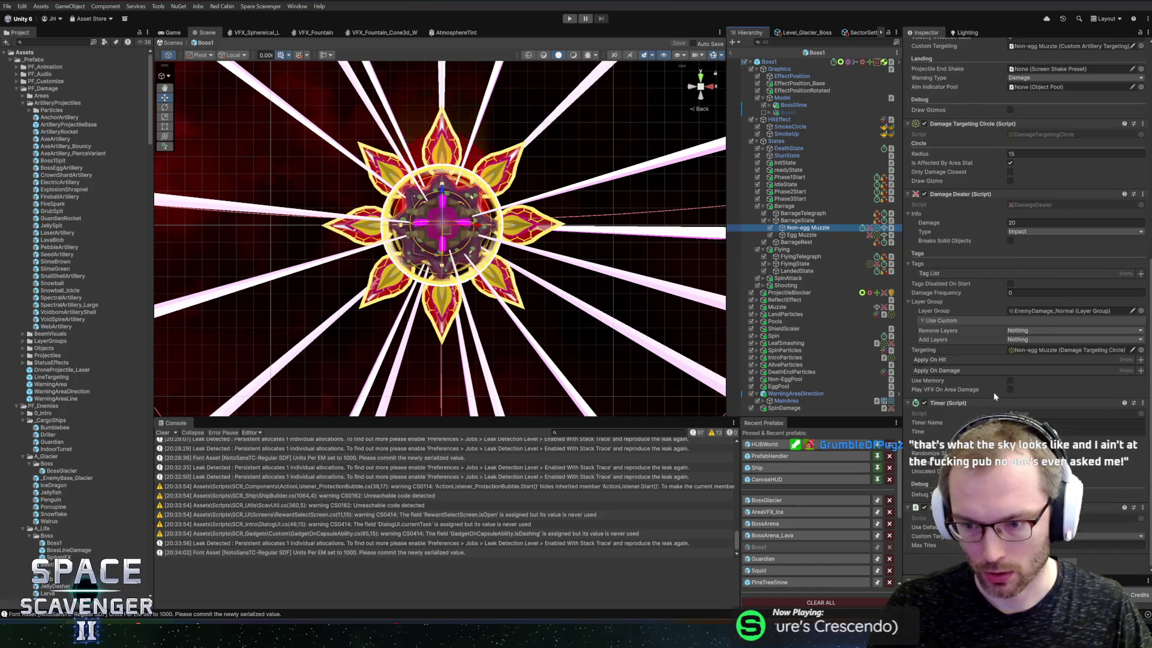
{"action": "left_click", "coordinate": [764, 499]}
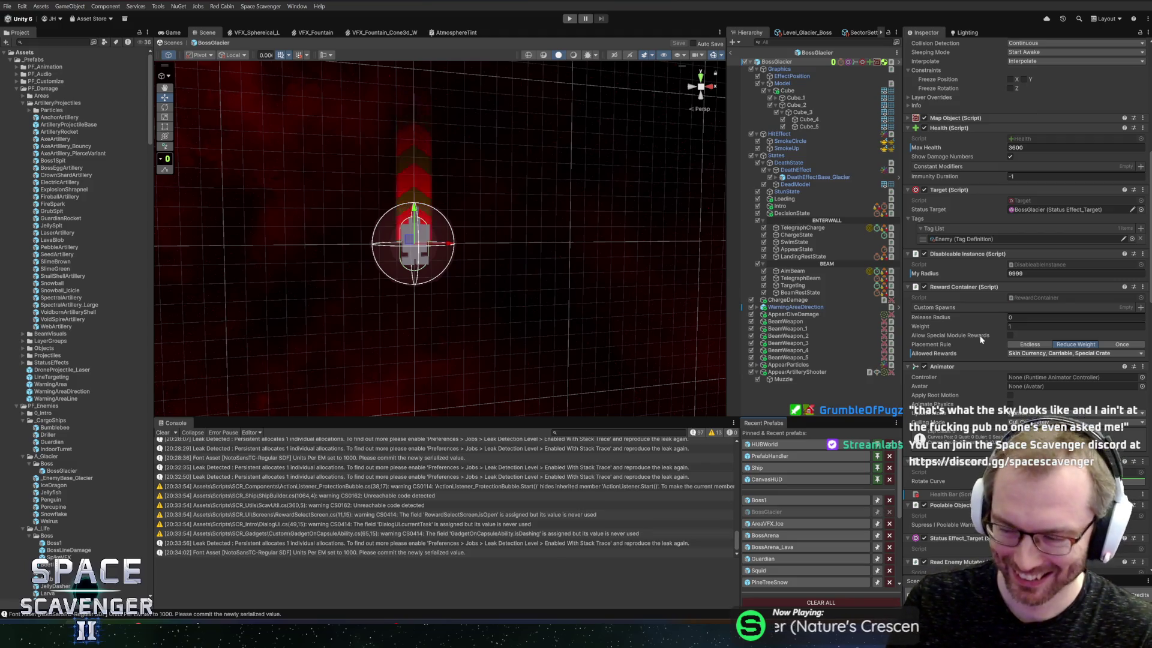
Scroll through the BossGlacier prefab's Hierarchy and Inspector
{"action": "scroll", "coordinate": [492, 222], "scroll_direction": "up", "scroll_amount": 5}
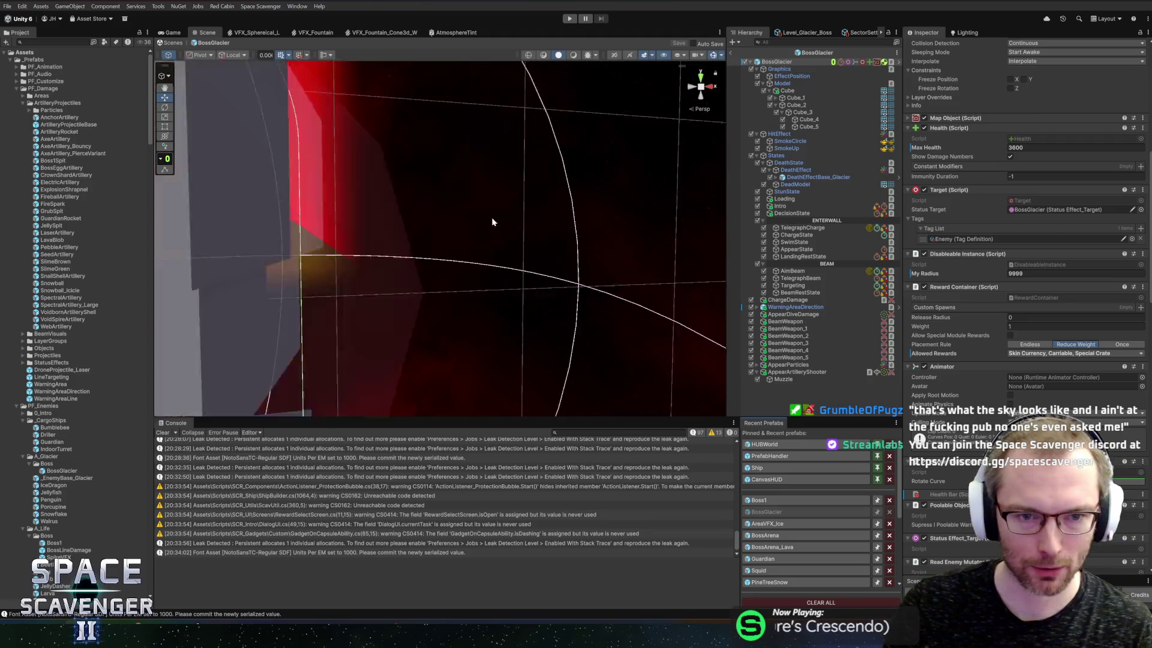
{"action": "scroll", "coordinate": [483, 225], "scroll_direction": "down", "scroll_amount": 5}
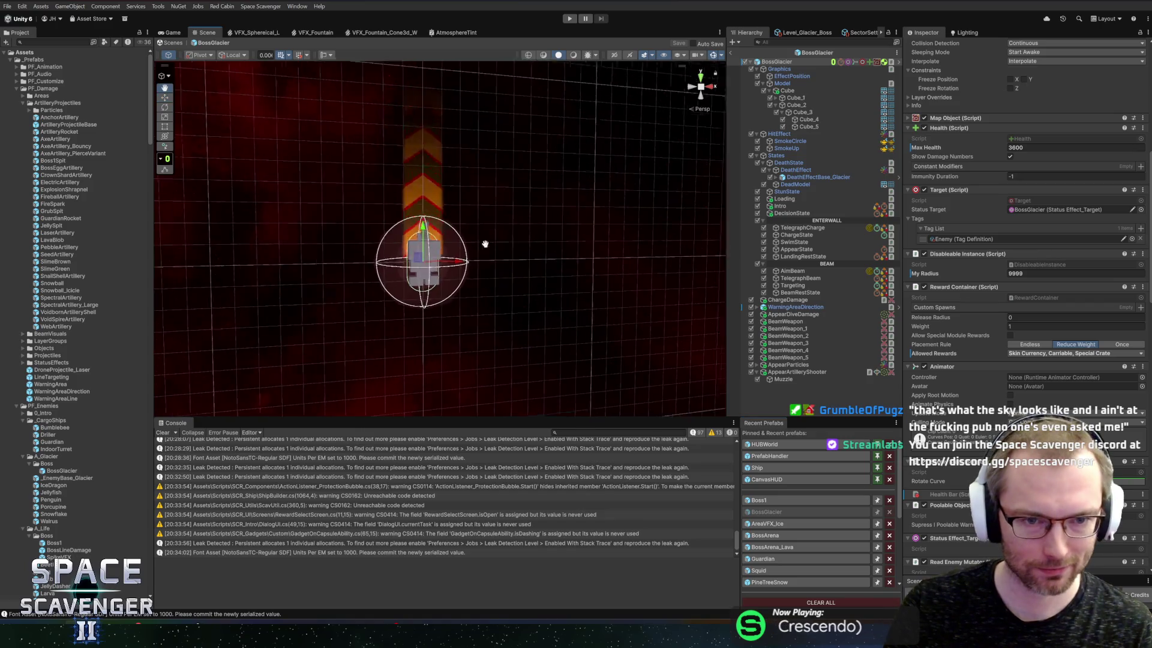
{"action": "scroll", "coordinate": [485, 244], "scroll_direction": "up", "scroll_amount": 5}
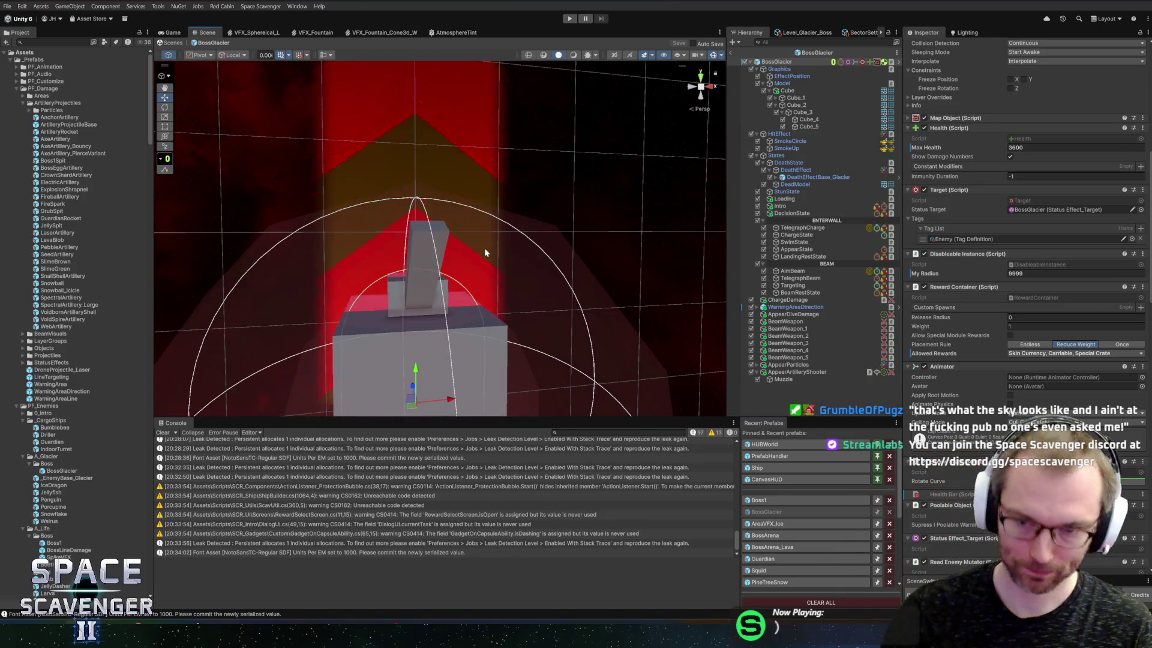
{"action": "scroll", "coordinate": [414, 174], "scroll_direction": "down", "scroll_amount": 5}
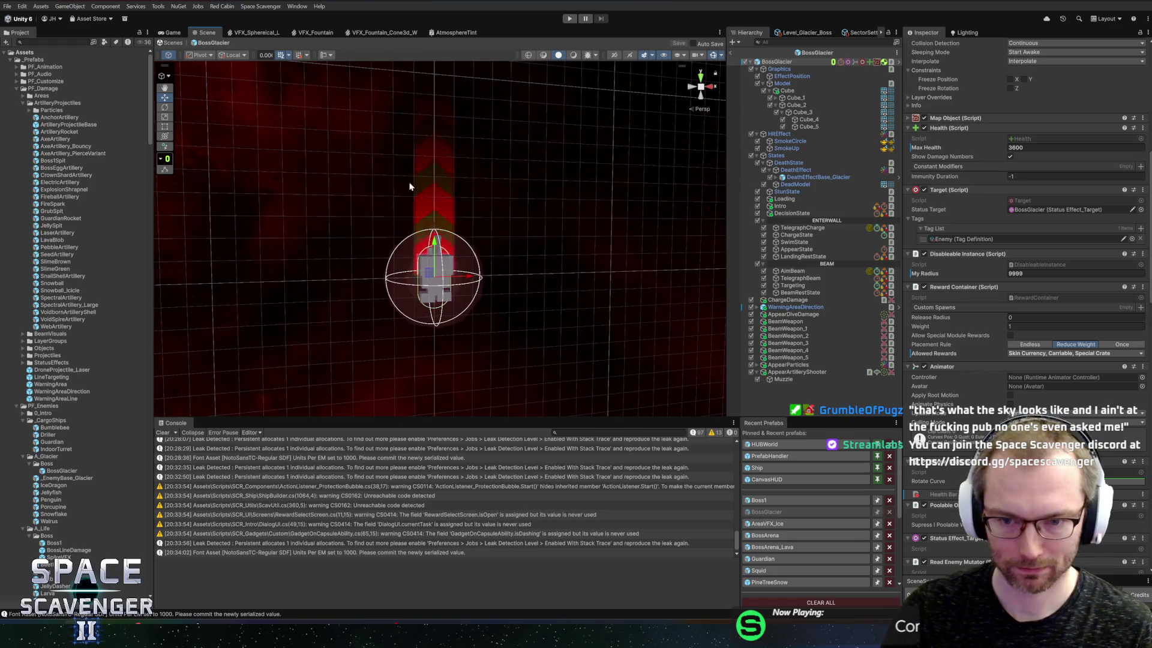
{"action": "scroll", "coordinate": [414, 192], "scroll_direction": "up", "scroll_amount": 5}
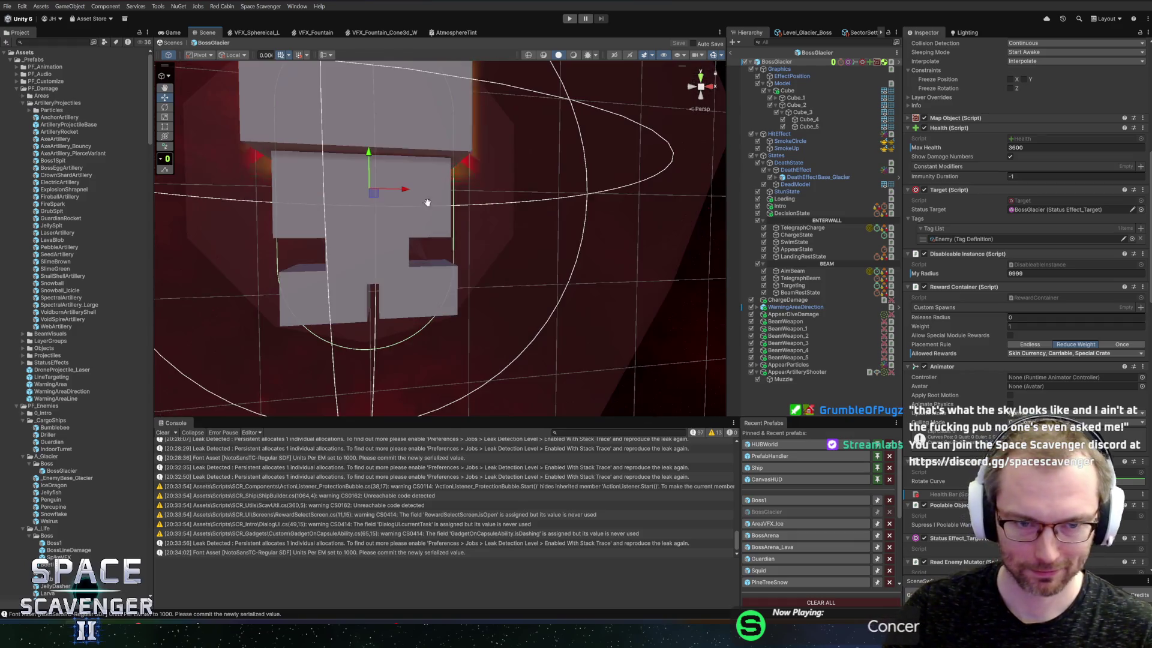
{"action": "scroll", "coordinate": [426, 201], "scroll_direction": "down", "scroll_amount": 4}
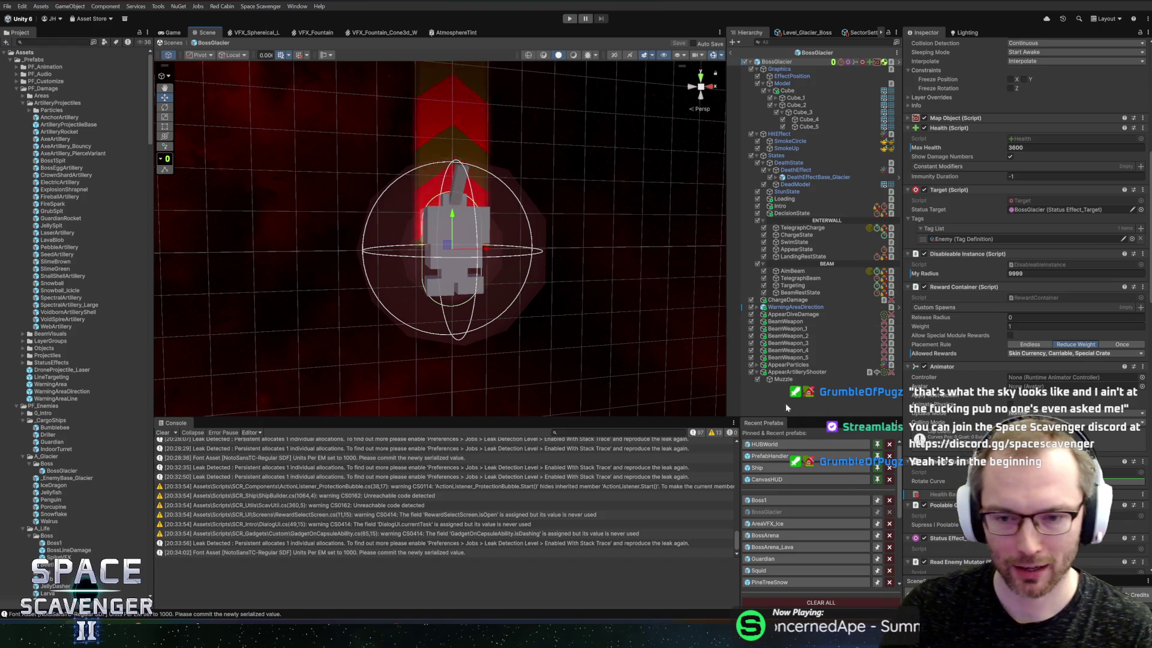
{"action": "scroll", "coordinate": [958, 534], "scroll_direction": "down", "scroll_amount": 5}
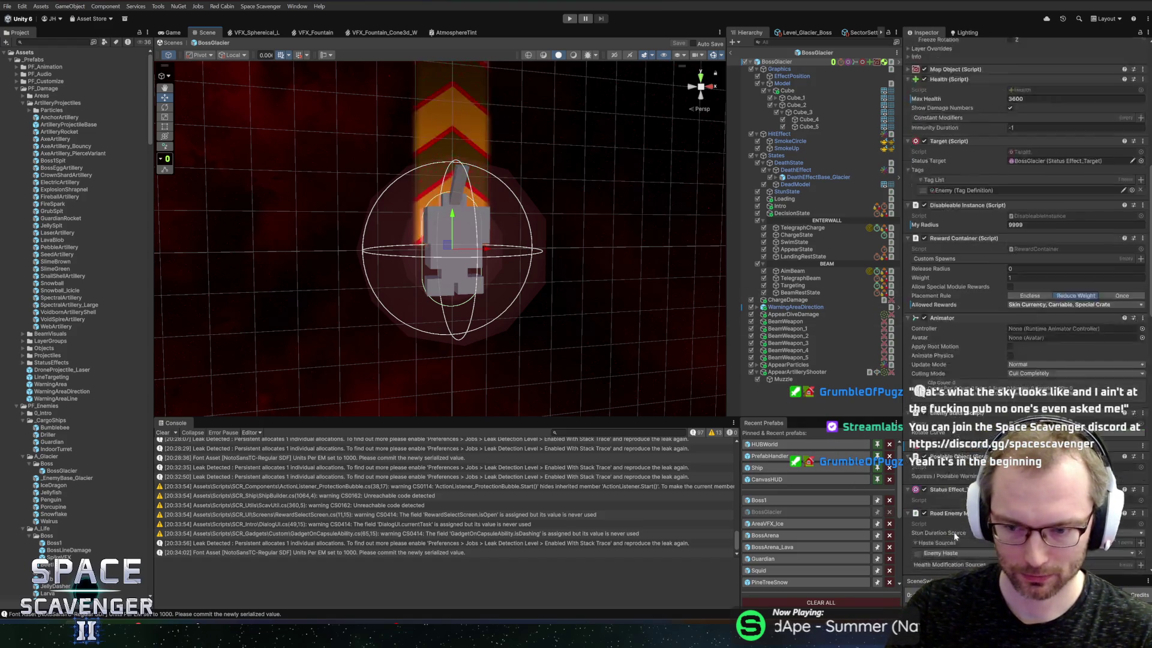
{"action": "scroll", "coordinate": [958, 534], "scroll_direction": "down", "scroll_amount": 5}
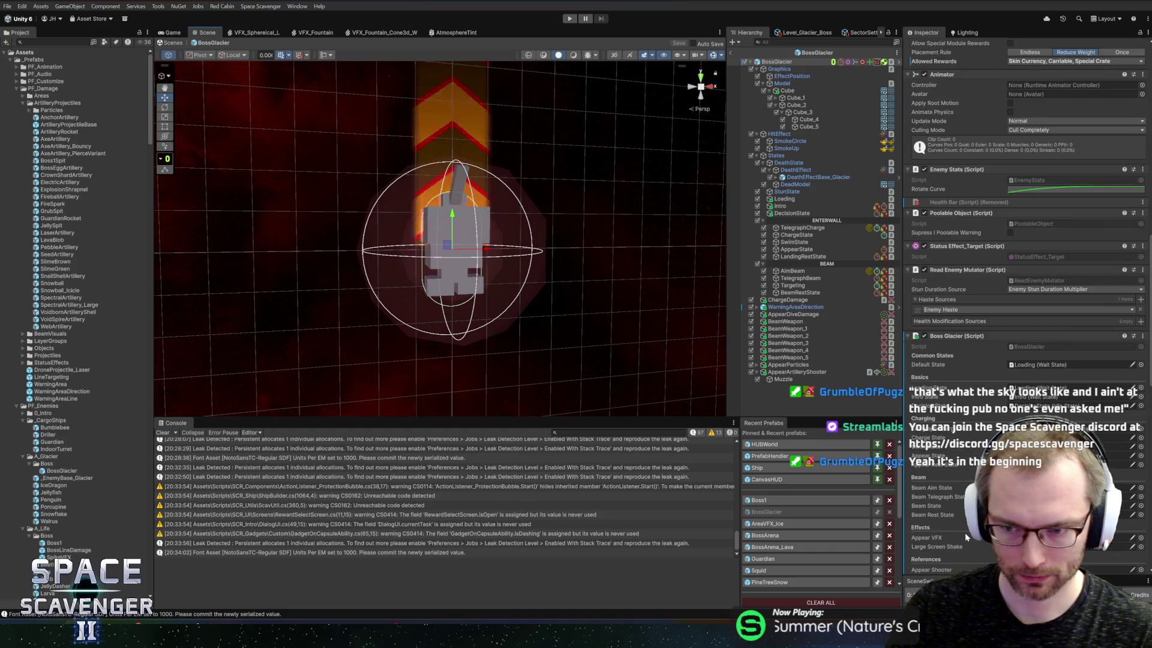
{"action": "scroll", "coordinate": [964, 532], "scroll_direction": "down", "scroll_amount": 5}
{"action": "scroll", "coordinate": [1026, 300], "scroll_direction": "down", "scroll_amount": 10}
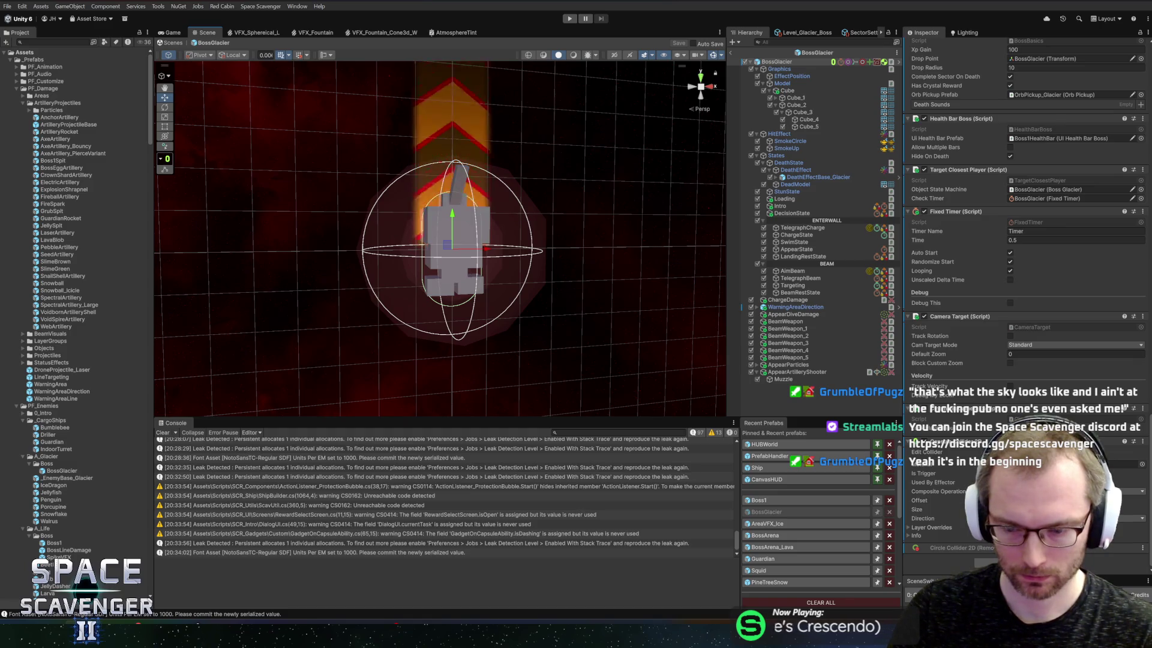
Review AppearArtilleryShooter's Shooter Artillery settings, then open the Boss1 prefab
{"action": "left_click", "coordinate": [792, 372]}
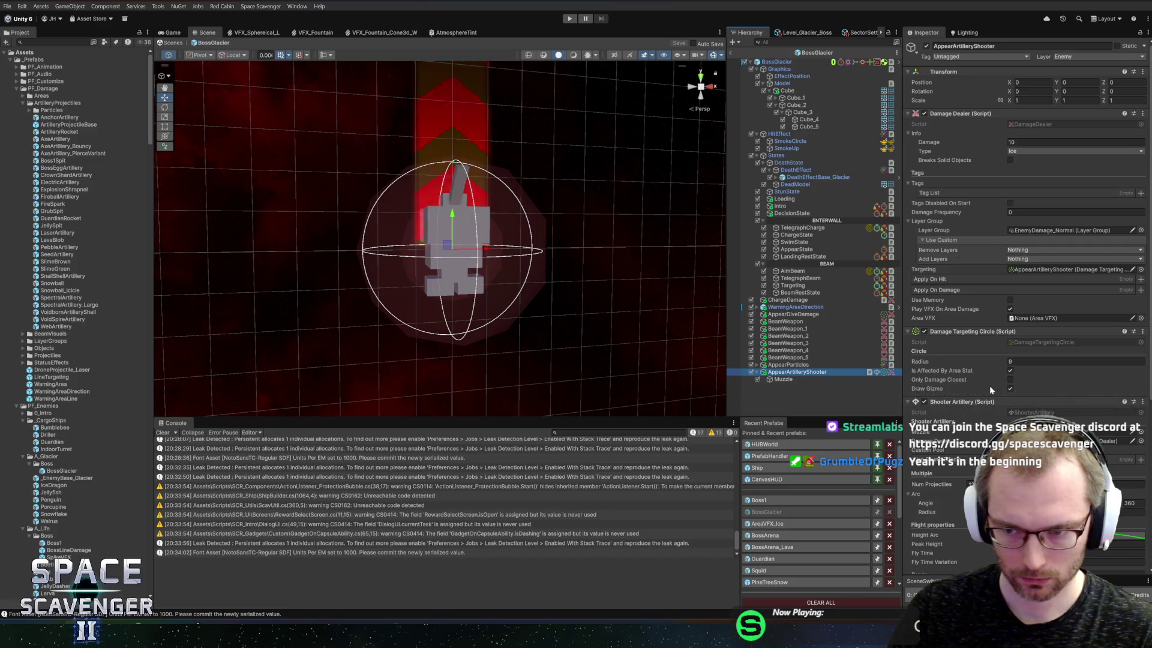
{"action": "scroll", "coordinate": [990, 390], "scroll_direction": "down", "scroll_amount": 5}
{"action": "scroll", "coordinate": [990, 390], "scroll_direction": "down", "scroll_amount": 2}
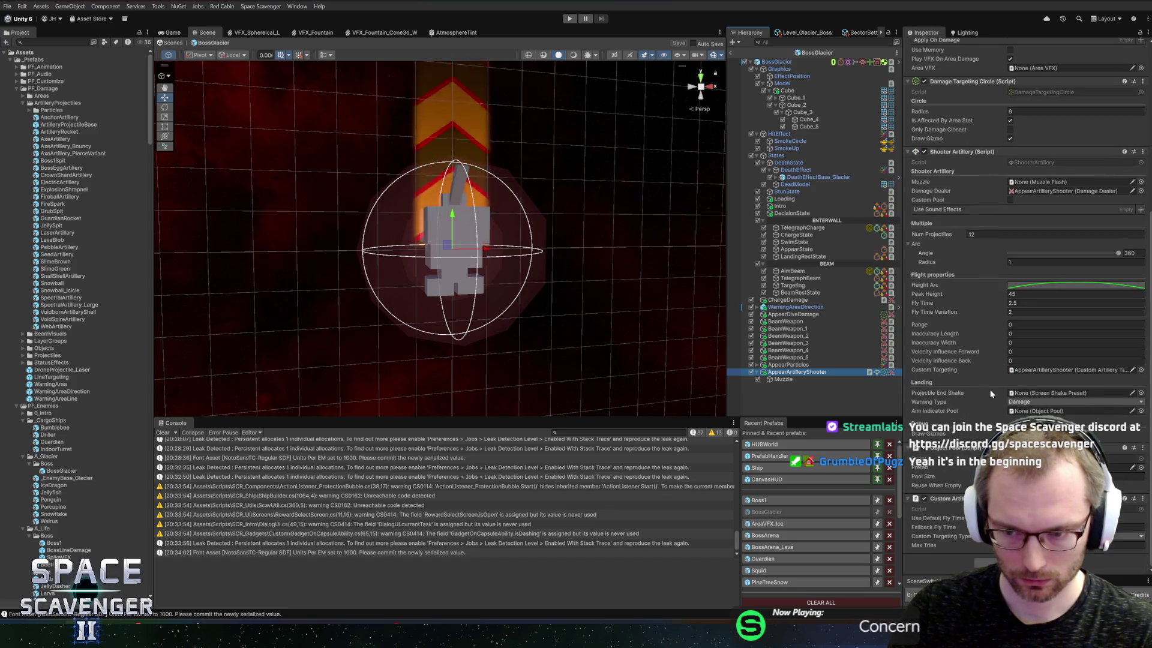
{"action": "left_click", "coordinate": [783, 499]}
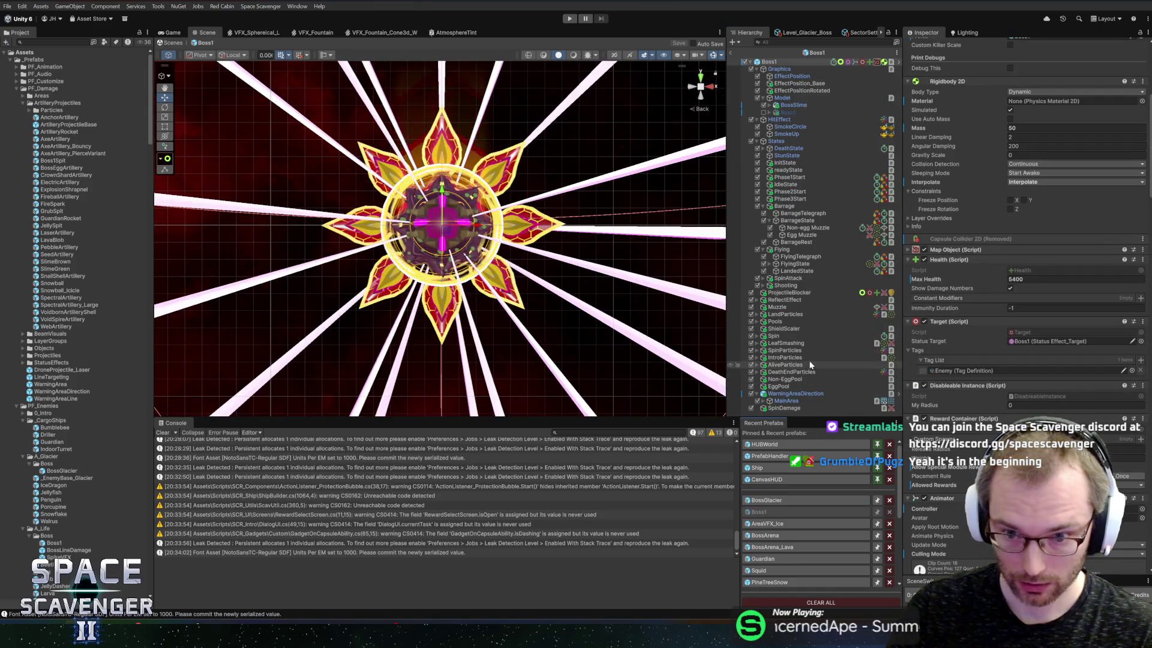
Inspect Boss1's Non-EggPool object pool and its Non-egg and Egg Muzzle shooter setups
{"action": "left_click", "coordinate": [795, 379]}
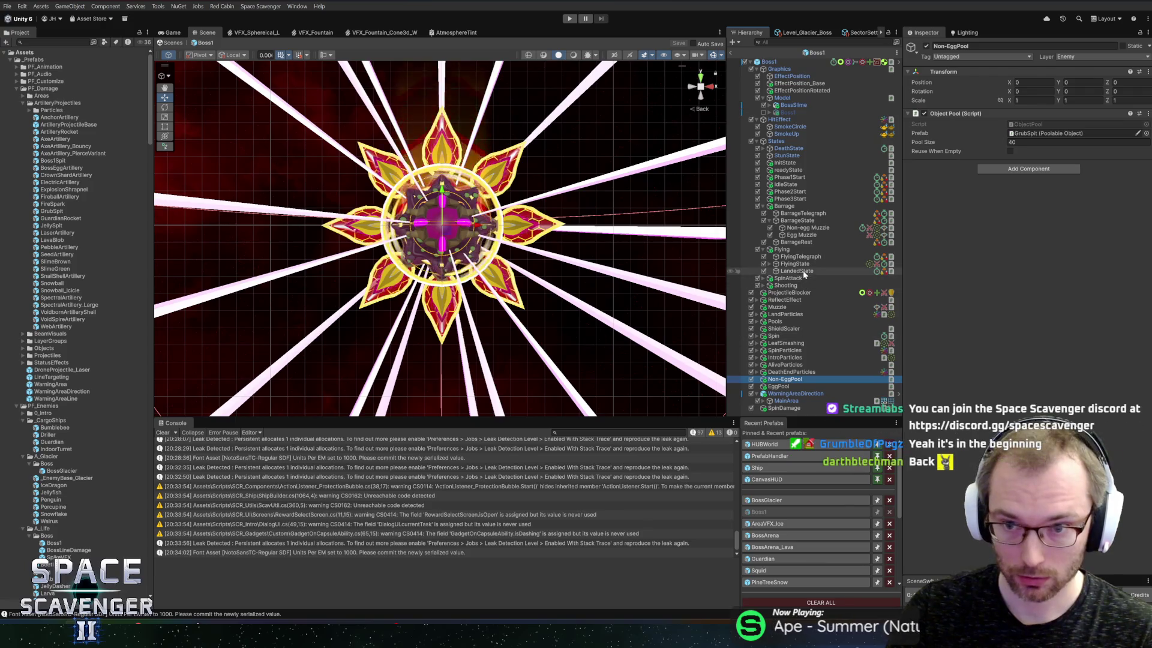
{"action": "left_click", "coordinate": [804, 228]}
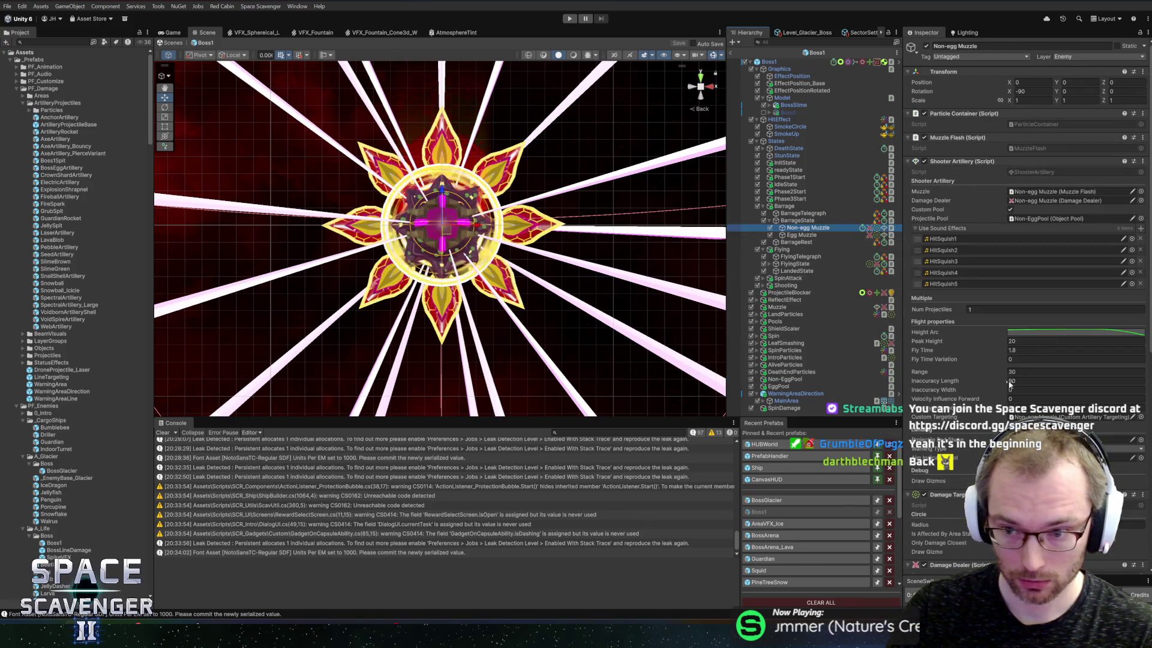
{"action": "left_click", "coordinate": [803, 235]}
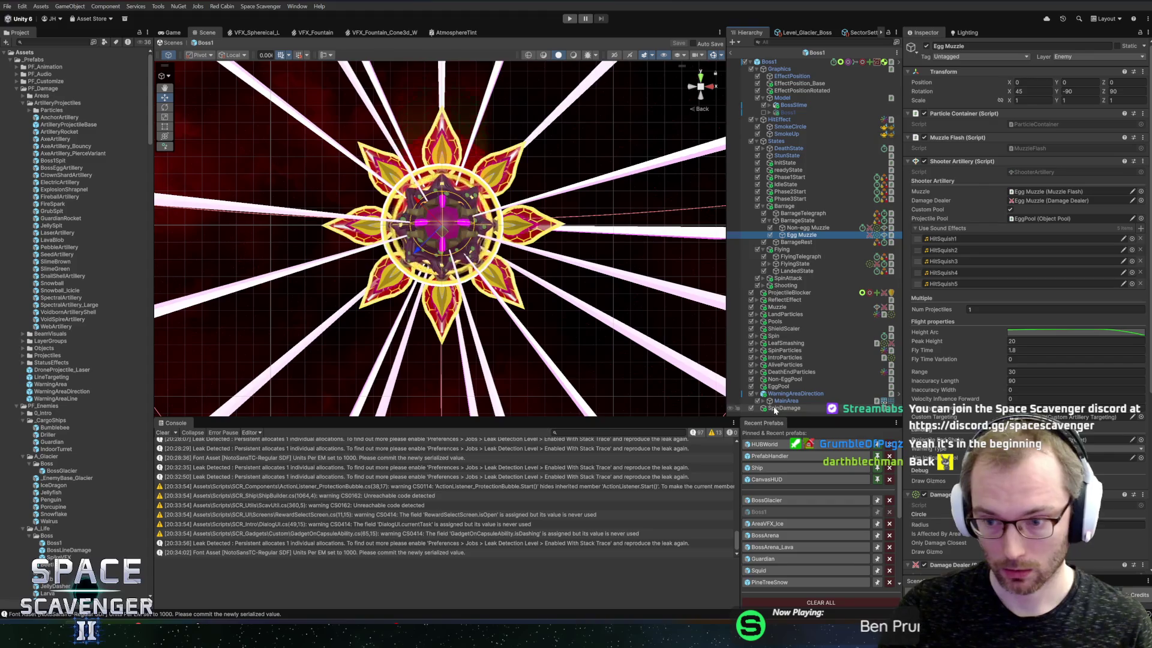
Reopen the BossGlacier prefab and select the Muzzle child under AppearArtilleryShooter
{"action": "left_click", "coordinate": [784, 501]}
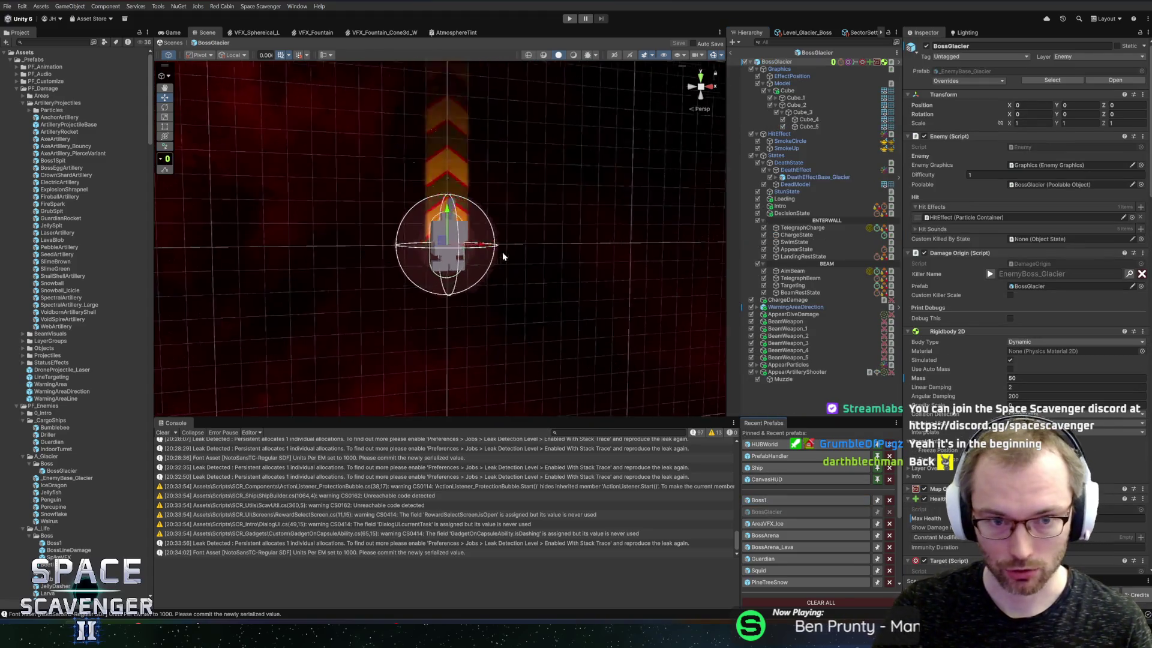
{"action": "mouse_move", "coordinate": [491, 257]}
{"action": "left_mouse_down"}
{"action": "mouse_move", "coordinate": [486, 288]}
{"action": "mouse_move", "coordinate": [487, 258]}
{"action": "mouse_move", "coordinate": [528, 264]}
{"action": "mouse_move", "coordinate": [502, 273]}
{"action": "mouse_move", "coordinate": [522, 306]}
{"action": "left_mouse_up"}
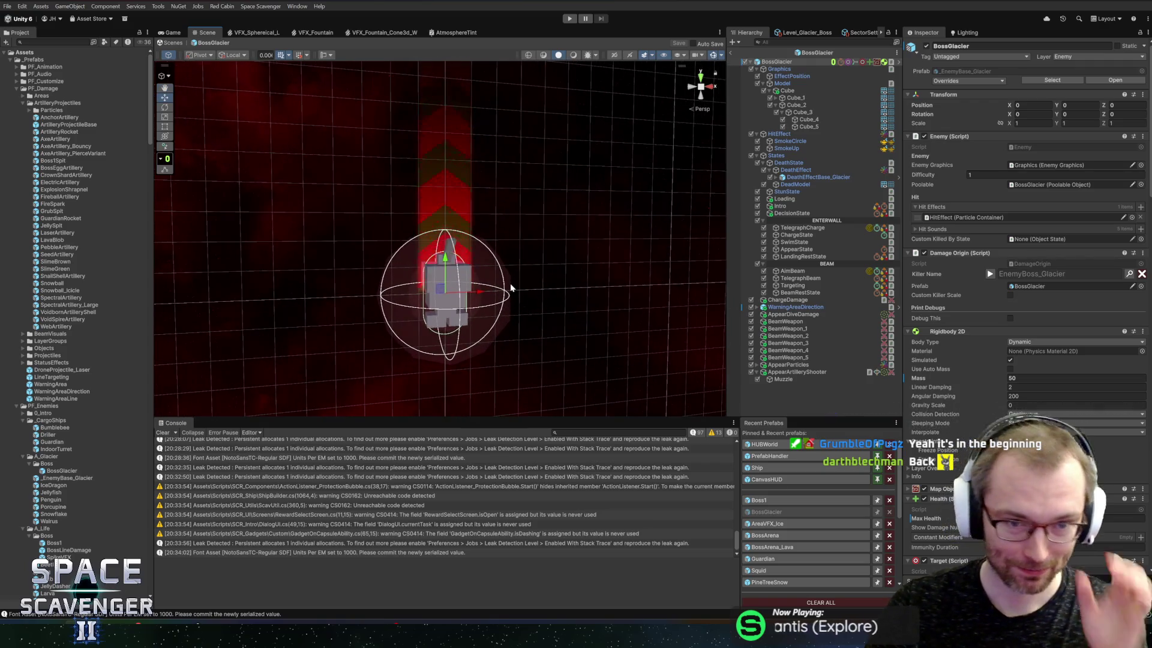
{"action": "left_click", "coordinate": [774, 373]}
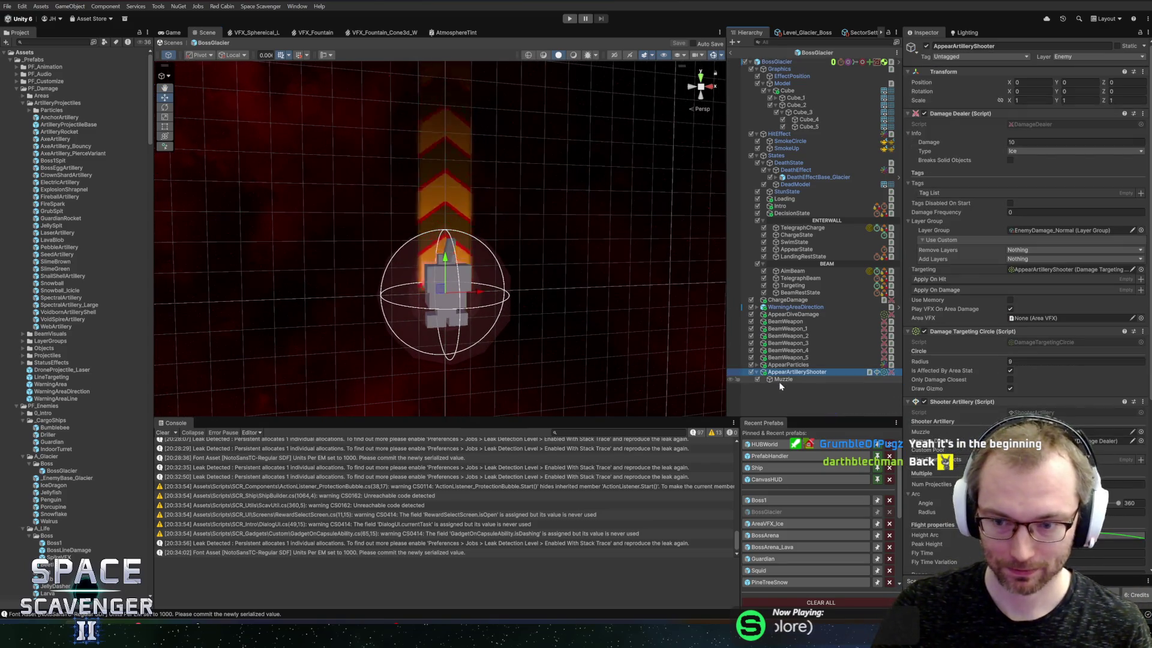
{"action": "left_click", "coordinate": [778, 381]}
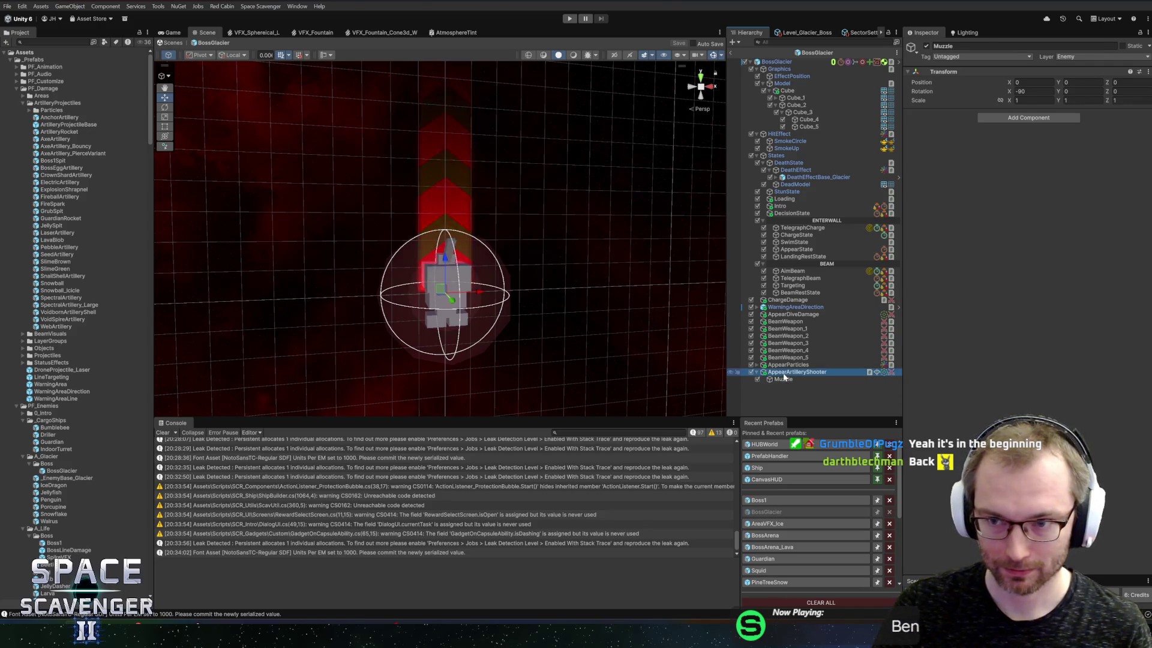
{"action": "scroll", "coordinate": [963, 419], "scroll_direction": "down", "scroll_amount": 5}
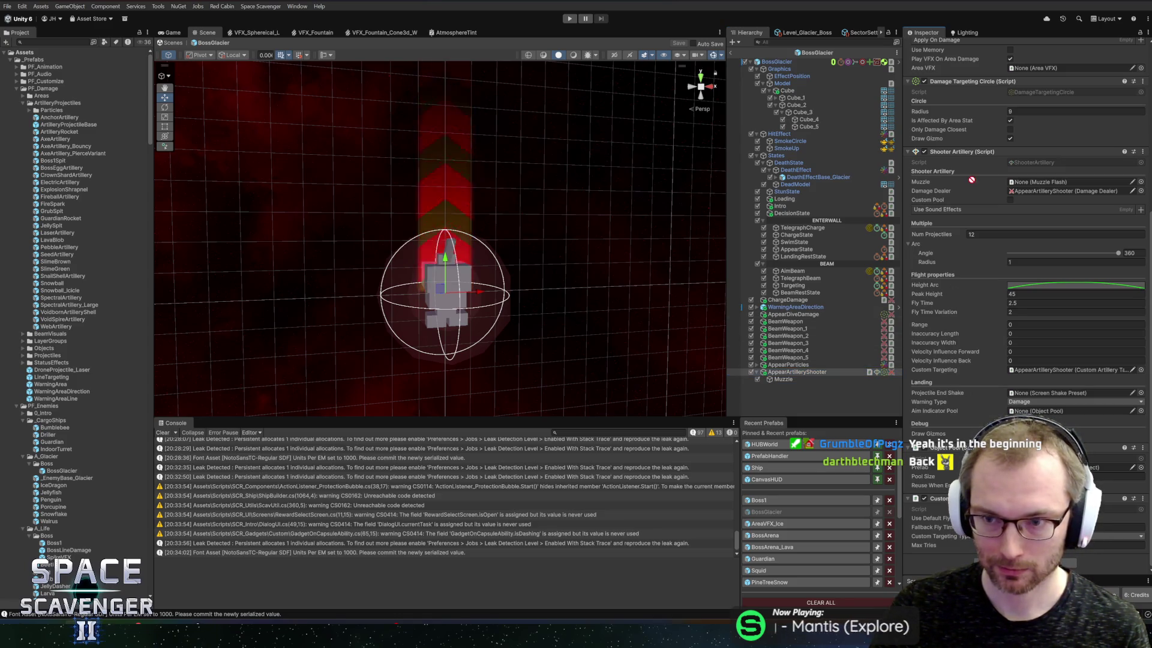
{"action": "left_click", "coordinate": [790, 378]}
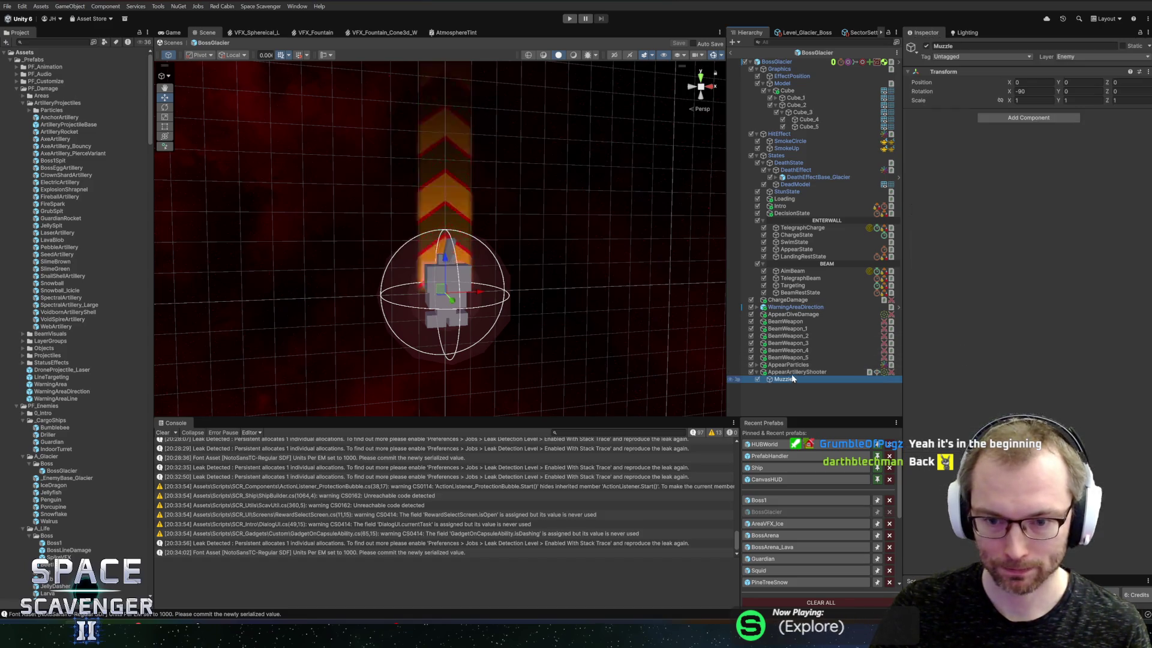
Replace the Muzzle child with a MuzzleBasic prefab instance at Position X 0, Y 0
{"action": "left_click", "coordinate": [54, 42]}
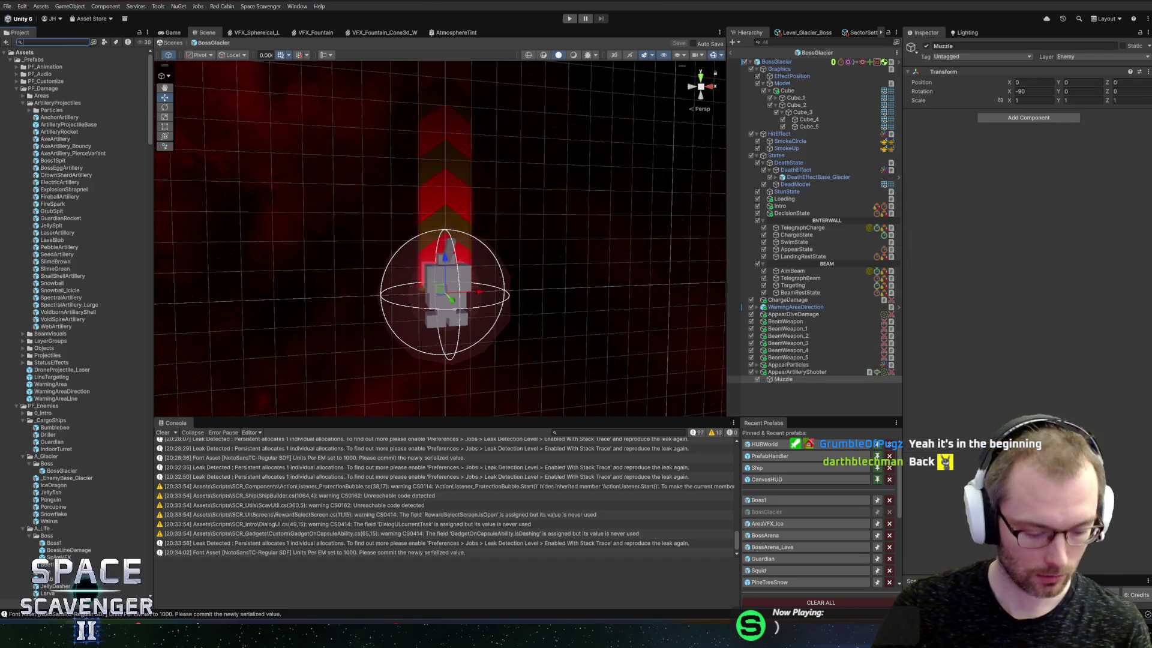
{"action": "type", "text": "muzzle"}
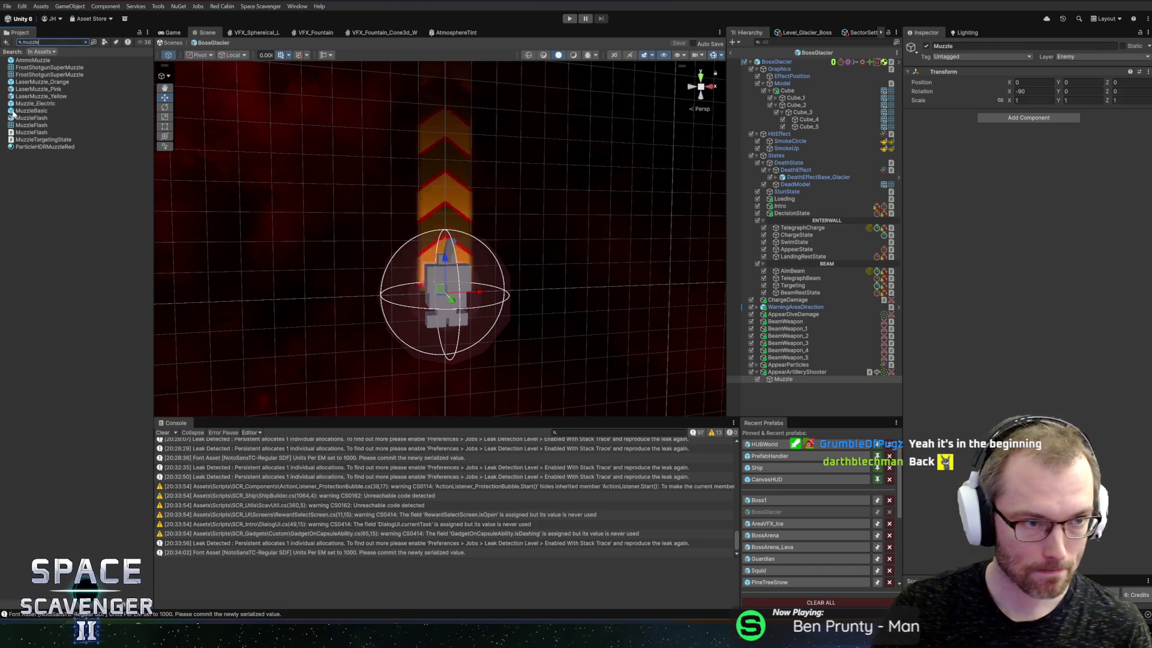
{"action": "left_click", "coordinate": [753, 335]}
{"action": "left_click_drag", "start_coordinate": [783, 379], "coordinate": [783, 379]}
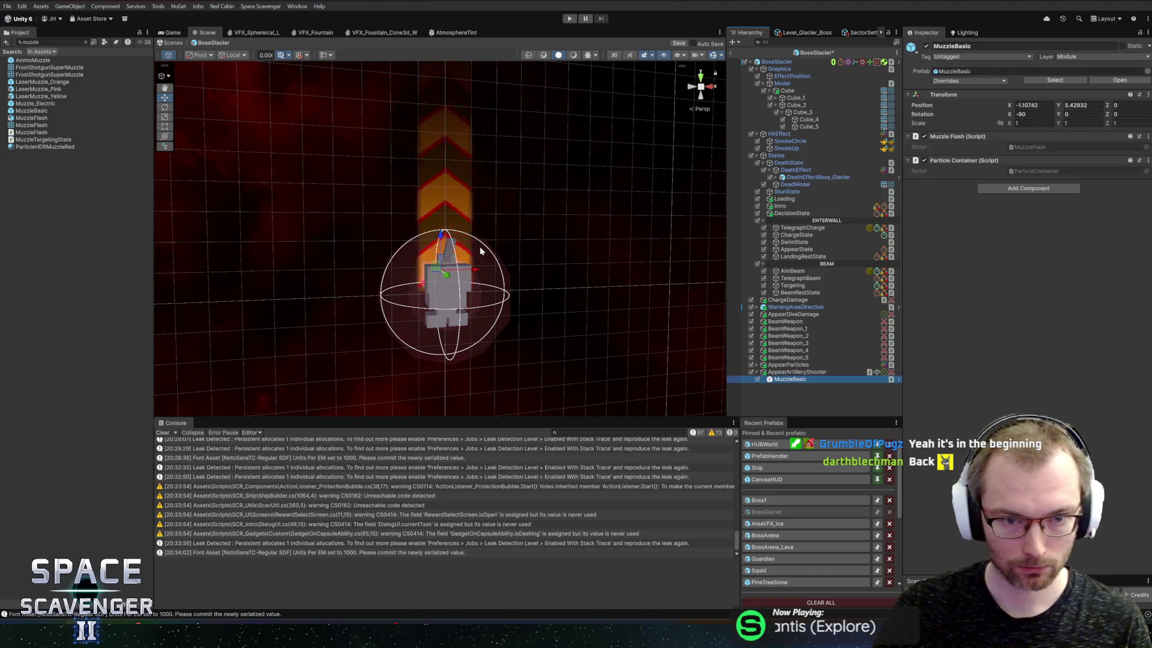
{"action": "type", "text": "0"}
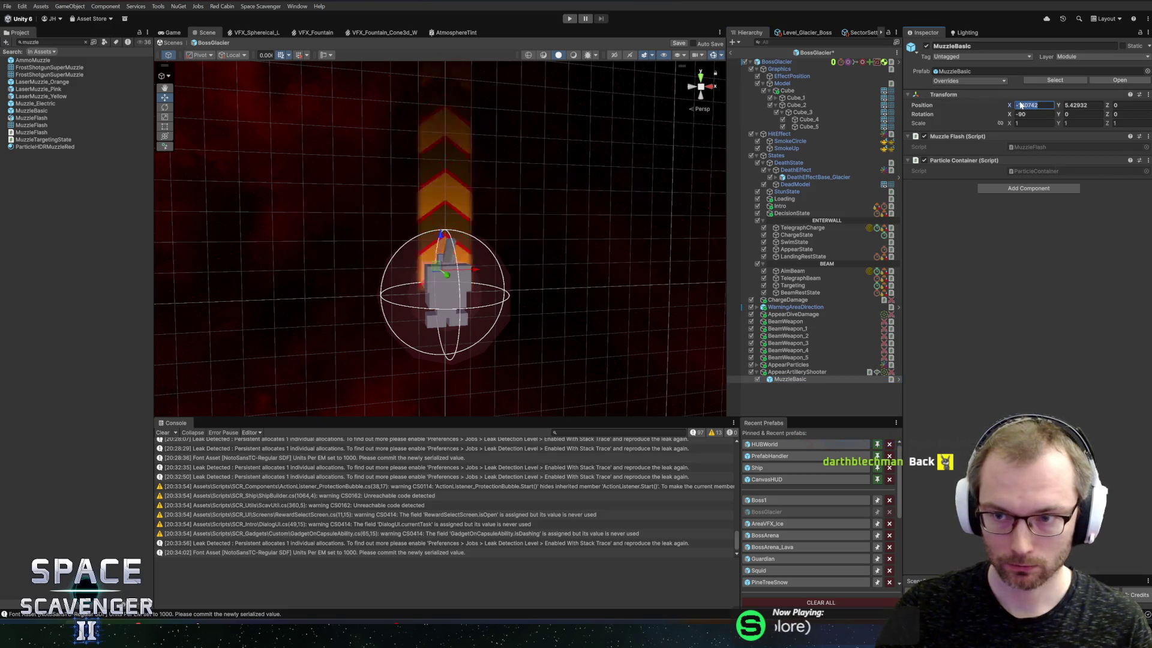
{"action": "key", "text": "Tab"}
{"action": "type", "text": "0"}
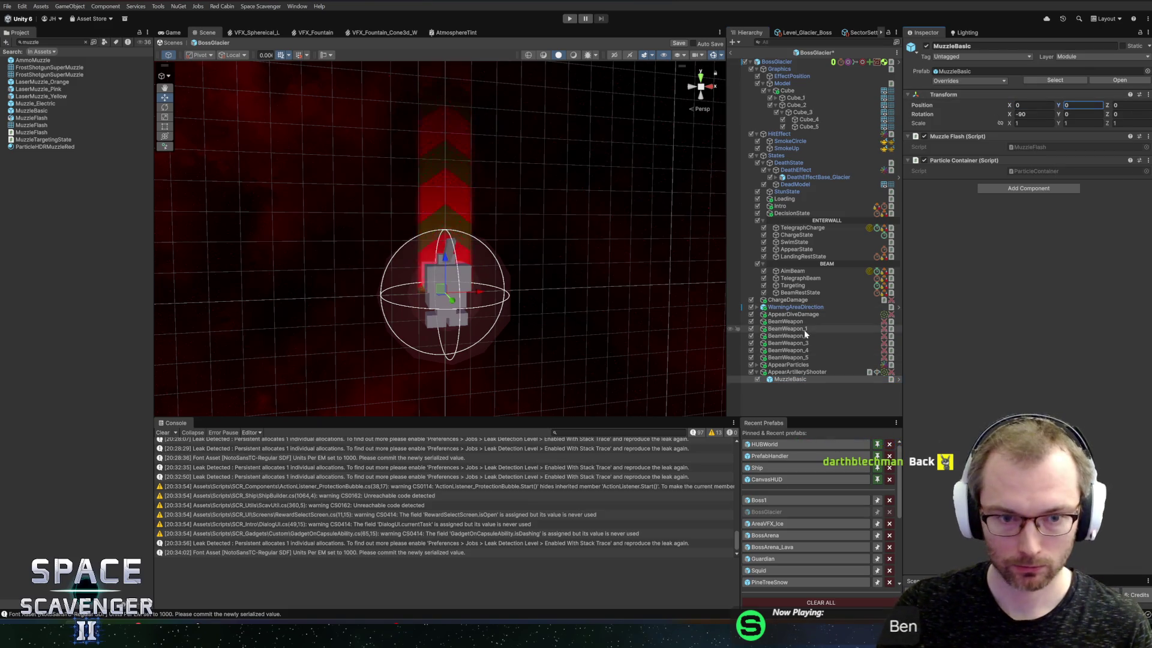
Assign MuzzleBasic as the AppearArtilleryShooter's muzzle flash
{"action": "left_click", "coordinate": [800, 372]}
{"action": "left_click_drag", "start_coordinate": [788, 382], "coordinate": [1002, 255]}
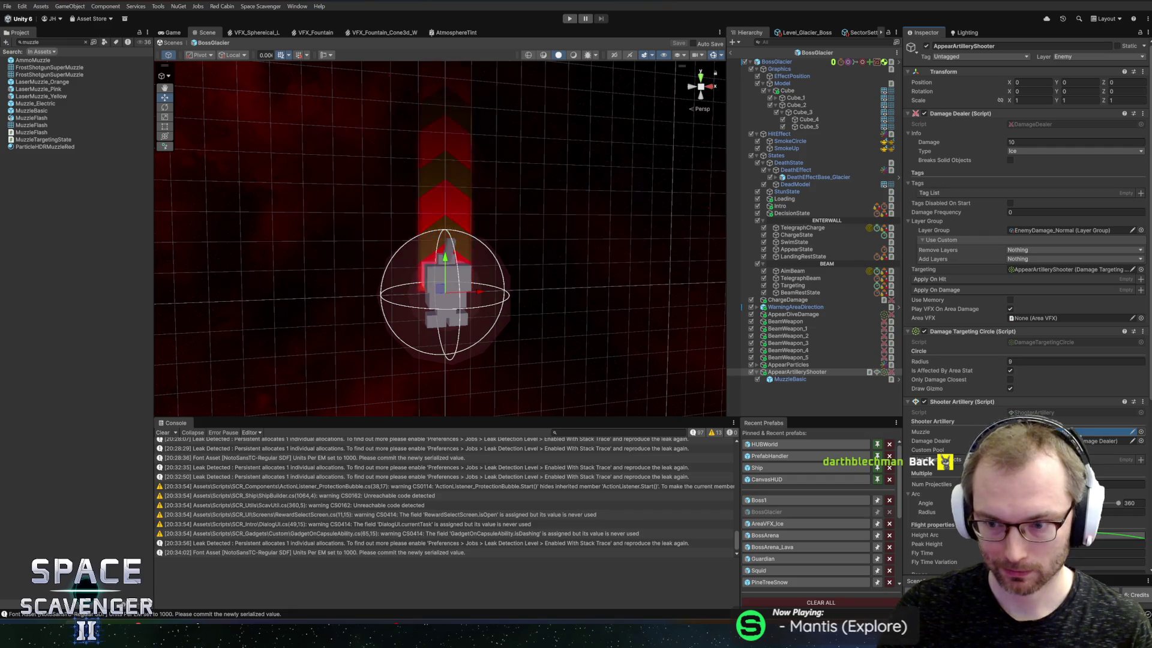
{"action": "left_click_drag", "start_coordinate": [997, 375], "coordinate": [993, 351]}
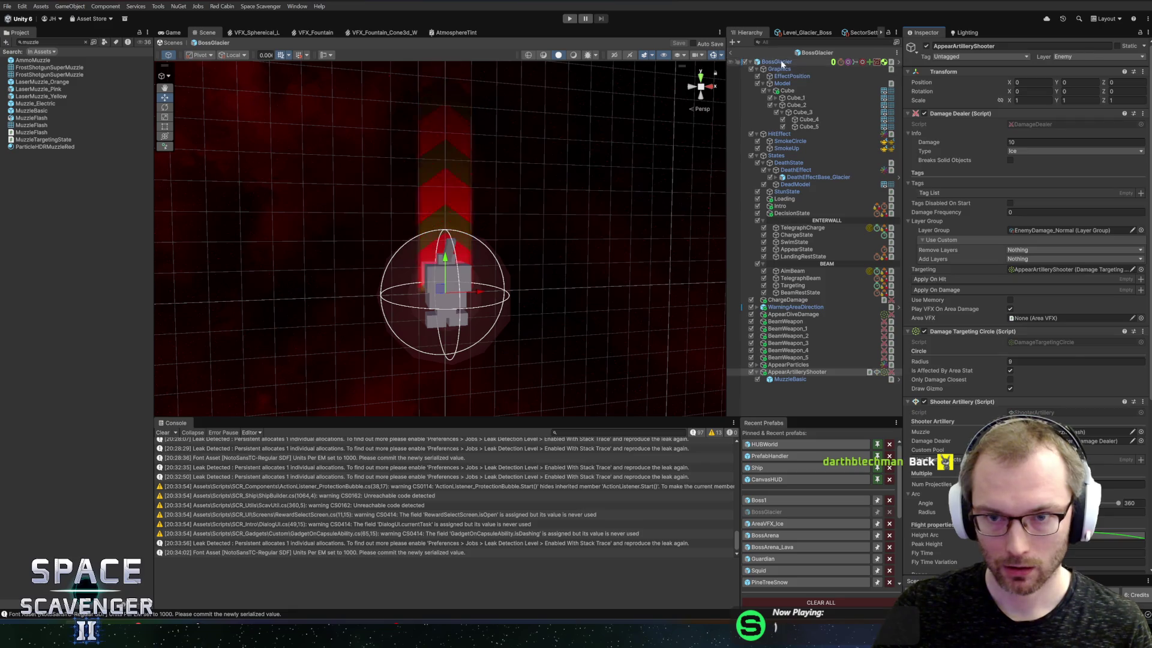
Put AppearArtilleryShooter in BossGlacier's Appear Shooter field, then enter Play mode
{"action": "left_click", "coordinate": [779, 61]}
{"action": "scroll", "coordinate": [989, 401], "scroll_direction": "down", "scroll_amount": 15}
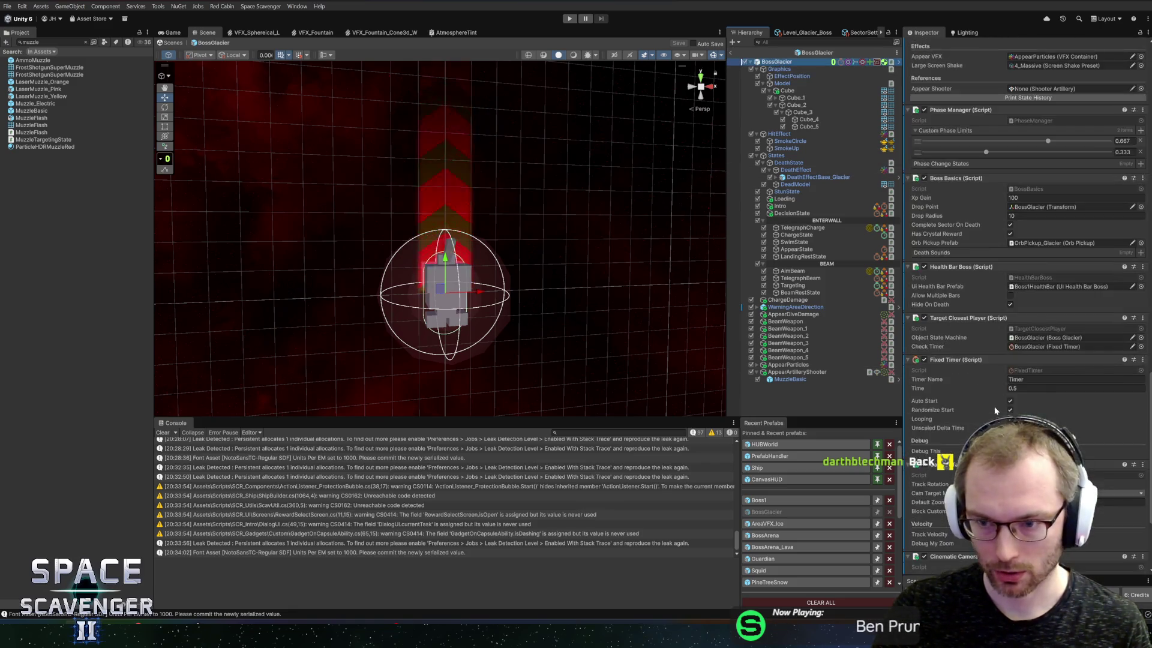
{"action": "scroll", "coordinate": [996, 408], "scroll_direction": "up", "scroll_amount": 10}
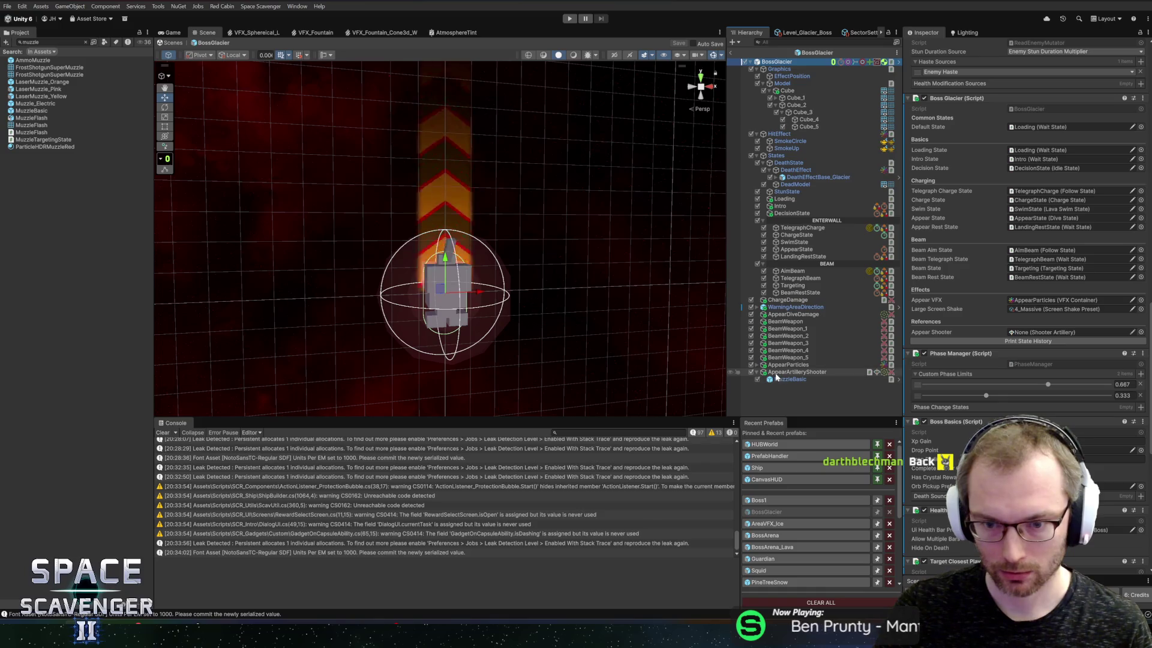
{"action": "left_click_drag", "start_coordinate": [780, 373], "coordinate": [1062, 332]}
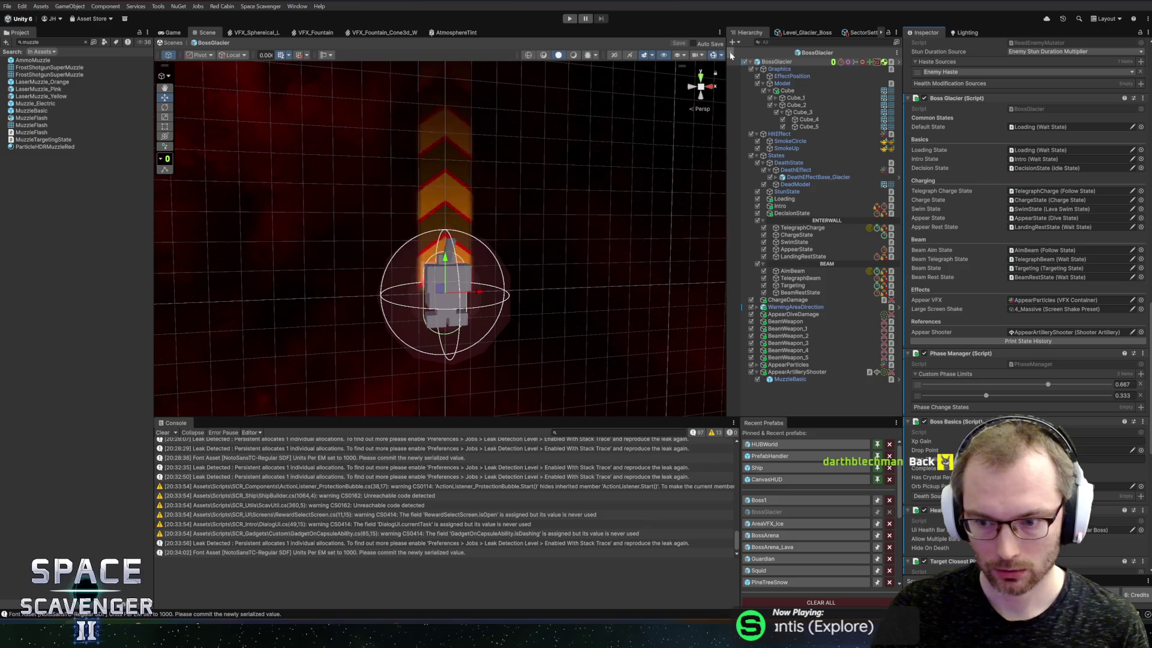
{"action": "left_click", "coordinate": [572, 19]}
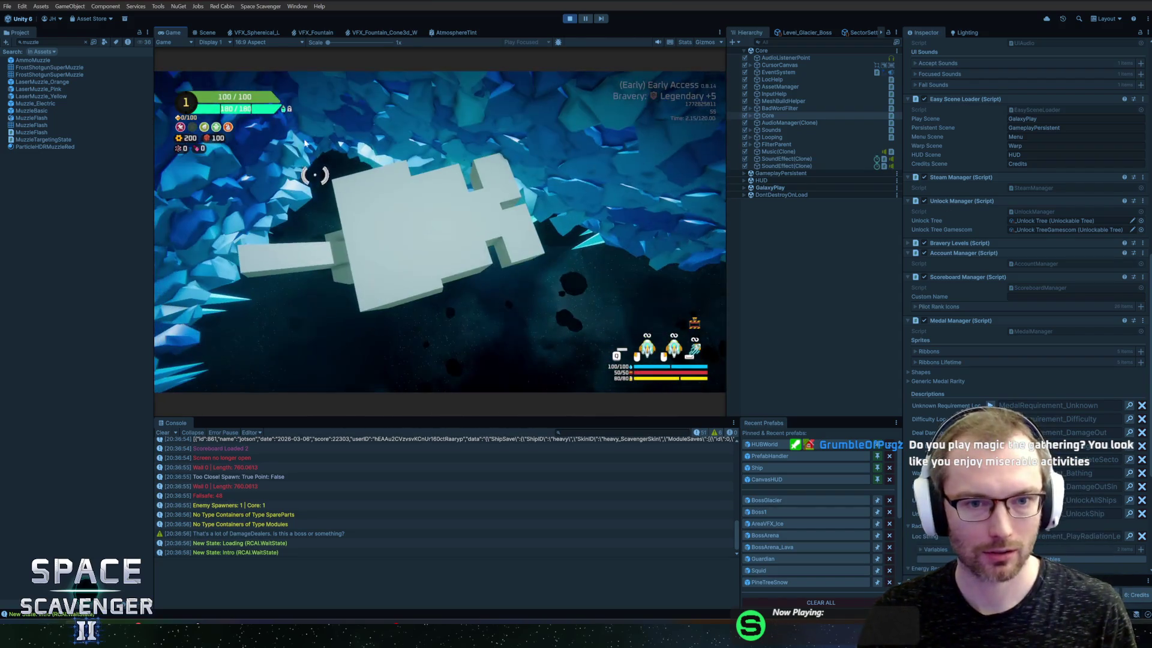
Maximize the Game view and run the ship invulnerability command from the dev console
{"action": "double_click", "coordinate": [172, 32]}
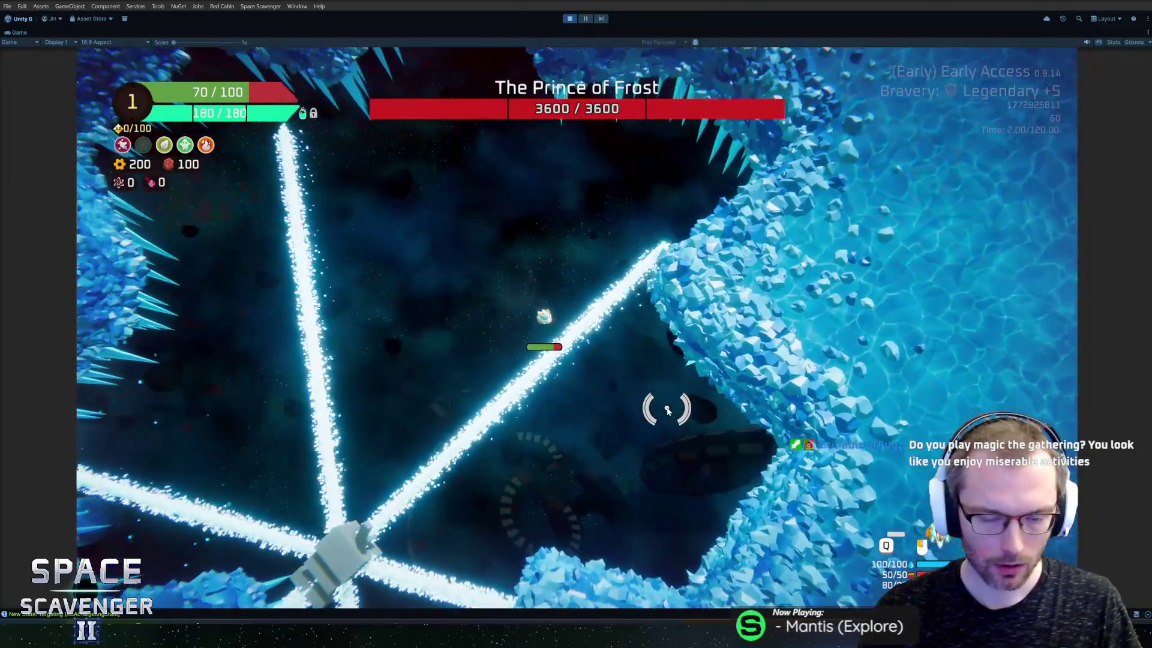
{"action": "key", "text": "grave"}
{"action": "key", "text": "Return"}
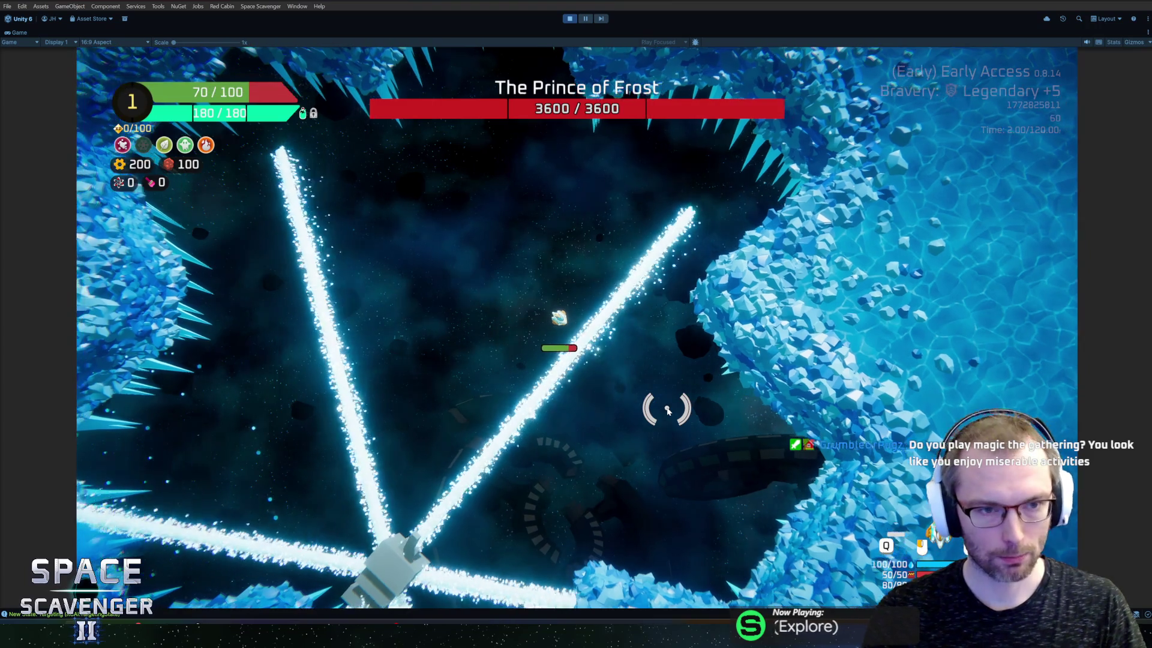
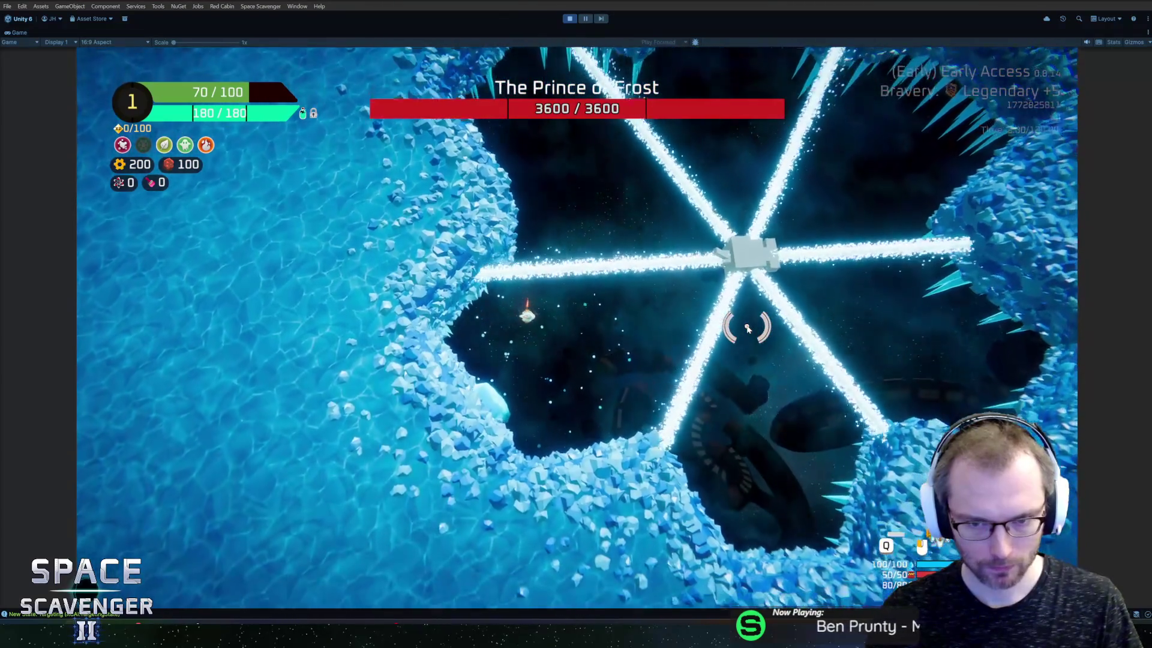
Stop the running game and select the AppearArtilleryShooter object in the Hierarchy
{"action": "key", "text": "ctrl+p"}
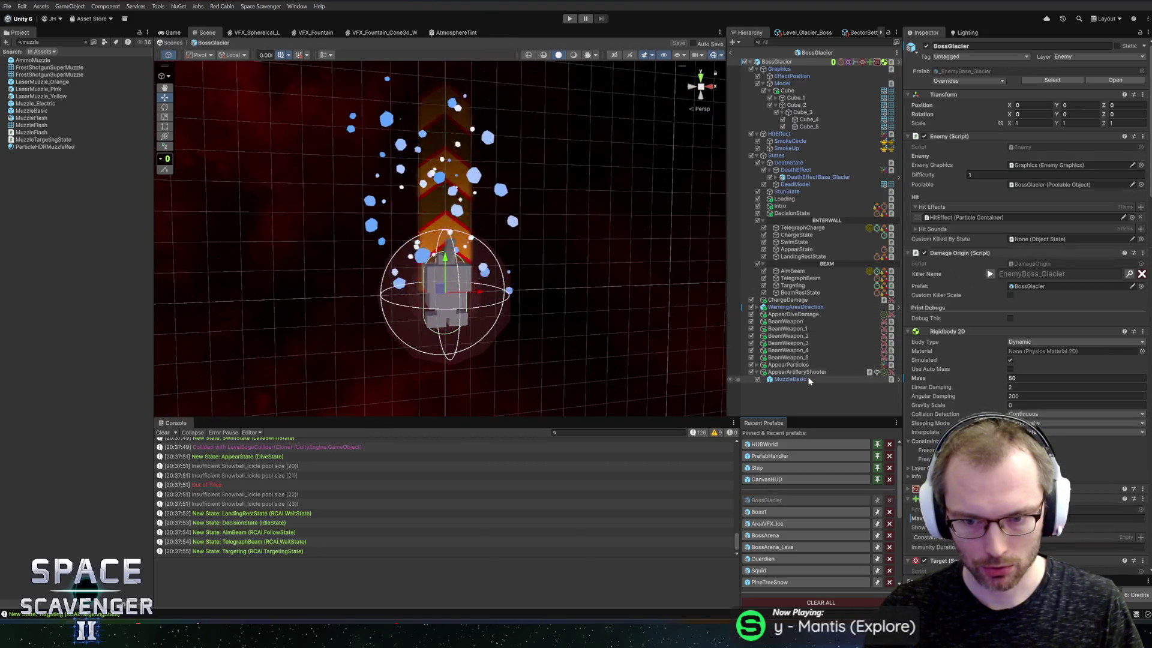
{"action": "left_click", "coordinate": [805, 373]}
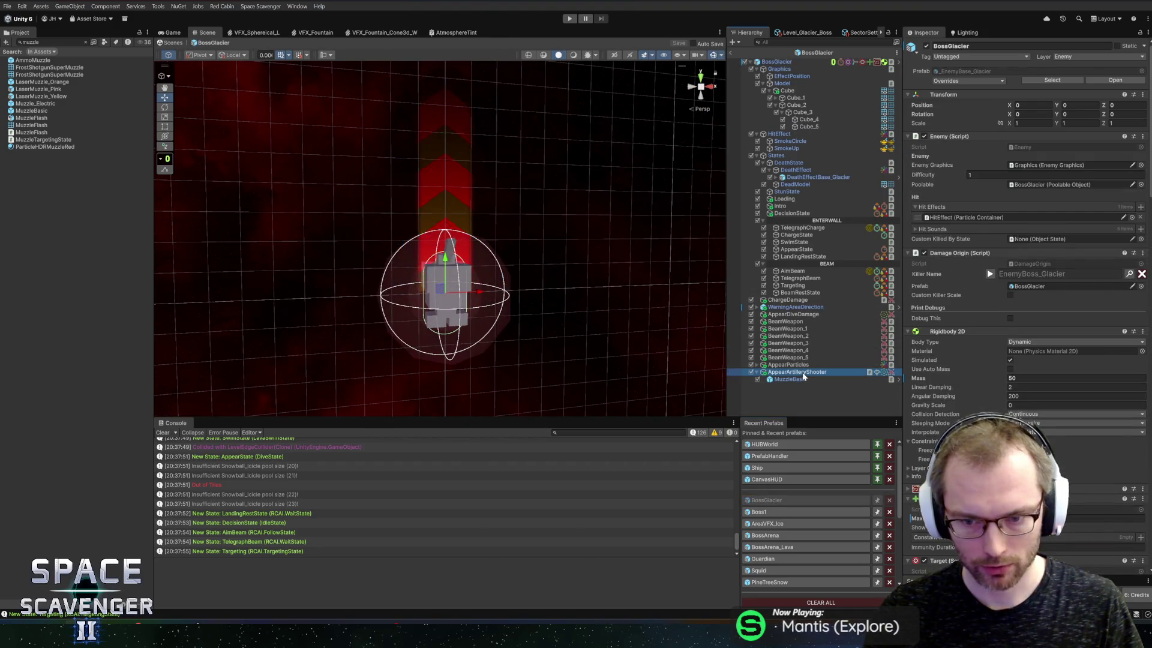
{"action": "scroll", "coordinate": [1020, 270], "scroll_direction": "down", "scroll_amount": 10}
{"action": "scroll", "coordinate": [1020, 270], "scroll_direction": "up", "scroll_amount": 1}
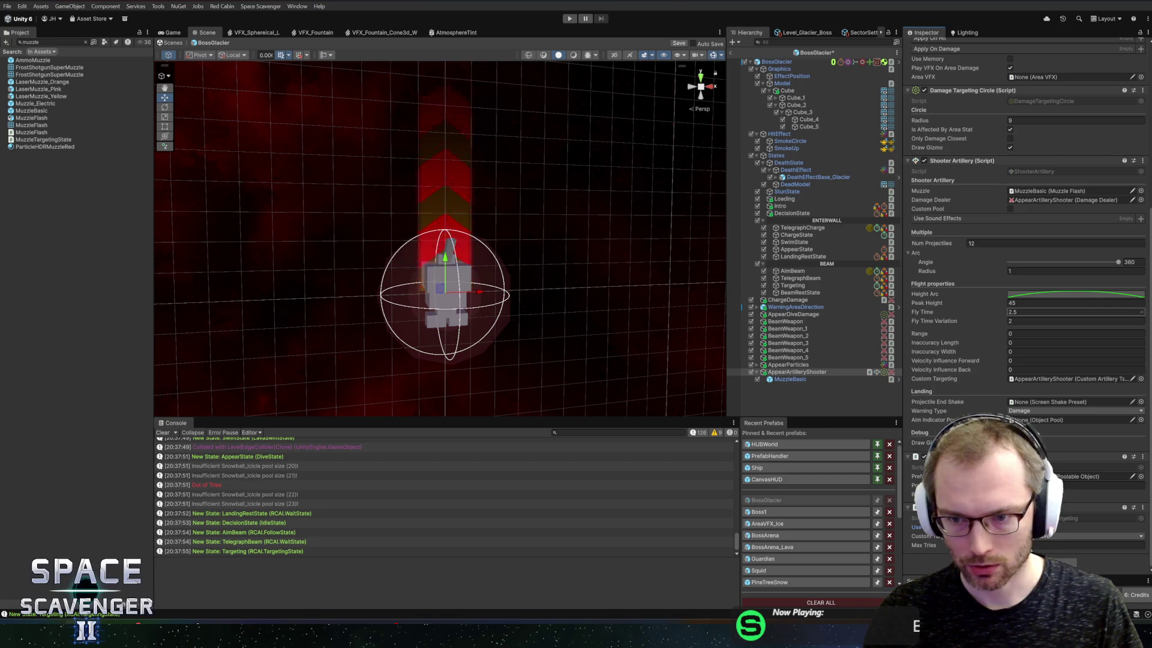
Set Num Projectiles to 9, save the BossGlacier prefab, and open CustomArtilleryTargeting.cs
{"action": "key", "text": "ctrl+s"}
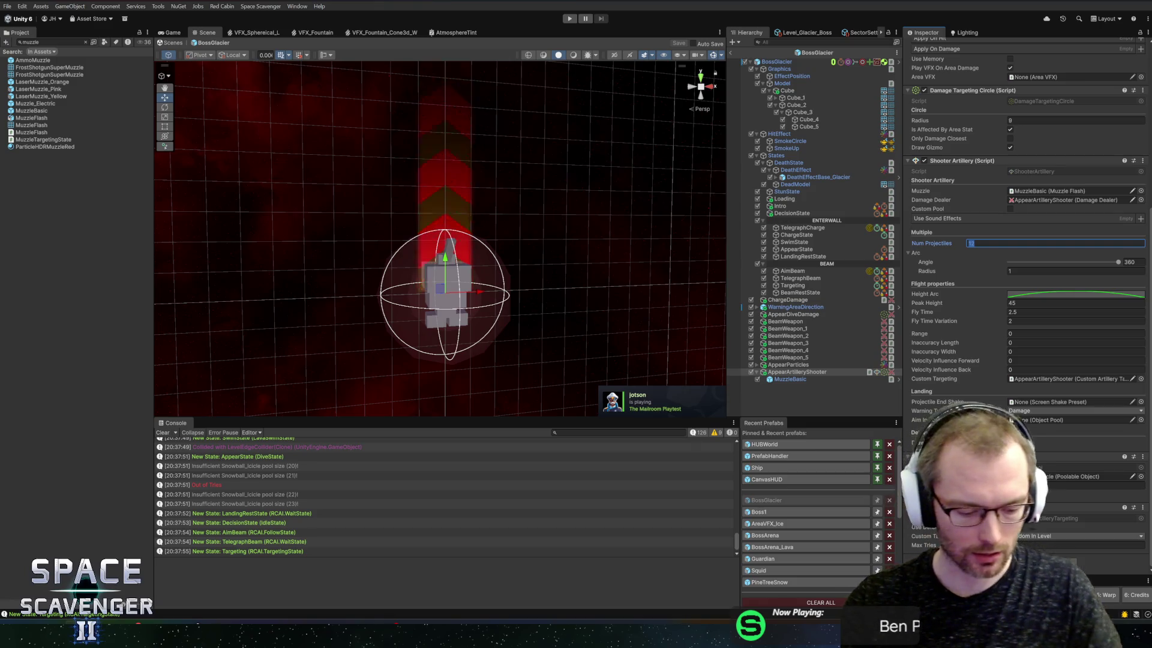
{"action": "type", "text": "9"}
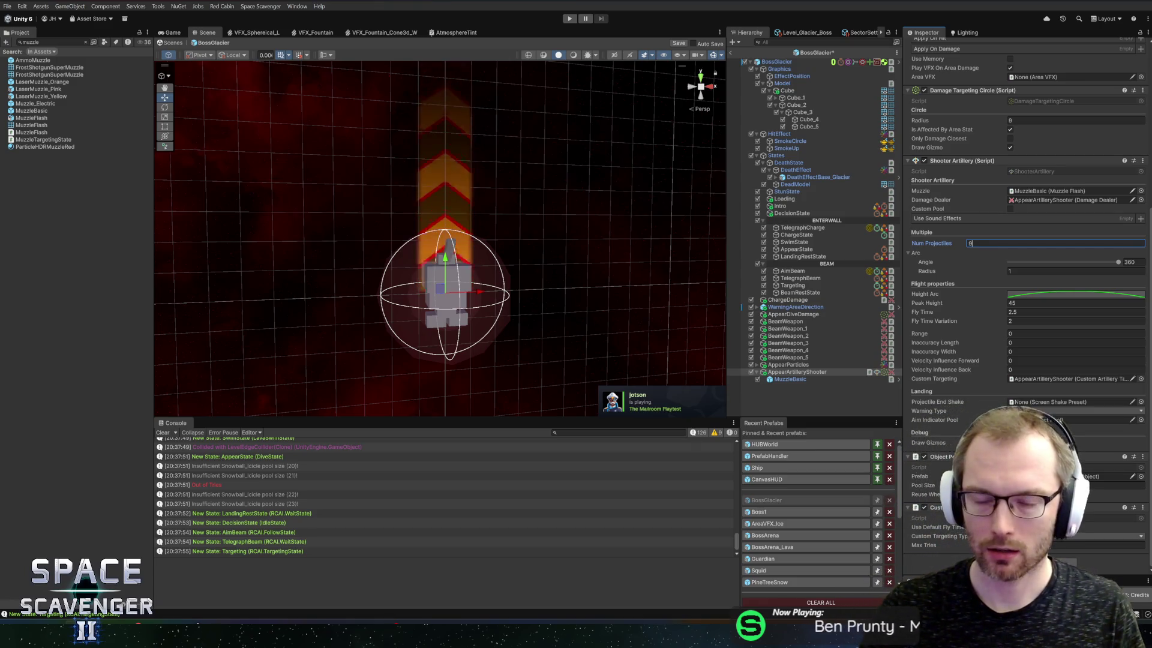
{"action": "key", "text": "ctrl+s"}
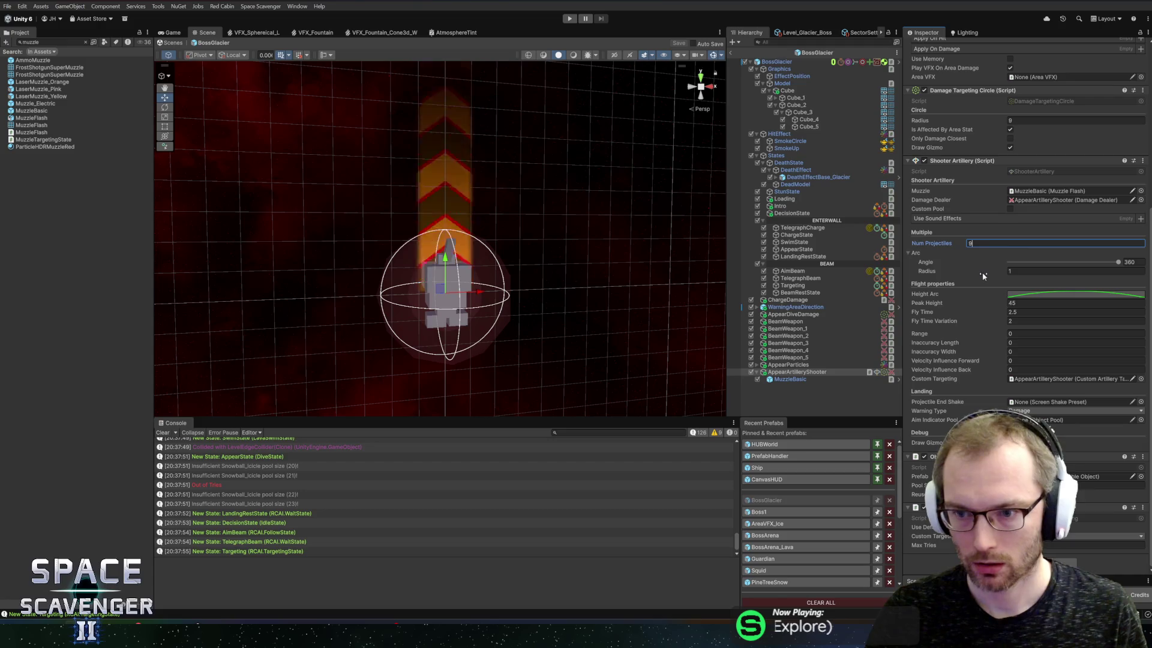
{"action": "left_click", "coordinate": [914, 255]}
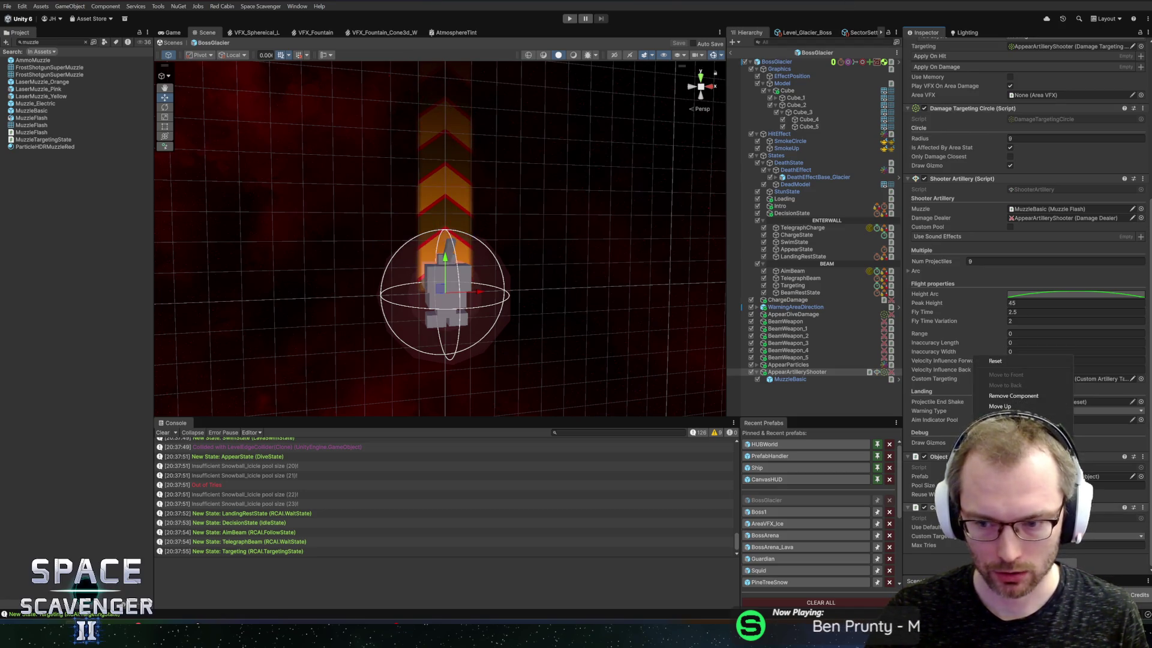
{"action": "left_click", "coordinate": [1008, 474]}
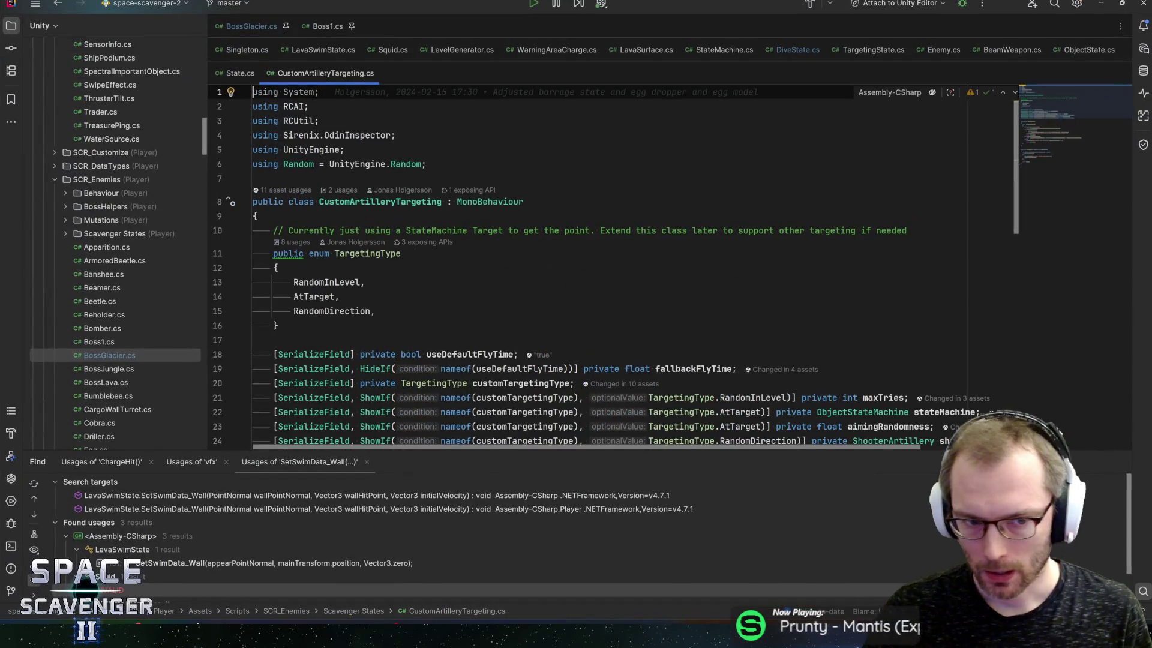
Switch from Rider back to the Unity editor
{"action": "key", "text": "alt+Tab"}
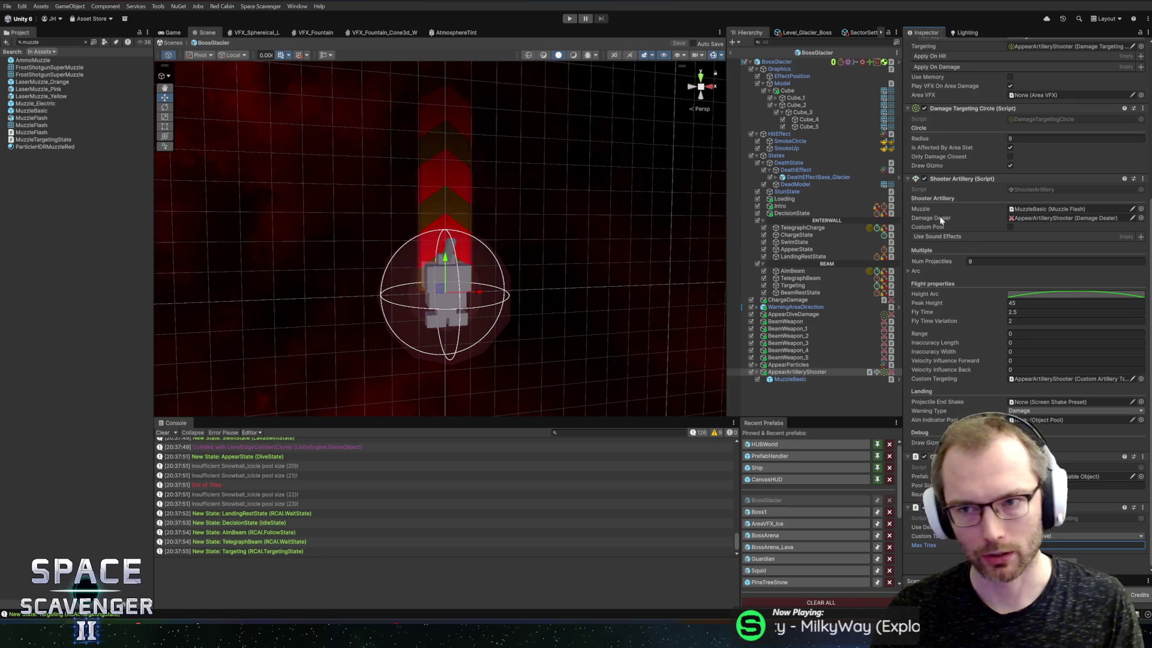
Review the AppearArtilleryShooter Inspector, then enter Play mode to test the 9-projectile barrage
{"action": "scroll", "coordinate": [1004, 217], "scroll_direction": "up", "scroll_amount": 4}
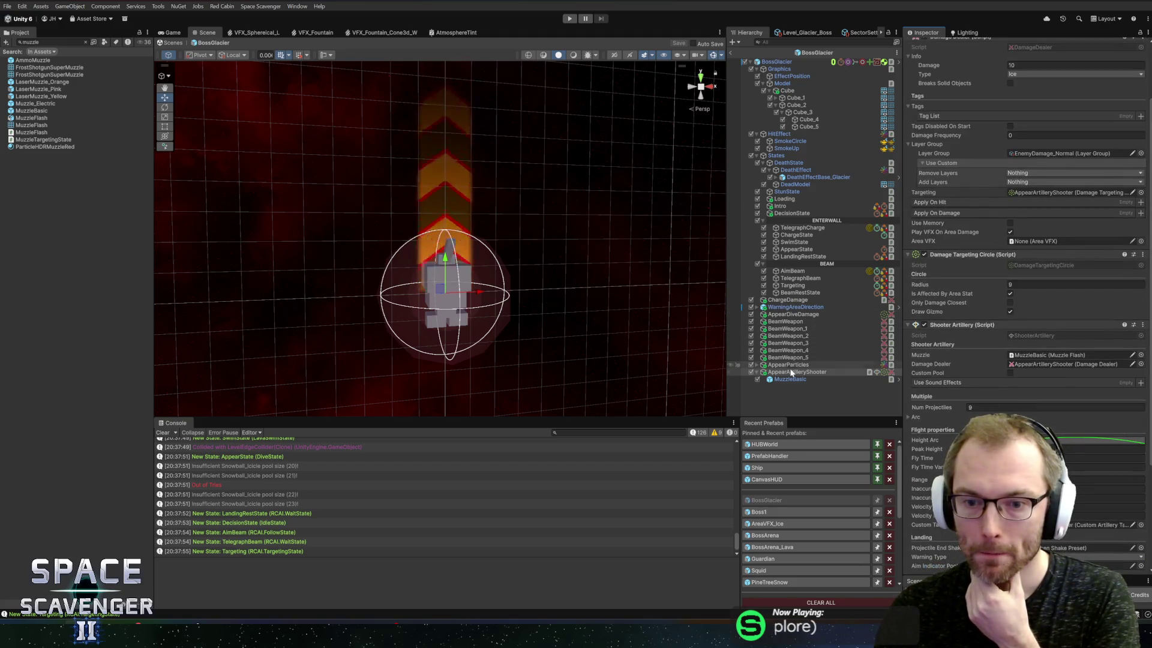
{"action": "scroll", "coordinate": [967, 262], "scroll_direction": "up", "scroll_amount": 2}
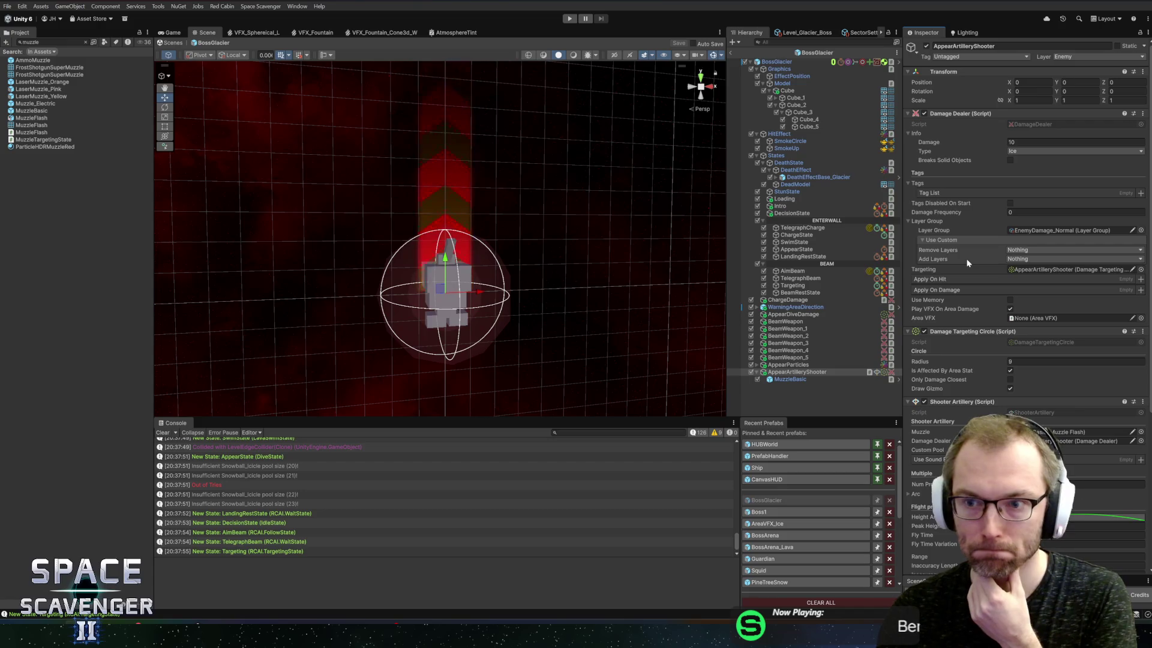
{"action": "scroll", "coordinate": [964, 258], "scroll_direction": "down", "scroll_amount": 3}
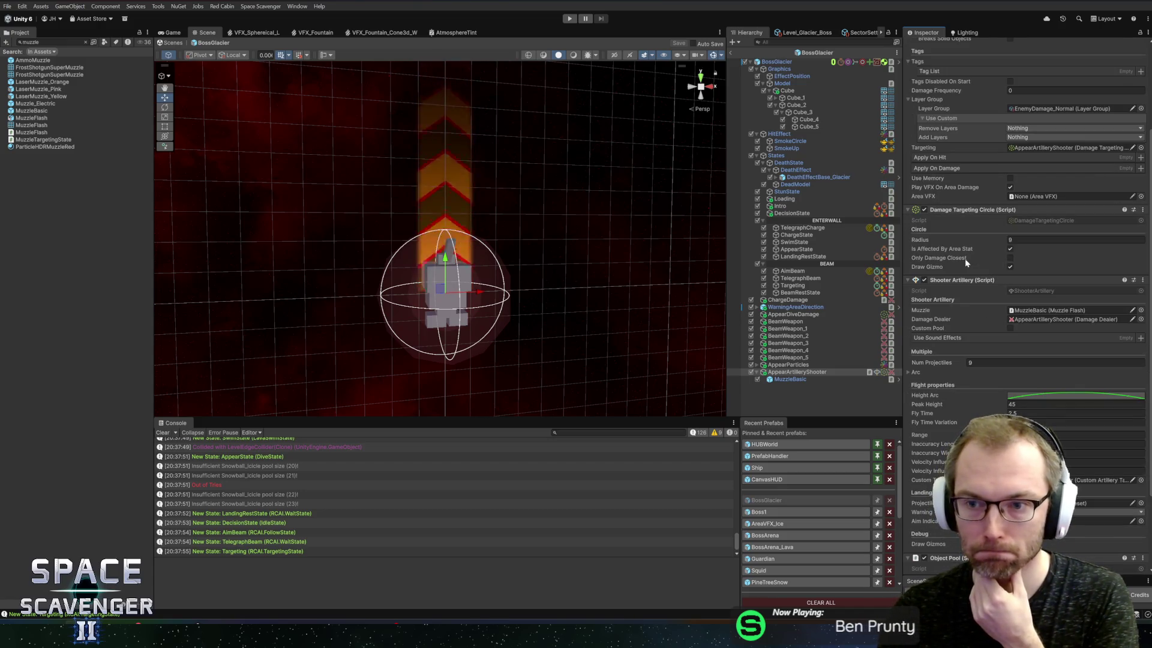
{"action": "scroll", "coordinate": [965, 258], "scroll_direction": "up", "scroll_amount": 3}
{"action": "scroll", "coordinate": [964, 258], "scroll_direction": "down", "scroll_amount": 4}
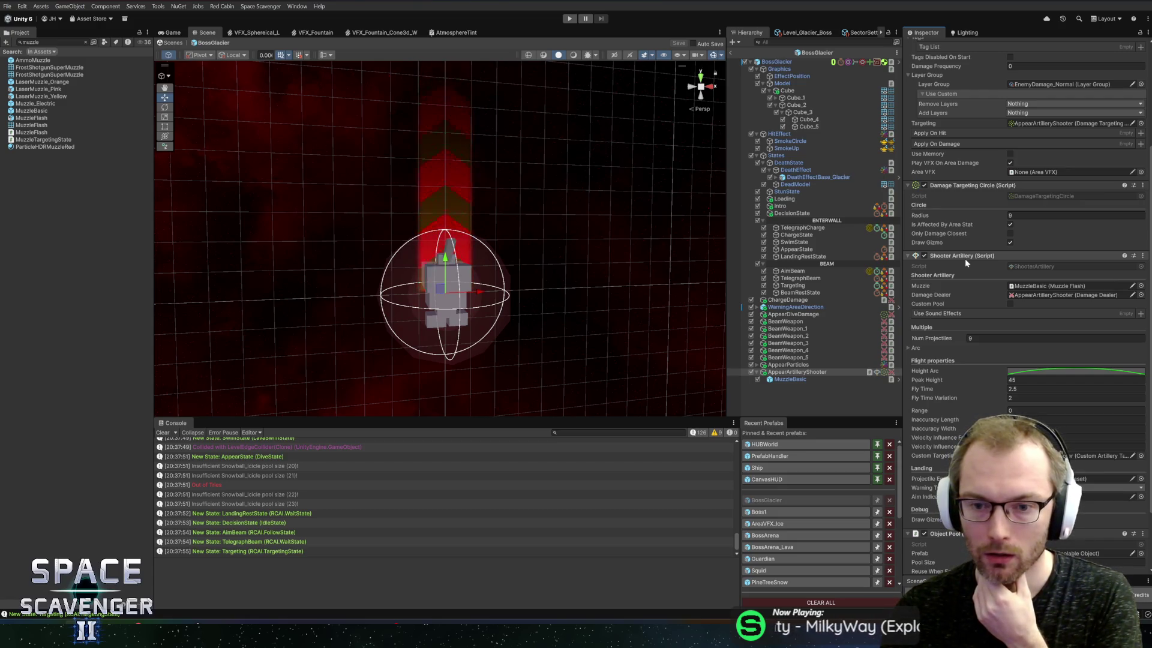
{"action": "left_click", "coordinate": [570, 19]}
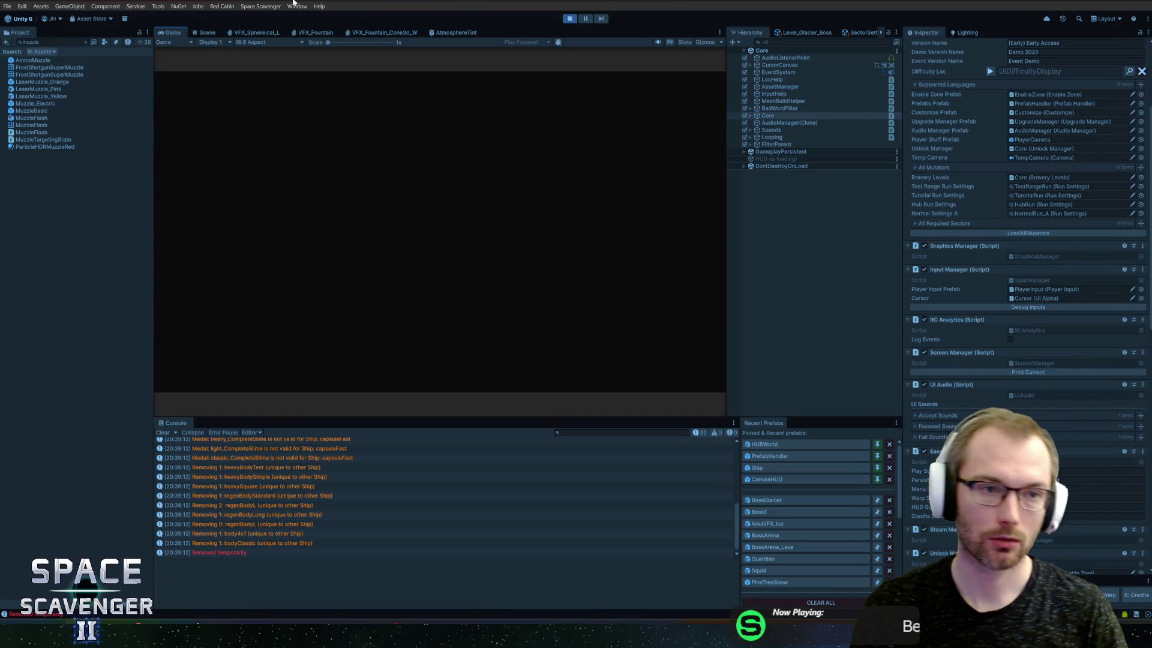
Maximize the Game view, playtest the Prince of Frost artillery, stop, and reopen BossGlacier
{"action": "double_click", "coordinate": [173, 35]}
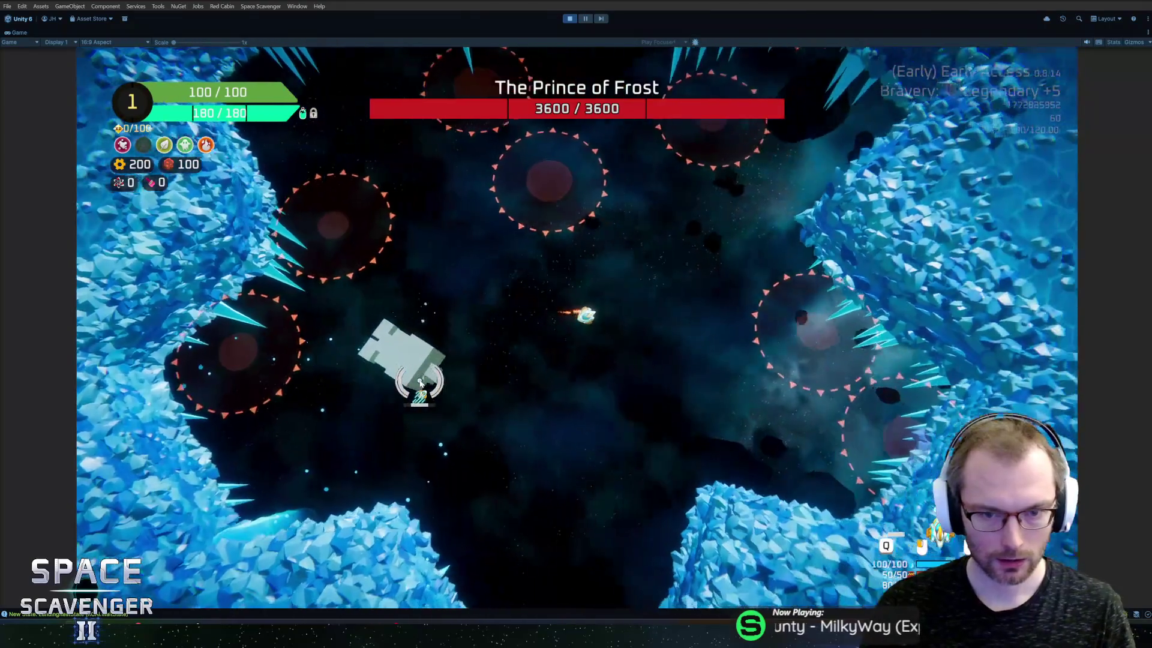
{"action": "key", "text": "ctrl+p"}
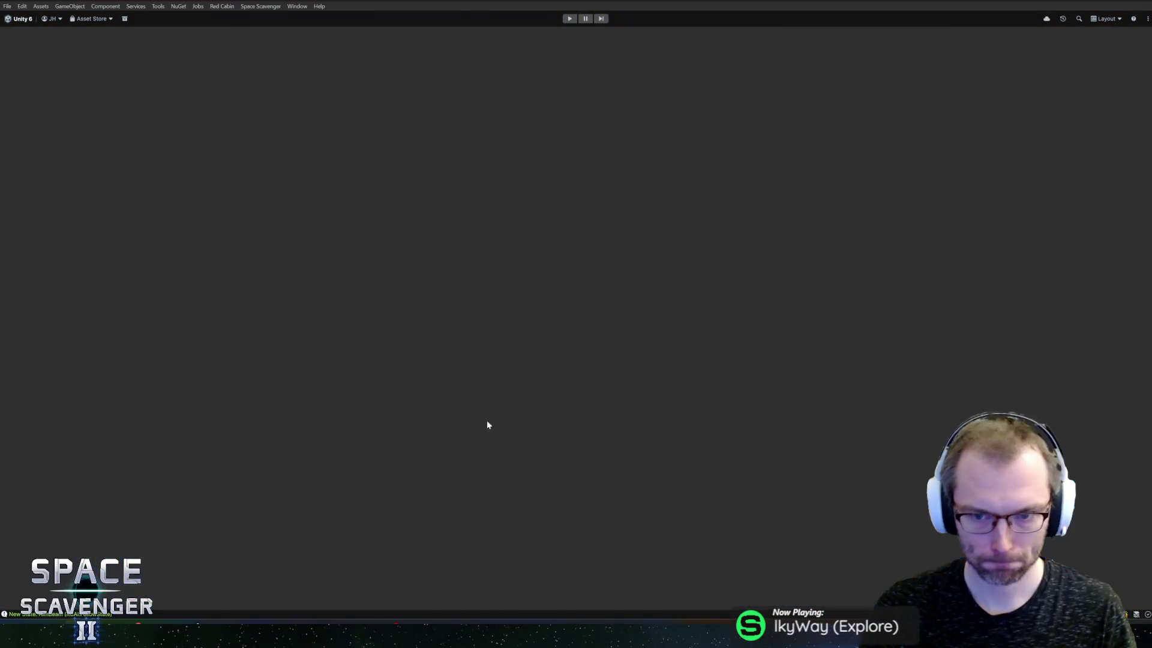
{"action": "left_click", "coordinate": [777, 499]}
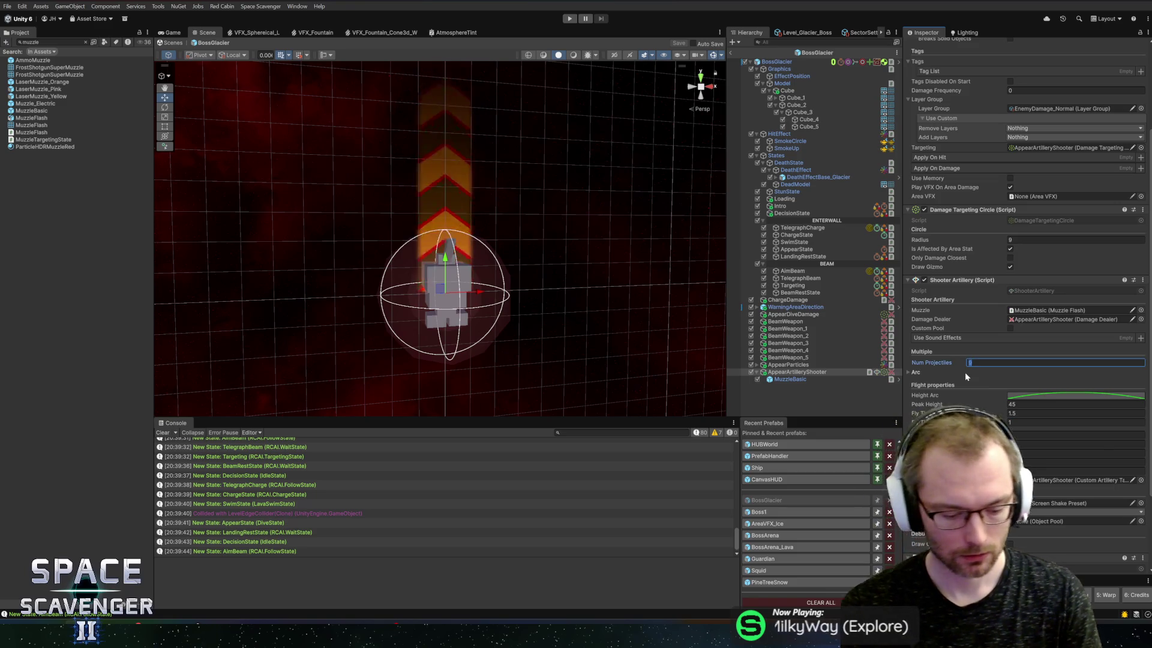
Set Num Projectiles to 18, enter Play mode, and maximize the Game view
{"action": "type", "text": "18"}
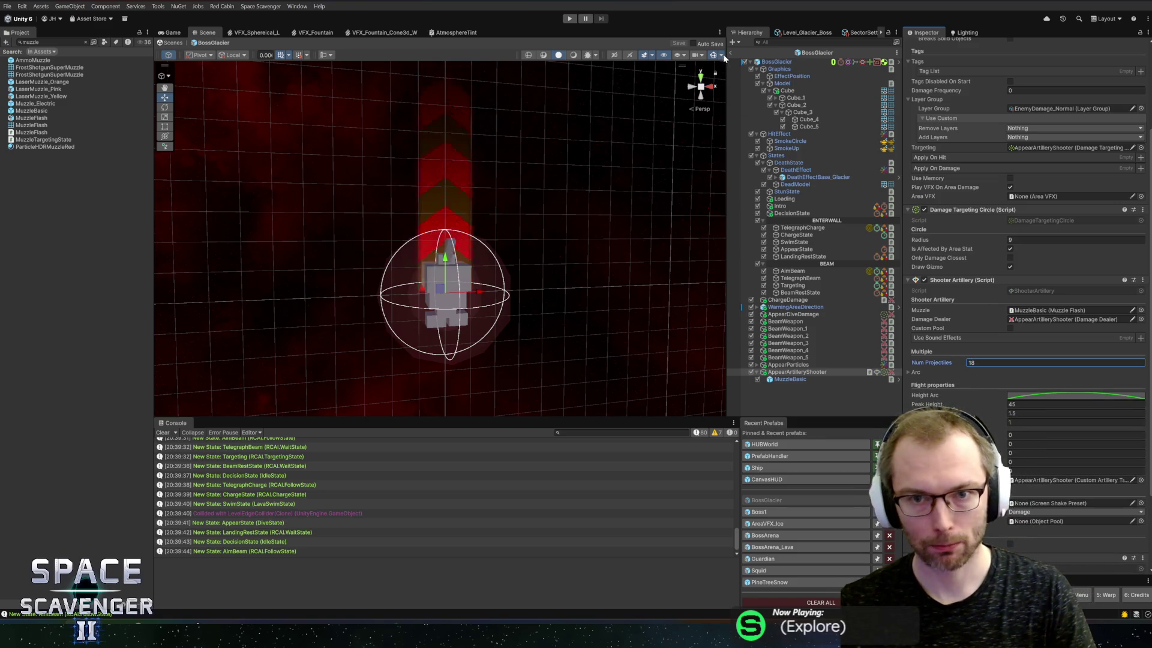
{"action": "key", "text": "ctrl+p"}
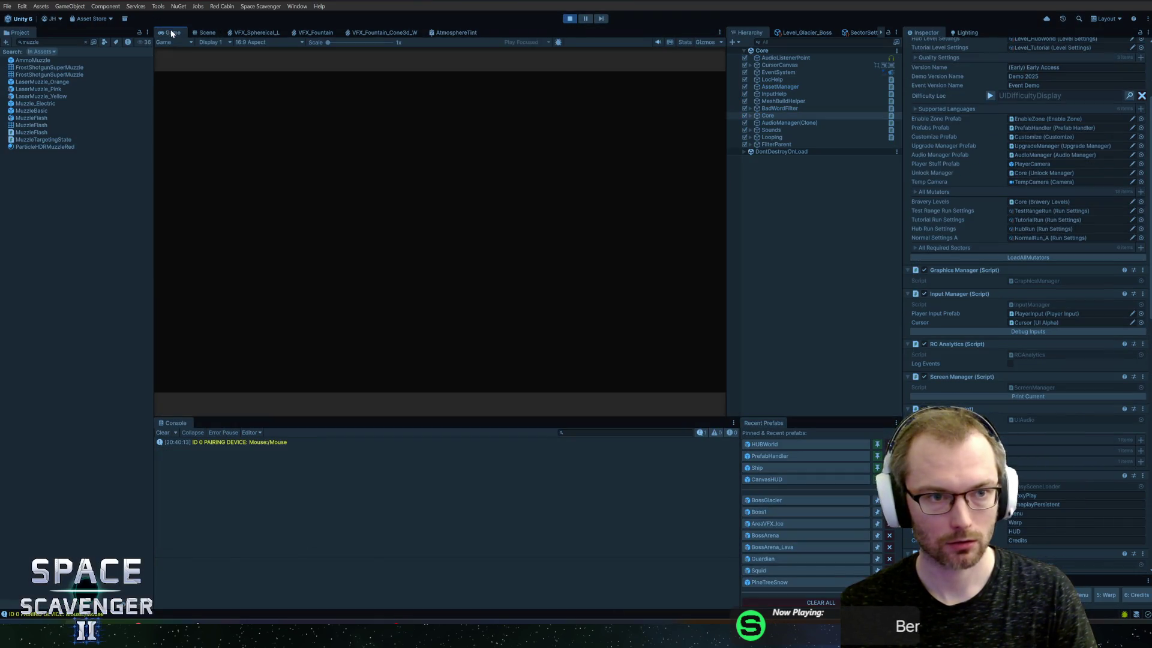
{"action": "double_click", "coordinate": [171, 33]}
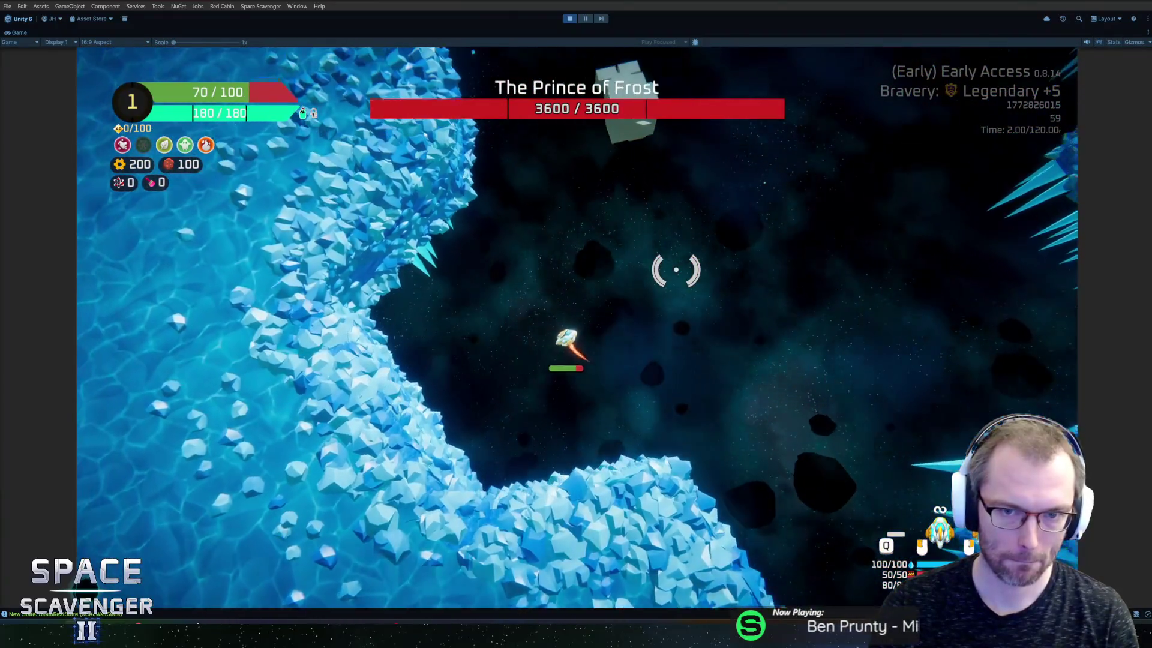
Run 'ship stats addMult DamageOverall 0' in the console and fly the ship around the arena
{"action": "key", "text": "grave"}
{"action": "type", "text": "ship stats addMult DamageOverall 0"}
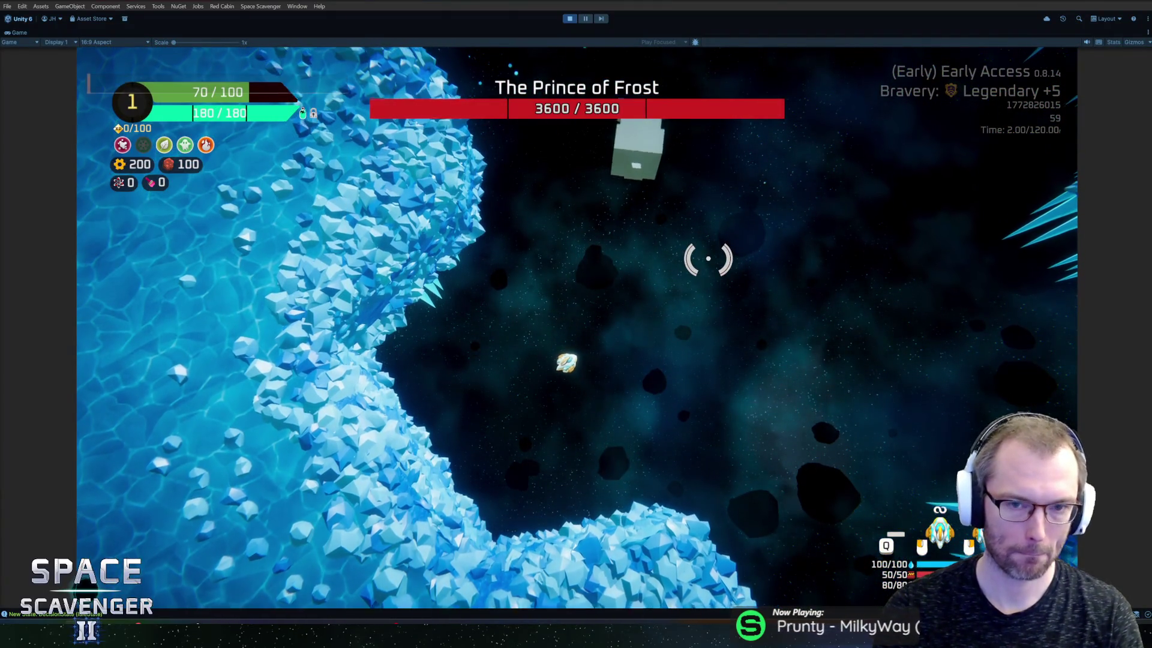
{"action": "key", "text": "grave"}
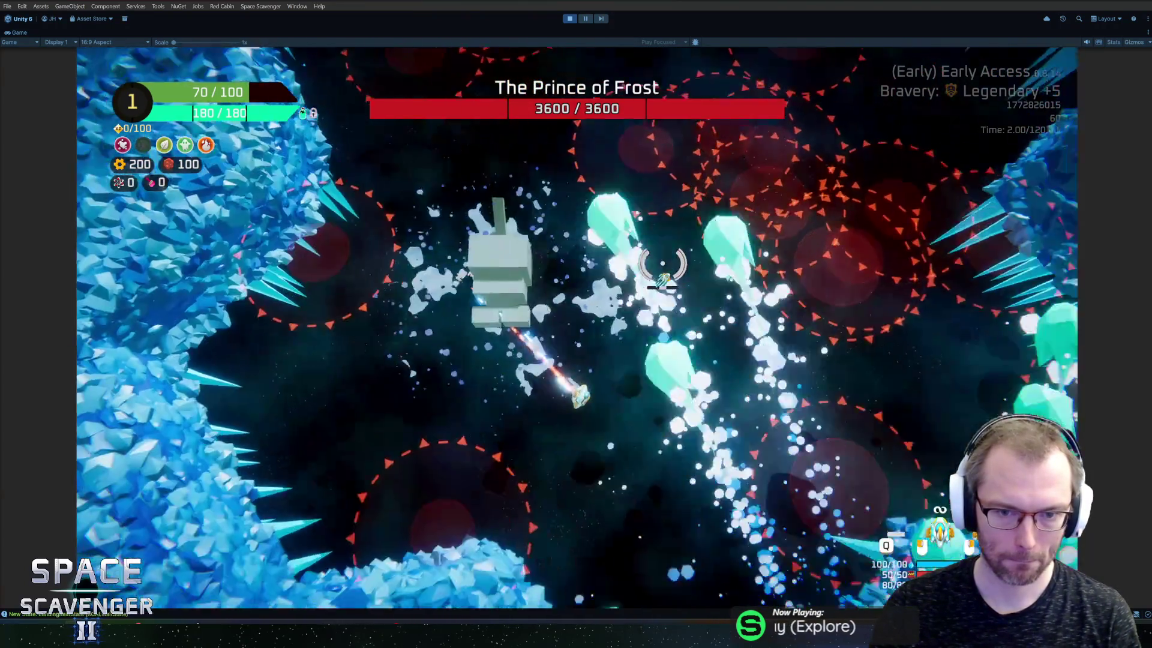
{"action": "key", "text": "w"}
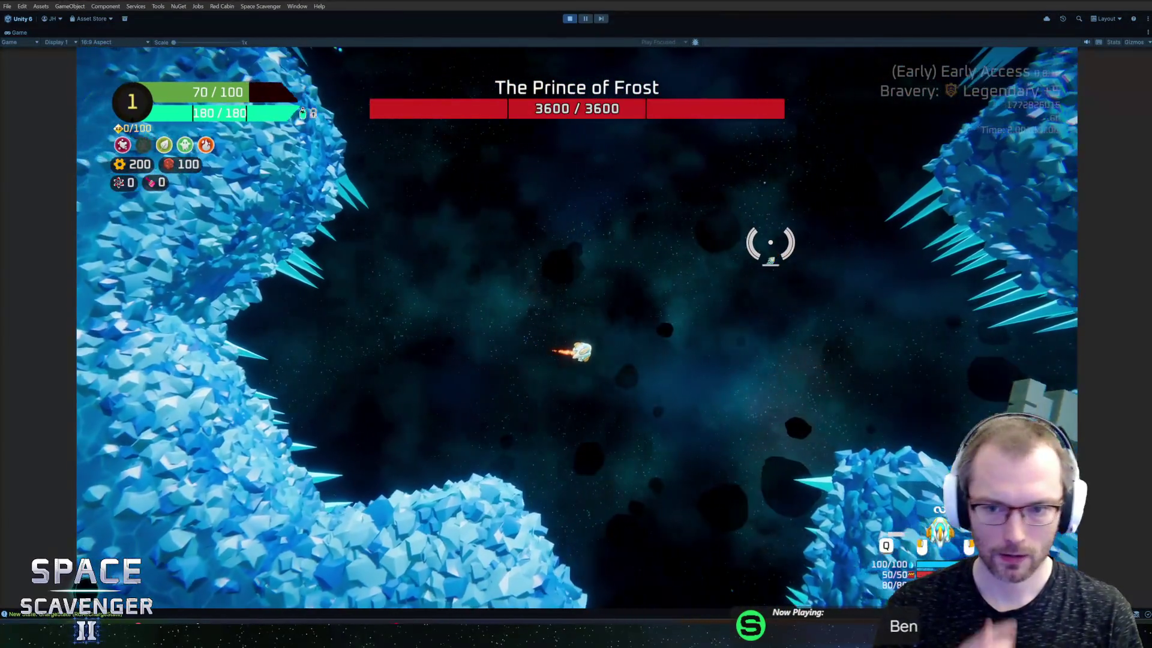
{"action": "key", "text": "w"}
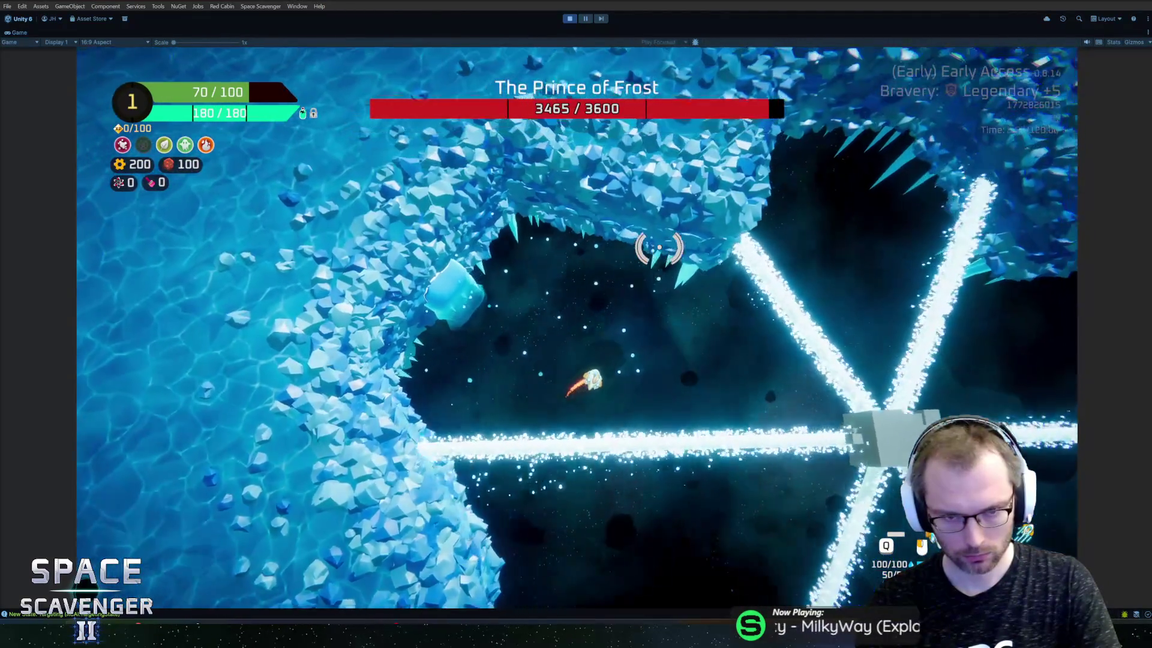
Run 'debug dAll' to finish the boss, exit Play mode, and open the state-log code
{"action": "key", "text": "grave"}
{"action": "type", "text": "debug damasg"}
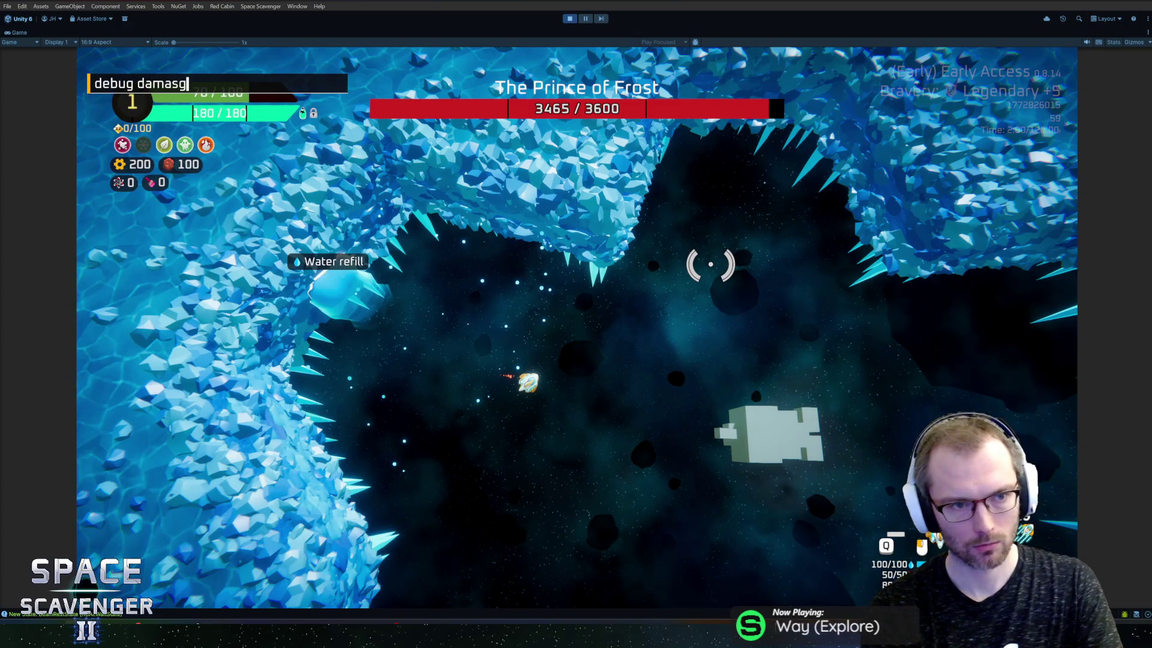
{"action": "type", "text": "All"}
{"action": "key", "text": "Return"}
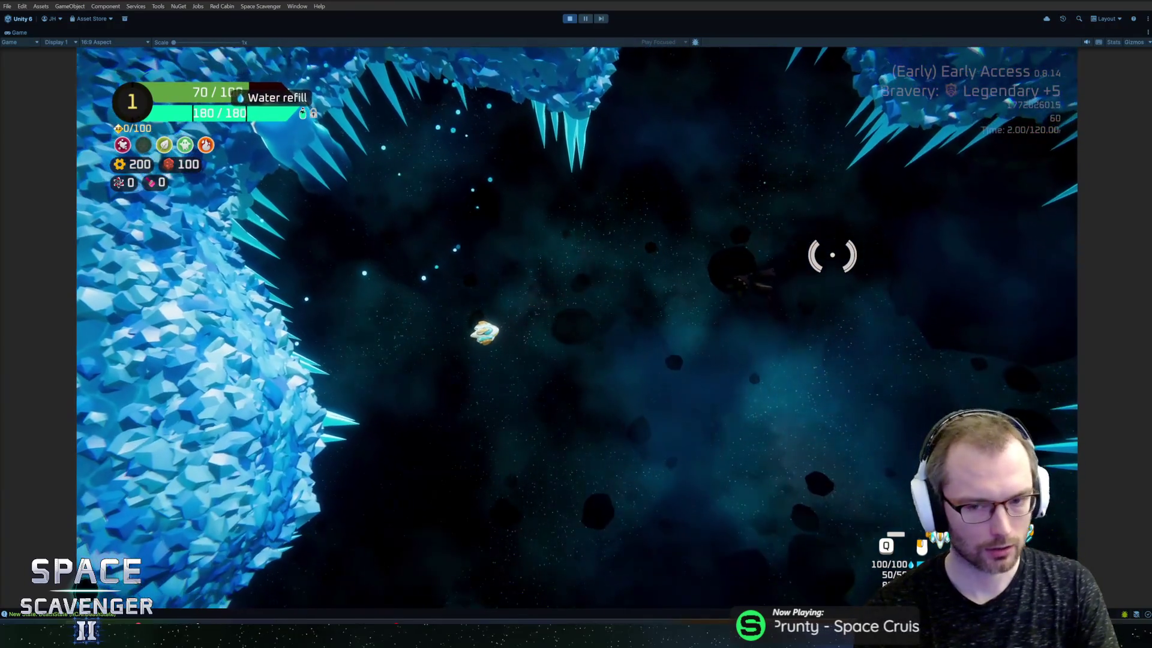
{"action": "key", "text": "ctrl+p"}
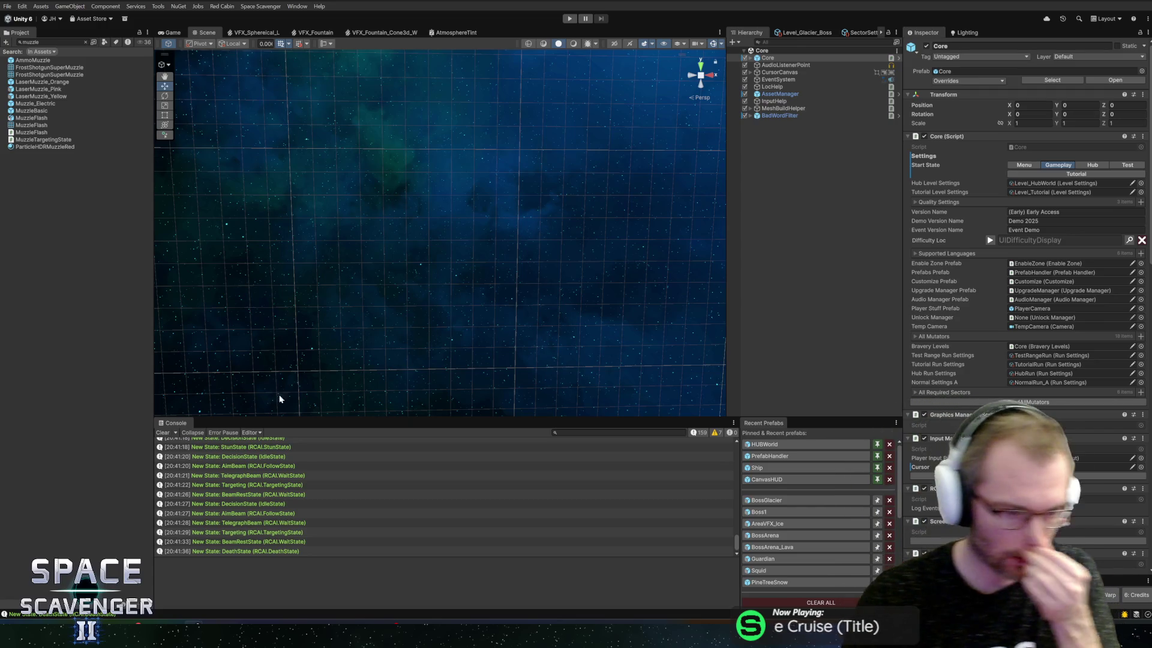
{"action": "double_click", "coordinate": [298, 488]}
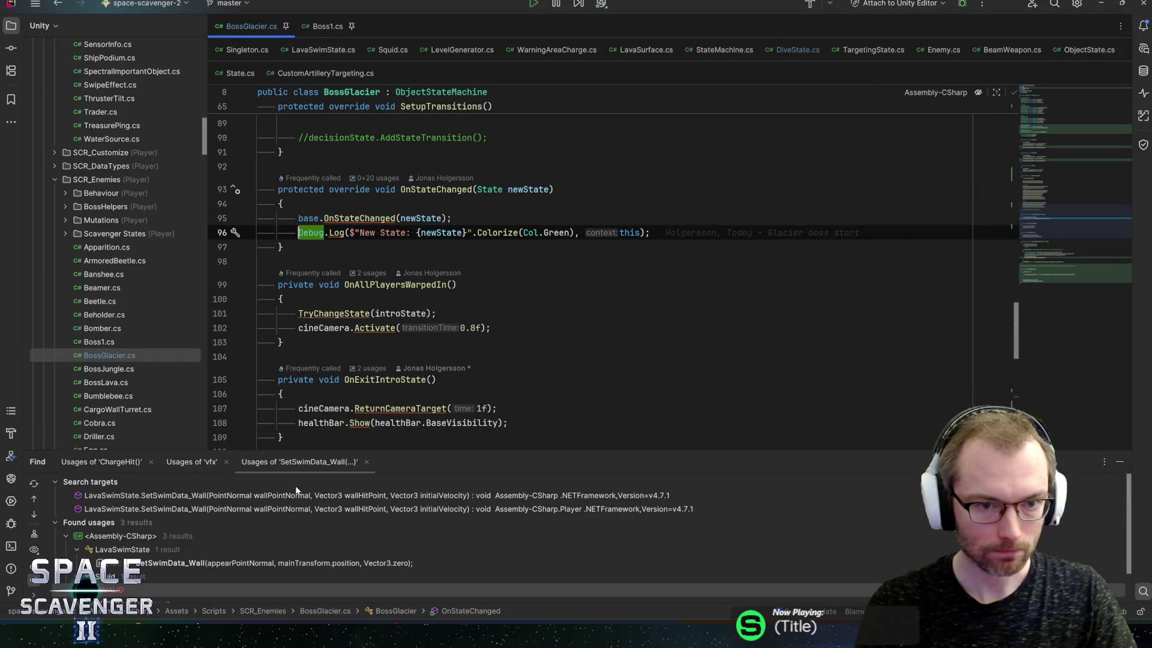
Comment out the state log, save, and delete the OnStateChanged override in BossGlacier.cs
{"action": "key", "text": "ctrl+slash"}
{"action": "key", "text": "ctrl+s"}
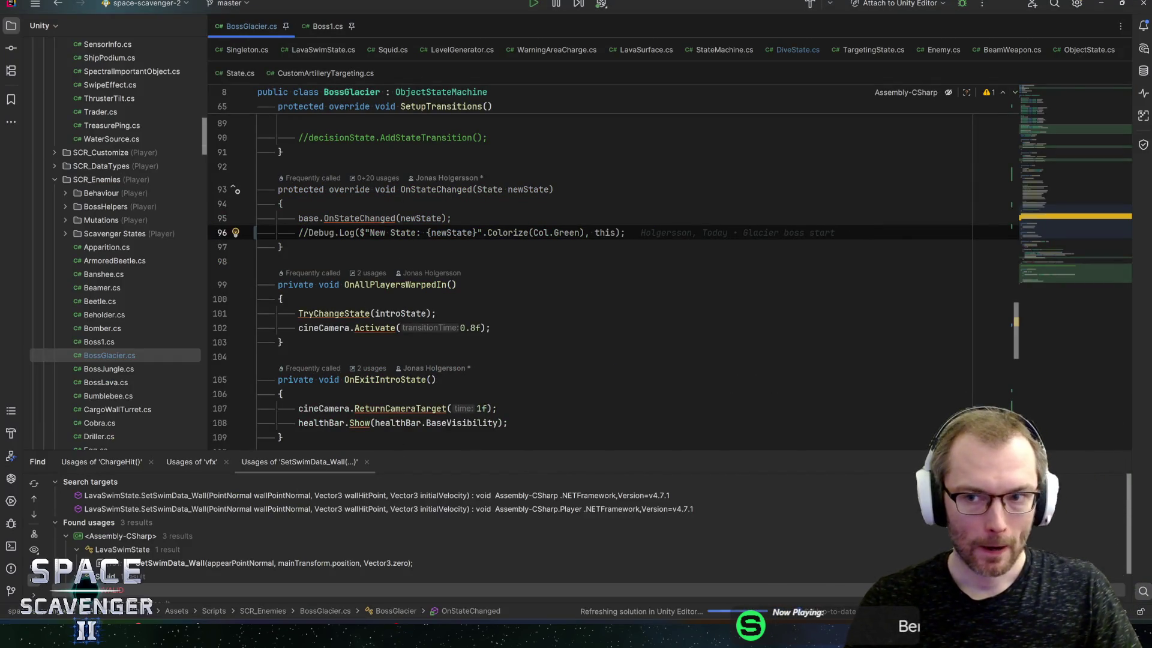
{"action": "key", "text": "ctrl+w"}
{"action": "key", "text": "ctrl+w"}
{"action": "key", "text": "ctrl+w"}
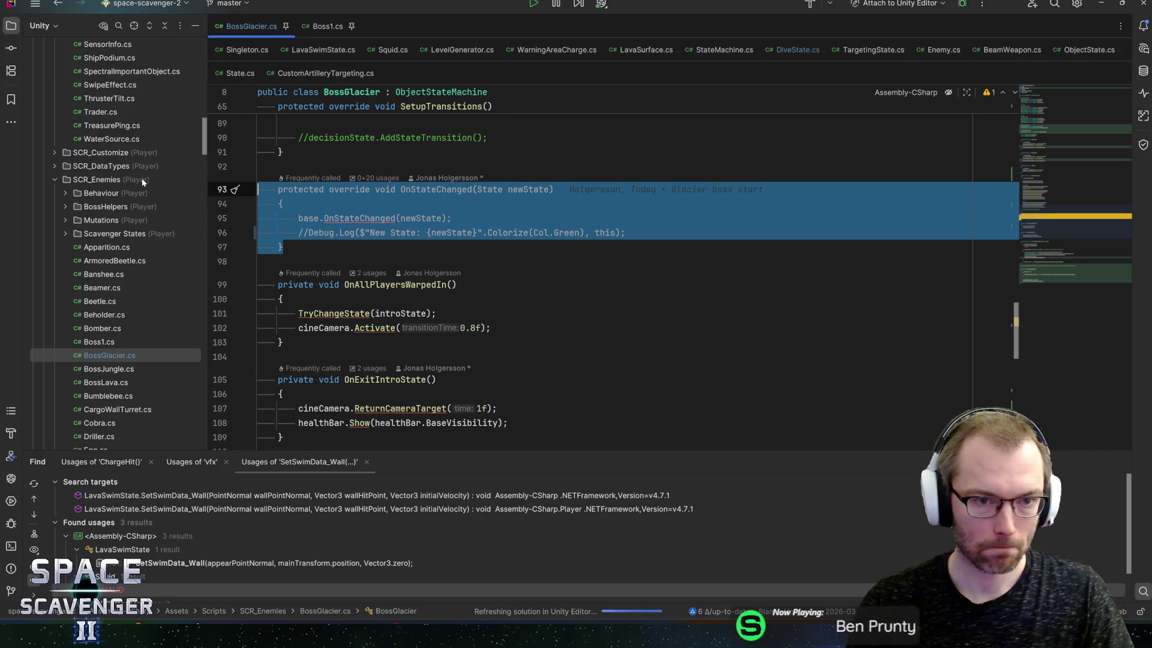
{"action": "key", "text": "Delete"}
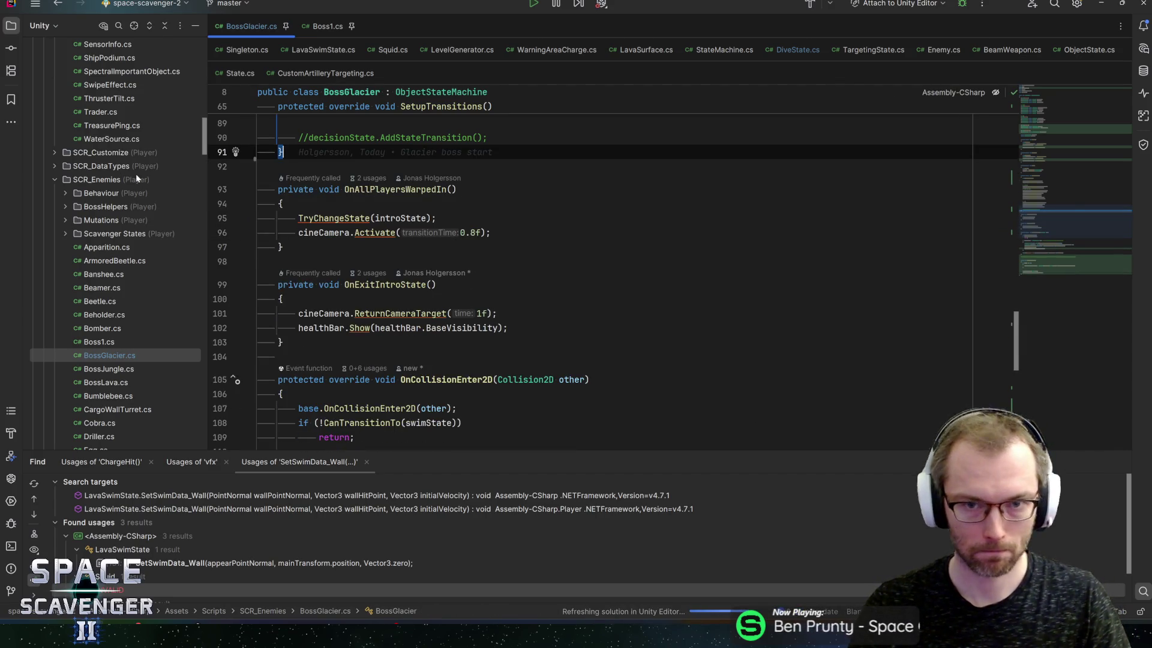
{"action": "key", "text": "alt+Tab"}
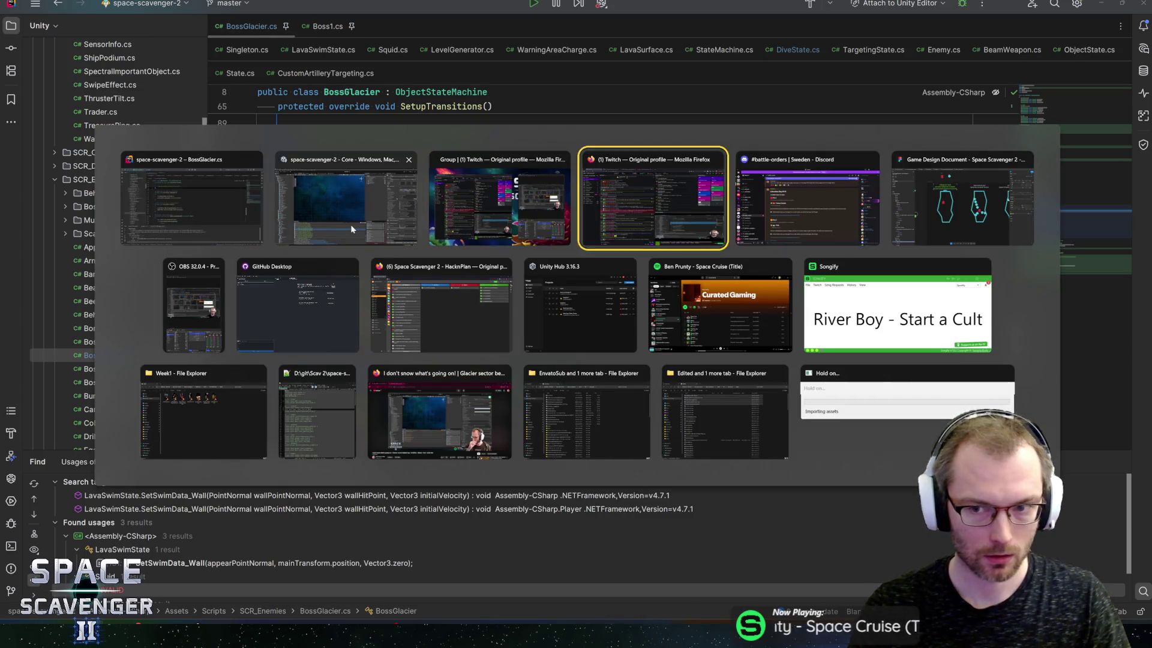
In Figma, pan across the Glacier Boss Moves frame to view the Targeted Beam sketch
{"action": "left_click", "coordinate": [958, 214]}
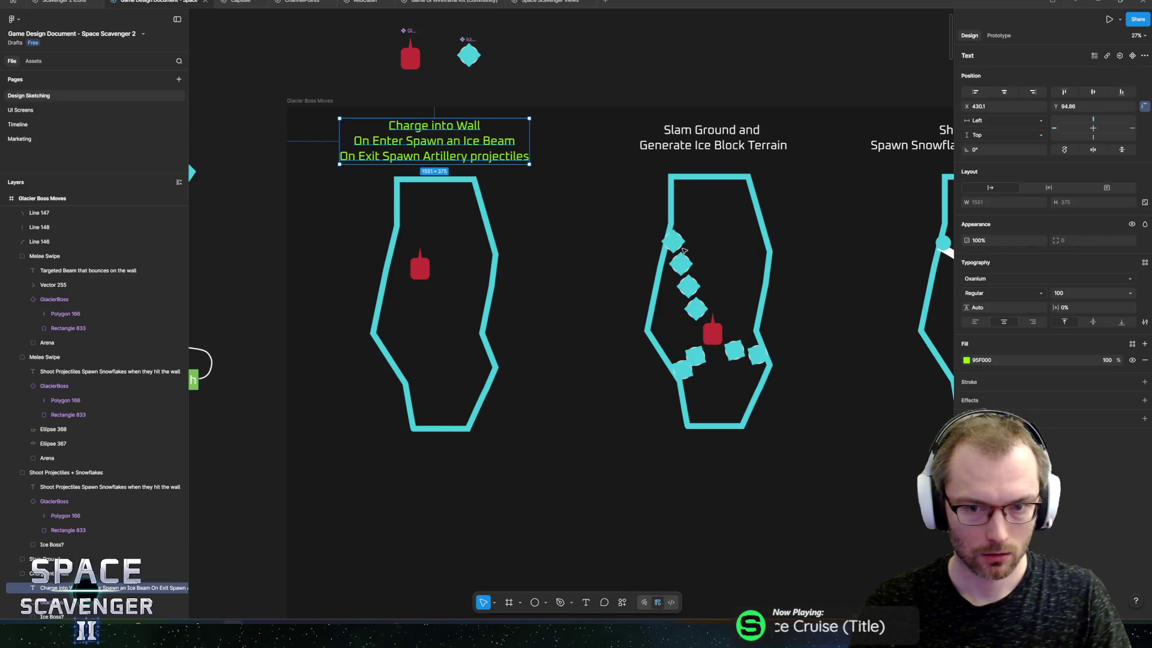
{"action": "scroll", "coordinate": [685, 250], "scroll_direction": "right", "scroll_amount": 2}
{"action": "scroll", "coordinate": [696, 250], "scroll_direction": "right", "scroll_amount": 3}
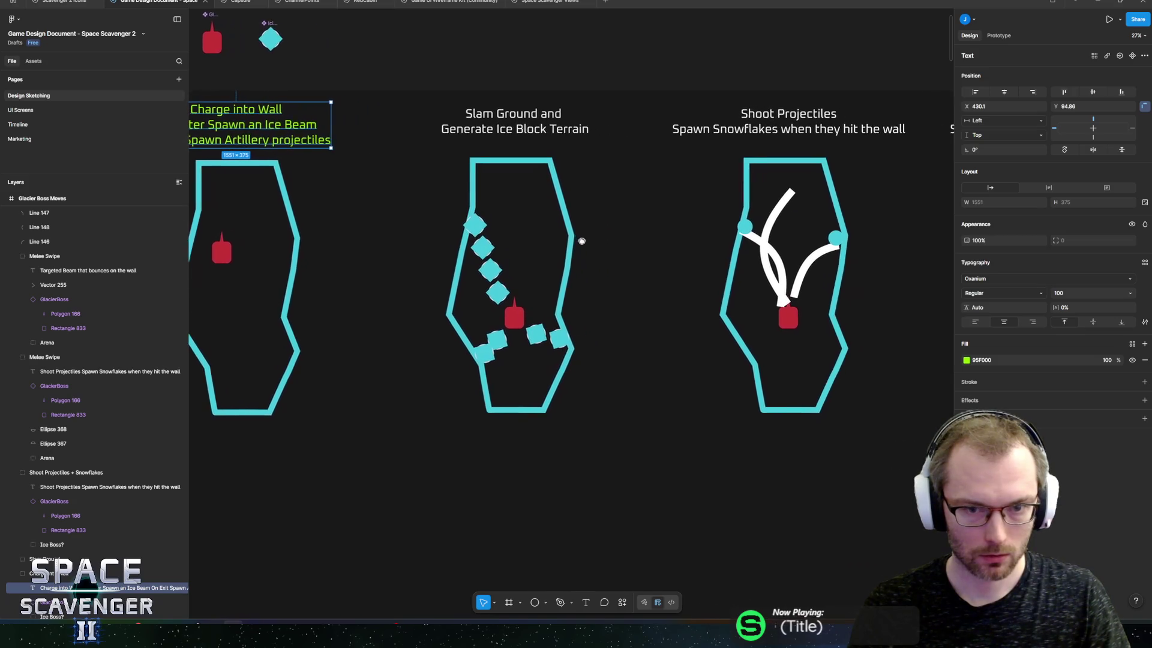
{"action": "scroll", "coordinate": [751, 264], "scroll_direction": "down", "scroll_amount": 2}
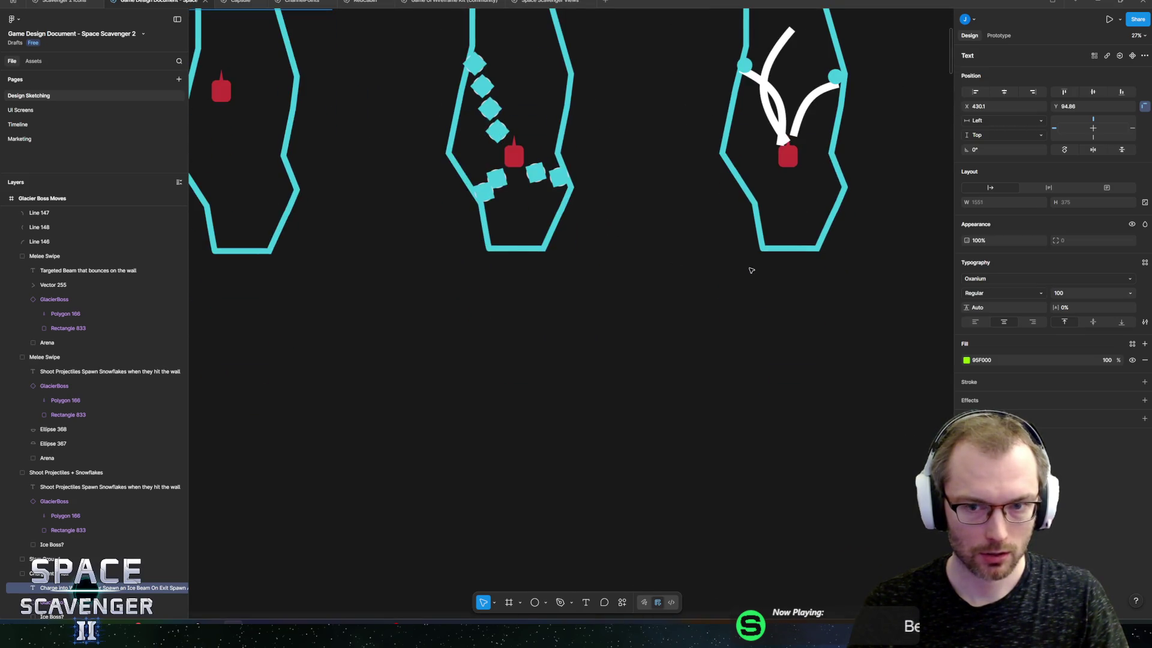
{"action": "scroll", "coordinate": [725, 327], "scroll_direction": "up", "scroll_amount": 2}
{"action": "scroll", "coordinate": [657, 240], "scroll_direction": "down", "scroll_amount": 3}
{"action": "mouse_move", "coordinate": [657, 240]}
{"action": "left_mouse_down"}
{"action": "mouse_move", "coordinate": [568, 275]}
{"action": "mouse_move", "coordinate": [378, 273]}
{"action": "mouse_move", "coordinate": [635, 275]}
{"action": "mouse_move", "coordinate": [547, 271]}
{"action": "left_mouse_up"}
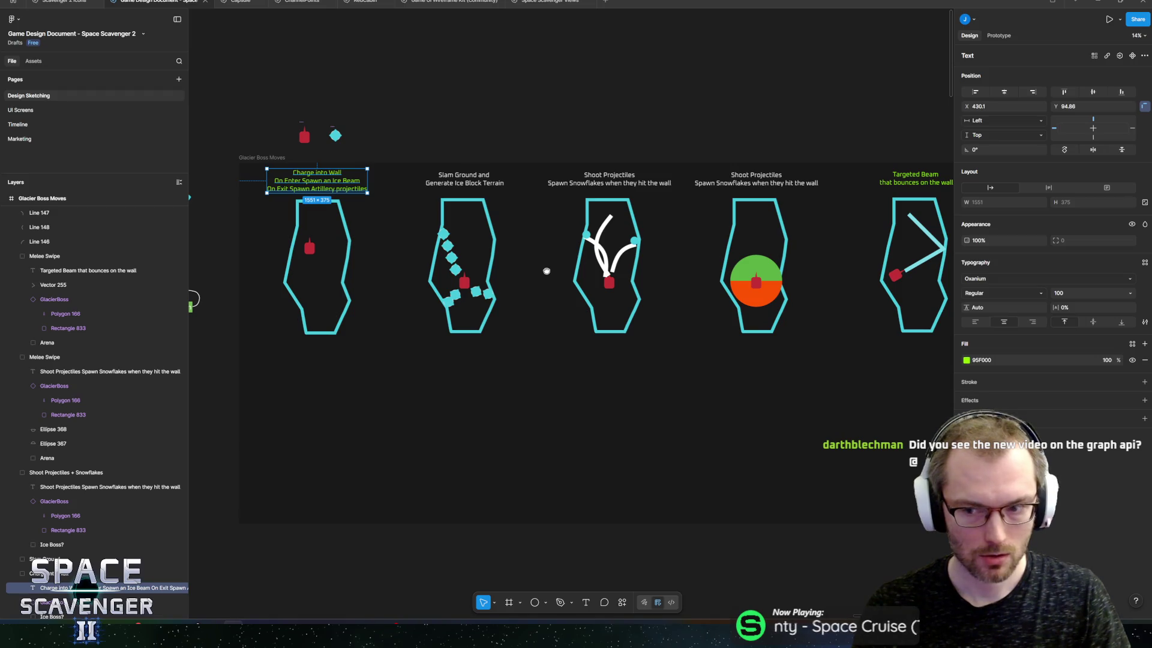
{"action": "mouse_move", "coordinate": [546, 271]}
{"action": "left_mouse_down"}
{"action": "mouse_move", "coordinate": [617, 268]}
{"action": "mouse_move", "coordinate": [678, 238]}
{"action": "left_mouse_up"}
{"action": "scroll", "coordinate": [623, 252], "scroll_direction": "up", "scroll_amount": 5}
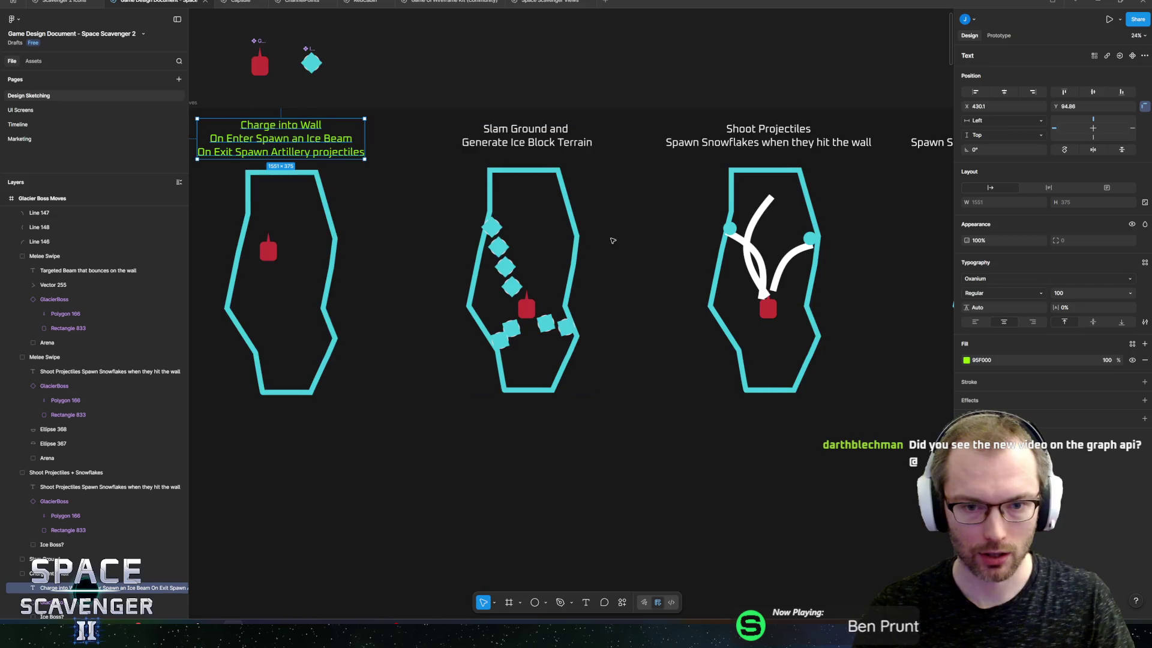
{"action": "left_click_drag", "start_coordinate": [611, 240], "coordinate": [636, 246]}
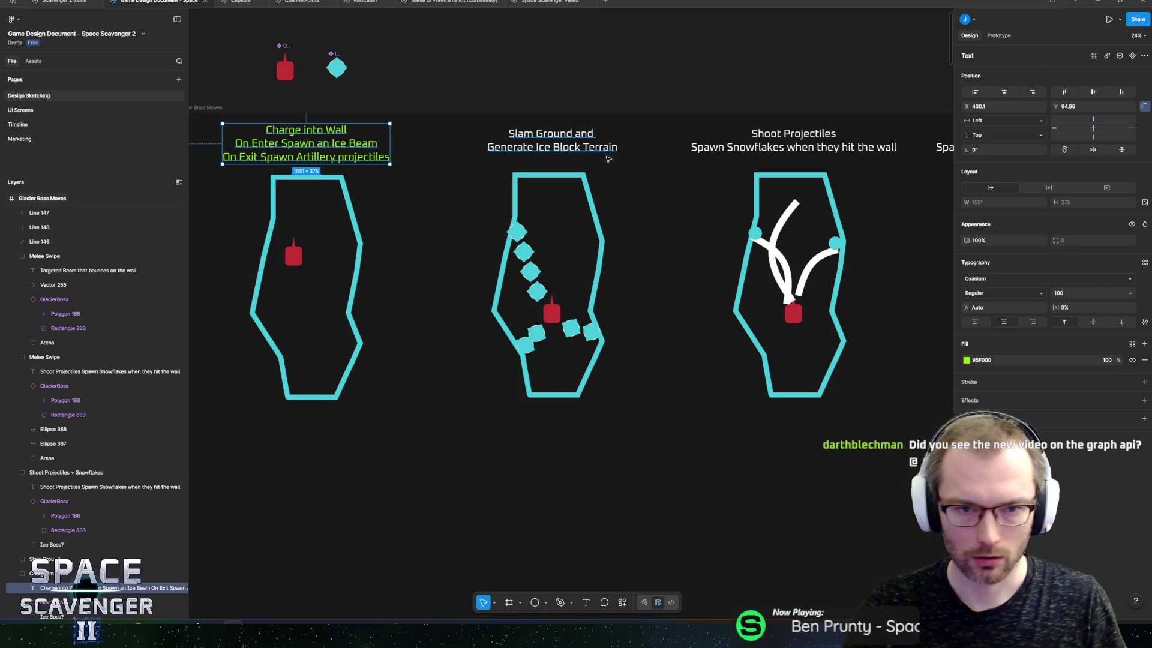
Select the Slam Ground group, view Shoot Projectiles, then reopen the BossGlacier prefab in Unity
{"action": "scroll", "coordinate": [608, 159], "scroll_direction": "down", "scroll_amount": 5}
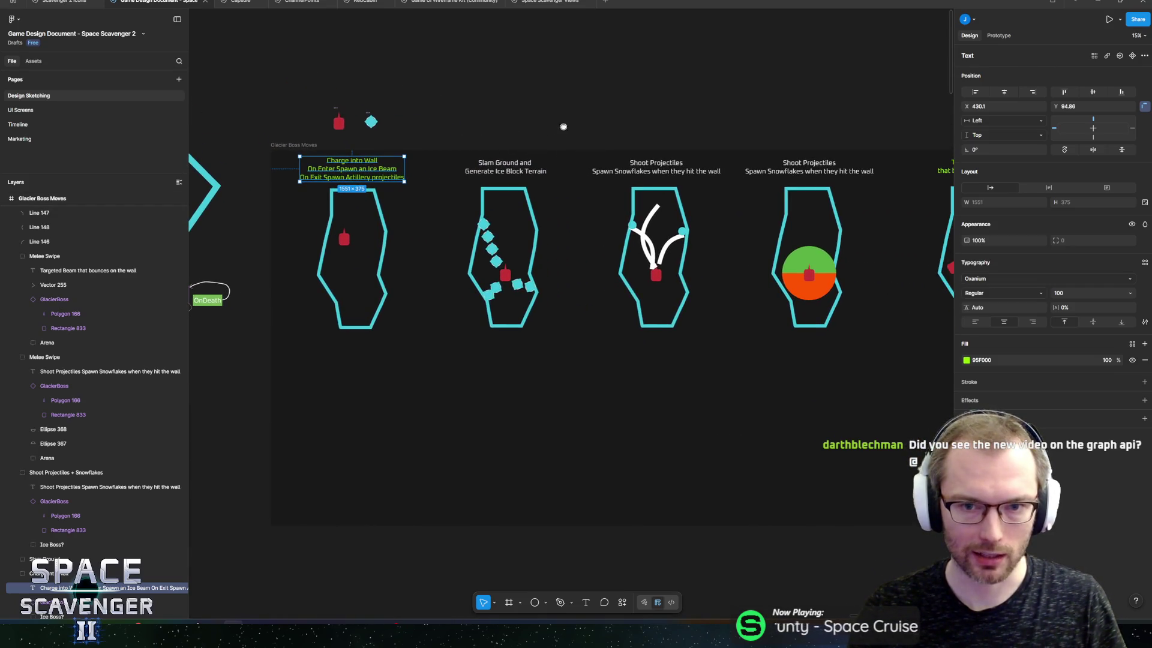
{"action": "scroll", "coordinate": [573, 180], "scroll_direction": "up", "scroll_amount": 5}
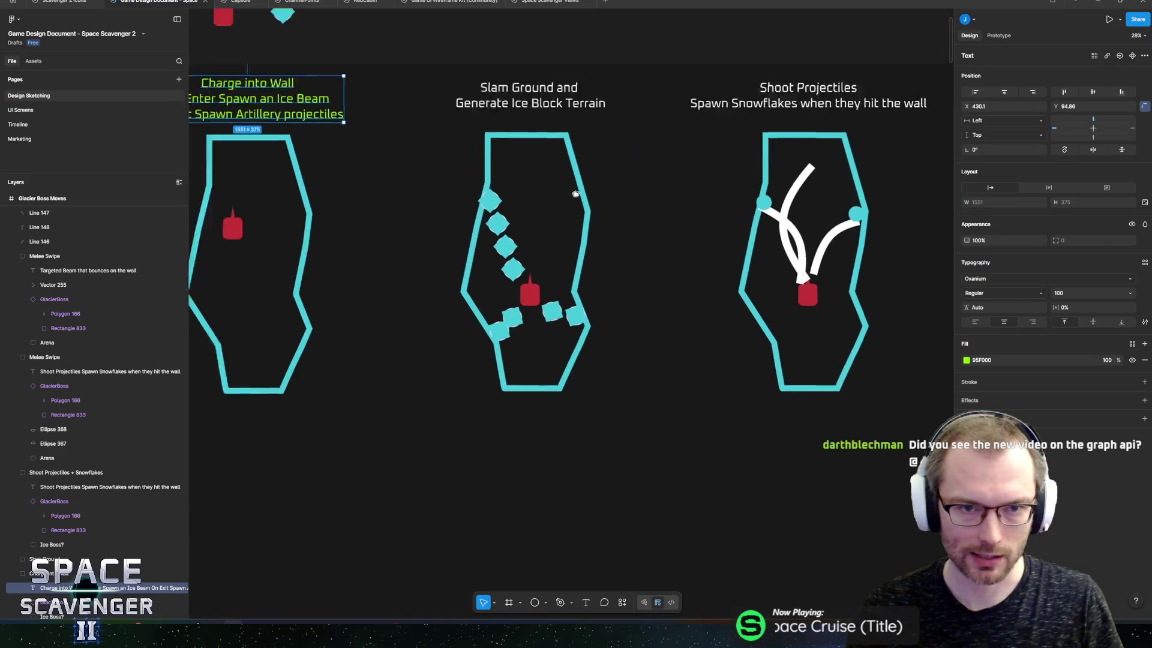
{"action": "left_click_drag", "start_coordinate": [575, 194], "coordinate": [628, 228]}
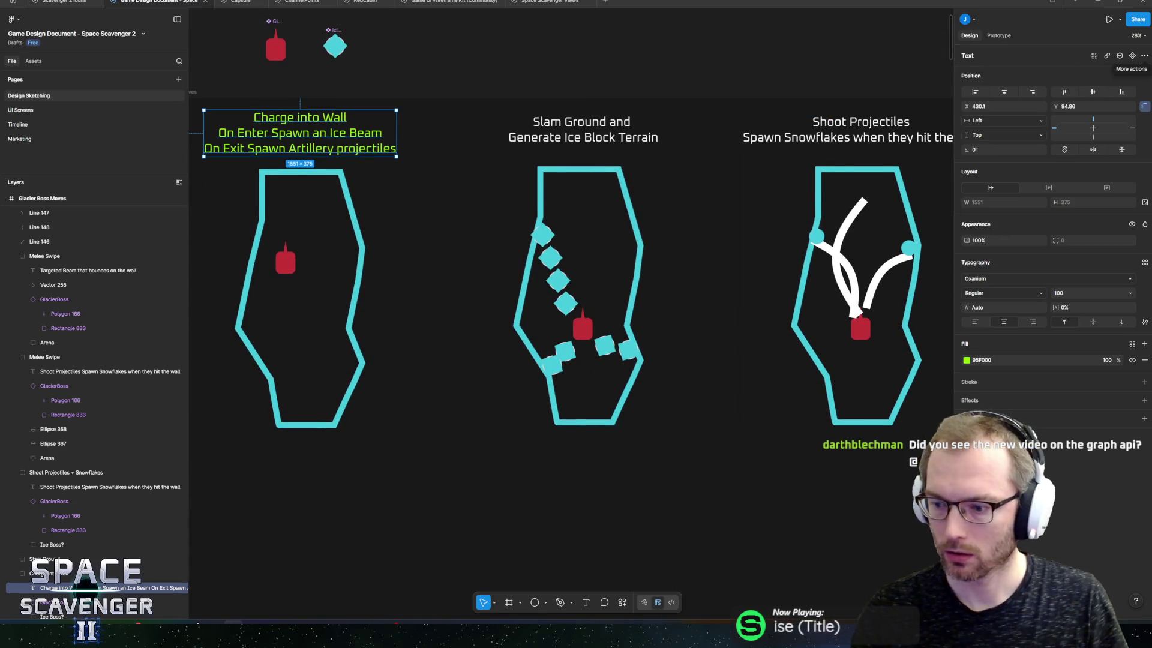
{"action": "left_click", "coordinate": [651, 138]}
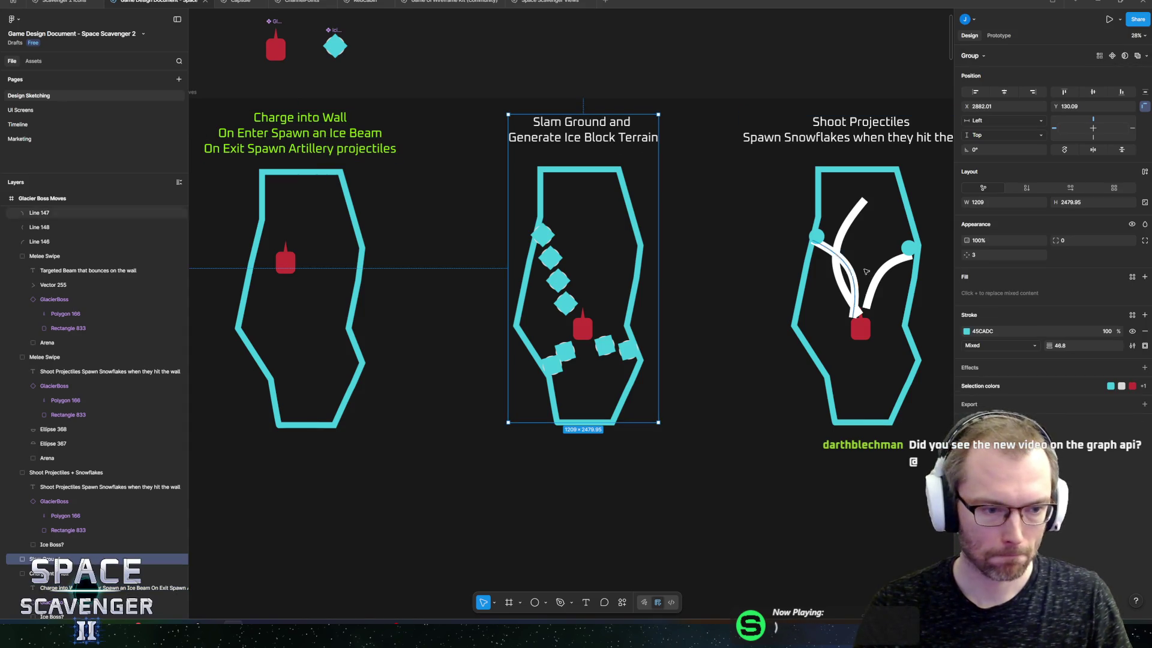
{"action": "left_click_drag", "start_coordinate": [779, 288], "coordinate": [663, 286]}
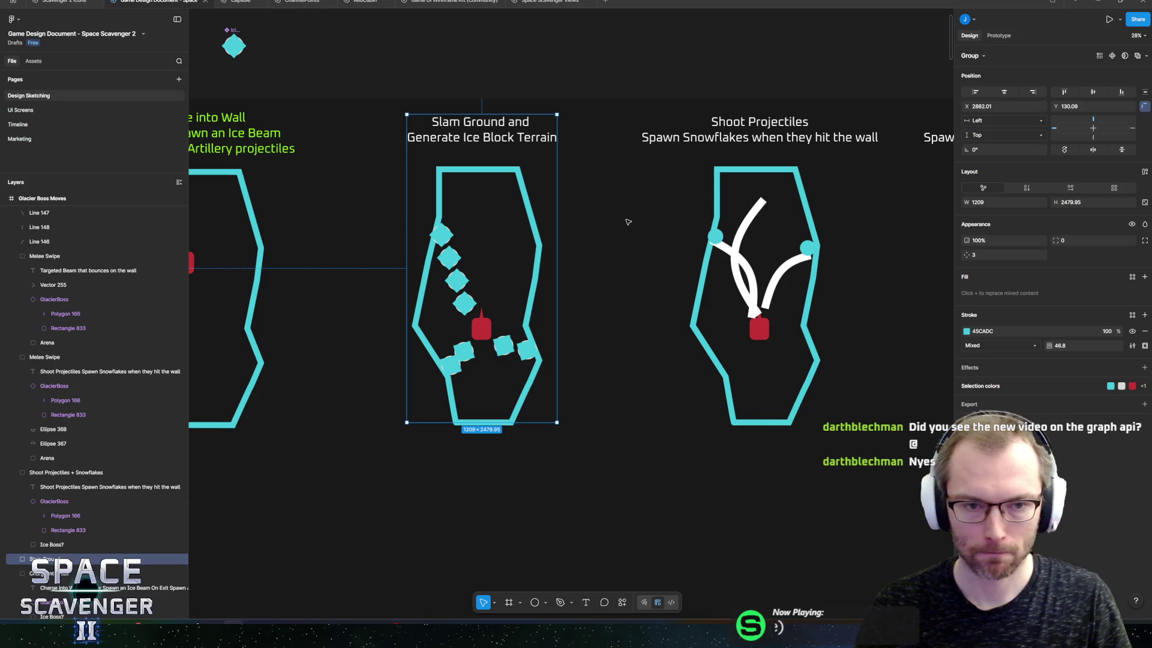
{"action": "scroll", "coordinate": [575, 221], "scroll_direction": "left", "scroll_amount": 3}
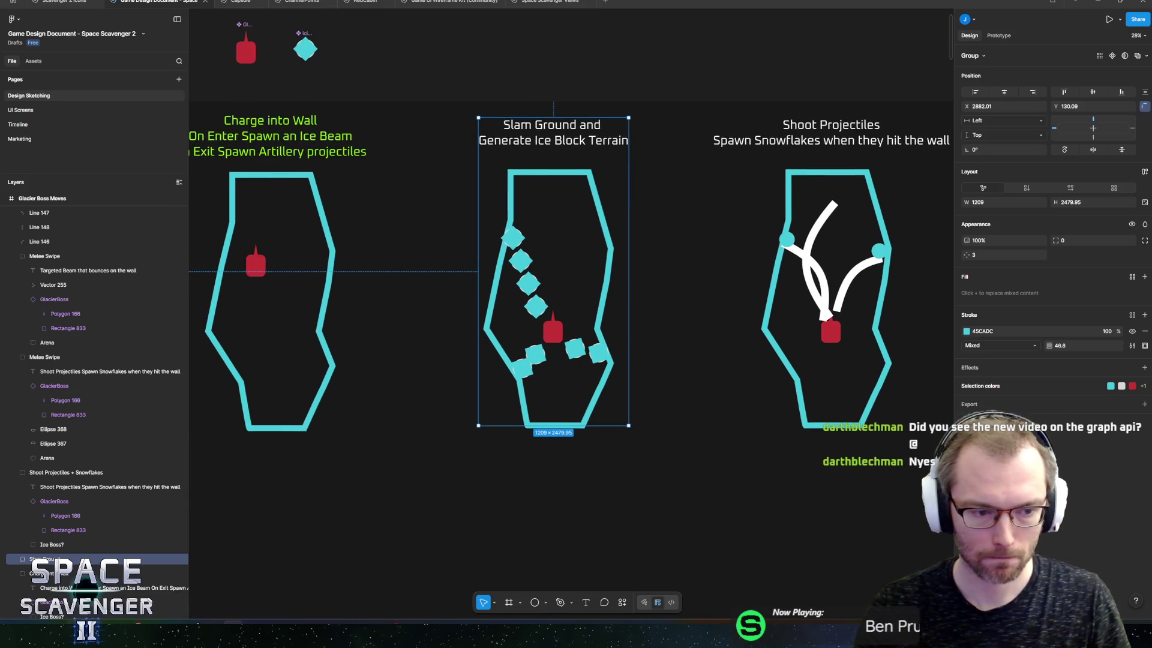
{"action": "key", "text": "alt+Tab"}
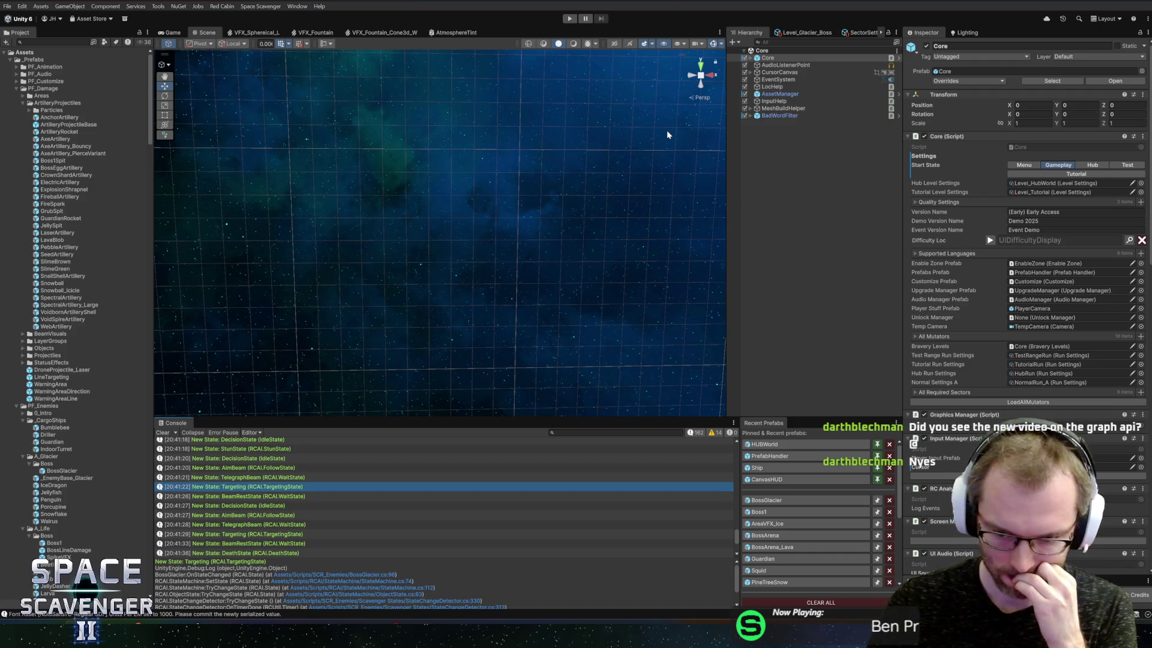
{"action": "left_click", "coordinate": [767, 500]}
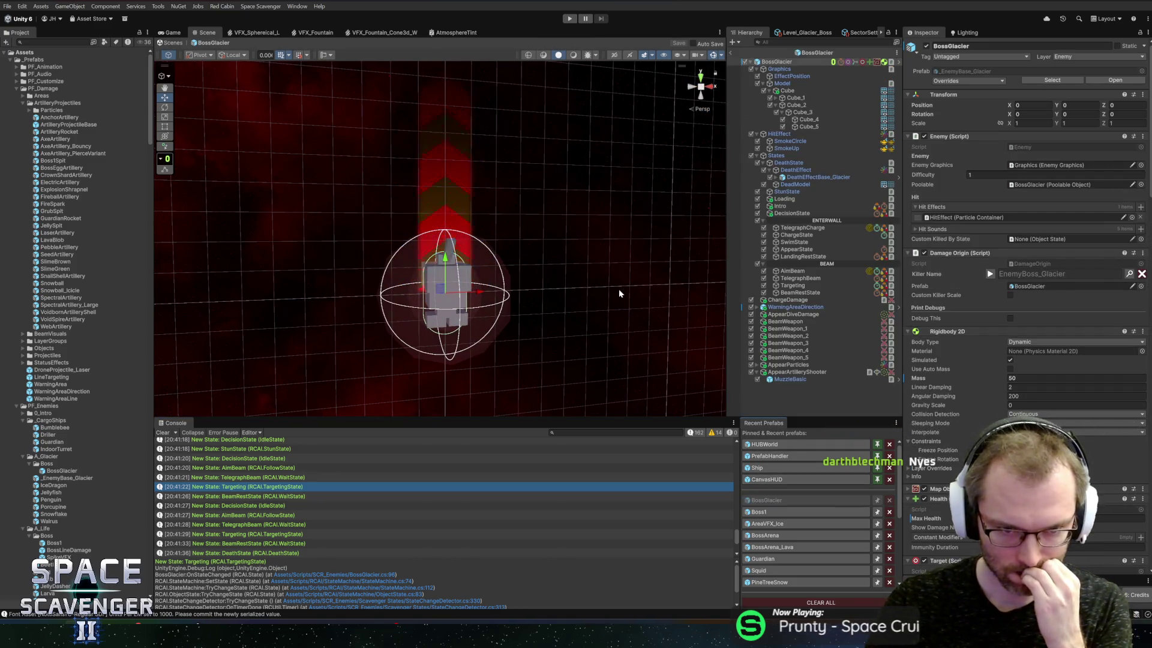
Frame the boss in the Scene view, select AppearParticles, and jump to the logging code
{"action": "mouse_move", "coordinate": [643, 256]}
{"action": "left_mouse_down"}
{"action": "mouse_move", "coordinate": [604, 282]}
{"action": "mouse_move", "coordinate": [587, 266]}
{"action": "left_mouse_up"}
{"action": "scroll", "coordinate": [582, 258], "scroll_direction": "down", "scroll_amount": 5}
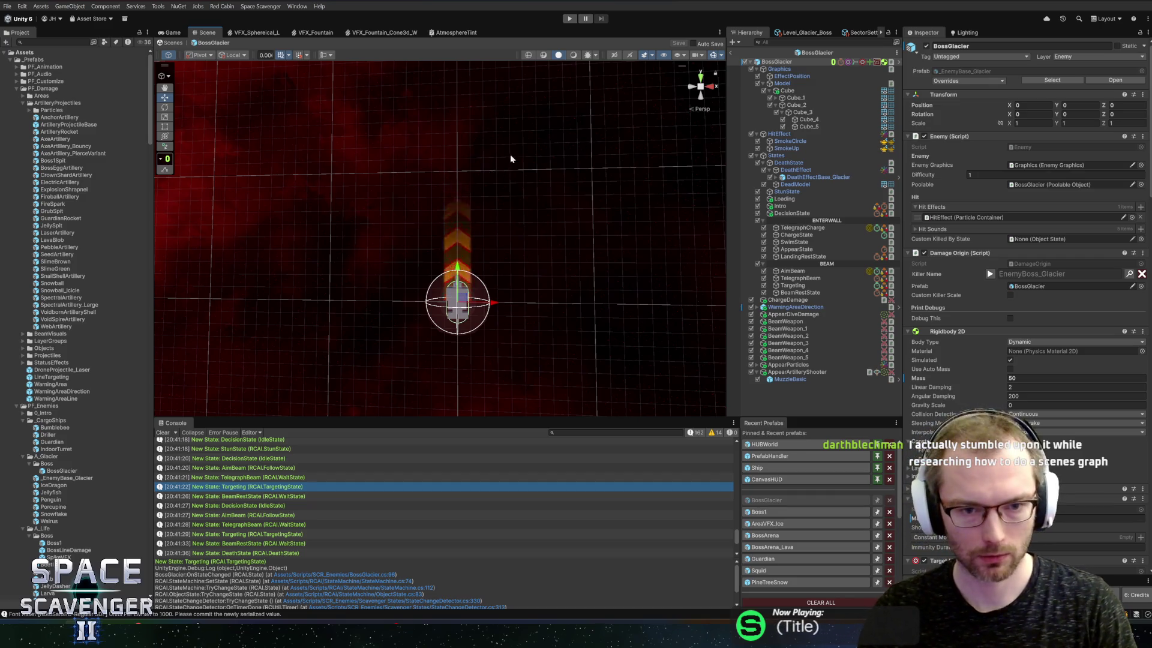
{"action": "scroll", "coordinate": [468, 254], "scroll_direction": "up", "scroll_amount": 3}
{"action": "mouse_move", "coordinate": [508, 326]}
{"action": "left_mouse_down"}
{"action": "mouse_move", "coordinate": [443, 120]}
{"action": "mouse_move", "coordinate": [520, 212]}
{"action": "mouse_move", "coordinate": [545, 226]}
{"action": "mouse_move", "coordinate": [552, 190]}
{"action": "mouse_move", "coordinate": [549, 199]}
{"action": "left_mouse_up"}
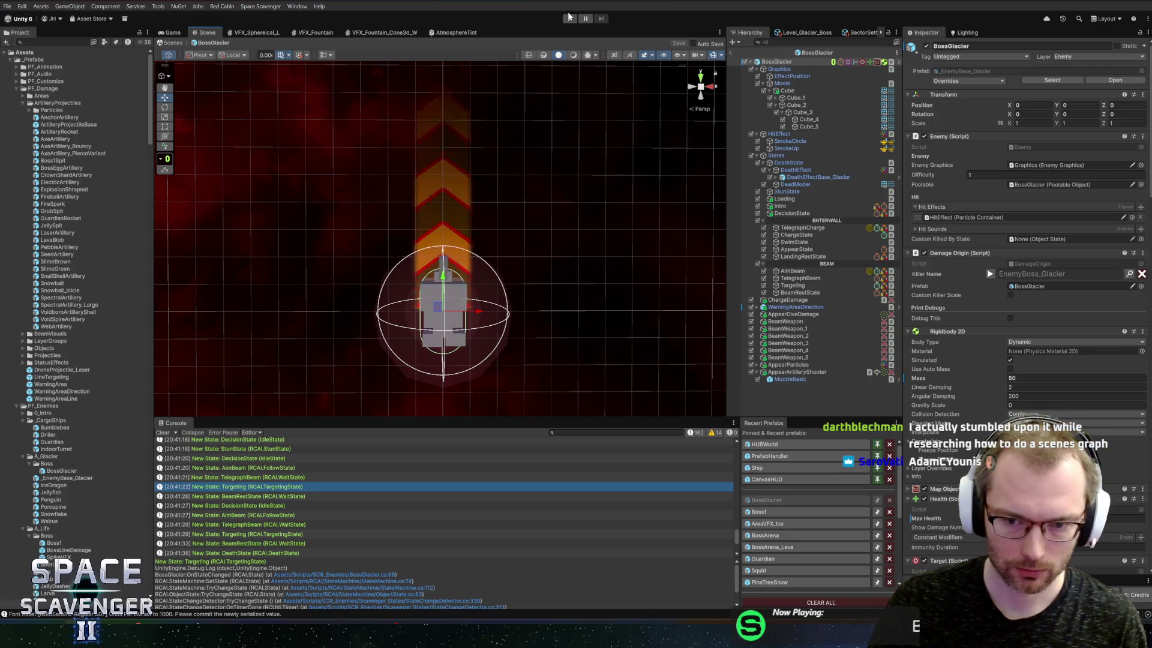
{"action": "left_click", "coordinate": [757, 372]}
{"action": "left_click", "coordinate": [781, 366]}
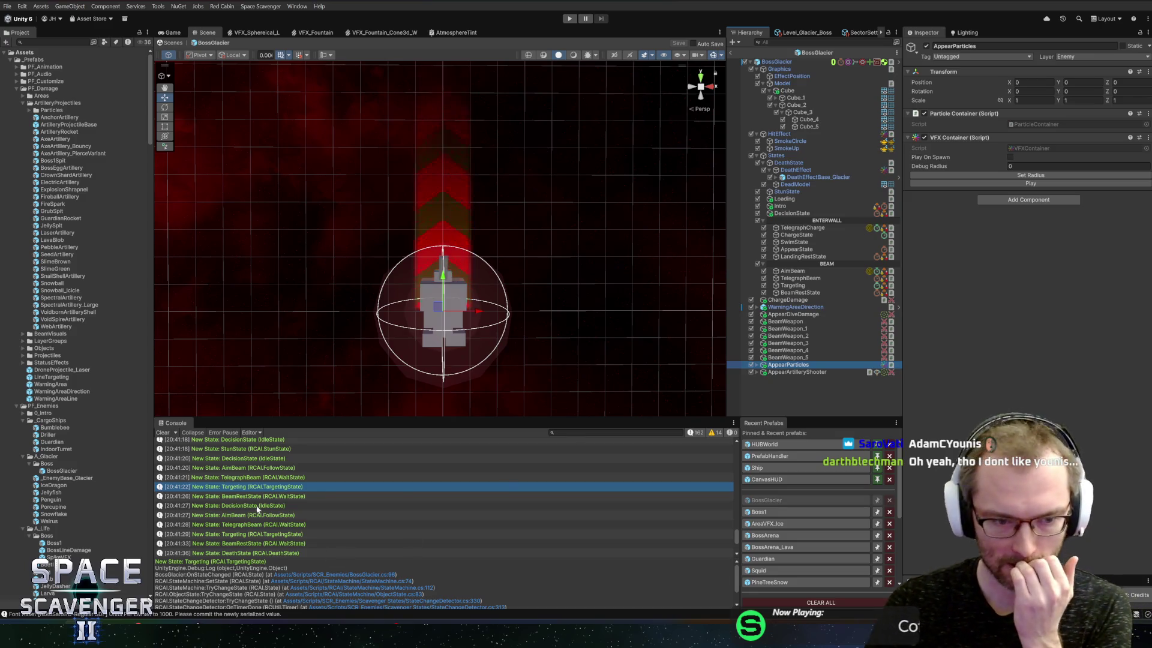
{"action": "double_click", "coordinate": [270, 481]}
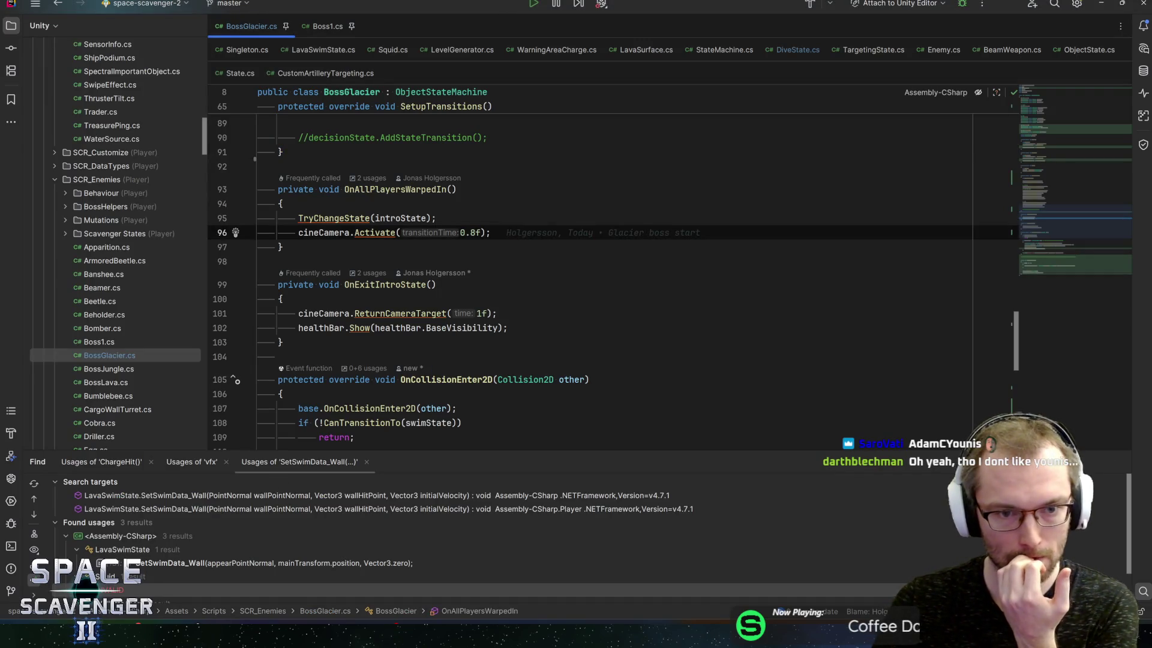
Back in Unity, compare the BeamWeapon and BeamWeapon_1 objects in the Inspector
{"action": "left_click", "coordinate": [1102, 3]}
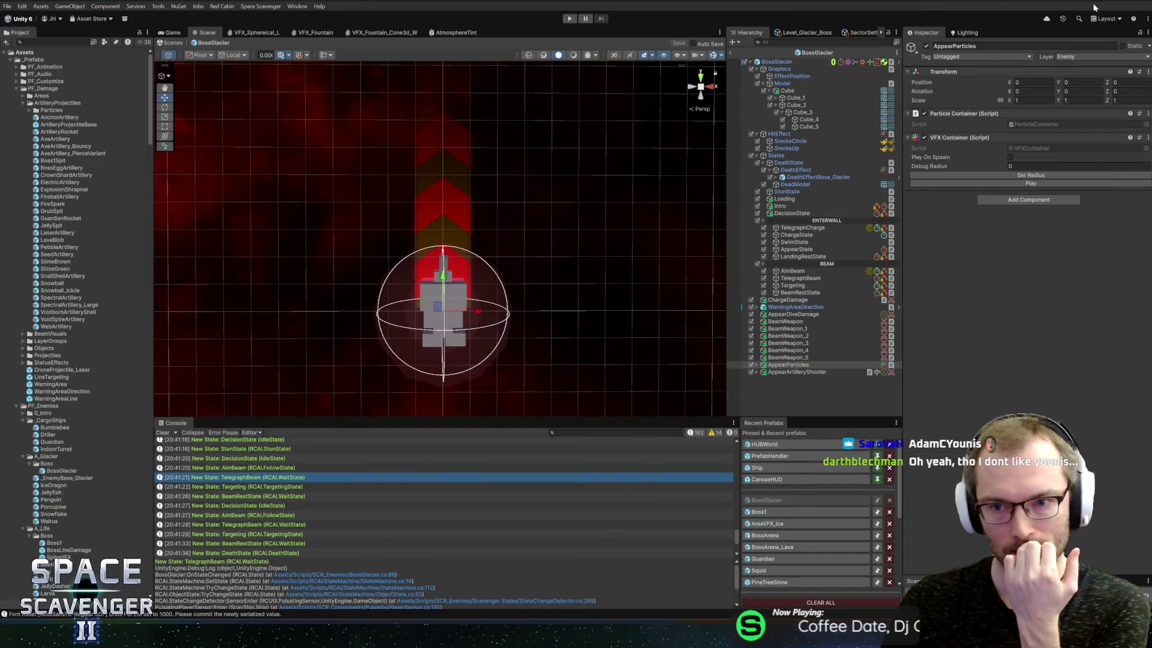
{"action": "left_click", "coordinate": [812, 321]}
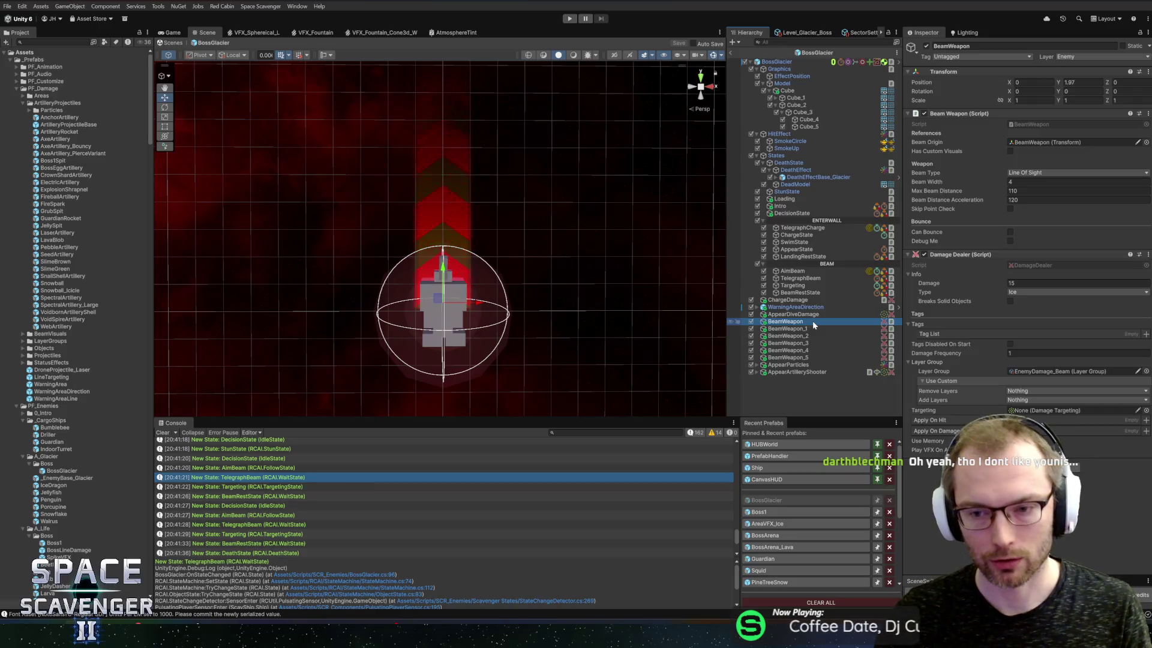
{"action": "key", "text": "Down"}
{"action": "key", "text": "Down"}
{"action": "key", "text": "Down"}
{"action": "key", "text": "Up"}
{"action": "key", "text": "Up"}
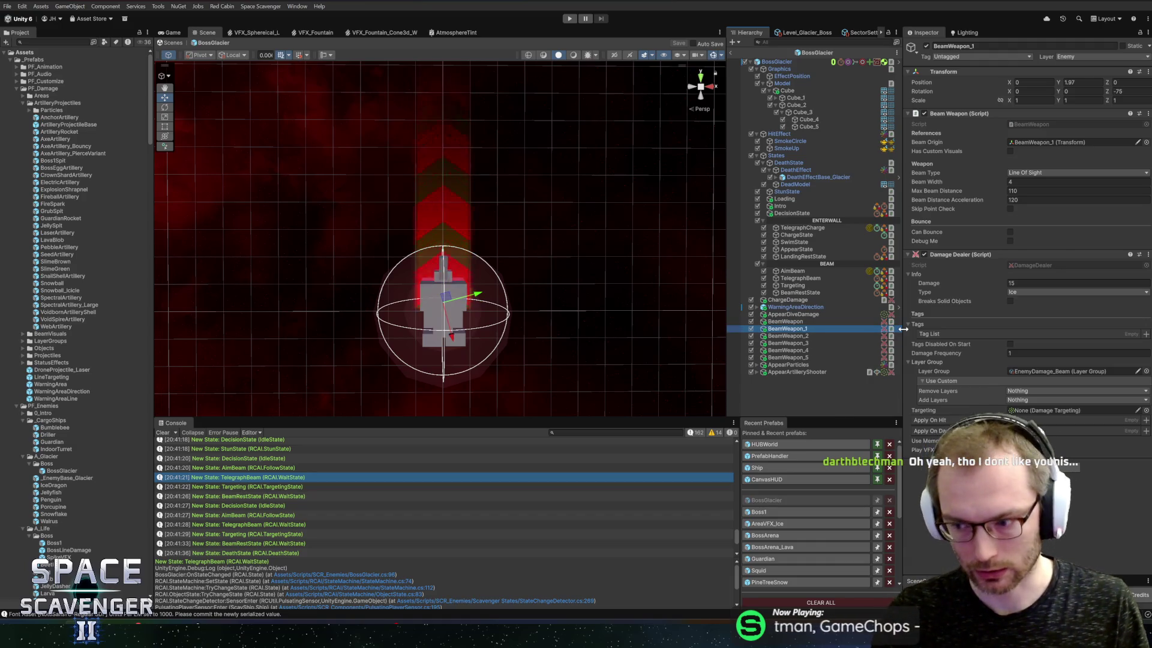
{"action": "key", "text": "Up"}
{"action": "key", "text": "Down"}
{"action": "key", "text": "Down"}
{"action": "key", "text": "Down"}
{"action": "key", "text": "Down"}
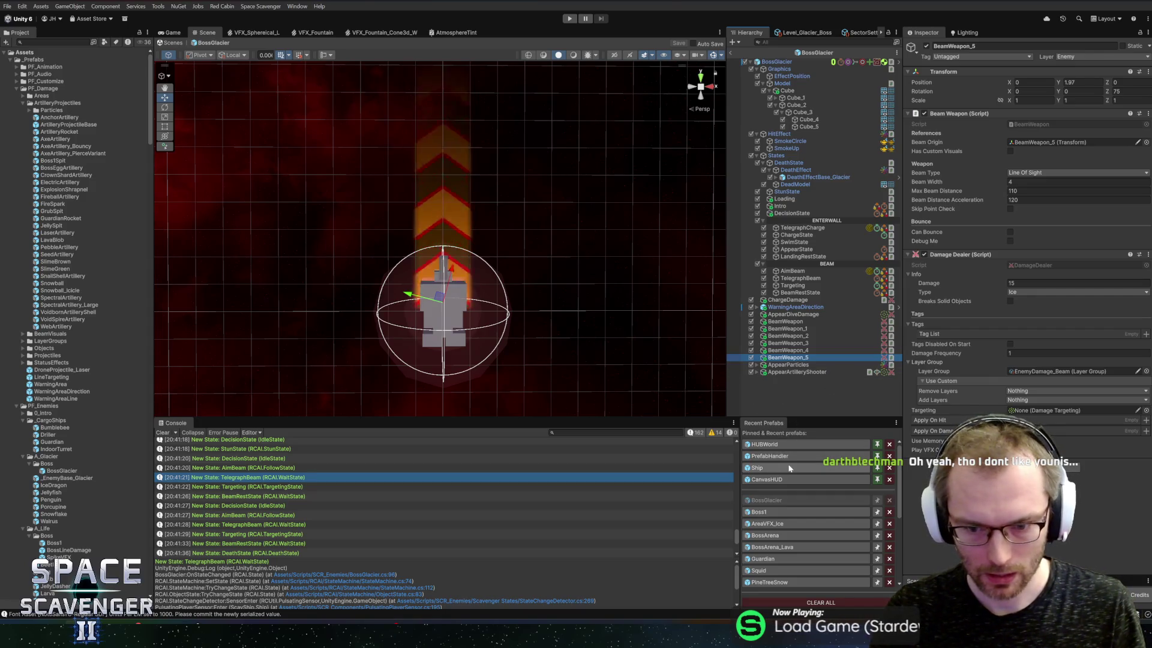
Enlarge the Console panel and frame the selected beam weapon in the Scene view
{"action": "left_click_drag", "start_coordinate": [372, 418], "coordinate": [372, 396]}
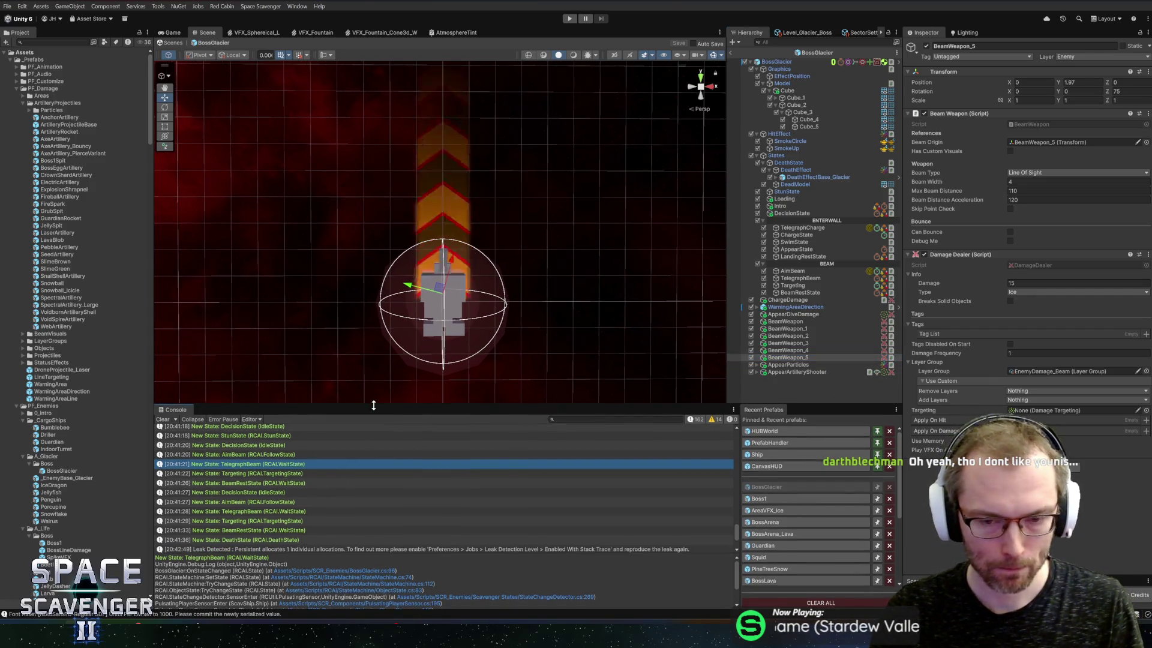
{"action": "scroll", "coordinate": [446, 288], "scroll_direction": "down", "scroll_amount": 3}
{"action": "scroll", "coordinate": [480, 236], "scroll_direction": "up", "scroll_amount": 5}
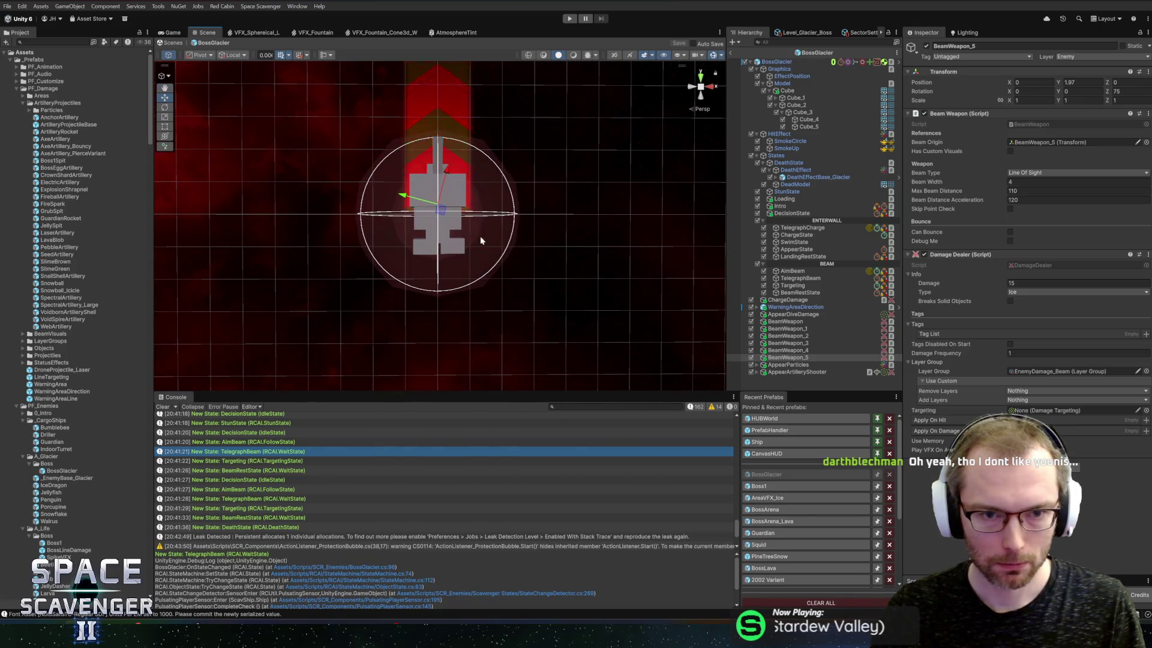
{"action": "right_click", "coordinate": [504, 318]}
{"action": "key", "text": "Escape"}
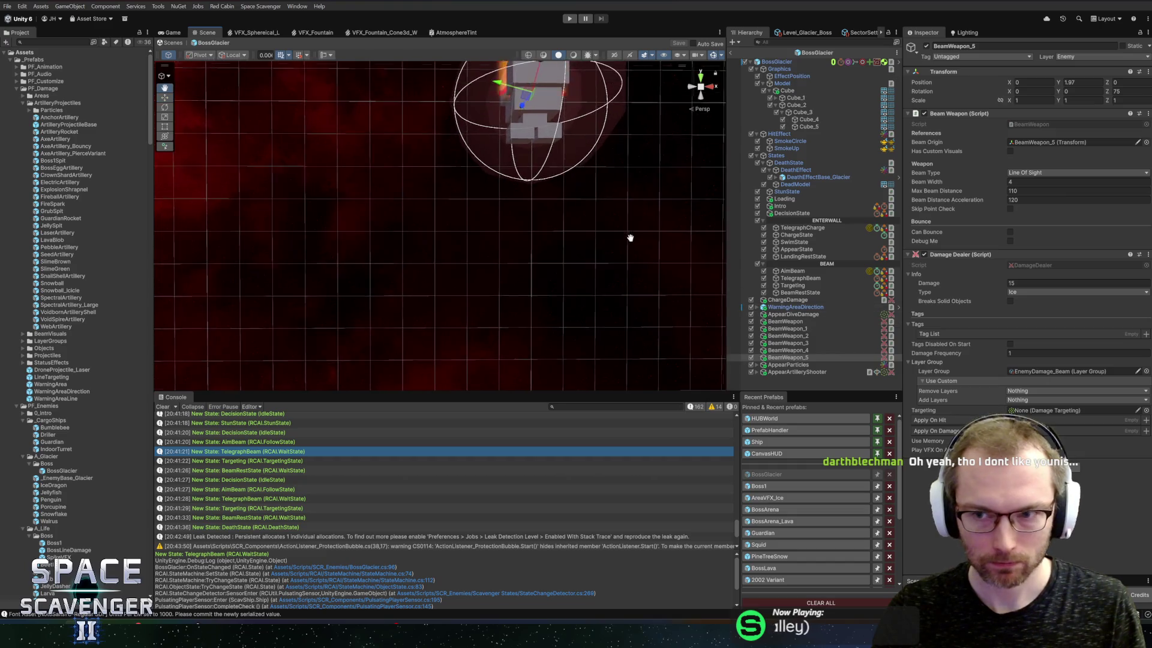
{"action": "key", "text": "f"}
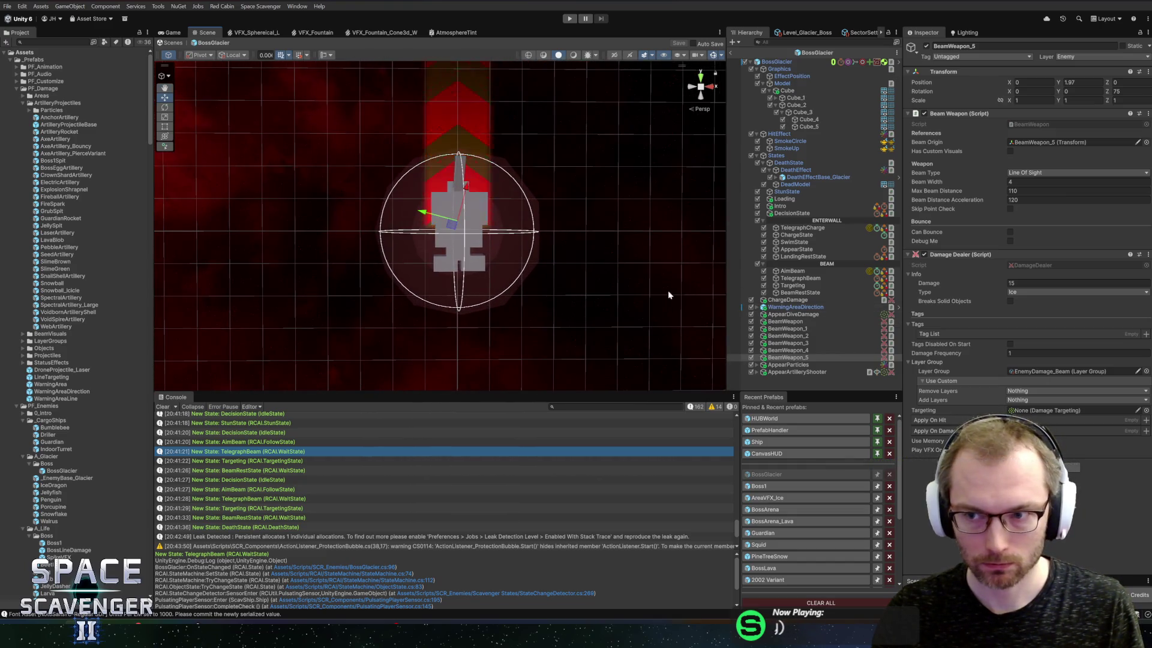
Select all six beam weapons and set their Z rotation and Y position to 0
{"action": "left_click", "coordinate": [794, 323], "text": "shift"}
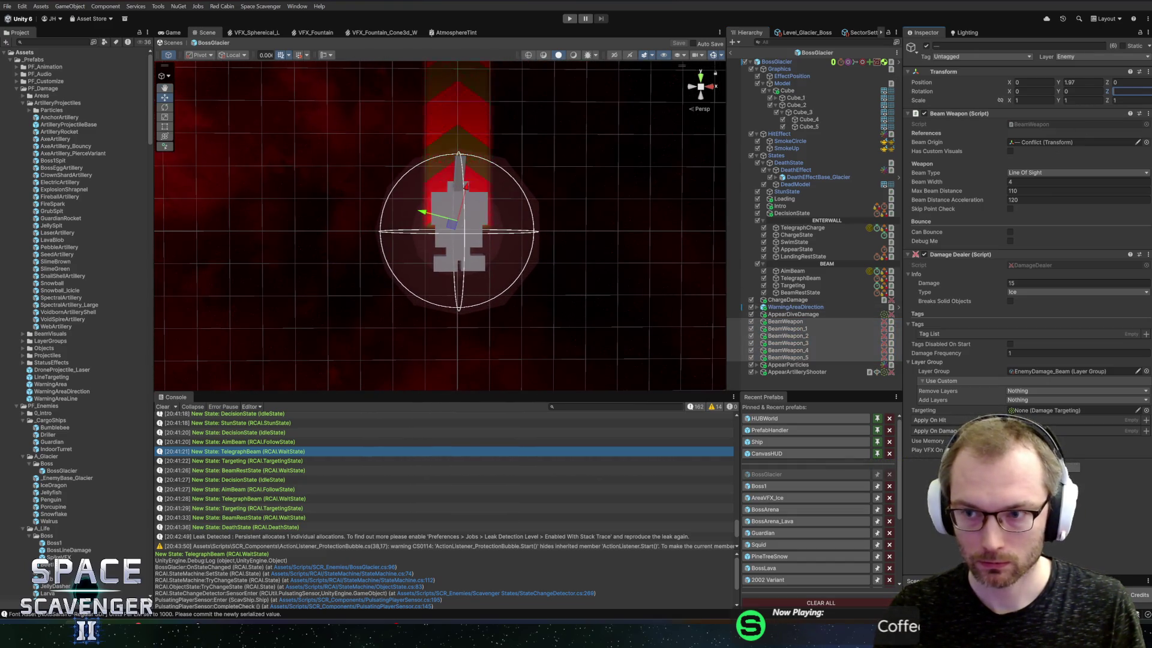
{"action": "type", "text": "0"}
{"action": "key", "text": "Tab"}
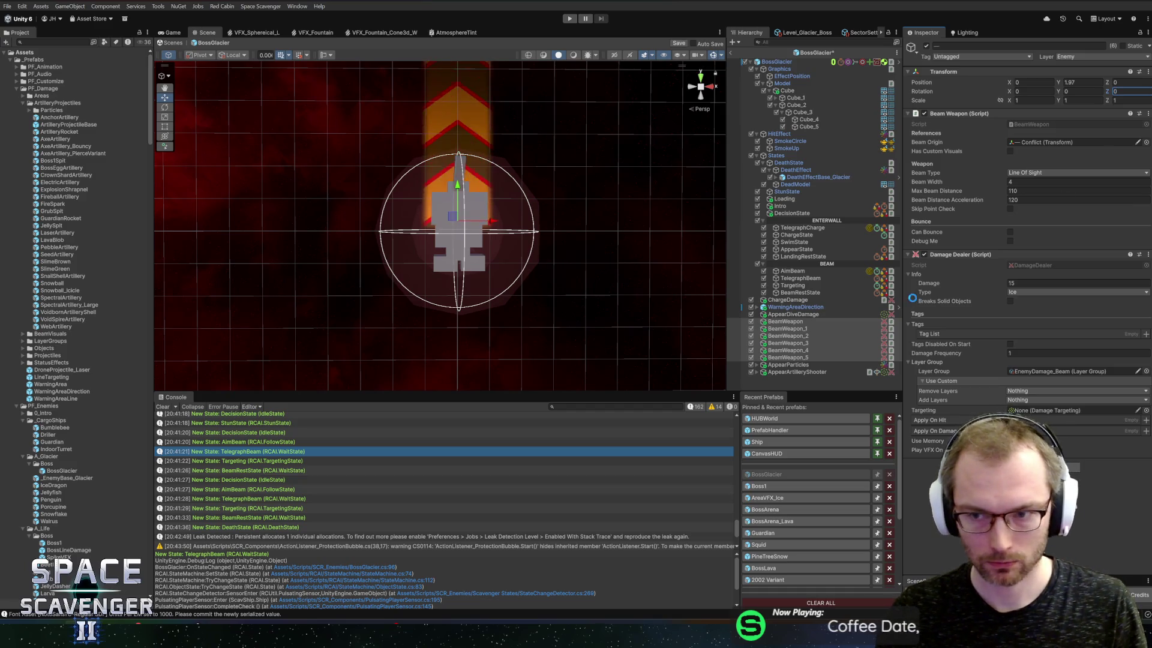
{"action": "left_click", "coordinate": [1084, 82]}
{"action": "type", "text": "0"}
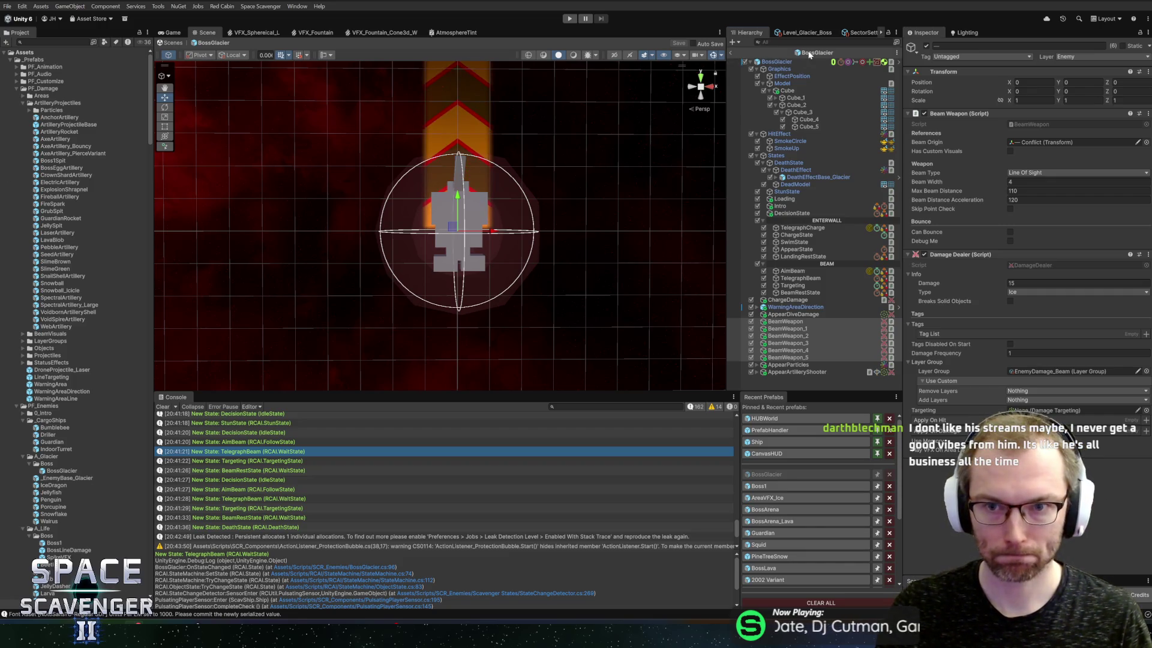
Inspect the AppearDiveDamage and BeamWeapon objects' settings, then open the Jellyfish prefab
{"action": "left_click", "coordinate": [813, 388]}
{"action": "left_click", "coordinate": [793, 314]}
{"action": "left_click", "coordinate": [795, 322]}
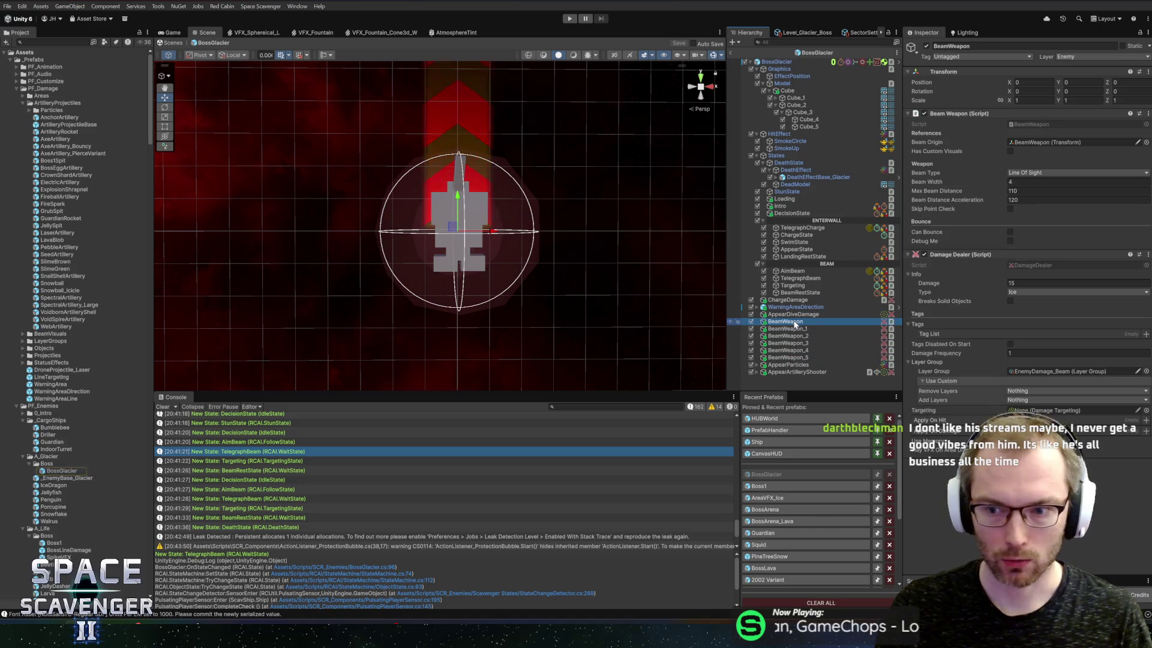
{"action": "key", "text": "Up"}
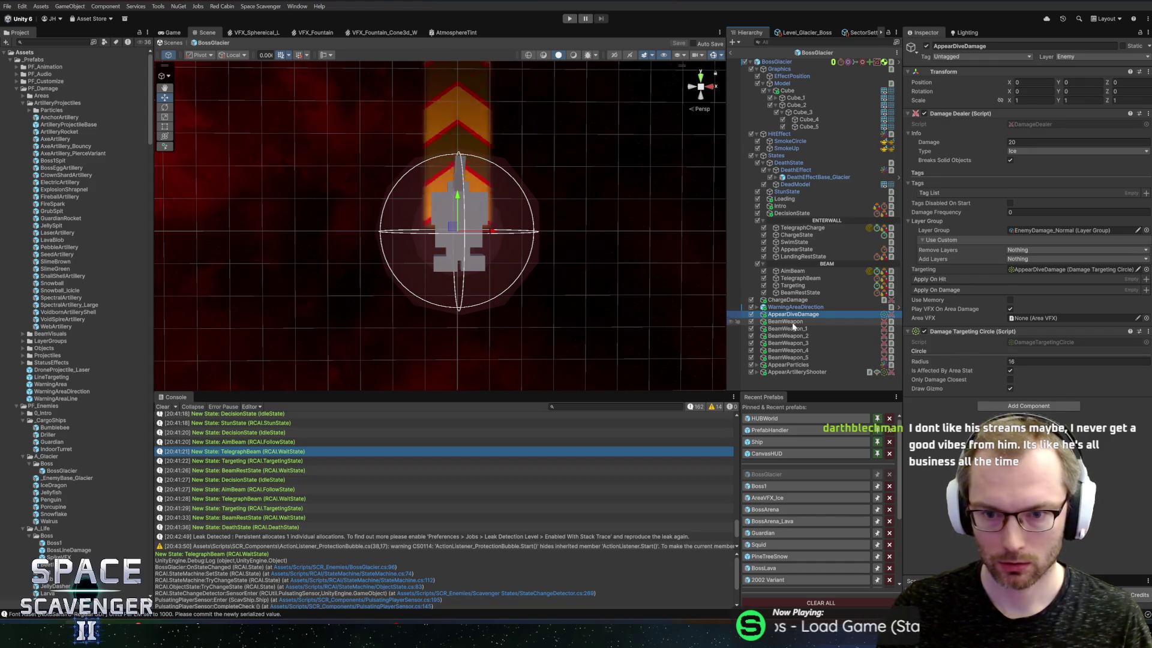
{"action": "left_click", "coordinate": [793, 322]}
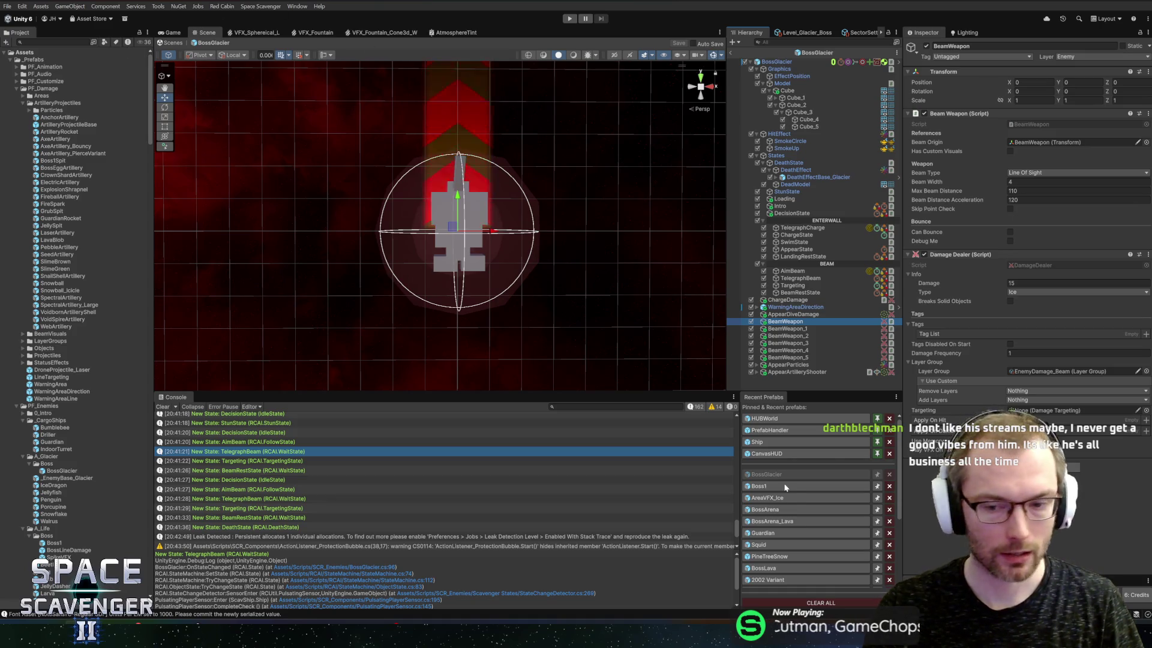
{"action": "scroll", "coordinate": [785, 487], "scroll_direction": "down", "scroll_amount": 3}
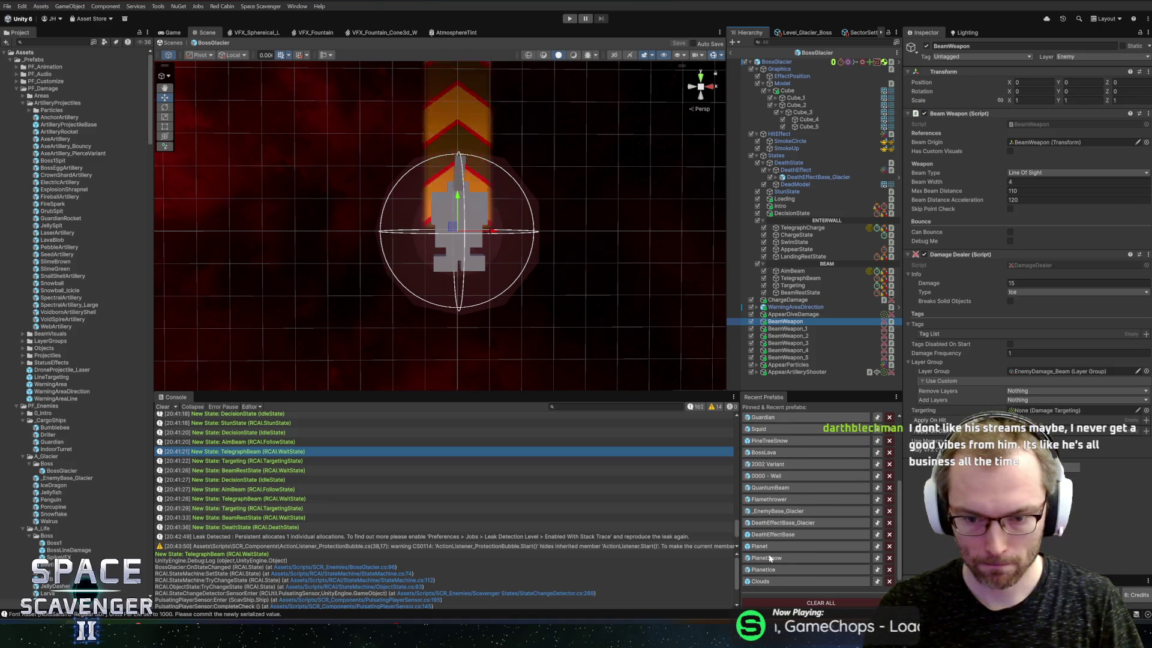
{"action": "scroll", "coordinate": [770, 558], "scroll_direction": "up", "scroll_amount": 3}
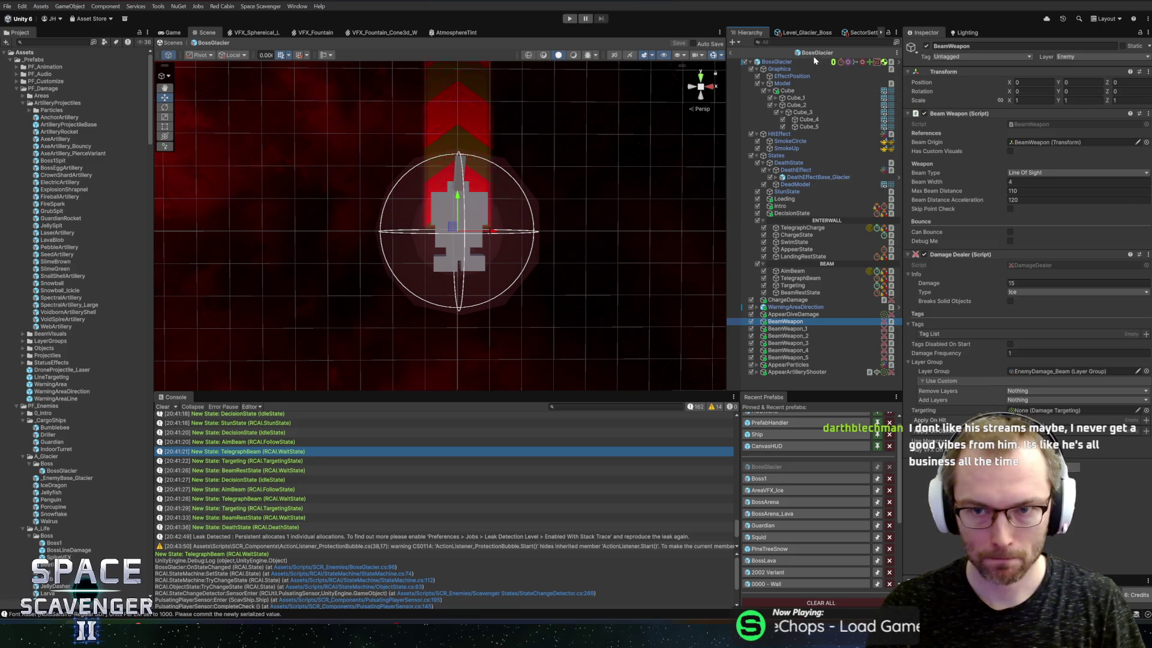
{"action": "double_click", "coordinate": [50, 491]}
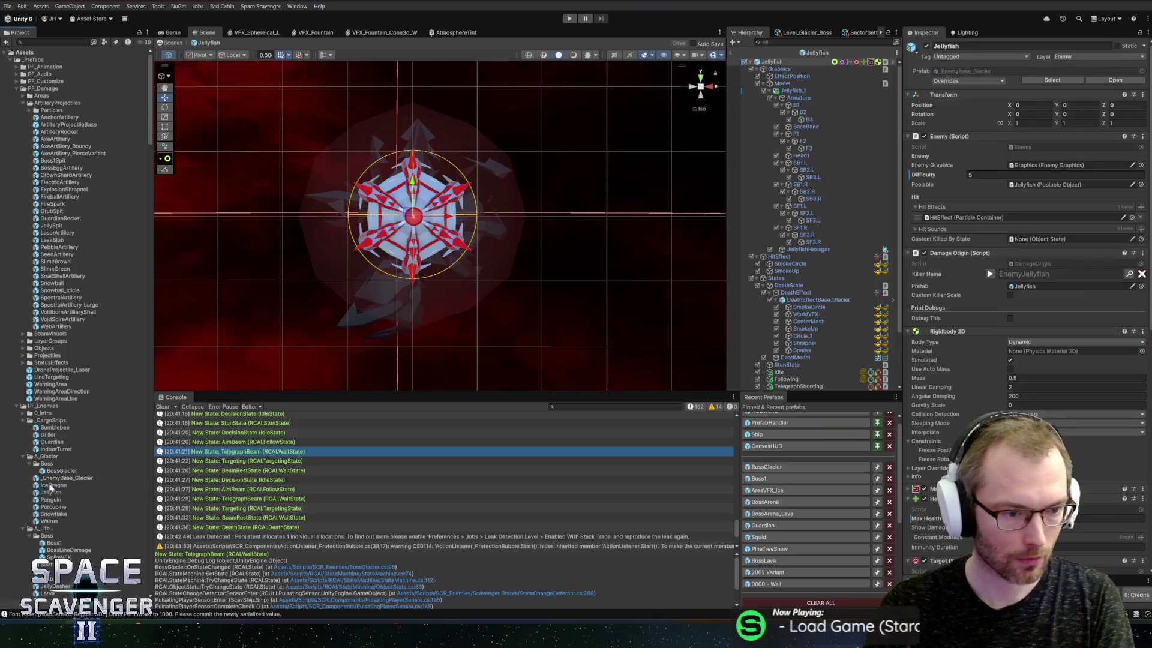
Open IceDragon, check its BeamState Sound Volume, then reopen the BossGlacier prefab
{"action": "double_click", "coordinate": [50, 486]}
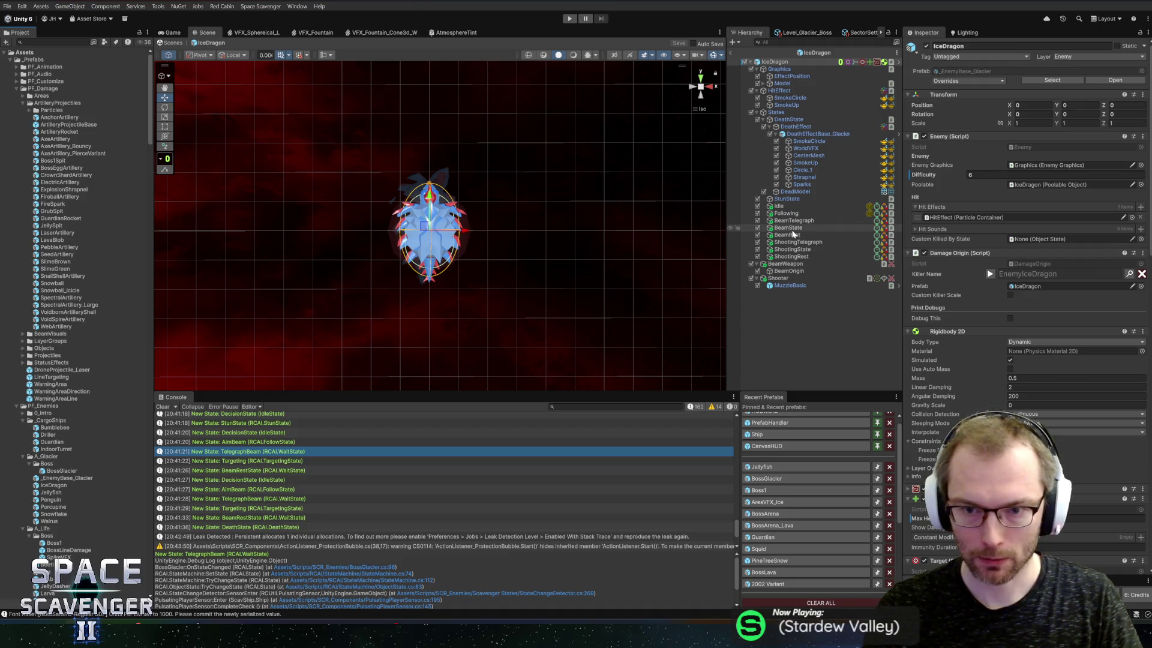
{"action": "left_click", "coordinate": [791, 229]}
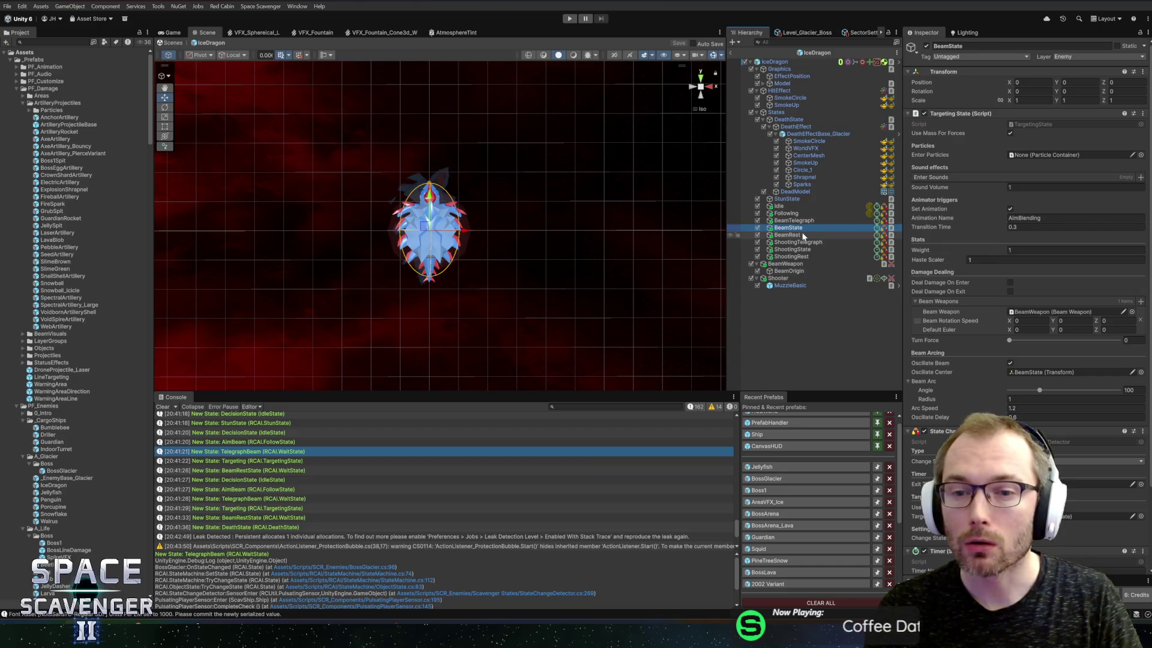
{"action": "left_click", "coordinate": [1030, 187]}
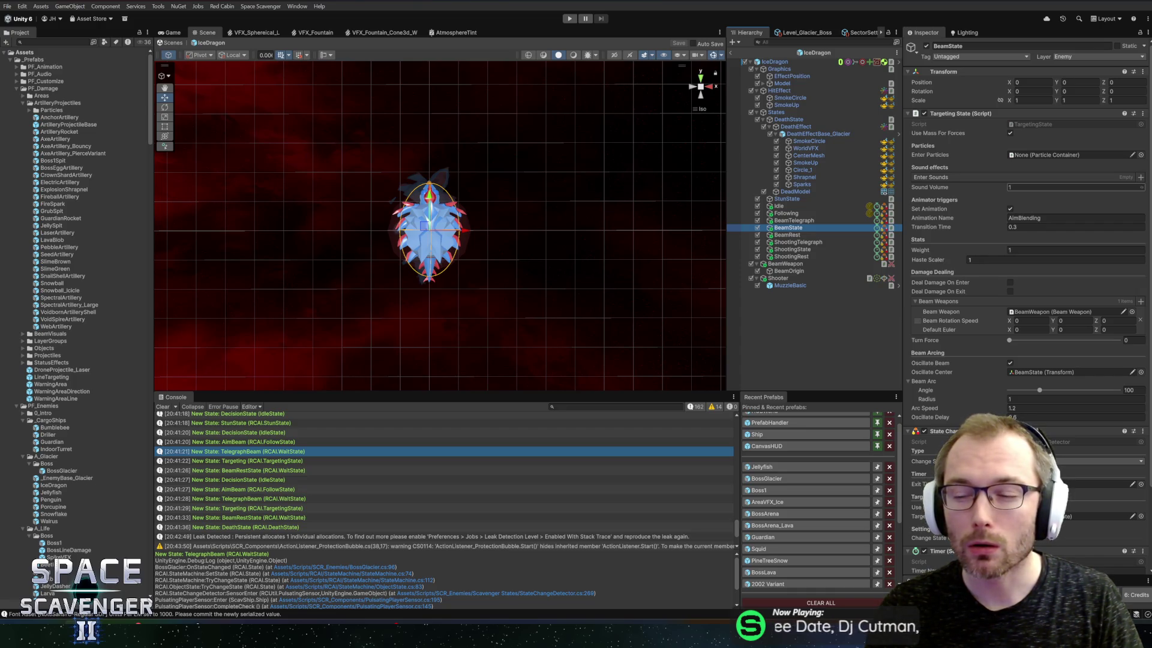
{"action": "left_click", "coordinate": [779, 478]}
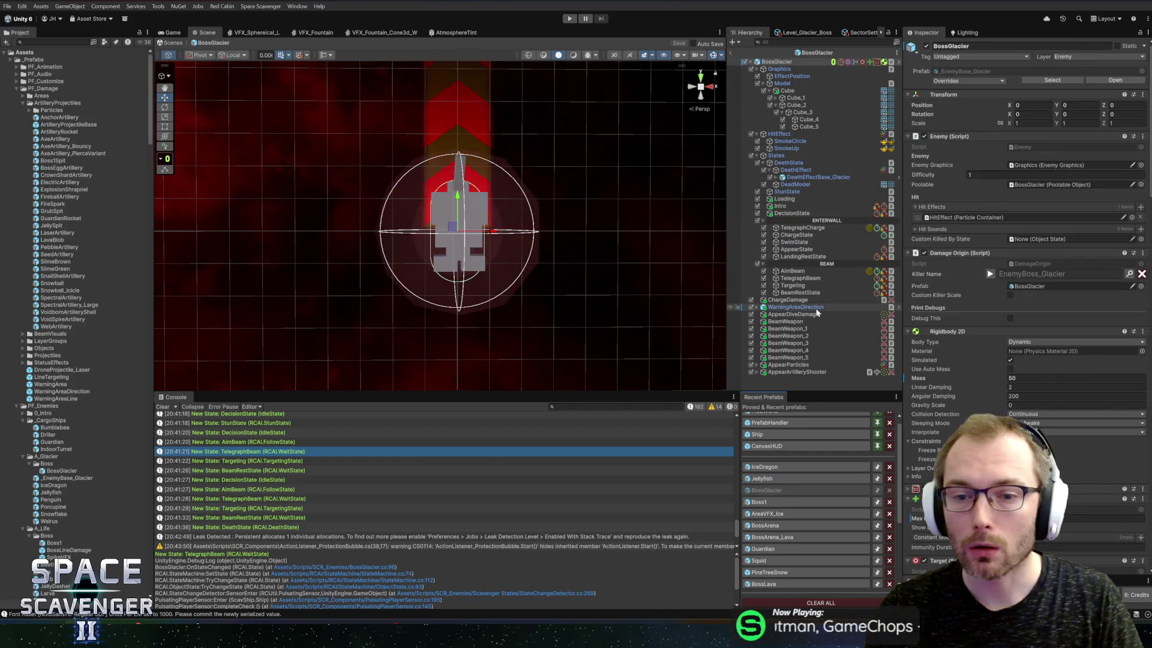
Set the BossGlacier Targeting state's Sound Volume to 0.2 and enter Play mode
{"action": "left_click", "coordinate": [799, 286]}
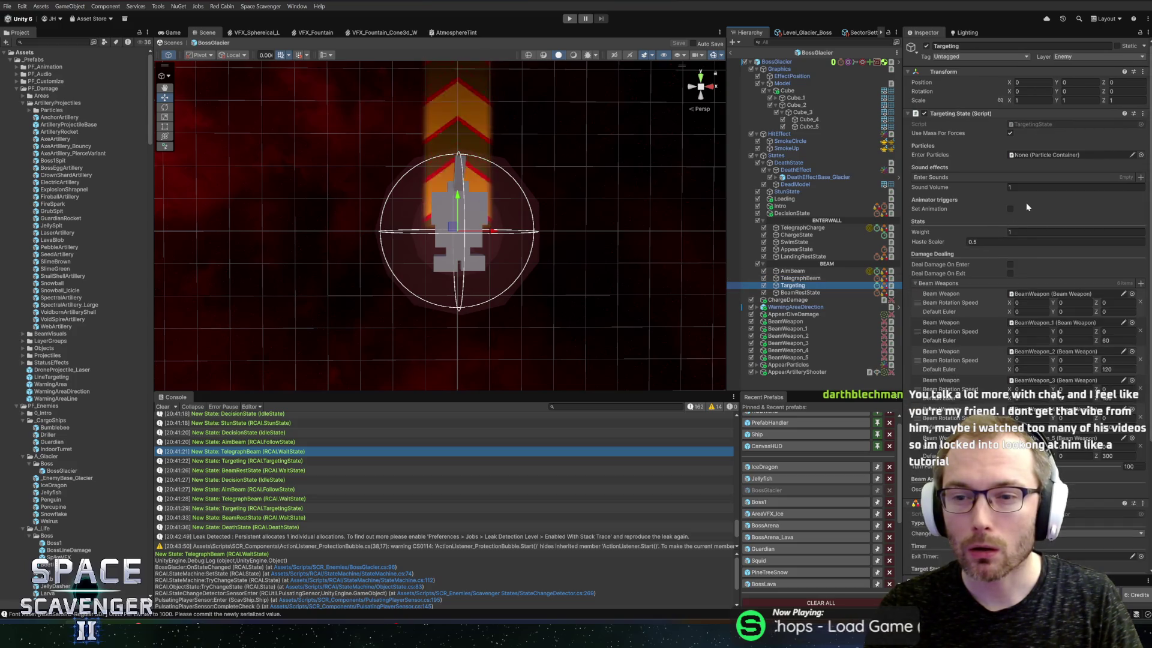
{"action": "type", "text": "0.2"}
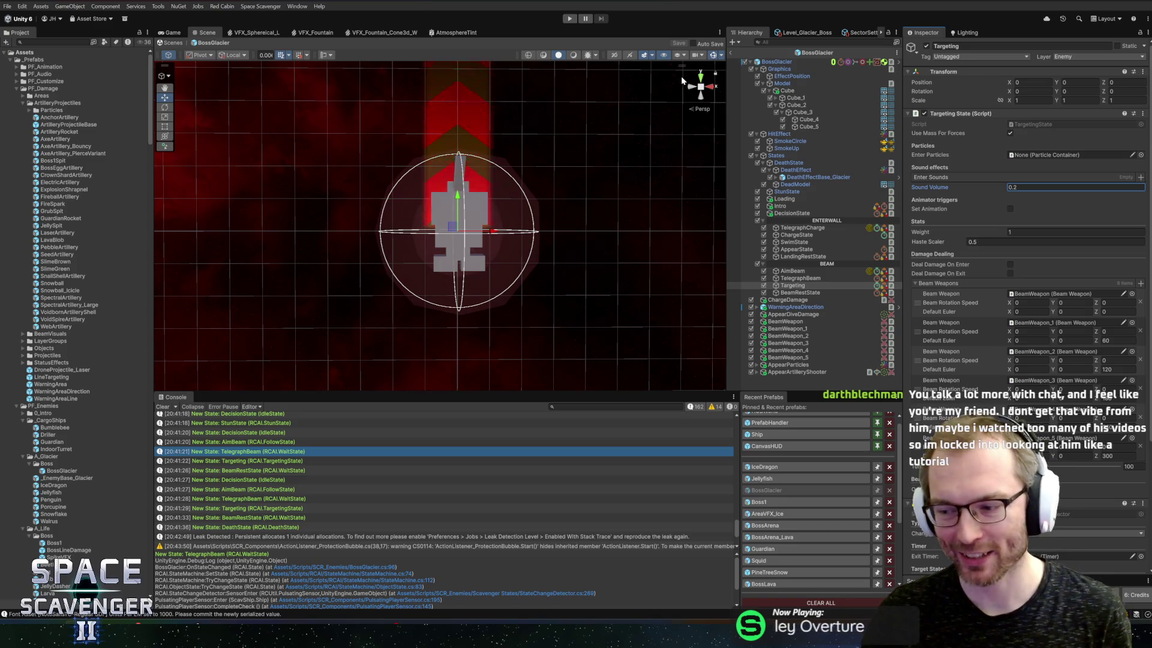
{"action": "left_click", "coordinate": [726, 49]}
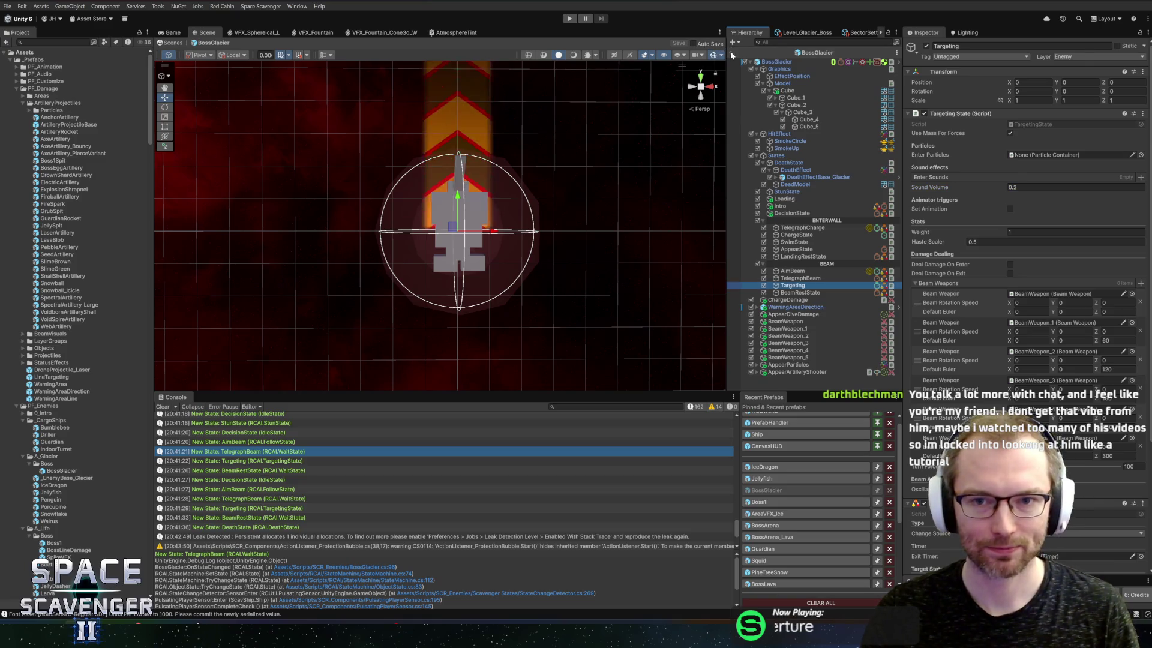
{"action": "key", "text": "ctrl+p"}
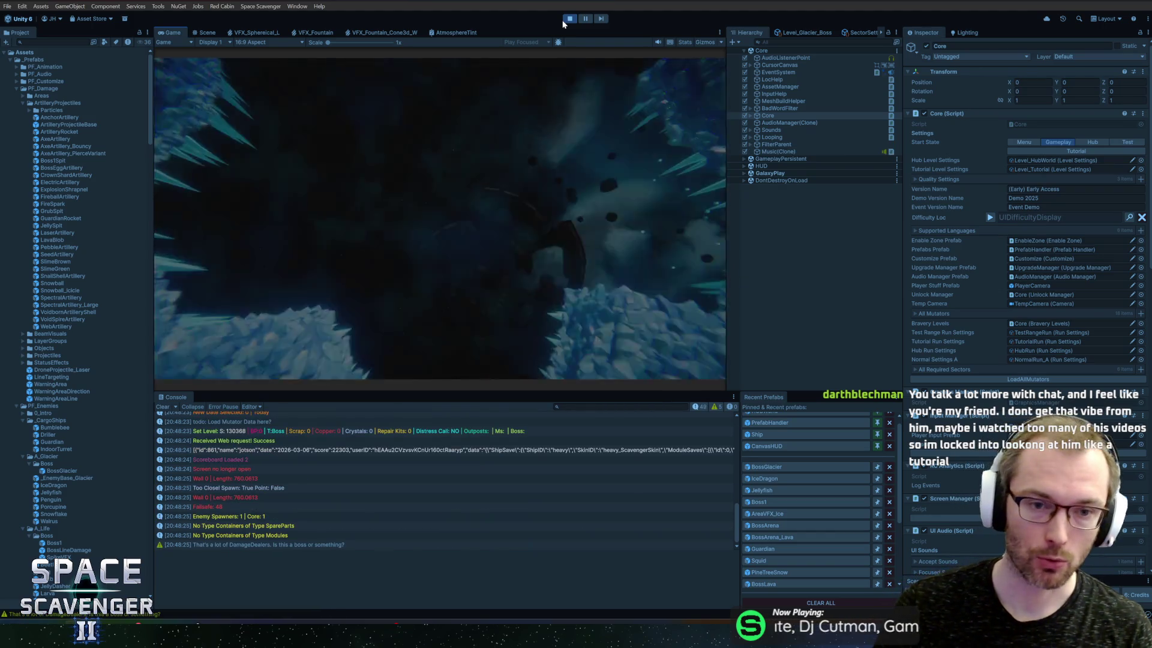
Maximize the Game view, fly and dash through the frost-beam boss fight, pause once, then stop
{"action": "double_click", "coordinate": [174, 33]}
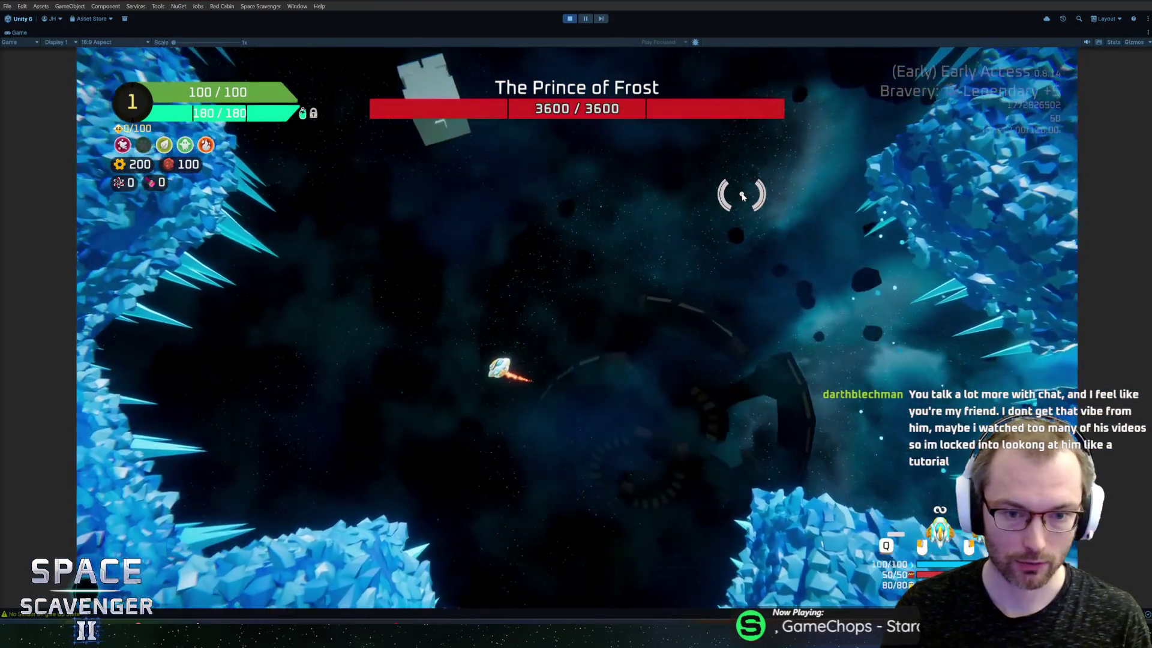
{"action": "key", "text": "w"}
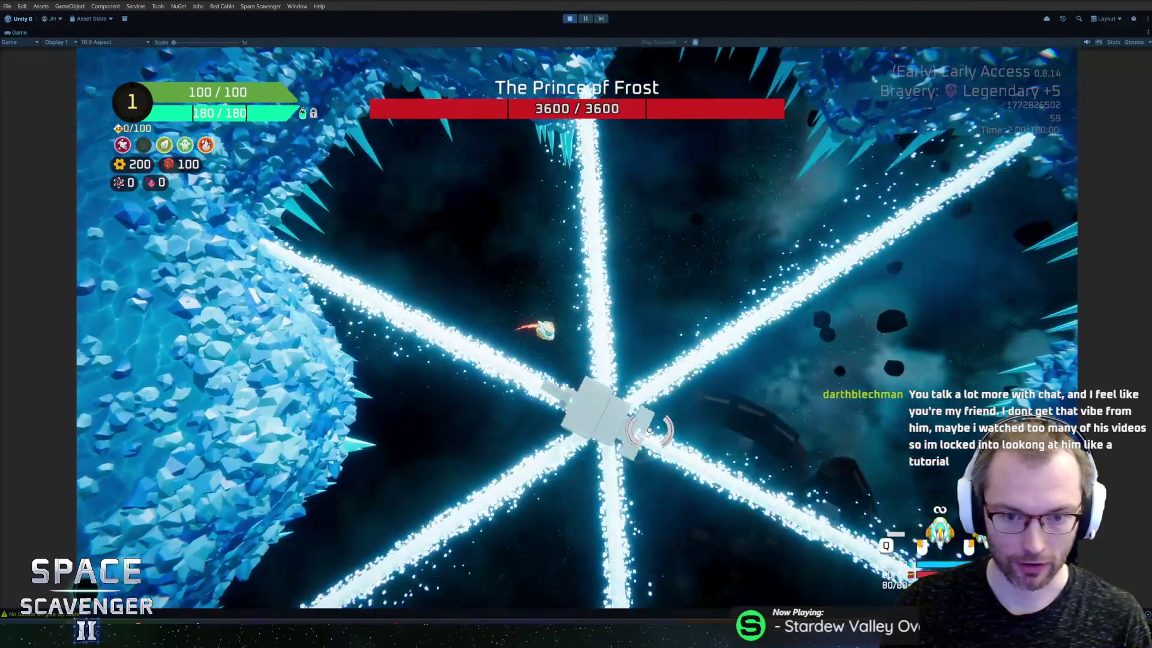
{"action": "key", "text": "space"}
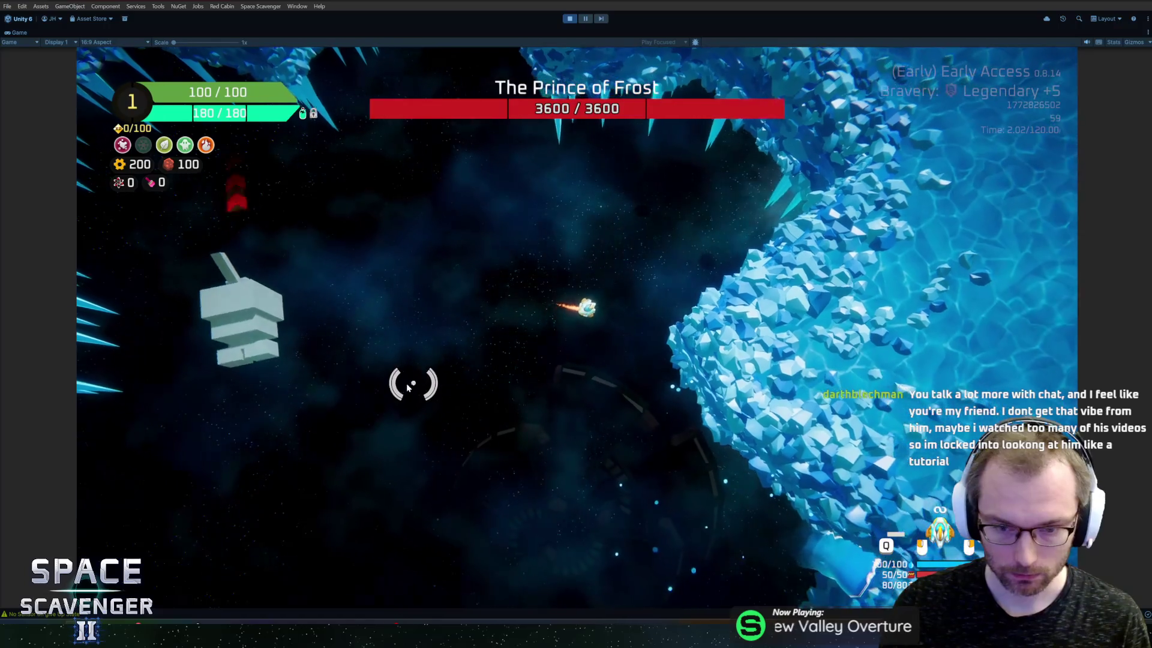
{"action": "key", "text": "space"}
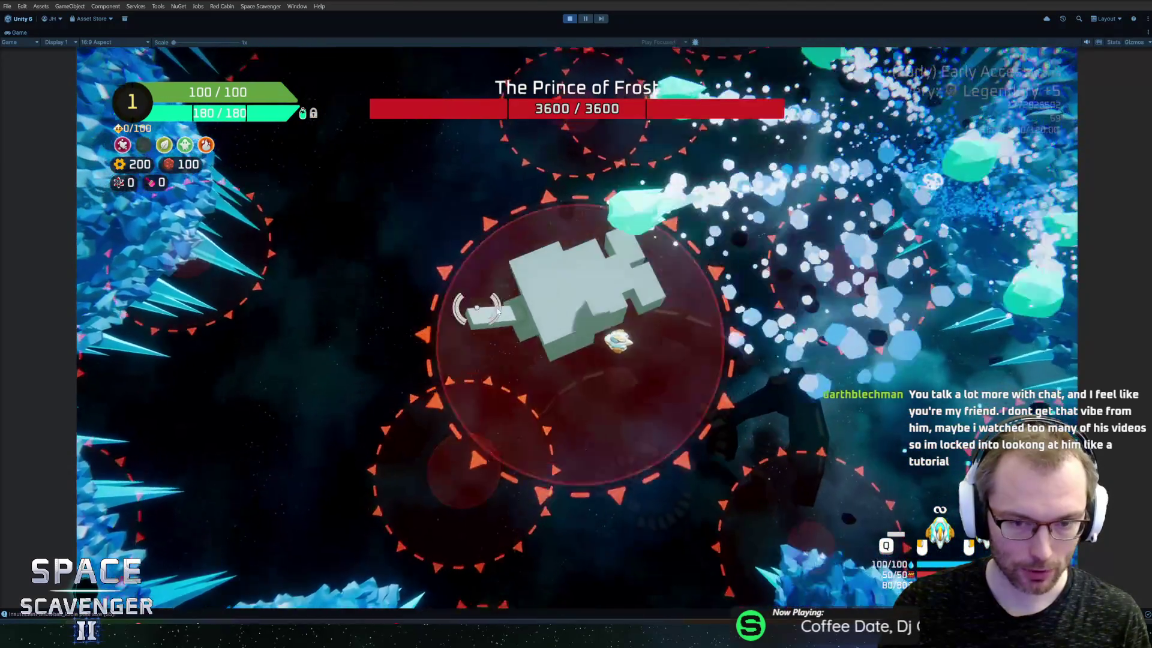
{"action": "key", "text": "Escape"}
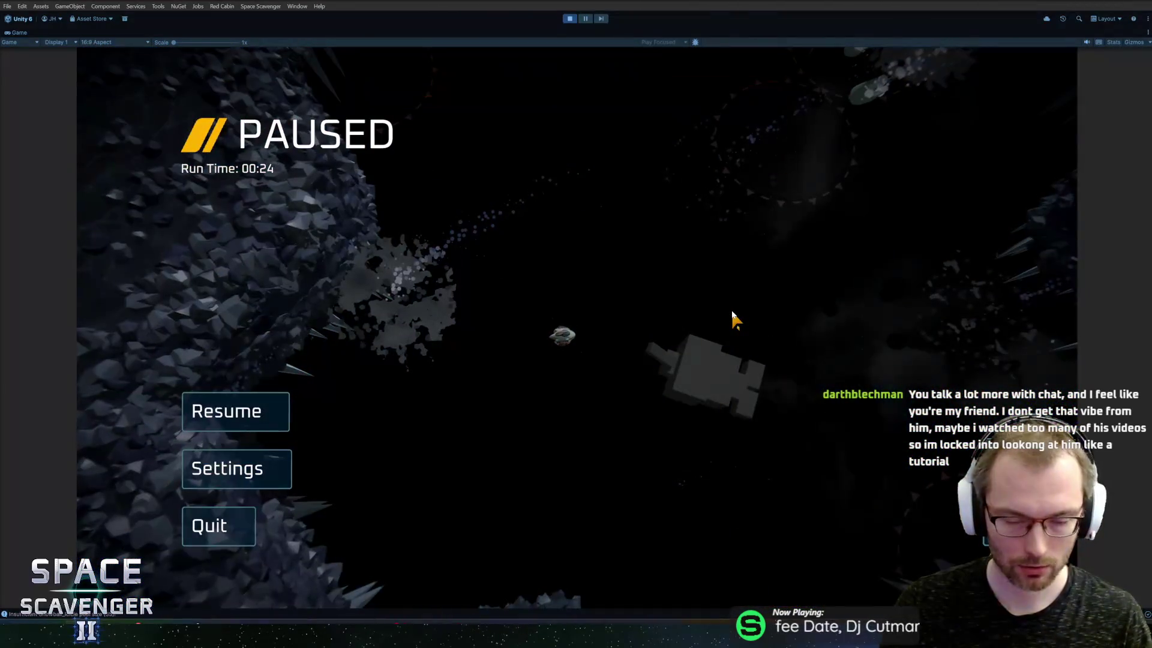
{"action": "key", "text": "Escape"}
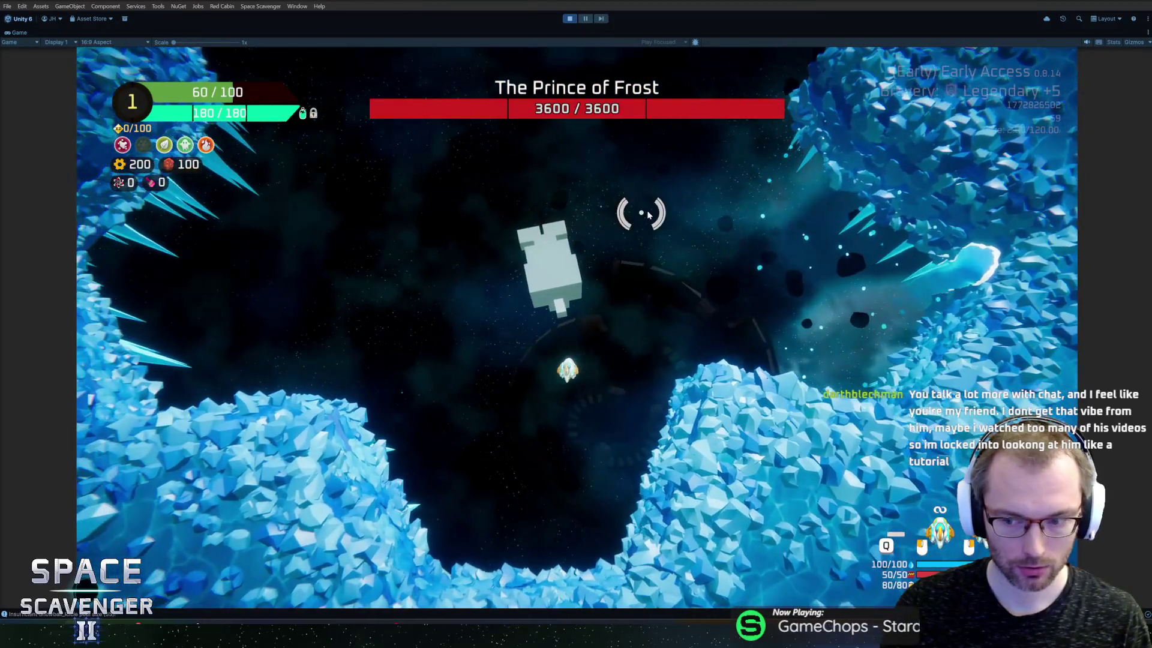
{"action": "key", "text": "ctrl+p"}
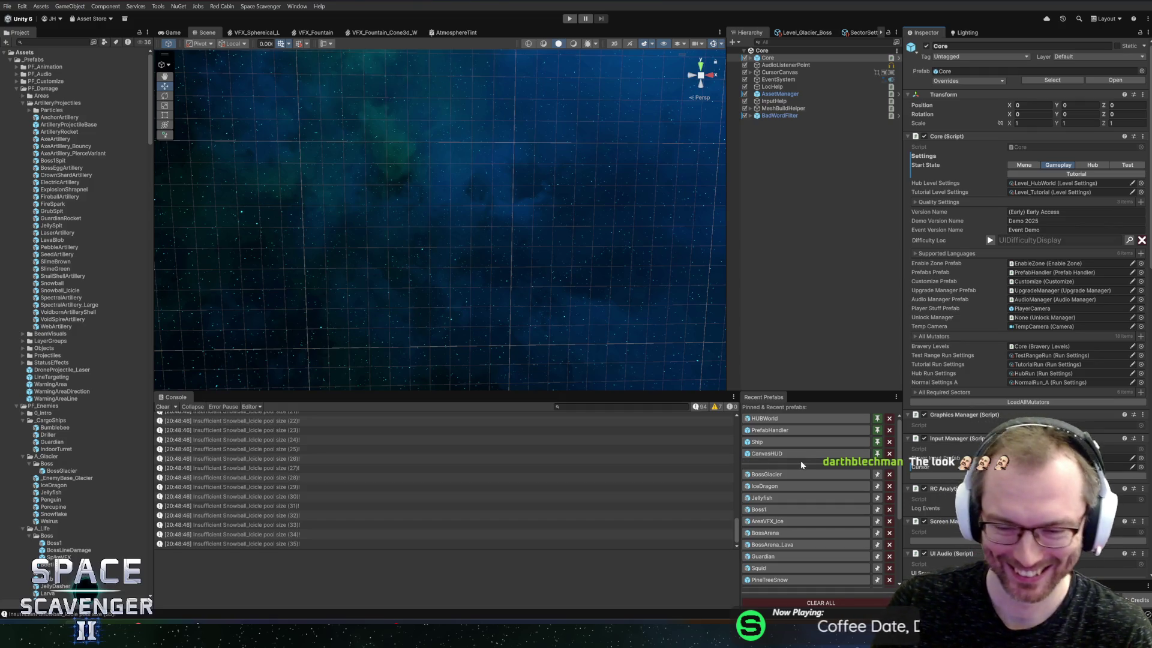
{"action": "left_click", "coordinate": [780, 480]}
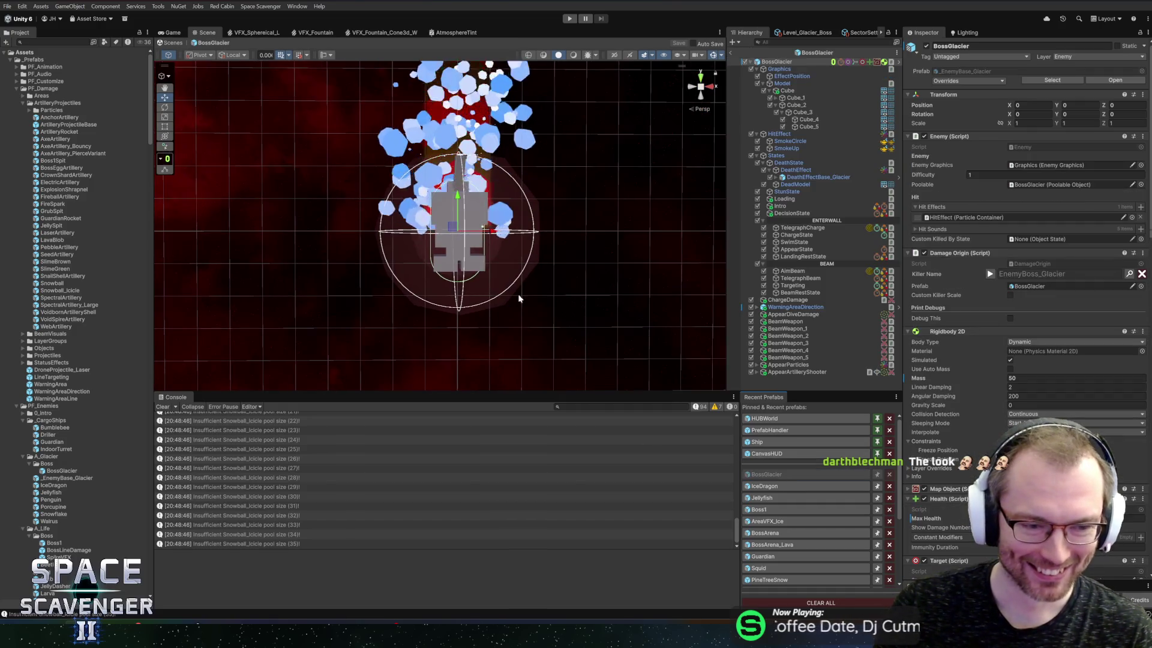
{"action": "scroll", "coordinate": [558, 253], "scroll_direction": "down", "scroll_amount": 4}
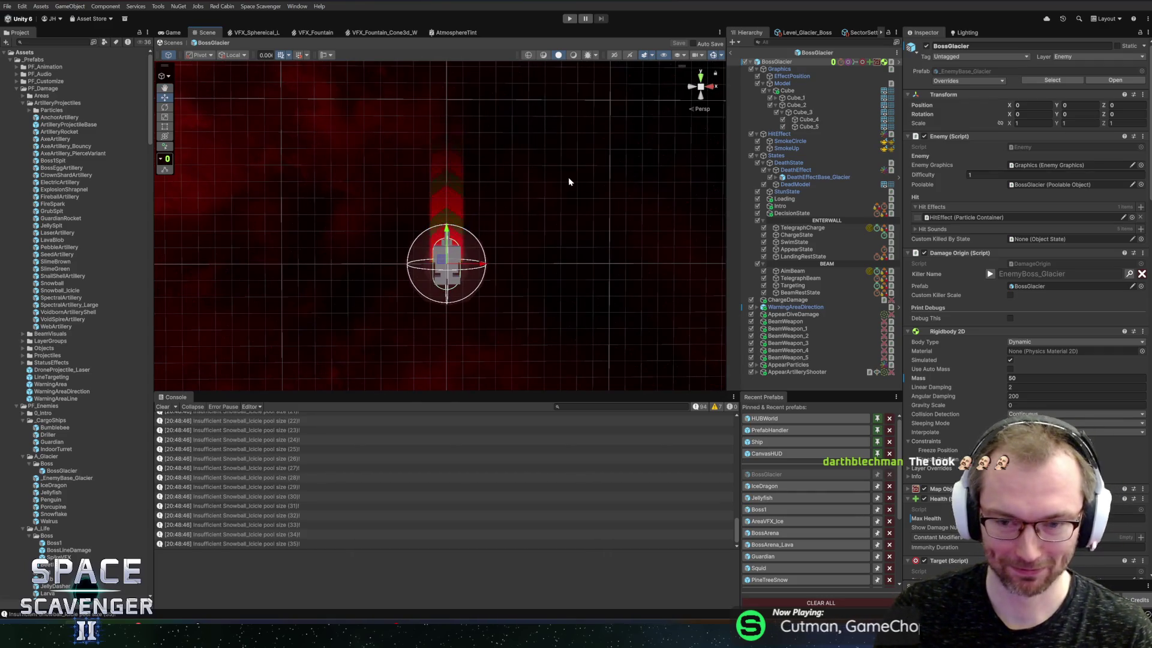
{"action": "scroll", "coordinate": [520, 221], "scroll_direction": "up", "scroll_amount": 4}
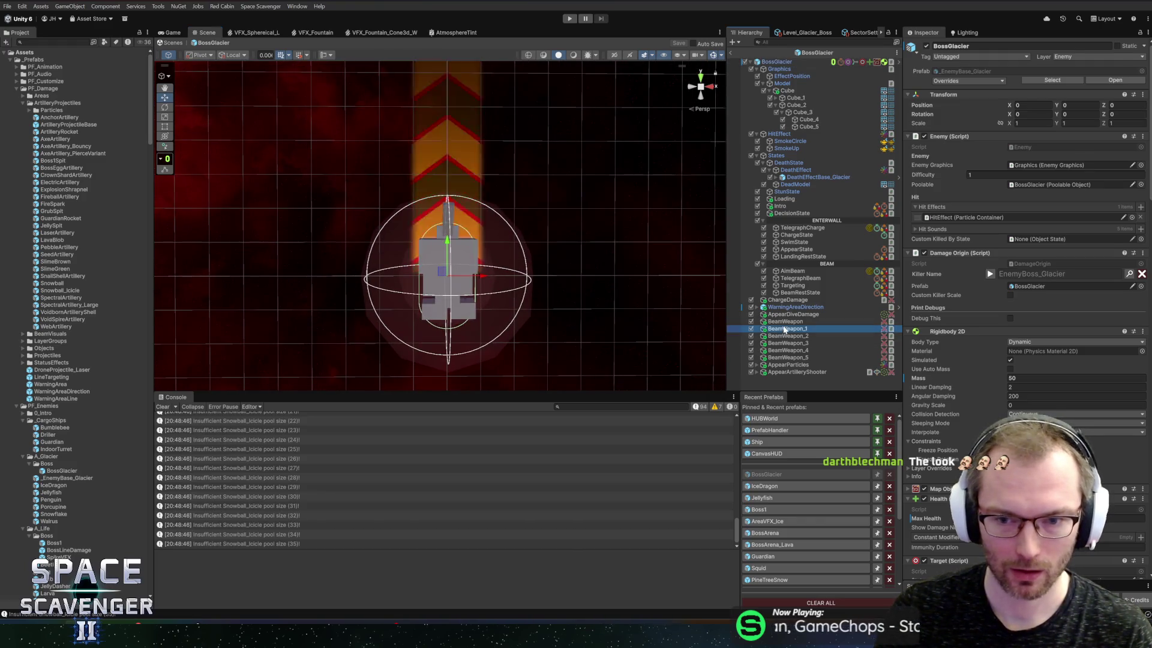
{"action": "left_click", "coordinate": [784, 329]}
{"action": "right_click", "coordinate": [975, 114]}
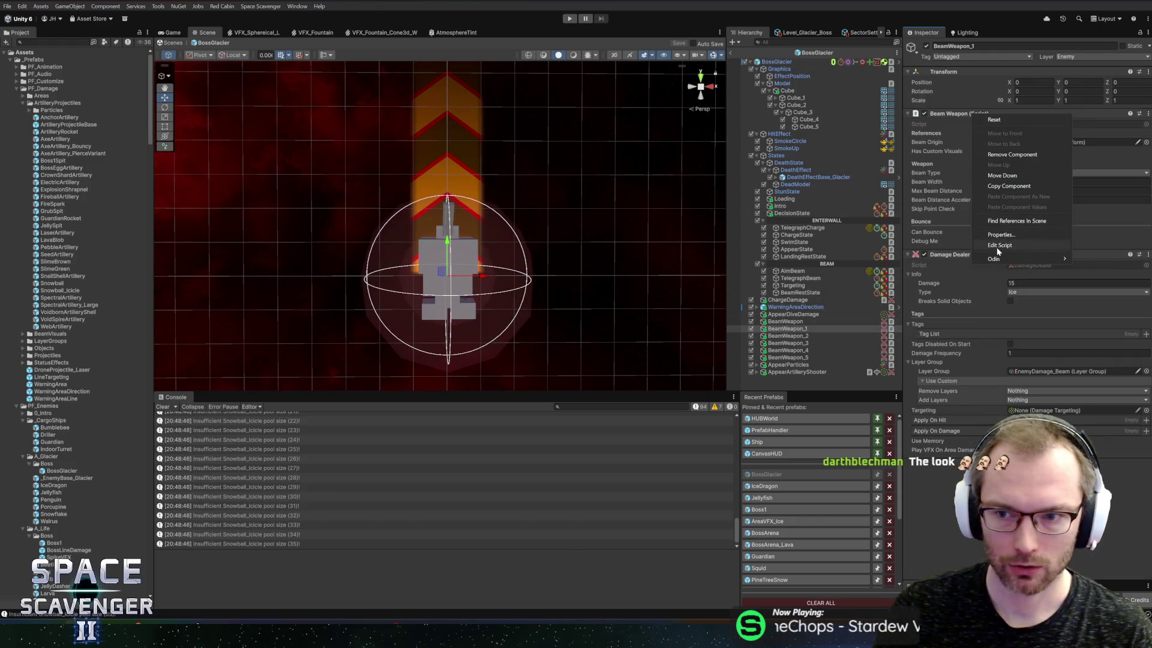
{"action": "left_click", "coordinate": [997, 245]}
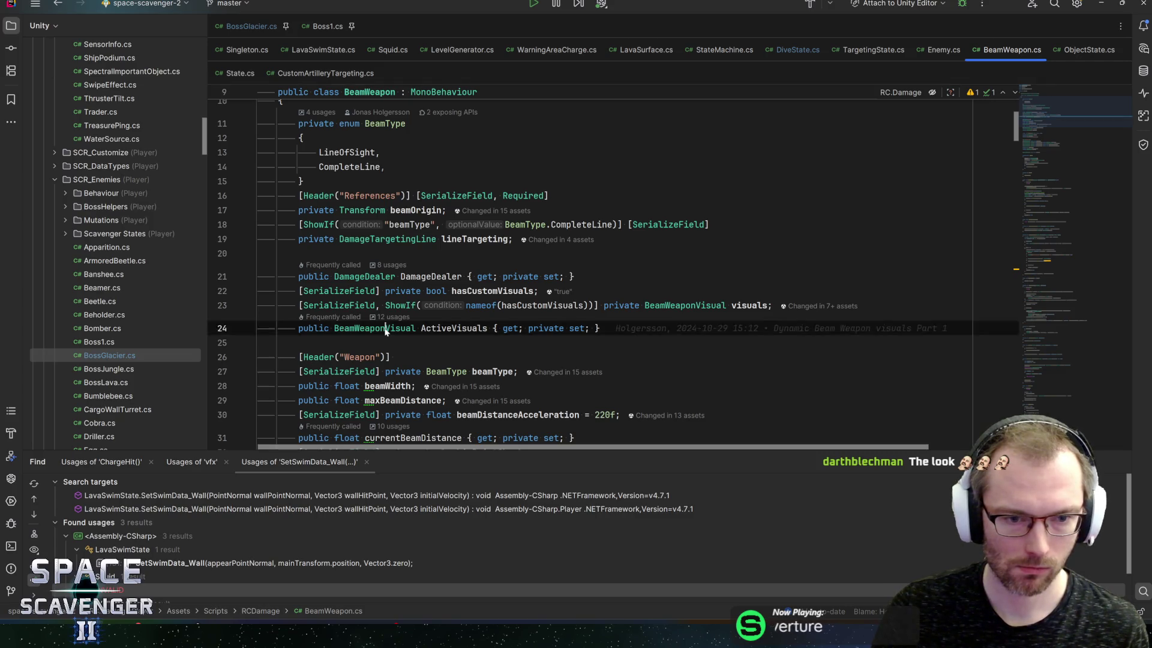
{"action": "left_click", "coordinate": [380, 328], "text": "ctrl"}
{"action": "key", "text": "alt+Tab"}
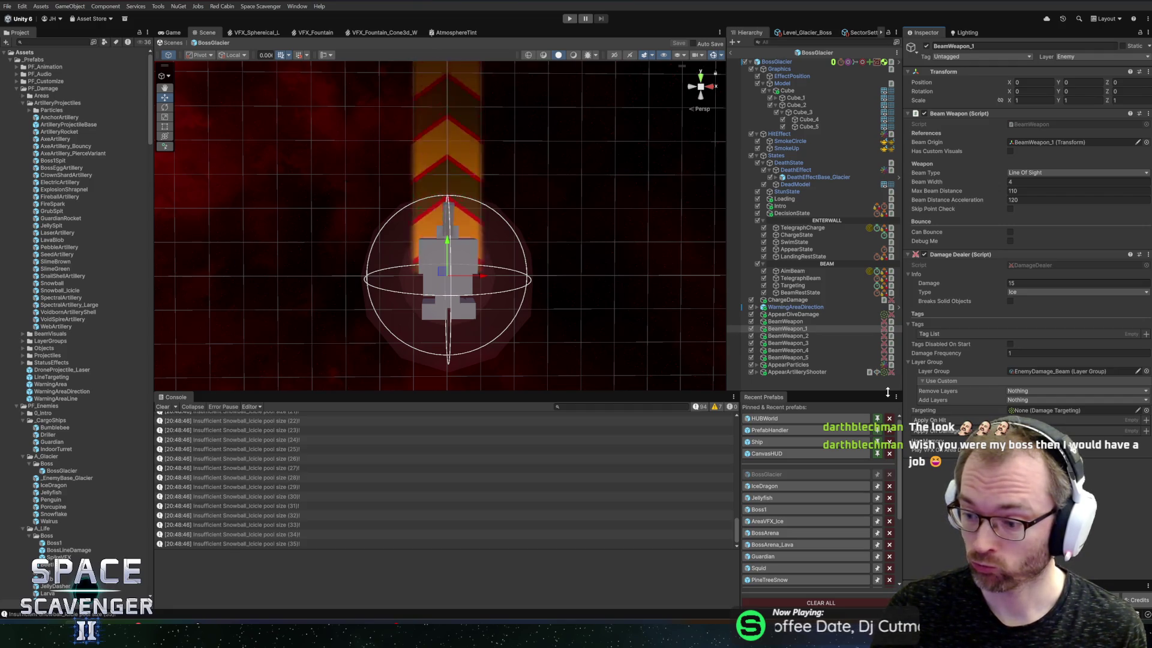
{"action": "left_click", "coordinate": [804, 336]}
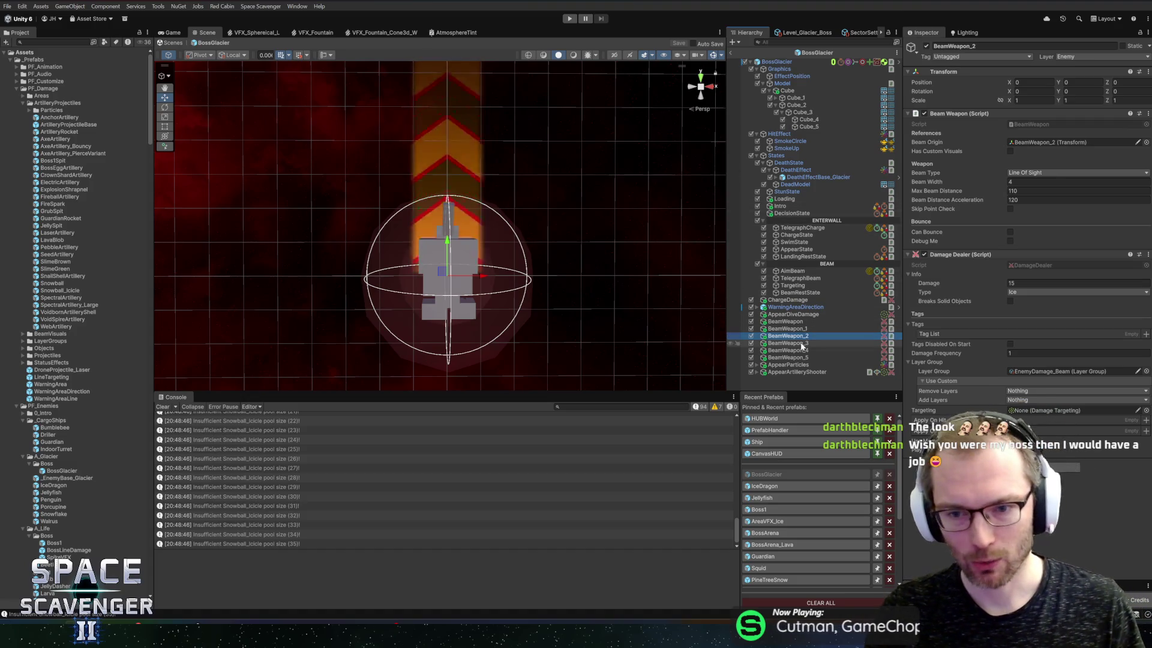
{"action": "left_click", "coordinate": [799, 329]}
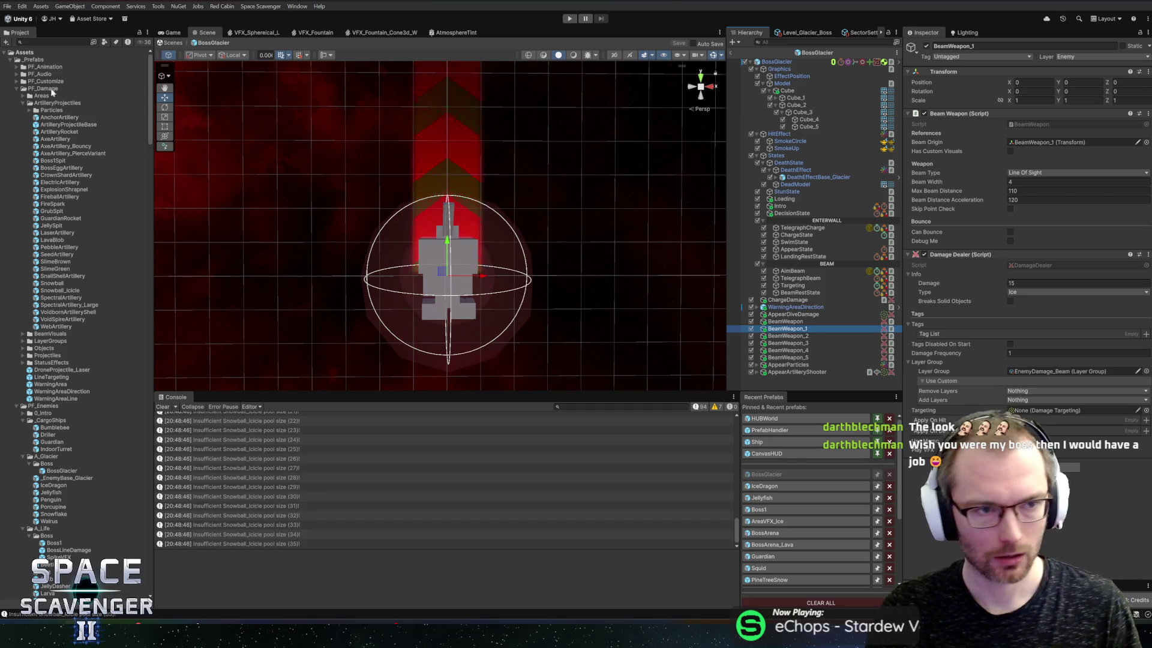
{"action": "key", "text": "Left"}
{"action": "key", "text": "Down"}
{"action": "key", "text": "Right"}
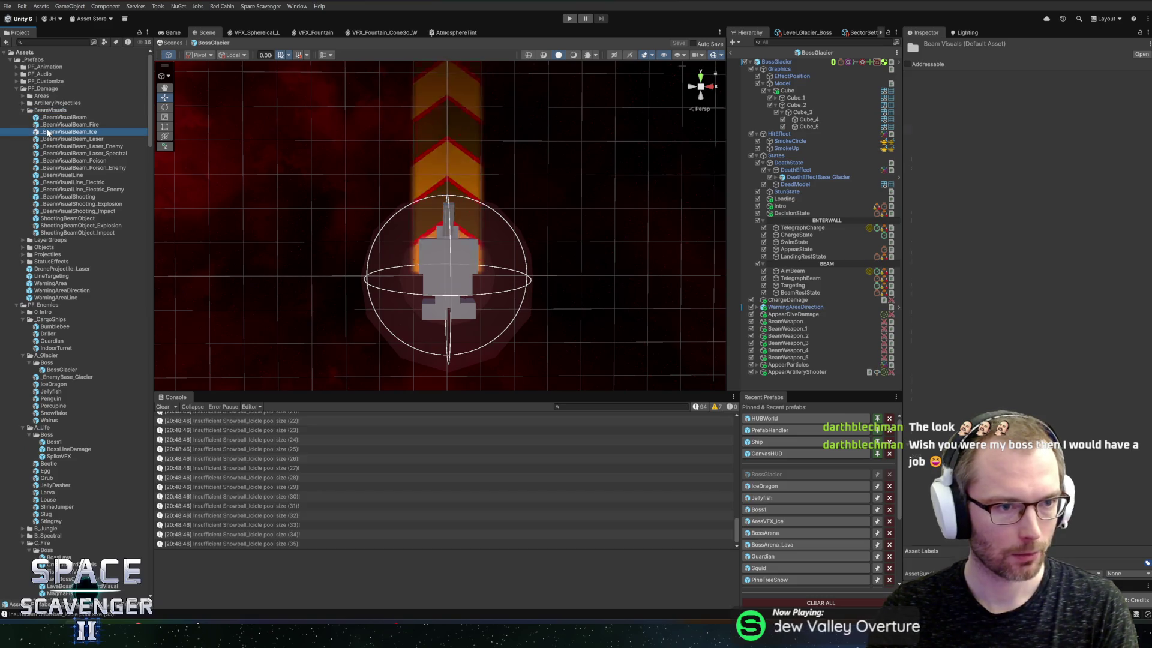
{"action": "double_click", "coordinate": [46, 132]}
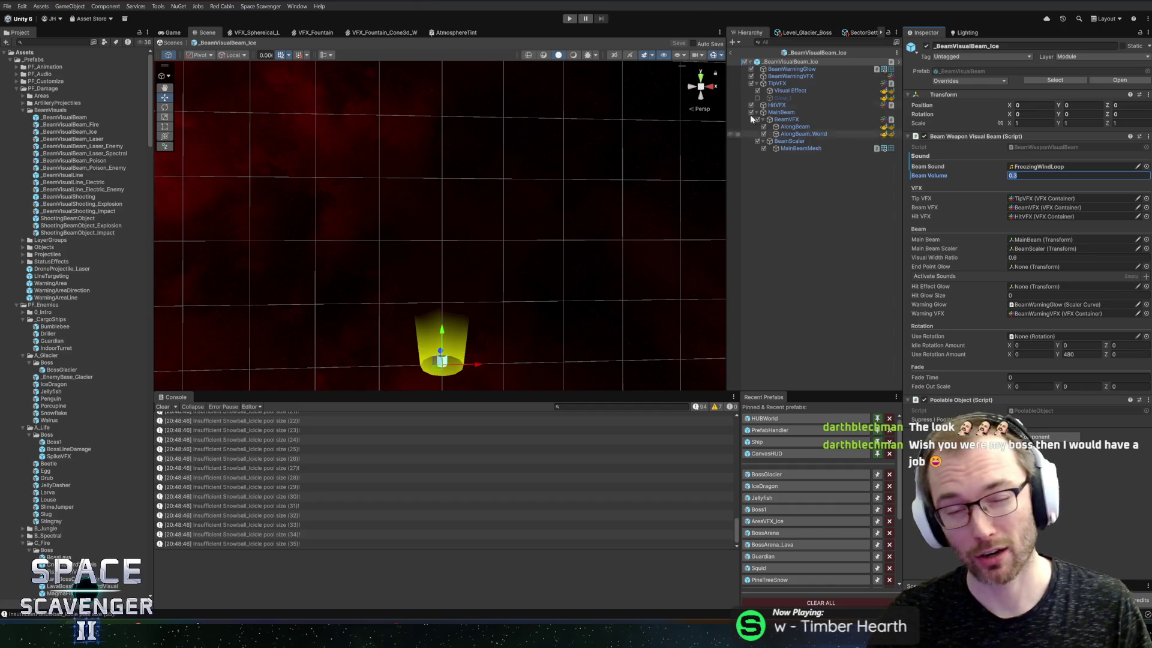
{"action": "left_click", "coordinate": [787, 485]}
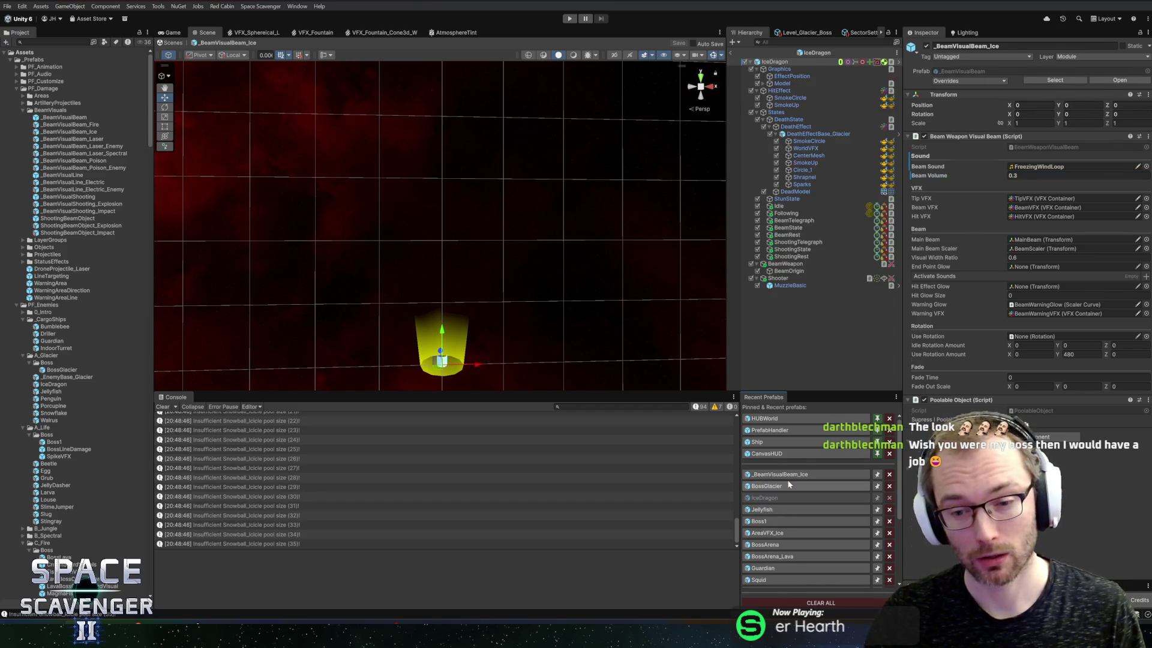
{"action": "left_click", "coordinate": [774, 488]}
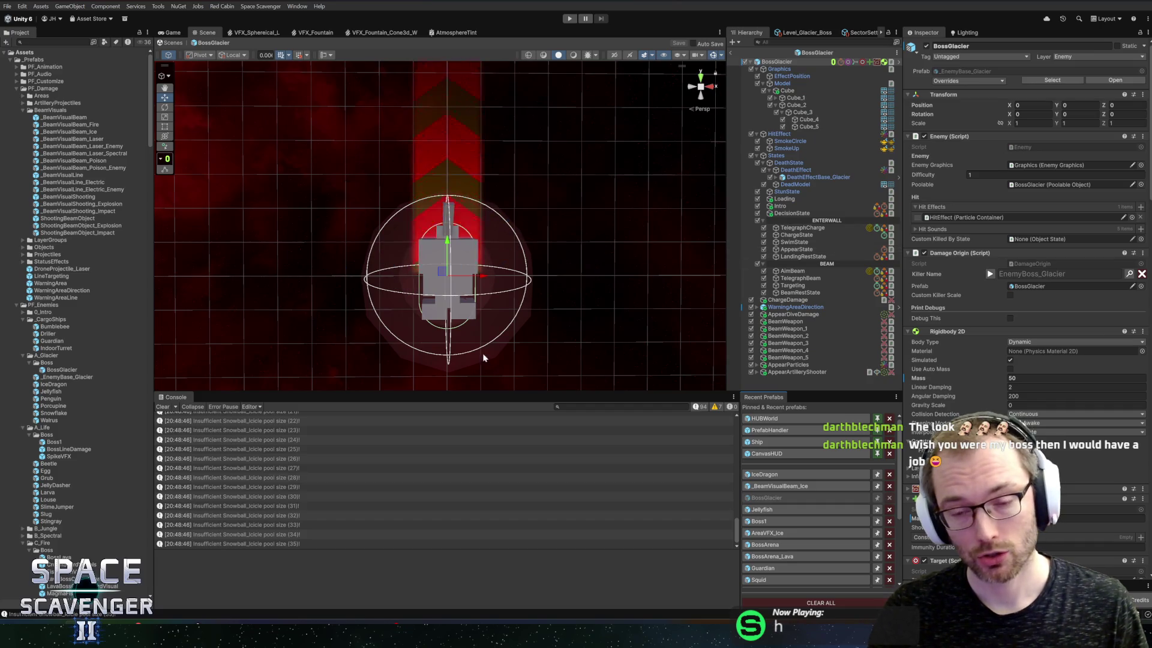
Select BeamWeapon through BeamWeapon_5 and set their Beam Distance Acceleration to 60
{"action": "left_click", "coordinate": [800, 322]}
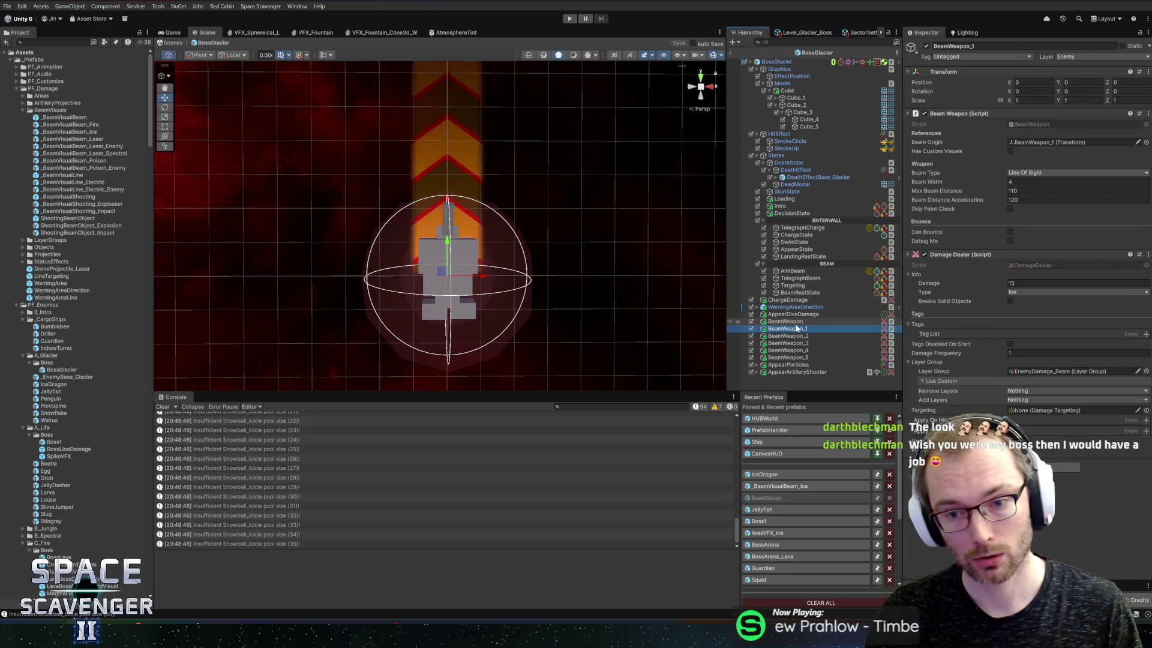
{"action": "left_click", "coordinate": [802, 357], "text": "shift"}
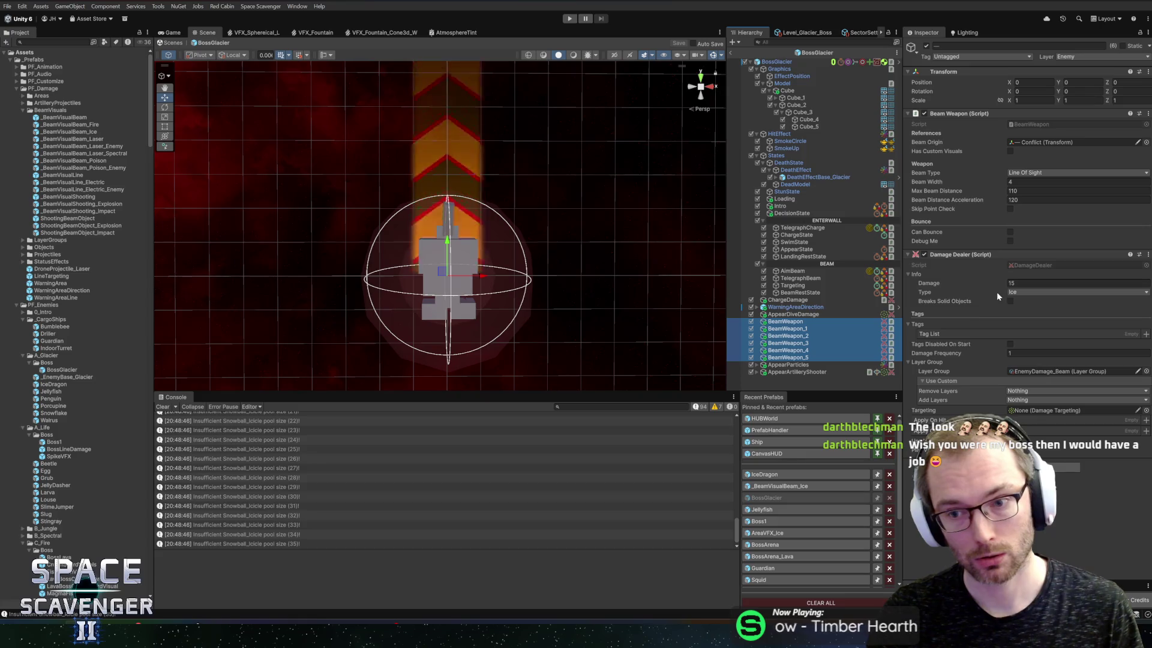
{"action": "left_click", "coordinate": [1014, 200]}
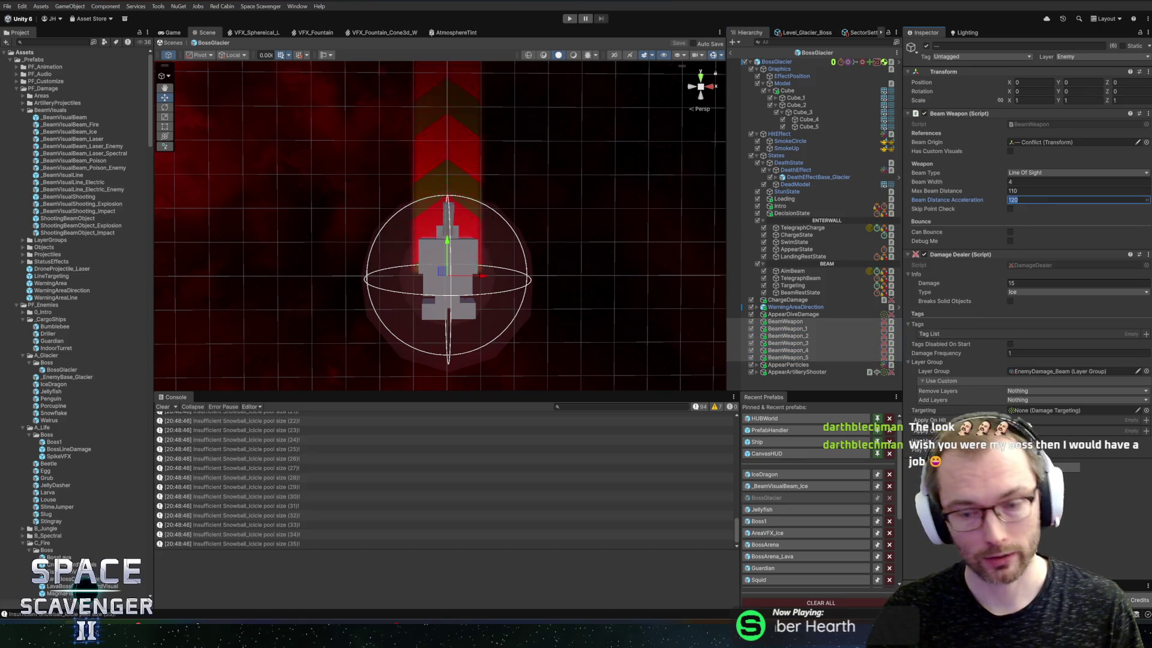
{"action": "type", "text": "60"}
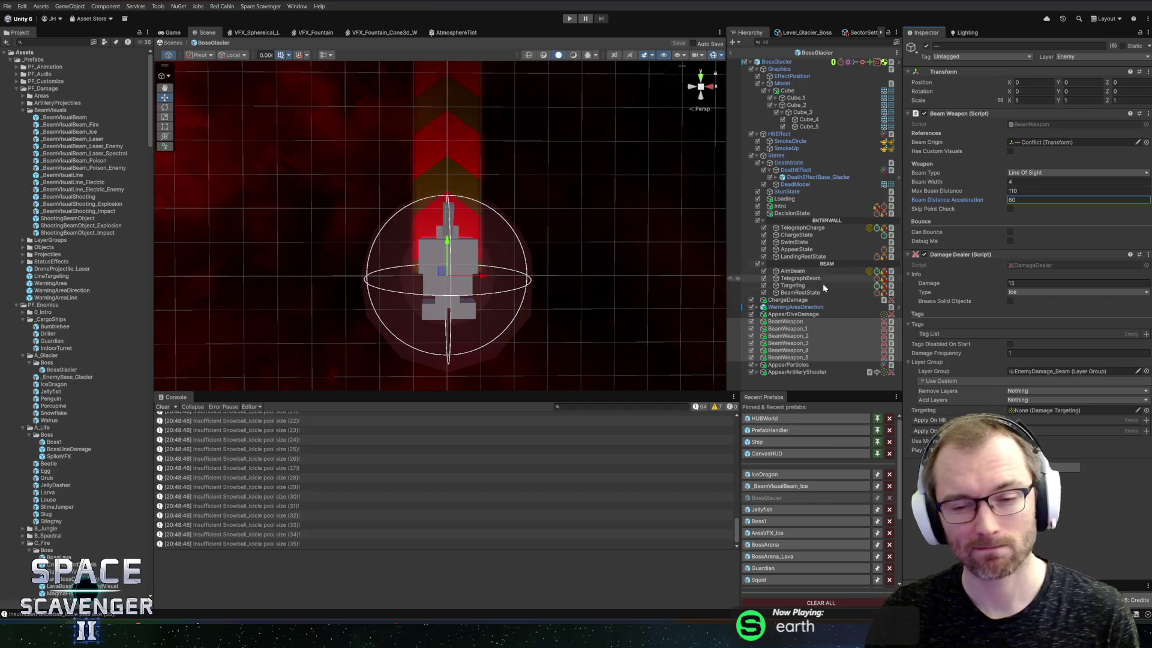
{"action": "left_click", "coordinate": [791, 257]}
Check ChargeState, scroll the Targeting state's Beam Weapons list, then switch to Rider
{"action": "left_click", "coordinate": [795, 234]}
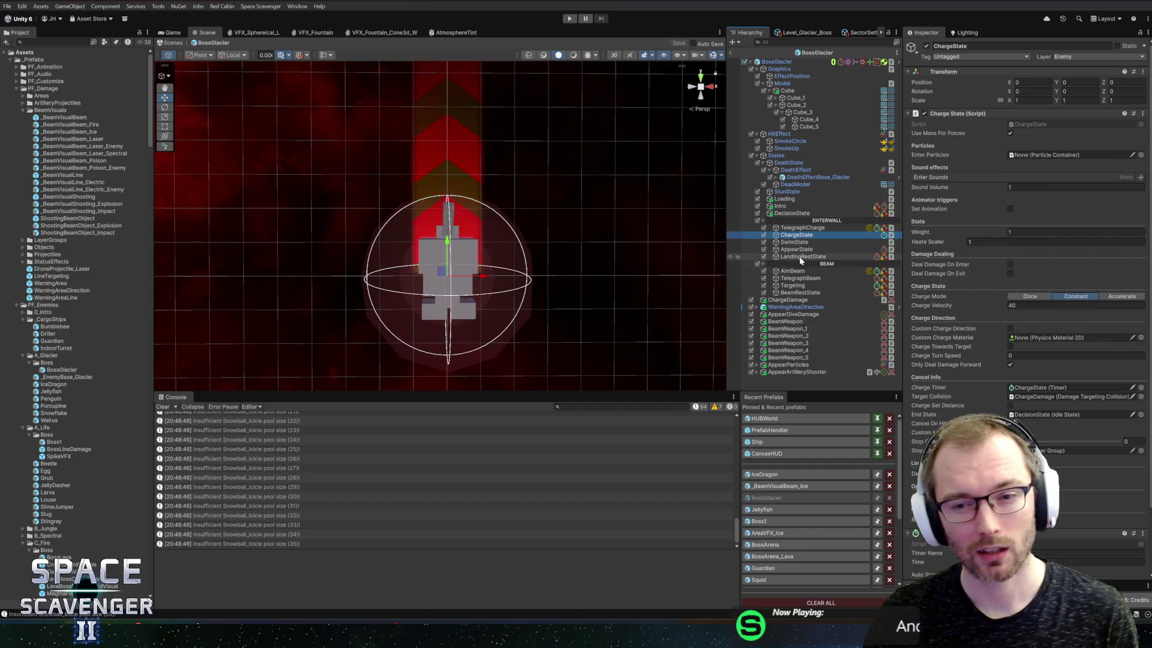
{"action": "left_click", "coordinate": [794, 286]}
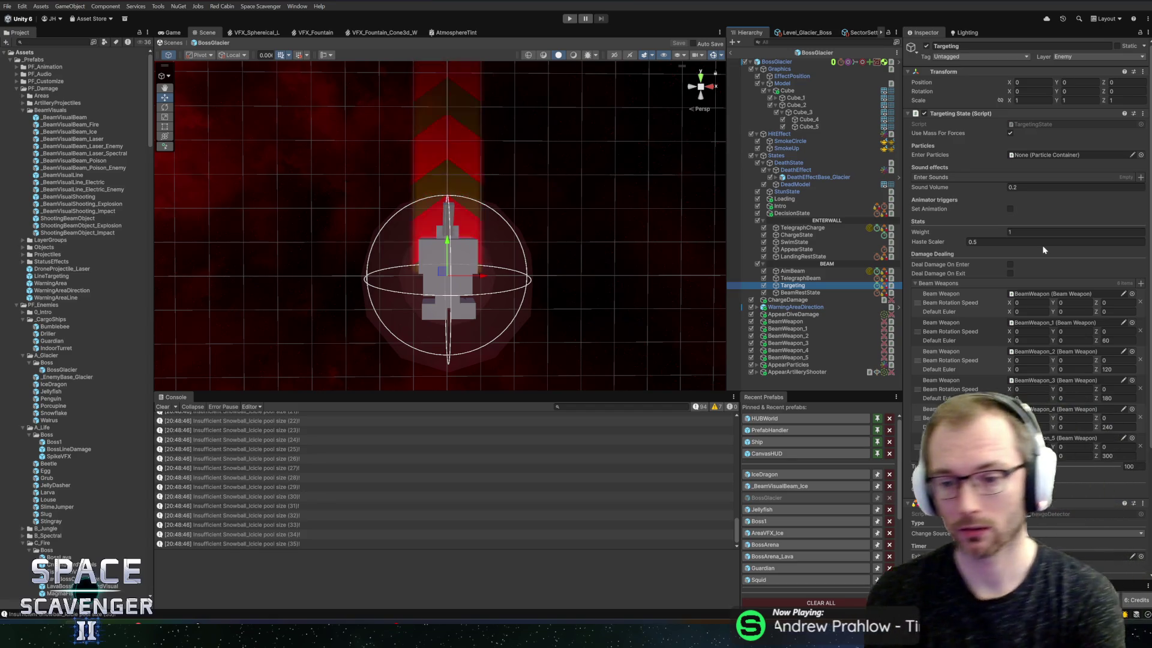
{"action": "scroll", "coordinate": [1042, 251], "scroll_direction": "down", "scroll_amount": 2}
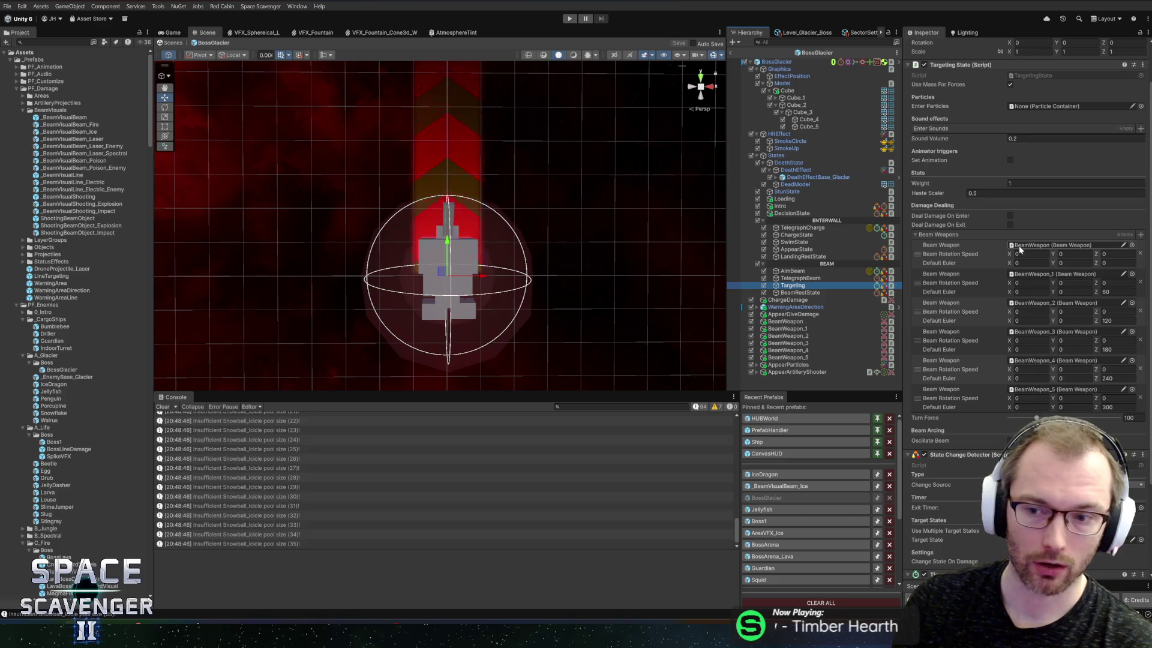
{"action": "key", "text": "alt+Tab"}
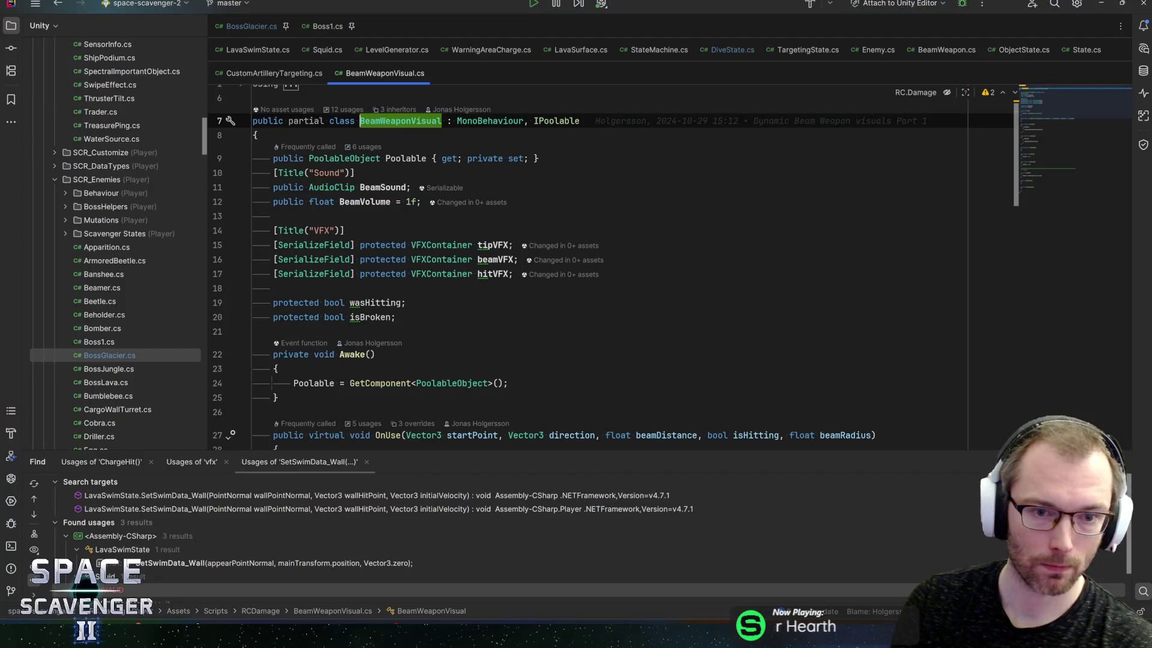
Highlight every BeamSound occurrence in BeamWeaponVisual.cs
{"action": "left_click", "coordinate": [381, 188]}
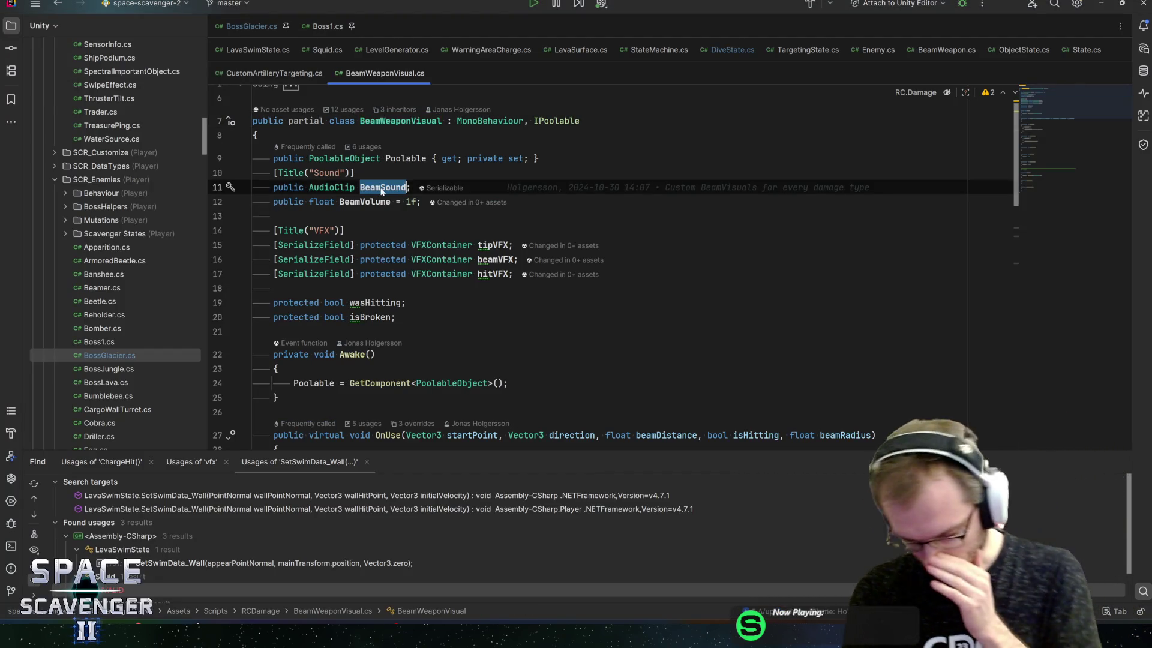
{"action": "key", "text": "ctrl+f"}
{"action": "key", "text": "Return"}
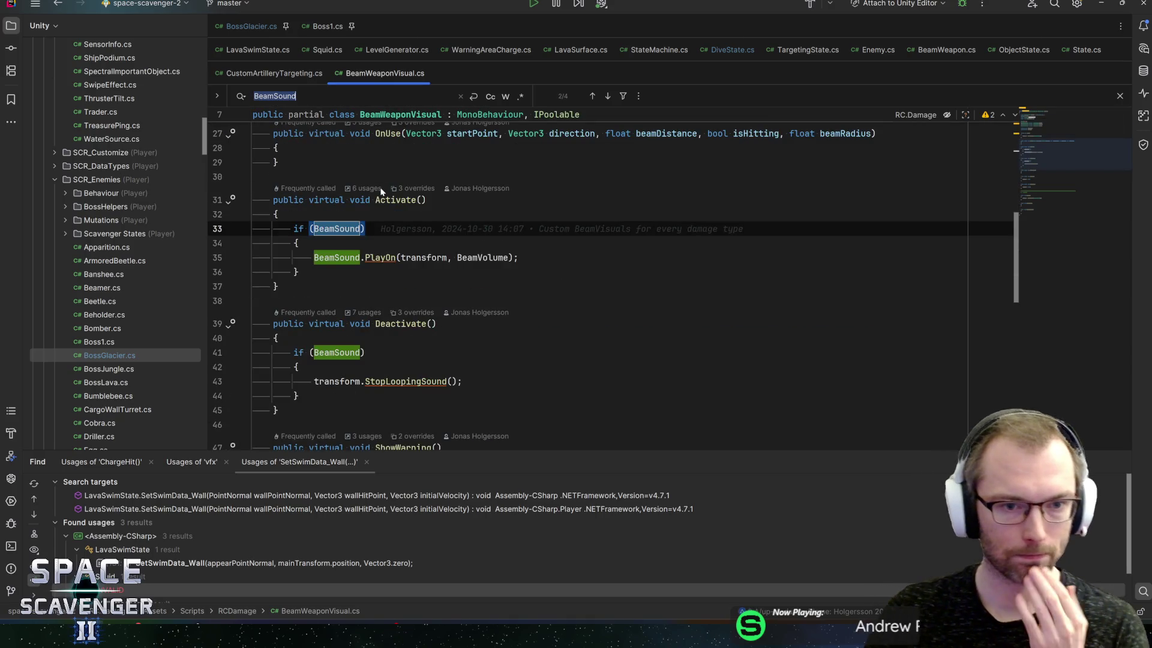
{"action": "left_click", "coordinate": [422, 200]}
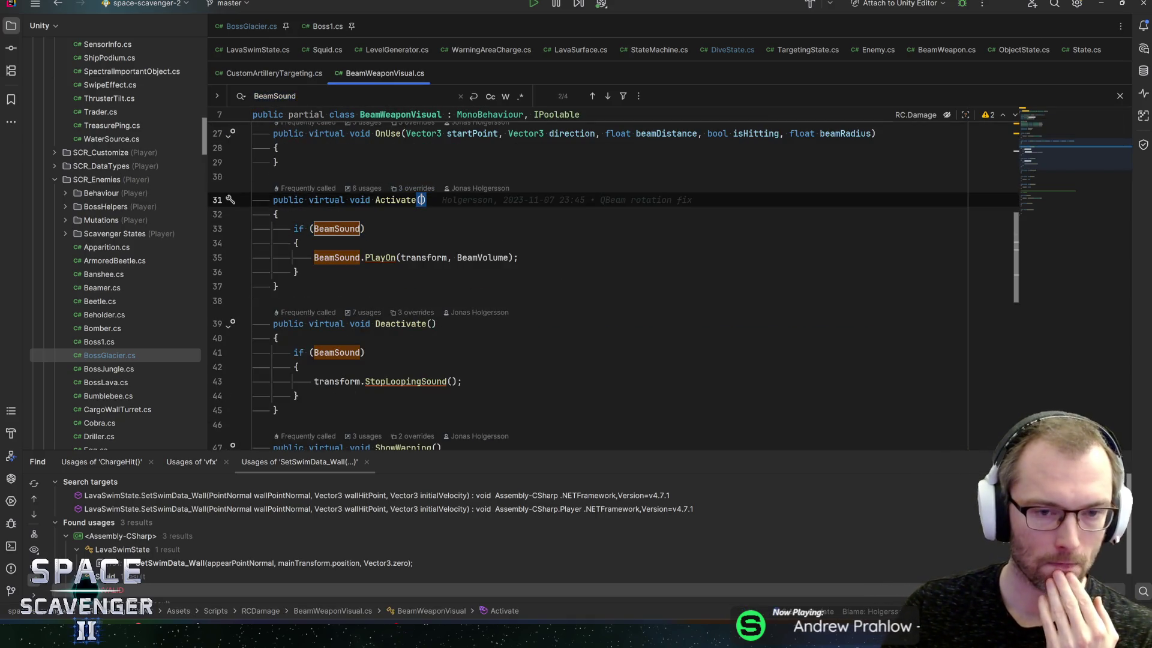
{"action": "left_click", "coordinate": [1059, 122]}
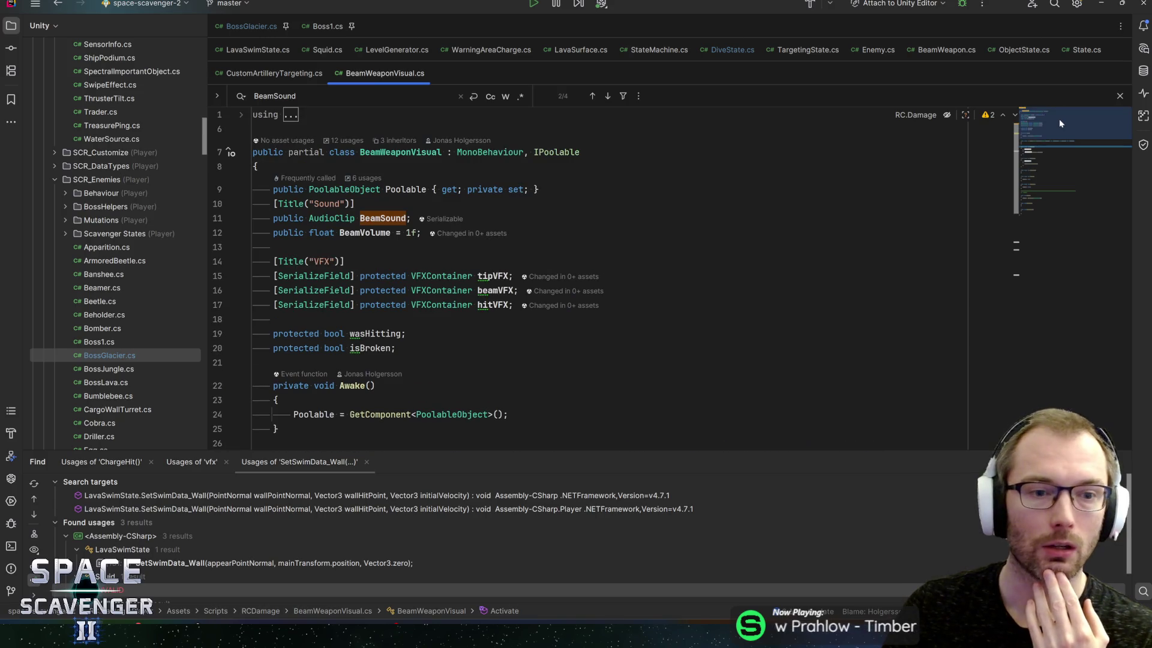
{"action": "left_click_drag", "start_coordinate": [1059, 118], "coordinate": [1085, 155]}
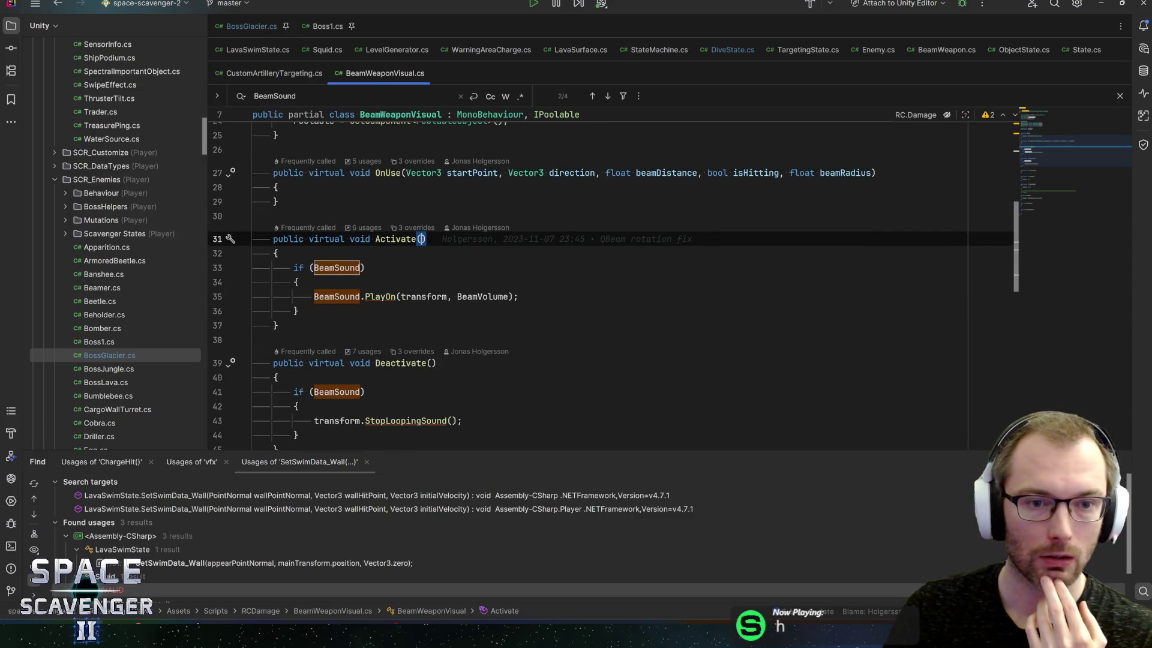
Review OnUse and Deactivate, then add a 'bool muted = false' parameter to Activate
{"action": "left_click", "coordinate": [385, 172]}
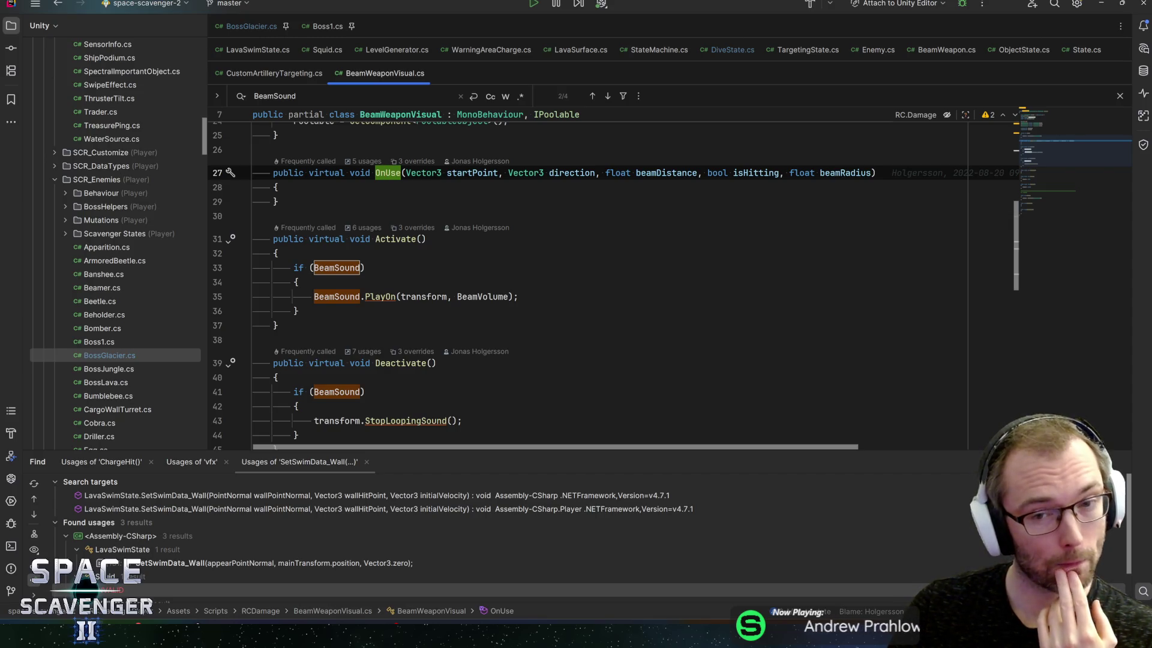
{"action": "scroll", "coordinate": [612, 285], "scroll_direction": "down", "scroll_amount": 2}
{"action": "scroll", "coordinate": [612, 285], "scroll_direction": "up", "scroll_amount": 2}
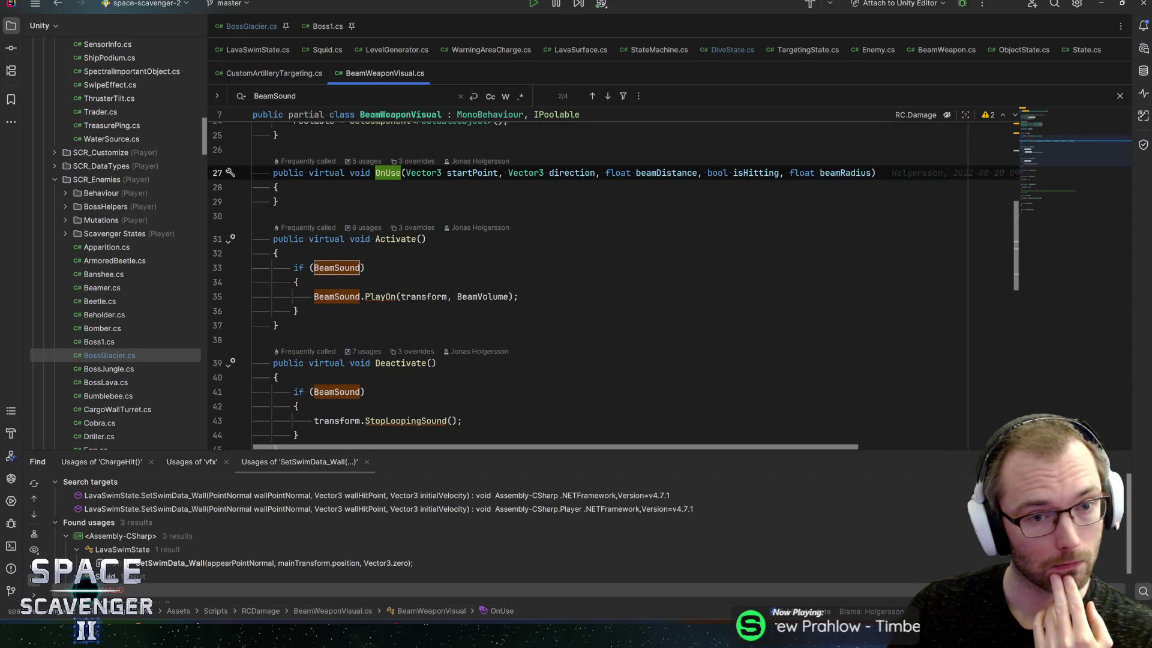
{"action": "scroll", "coordinate": [612, 285], "scroll_direction": "down", "scroll_amount": 7}
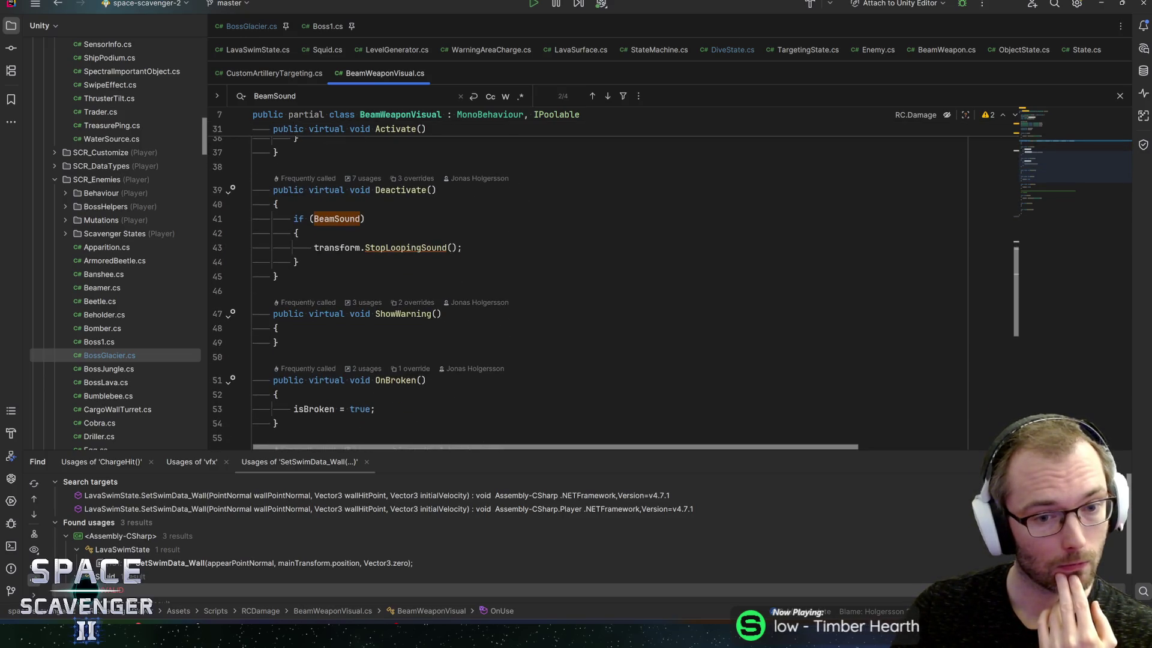
{"action": "scroll", "coordinate": [612, 285], "scroll_direction": "down", "scroll_amount": 6}
{"action": "scroll", "coordinate": [612, 284], "scroll_direction": "up", "scroll_amount": 4}
{"action": "scroll", "coordinate": [612, 285], "scroll_direction": "up", "scroll_amount": 8}
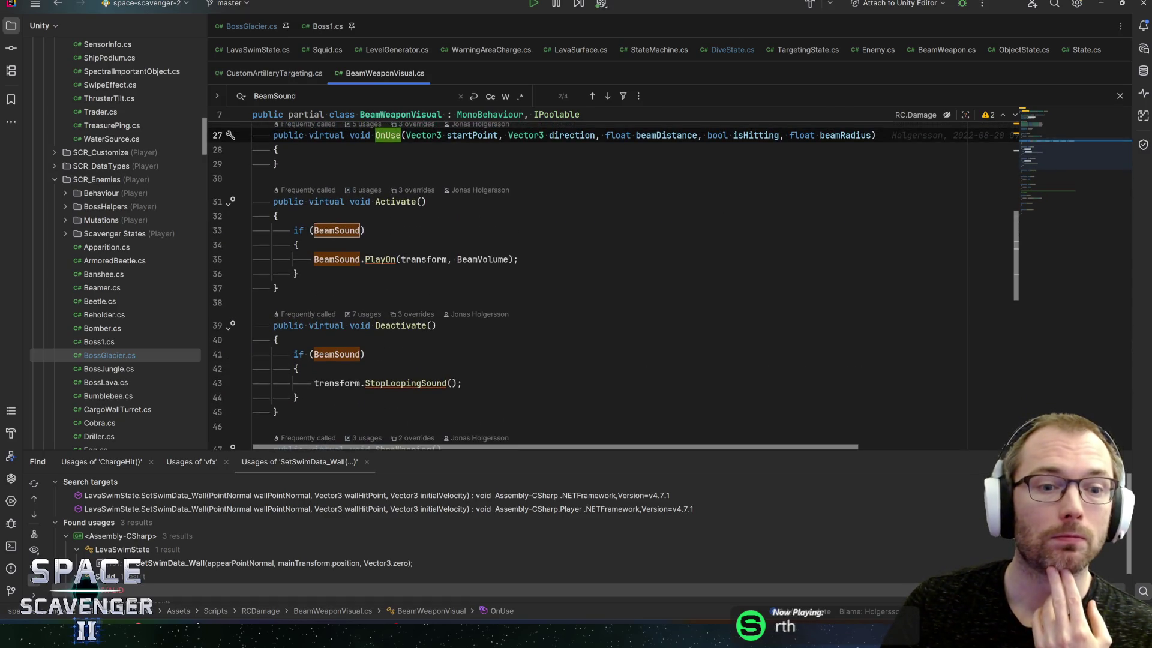
{"action": "left_click", "coordinate": [421, 202]}
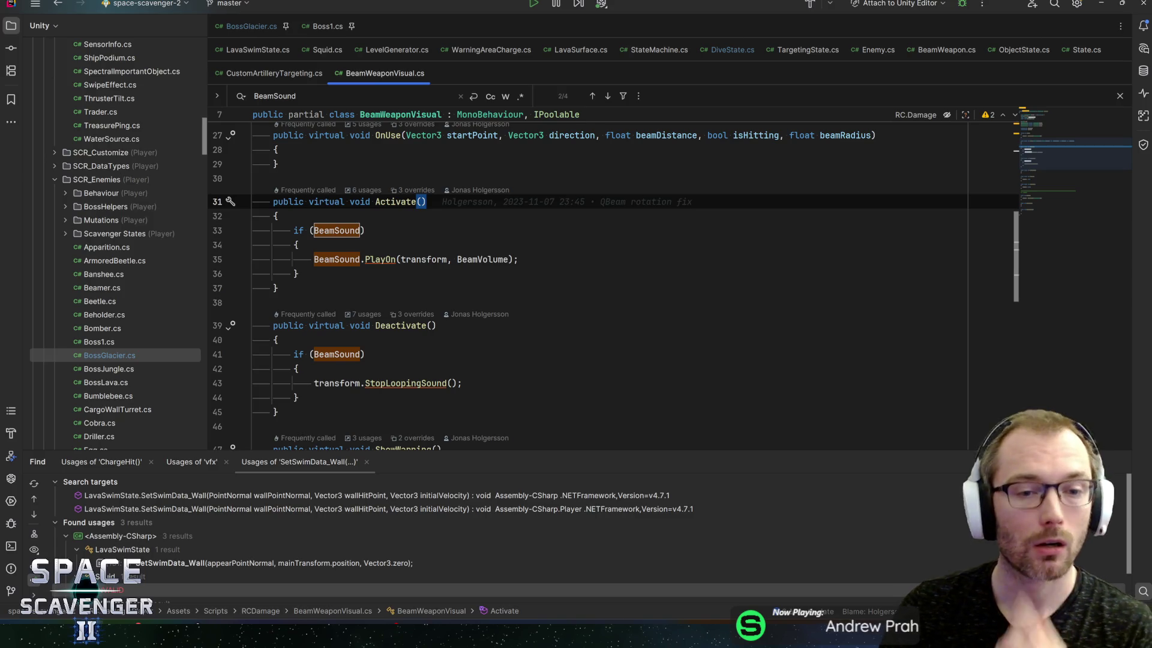
{"action": "type", "text": "bool muted ="}
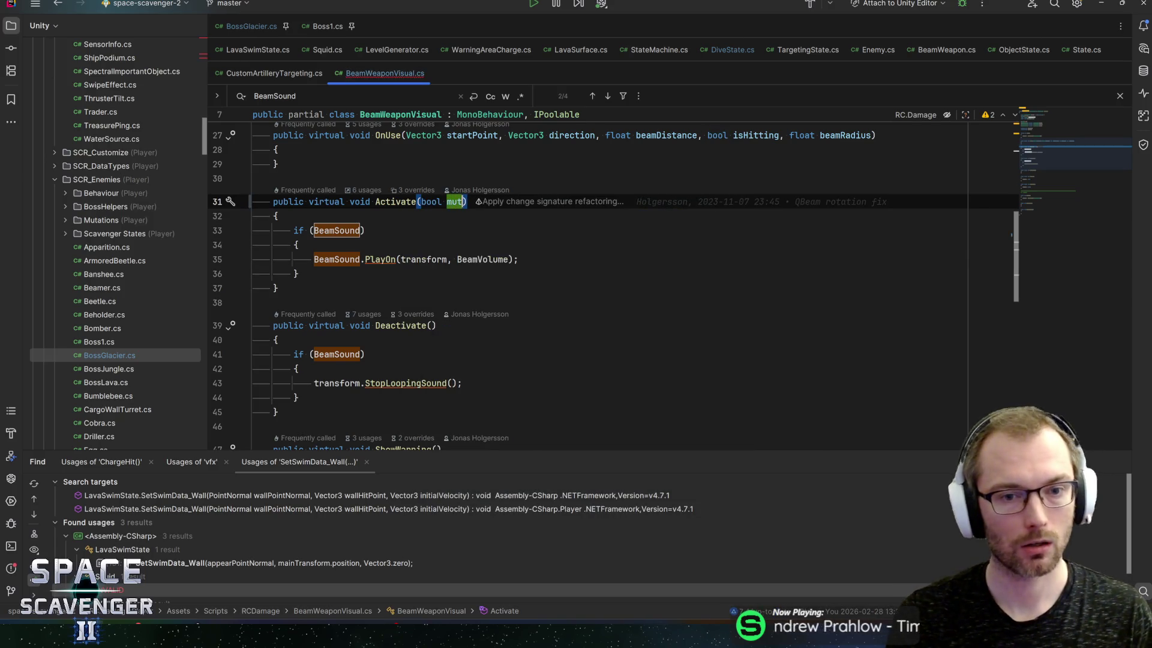
{"action": "type", "text": " false"}
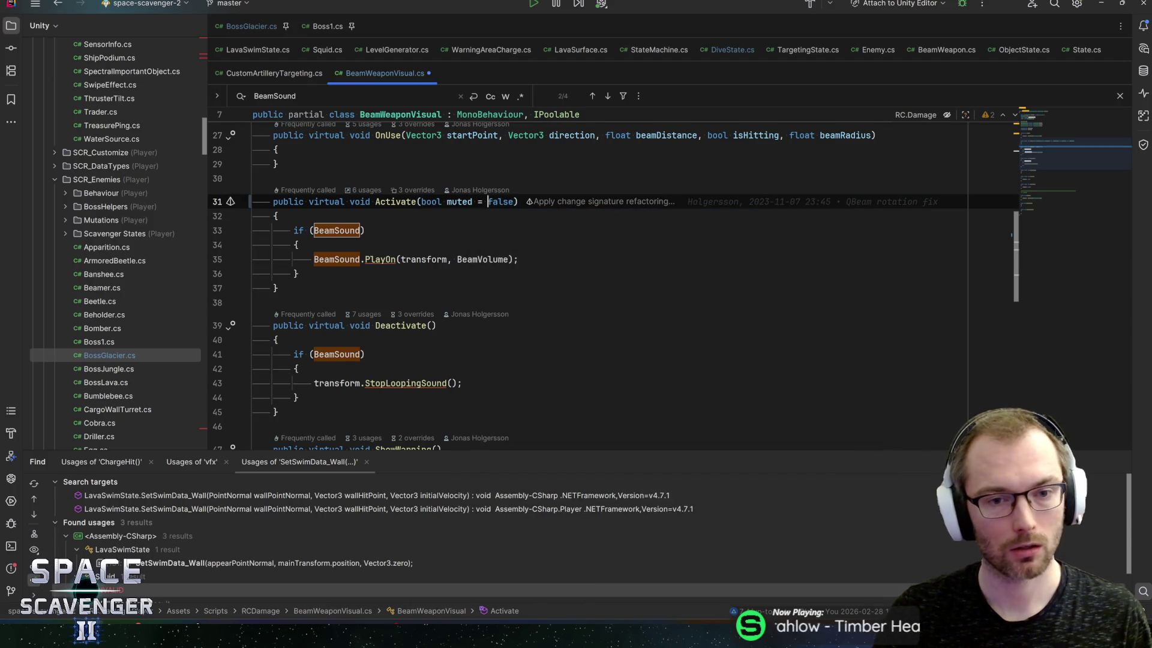
Add '&& !muted' to Activate's BeamSound check so muted beams play no sound
{"action": "left_click", "coordinate": [360, 230]}
{"action": "type", "text": "&& !muted)"}
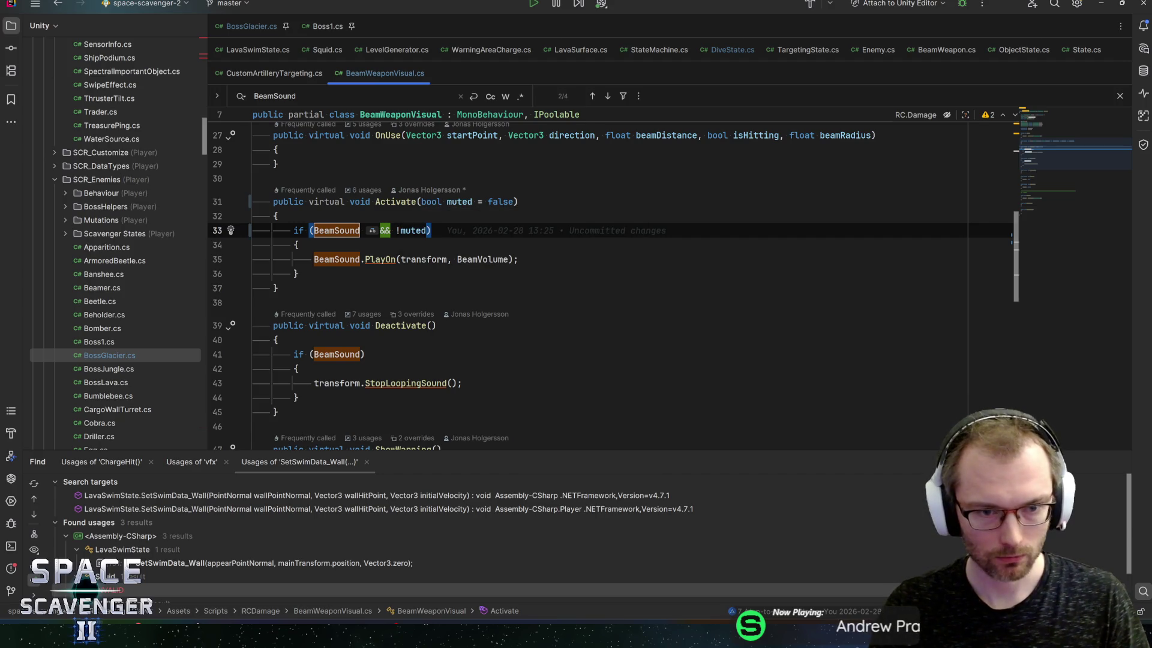
{"action": "left_click", "coordinate": [360, 354]}
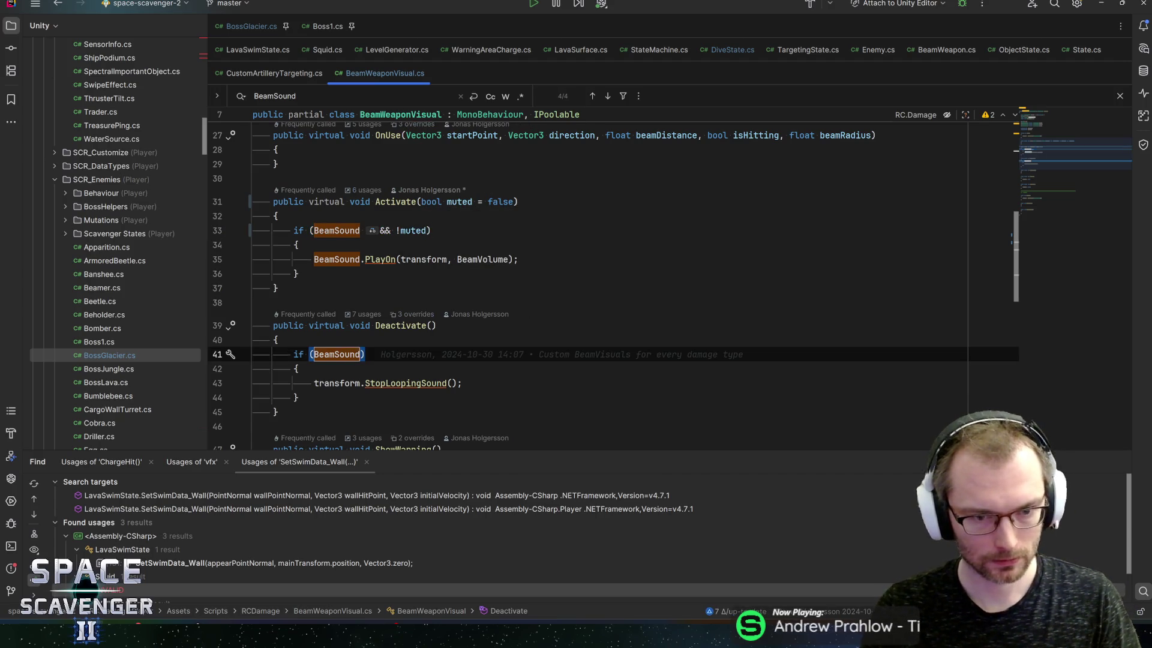
Find Activate's callers and pass muteAudio into ActiveVisuals.Activate in BeamWeapon.cs
{"action": "left_click", "coordinate": [395, 202]}
{"action": "key", "text": "alt+F7"}
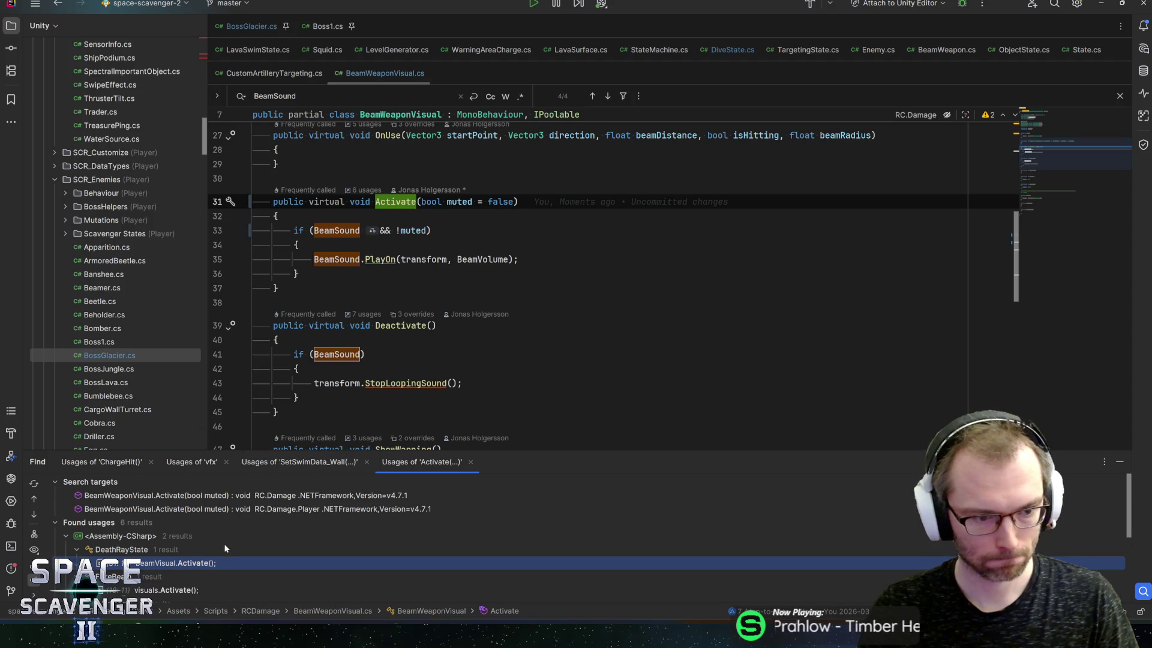
{"action": "double_click", "coordinate": [180, 588]}
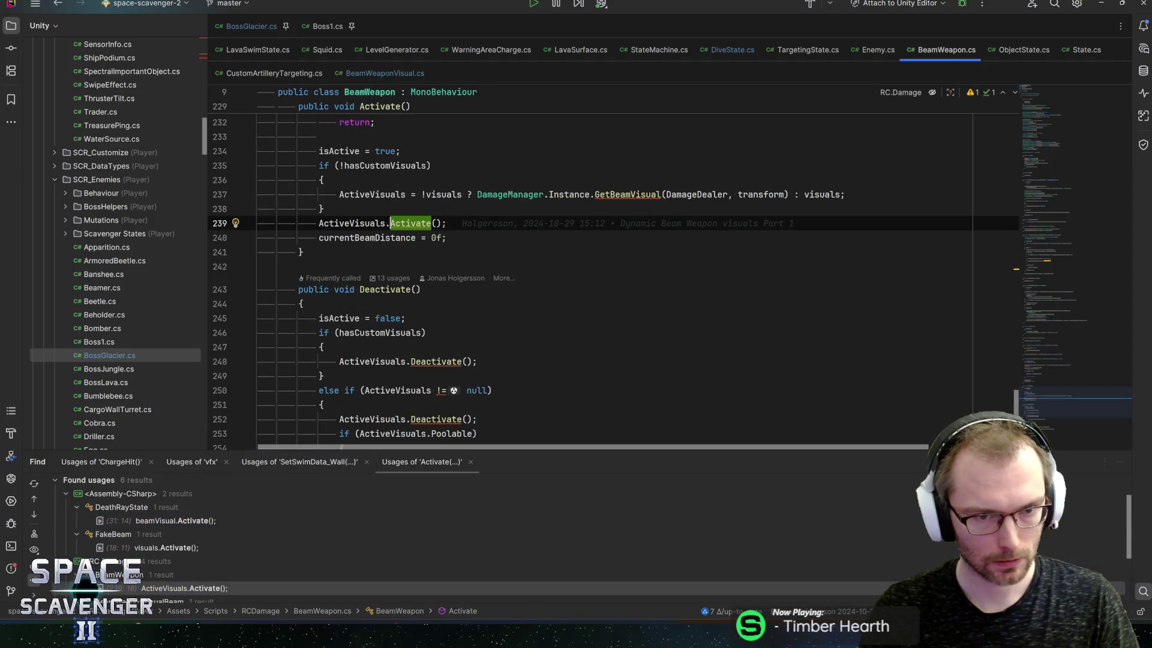
{"action": "left_click", "coordinate": [433, 223]}
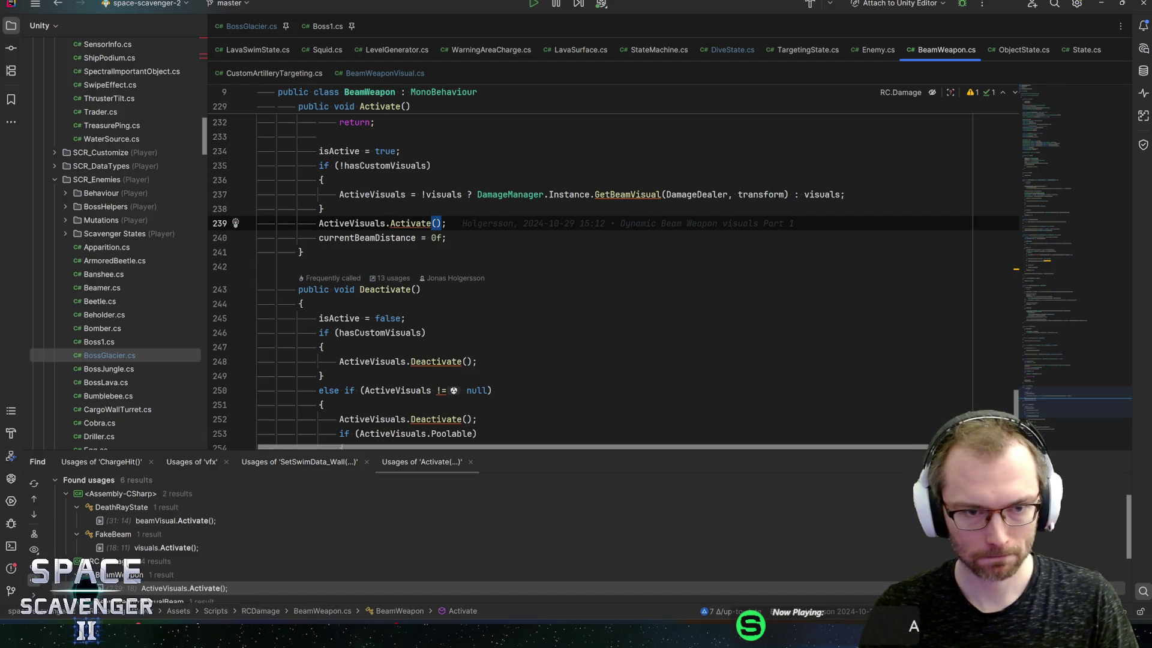
{"action": "type", "text": "mute"}
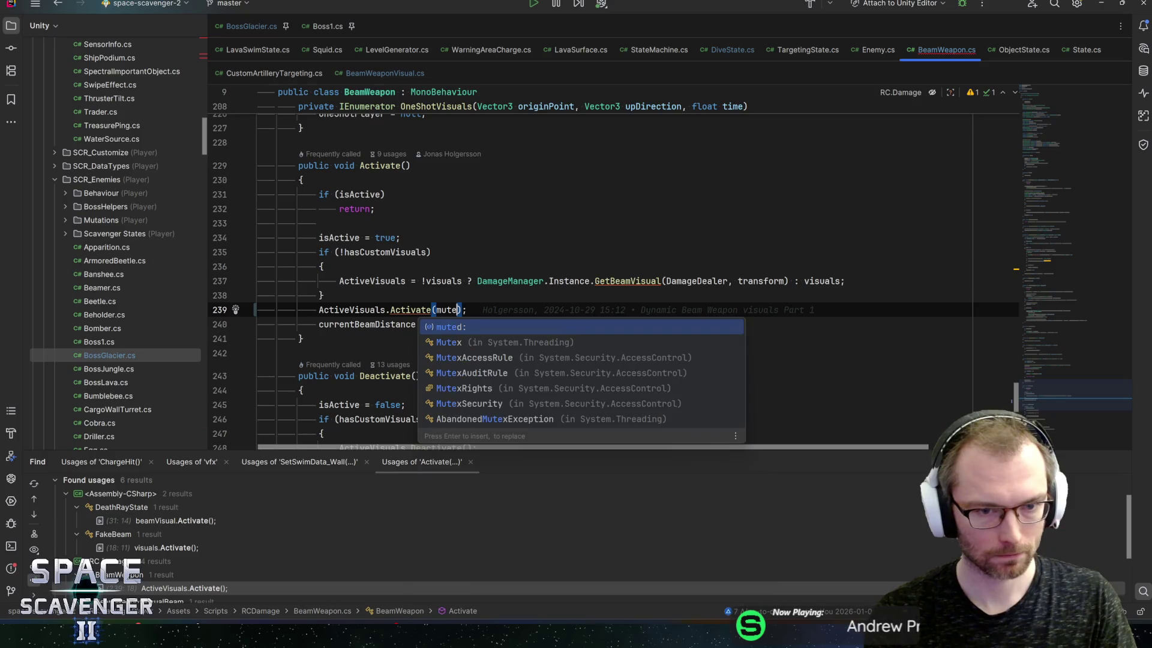
{"action": "type", "text": "Audio"}
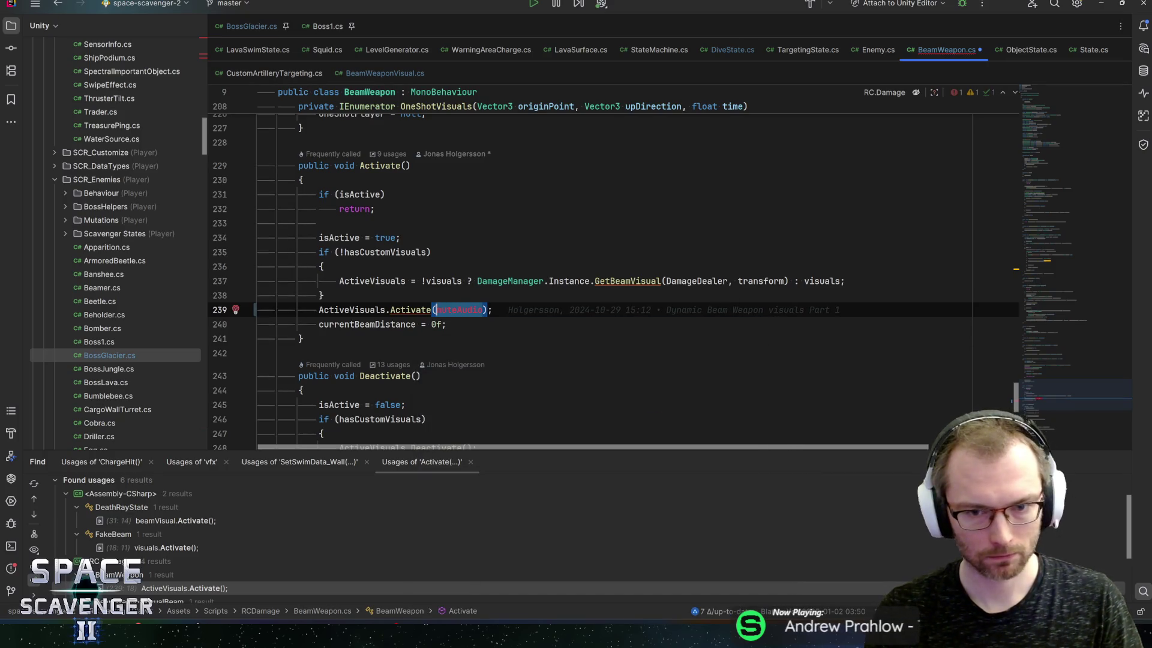
{"action": "left_click", "coordinate": [492, 309]}
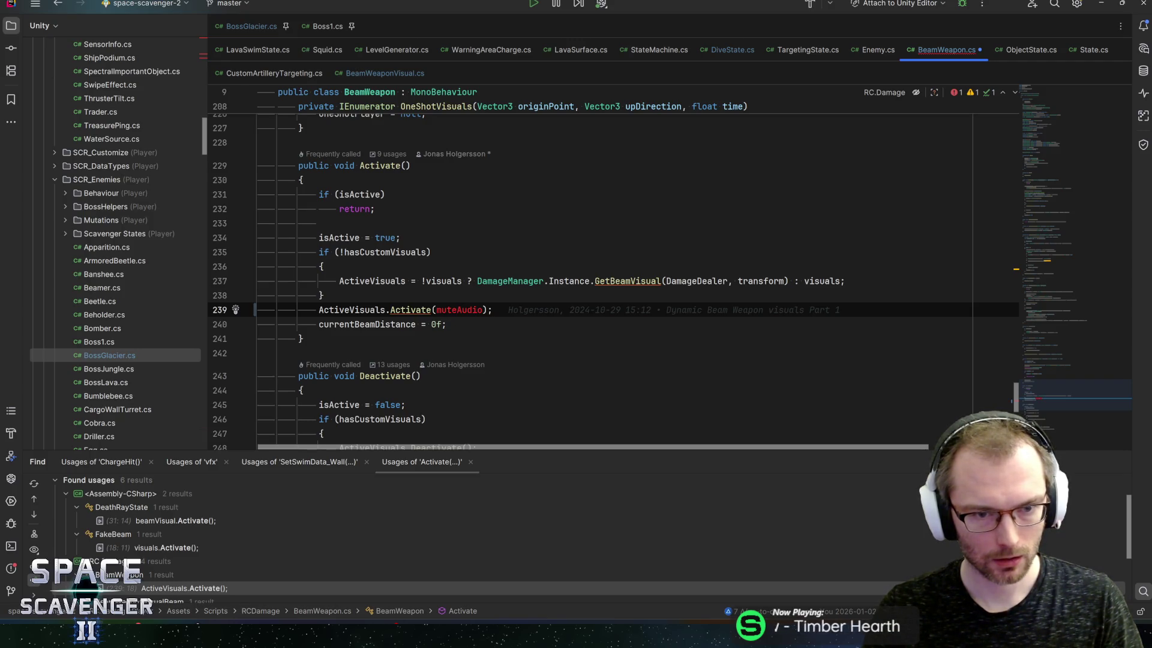
Duplicate the visuals field and turn the copy into a serialized bool muteAudio field
{"action": "left_click", "coordinate": [390, 252]}
{"action": "key", "text": "ctrl+b"}
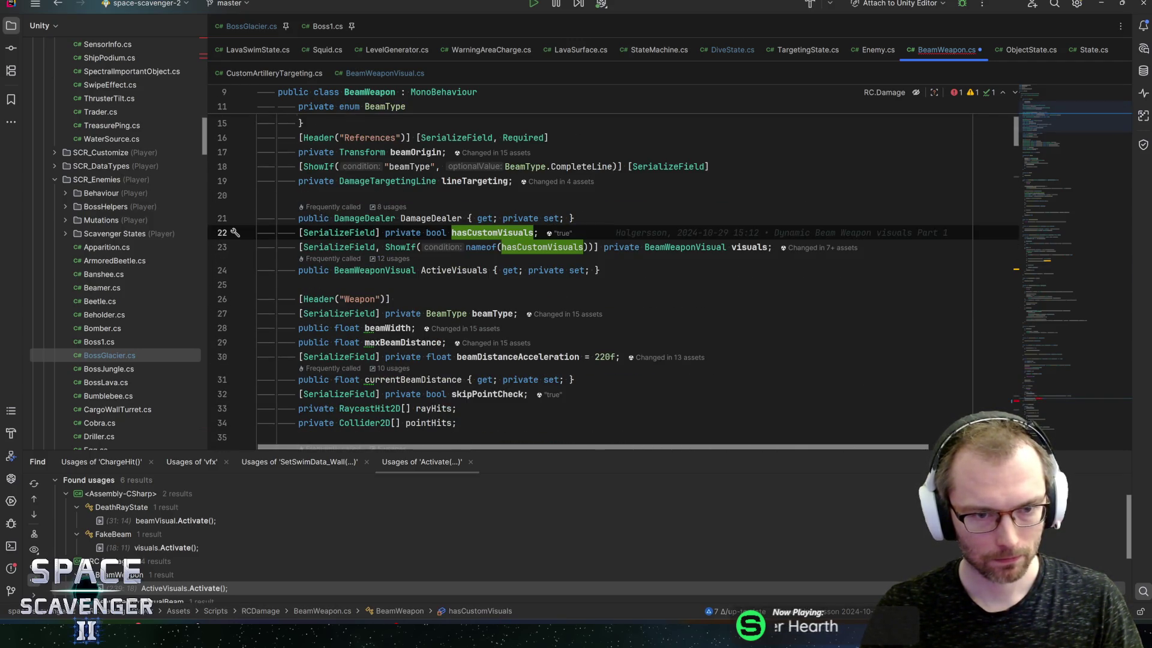
{"action": "mouse_move", "coordinate": [436, 233]}
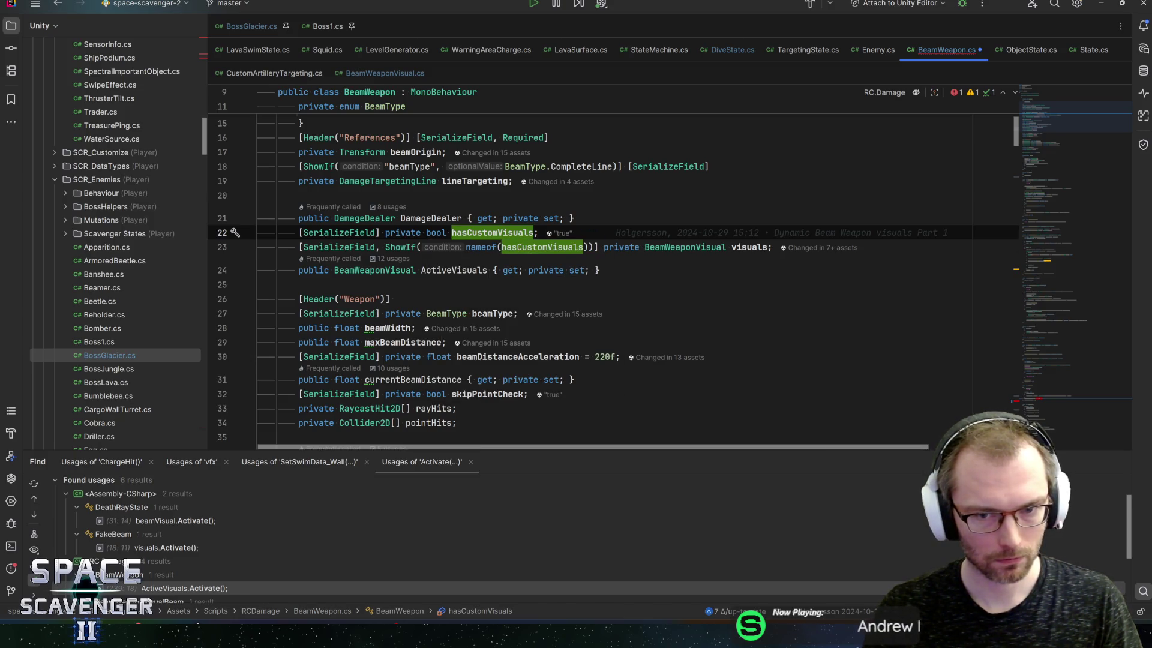
{"action": "key", "text": "Down"}
{"action": "key", "text": "ctrl+d"}
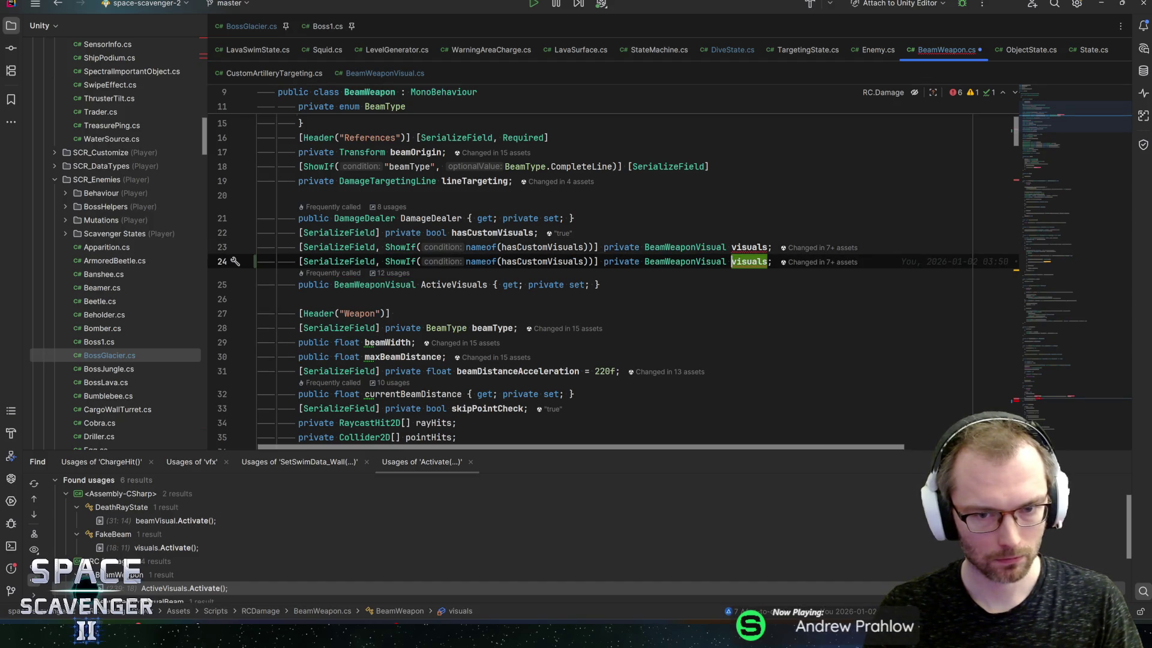
{"action": "key", "text": "ctrl+shift+Left"}
{"action": "key", "text": "ctrl+shift+Left"}
{"action": "key", "text": "ctrl+shift+Left"}
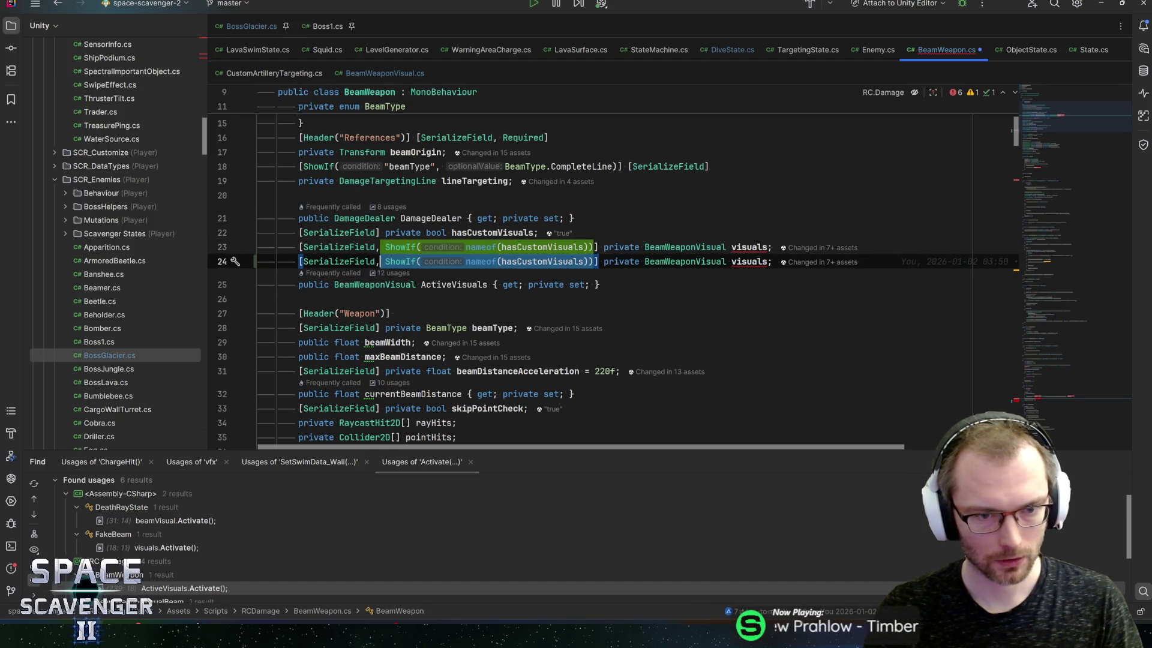
{"action": "key", "text": "BackSpace"}
{"action": "key", "text": "ctrl+Right"}
{"action": "key", "text": "ctrl+Right"}
{"action": "key", "text": "ctrl+Right"}
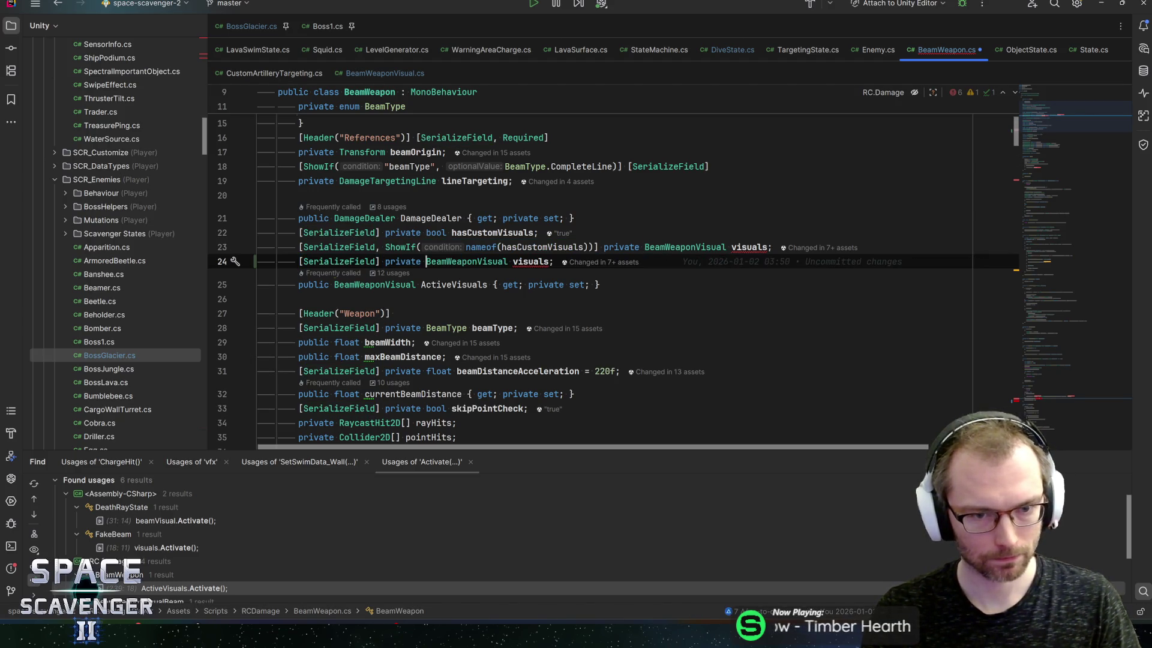
{"action": "key", "text": "ctrl+shift+Right"}
{"action": "type", "text": "b"}
{"action": "key", "text": "Return"}
{"action": "key", "text": "ctrl+Right"}
{"action": "key", "text": "ctrl+shift+Right"}
{"action": "type", "text": "muteAudio"}
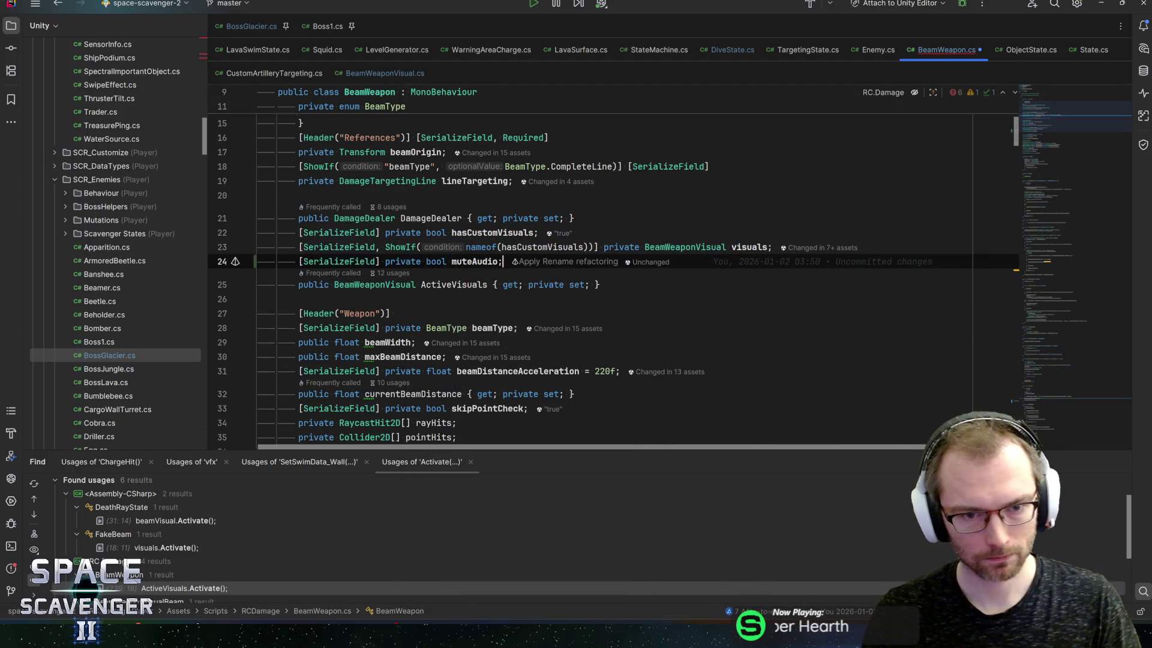
{"action": "key", "text": "alt+Tab"}
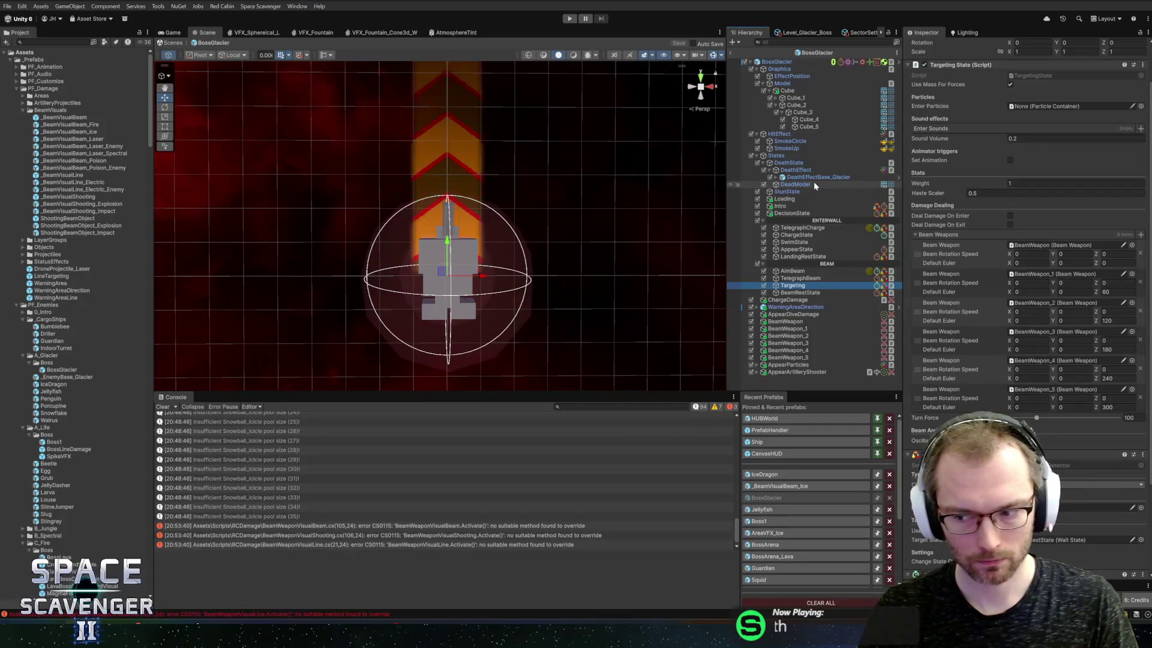
Select BeamWeapon to BeamWeapon_5, inspect BeamWeapon_1, then open the first CS0115 error
{"action": "left_click", "coordinate": [785, 321]}
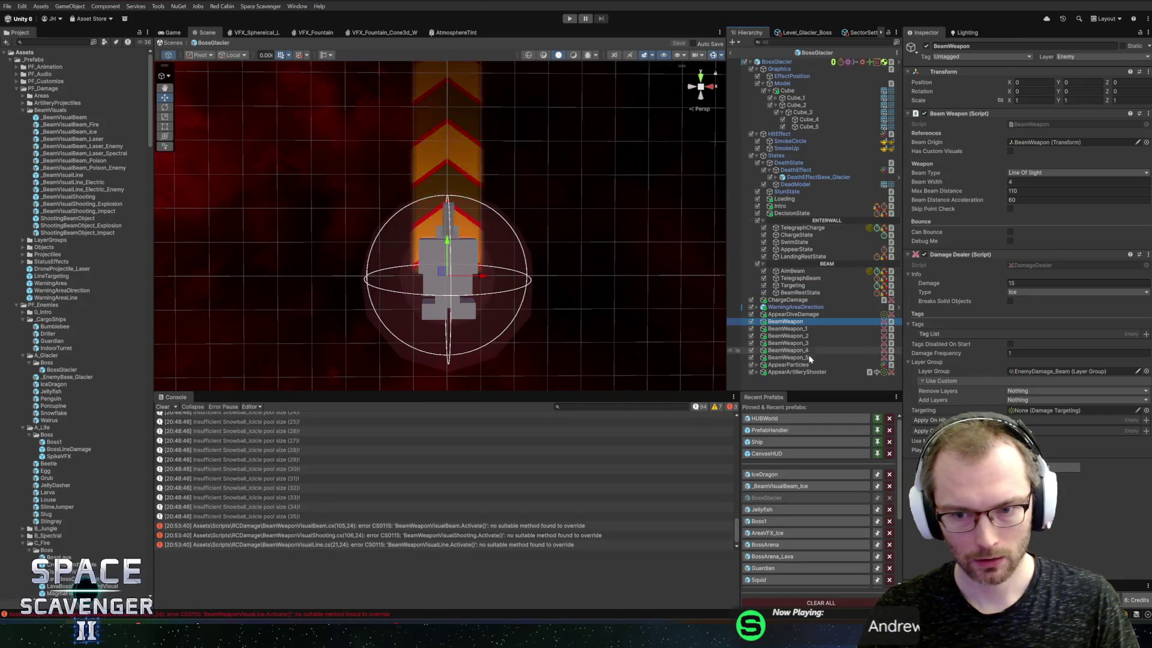
{"action": "left_click", "coordinate": [788, 357], "text": "shift"}
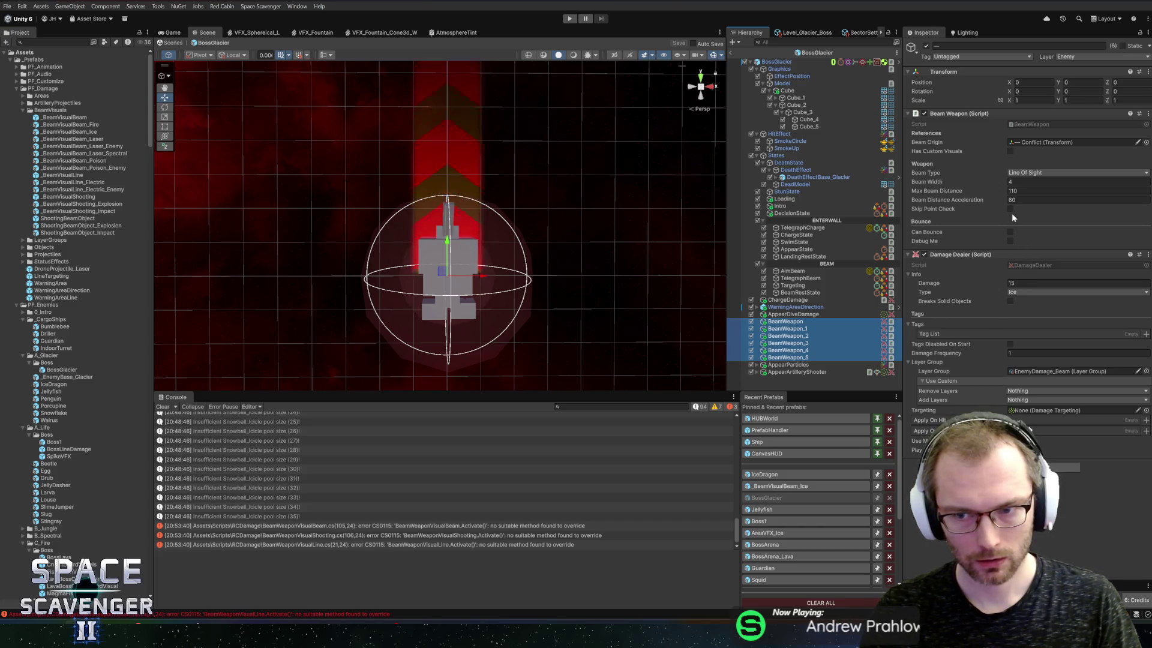
{"action": "left_click", "coordinate": [816, 329]}
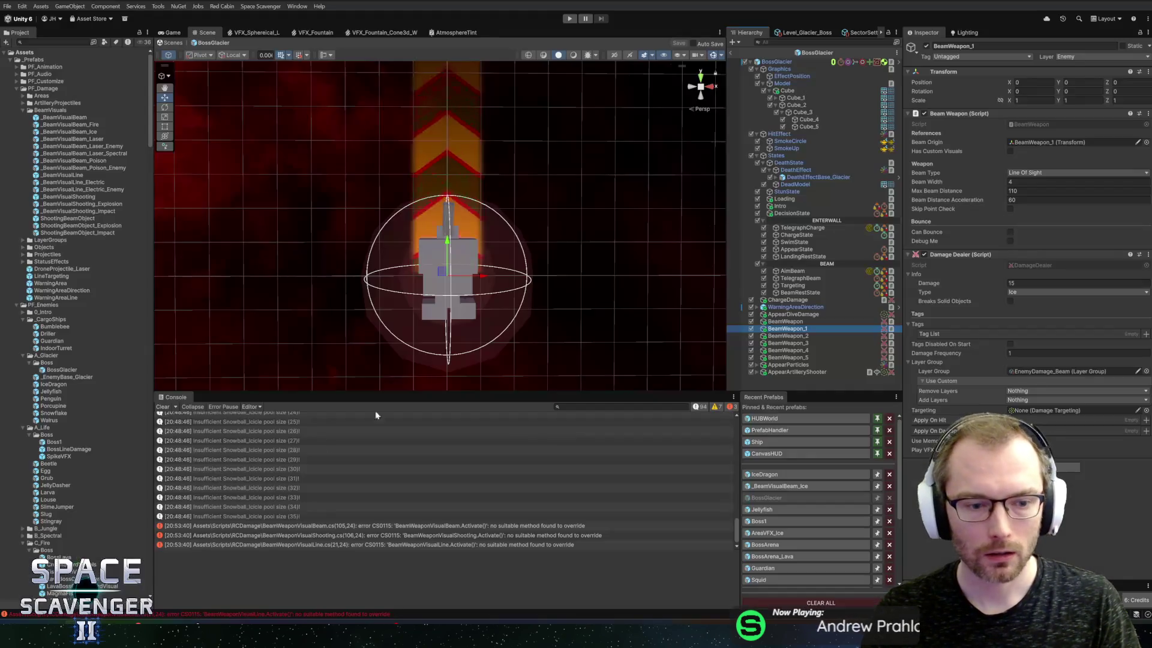
{"action": "double_click", "coordinate": [297, 527]}
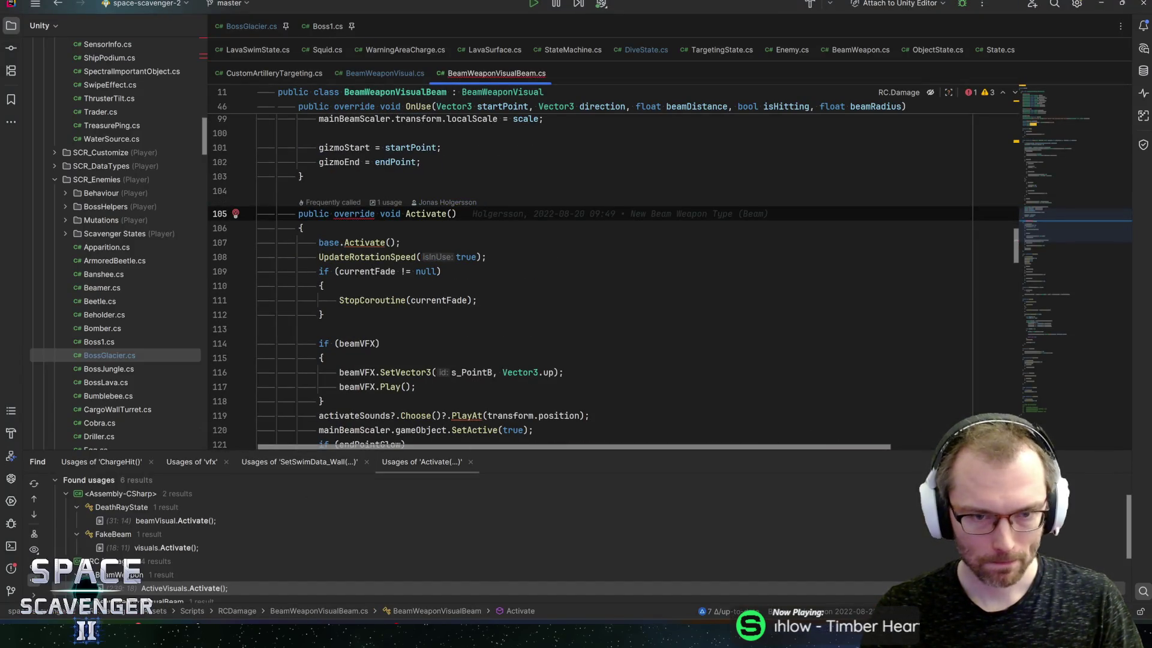
Add a 'bool muted = false' parameter to BeamWeaponVisualBeam's Activate override and save
{"action": "type", "text": "bool muted"}
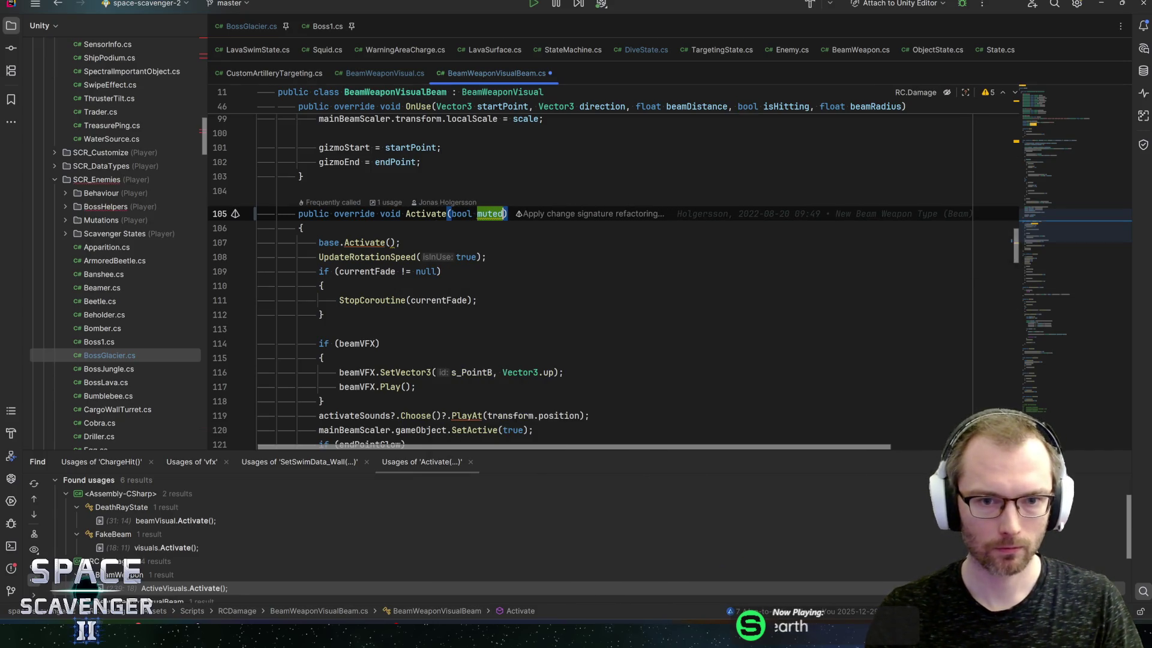
{"action": "type", "text": " =false"}
{"action": "key", "text": "BackSpace"}
{"action": "type", "text": "e)"}
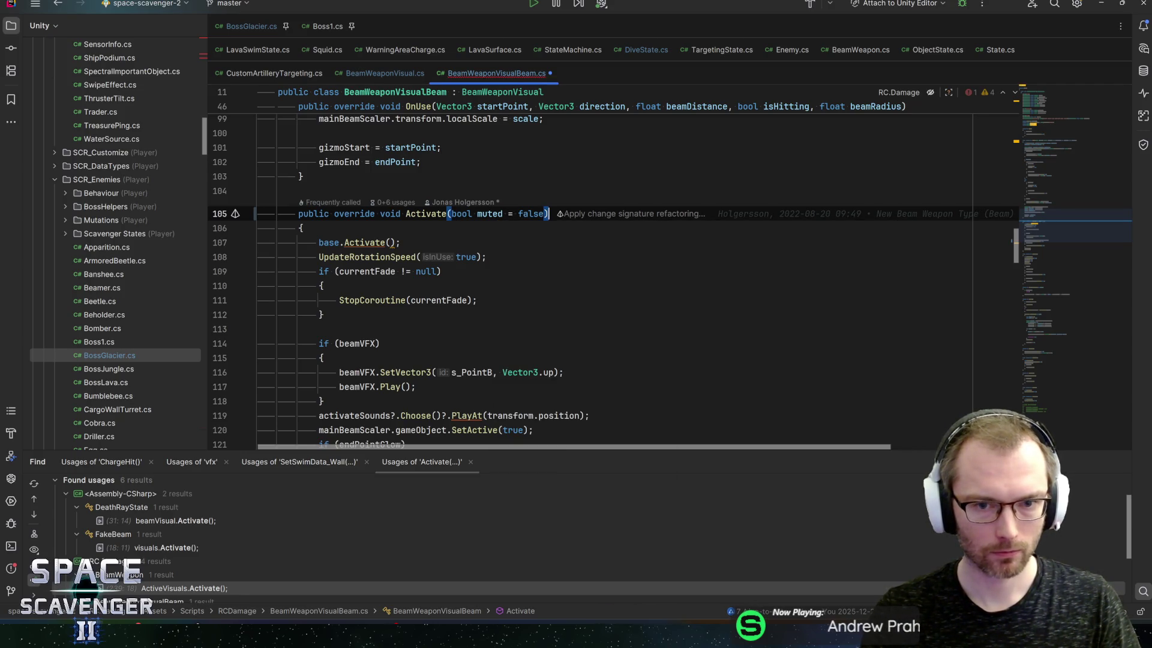
{"action": "key", "text": "ctrl+s"}
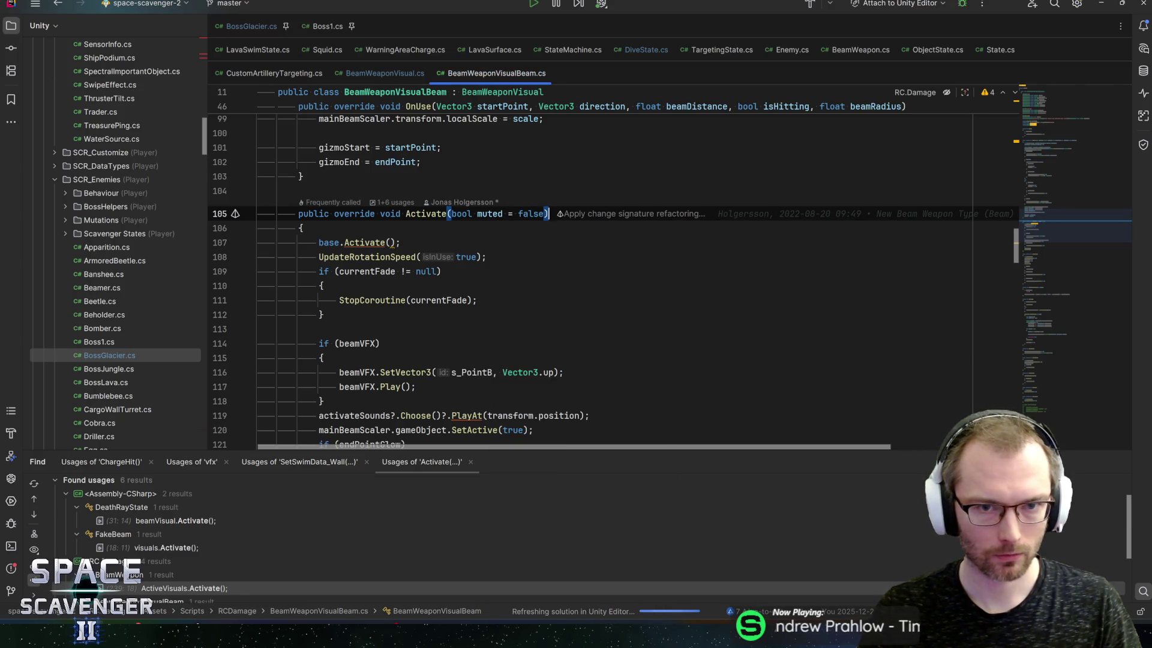
Add the same 'bool muted = false' parameter to BeamWeaponVisualLine.cs's Activate and save
{"action": "left_click", "coordinate": [11, 568]}
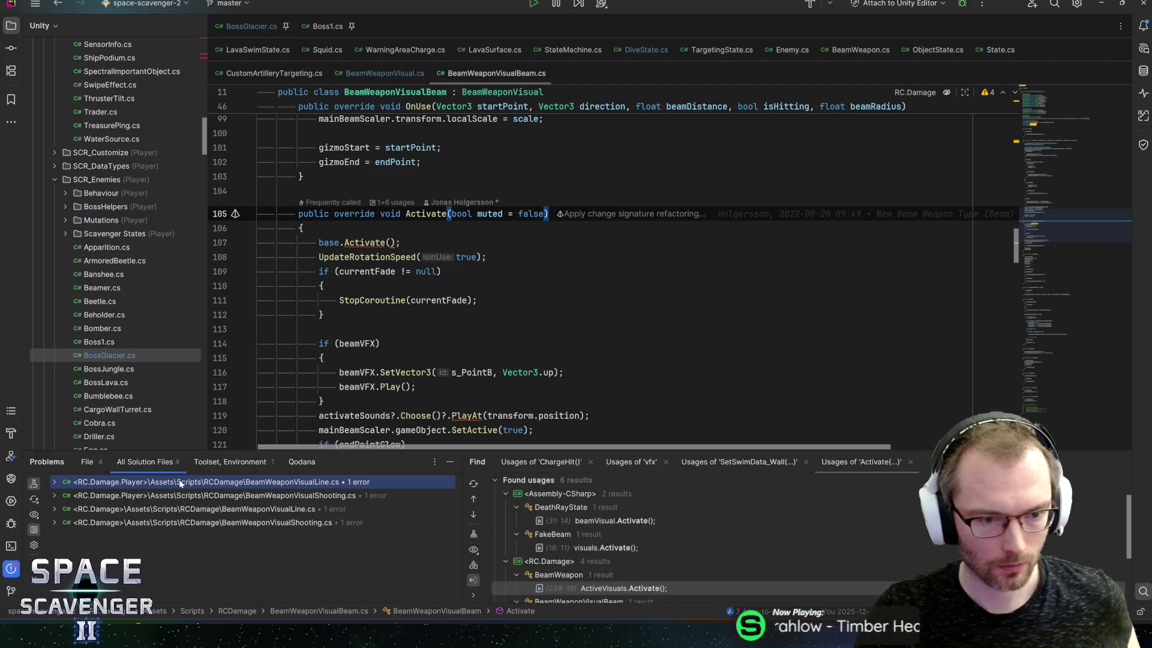
{"action": "left_click", "coordinate": [165, 495]}
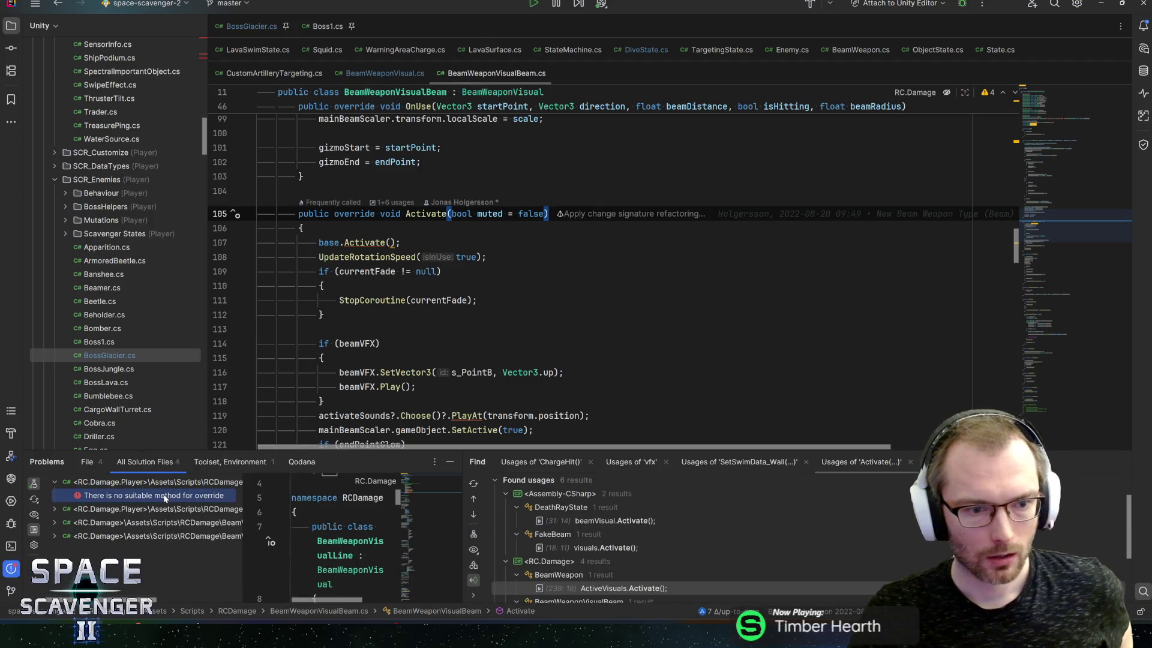
{"action": "double_click", "coordinate": [165, 496]}
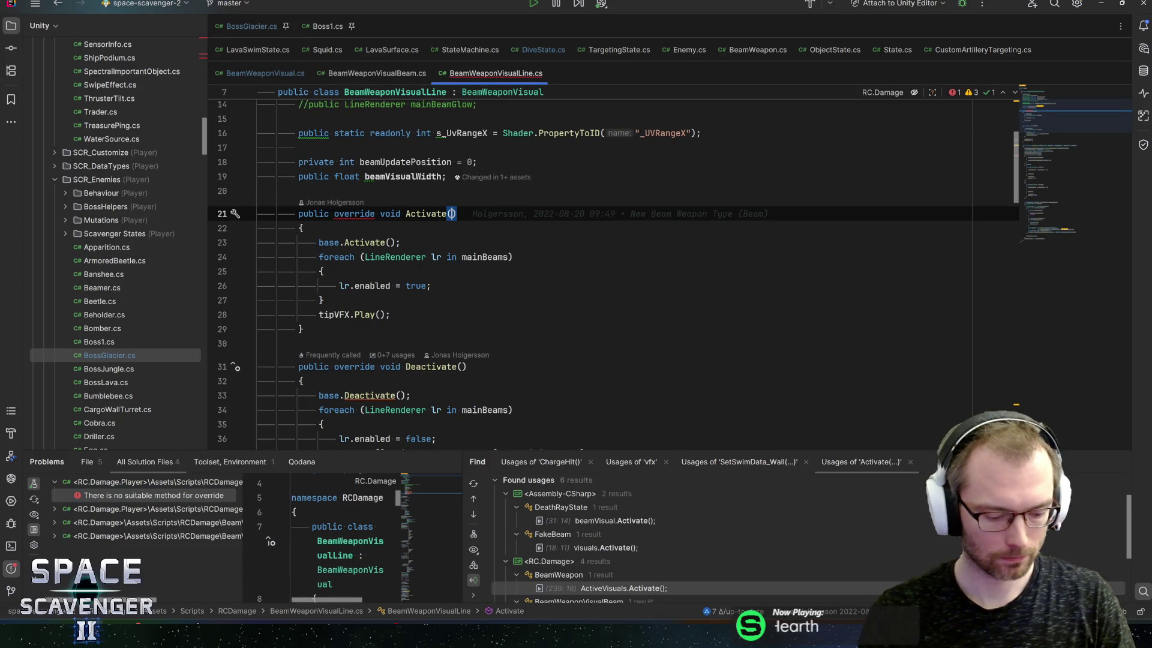
{"action": "type", "text": "bool muted = fal"}
{"action": "key", "text": "Return"}
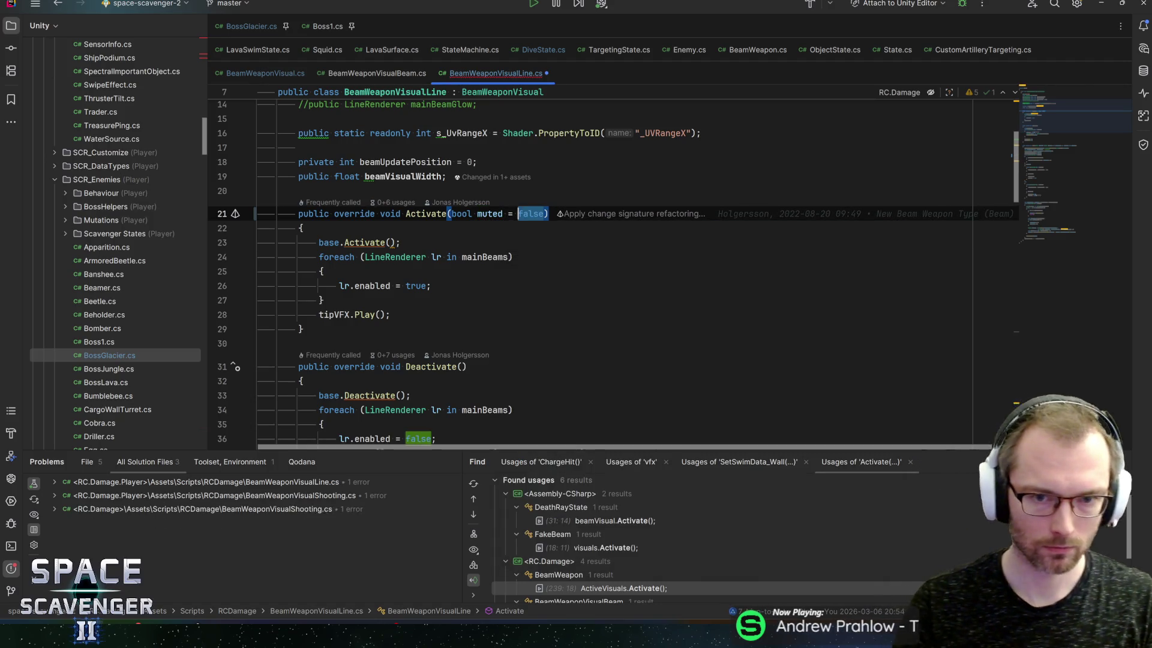
{"action": "key", "text": "End"}
{"action": "key", "text": "ctrl+s"}
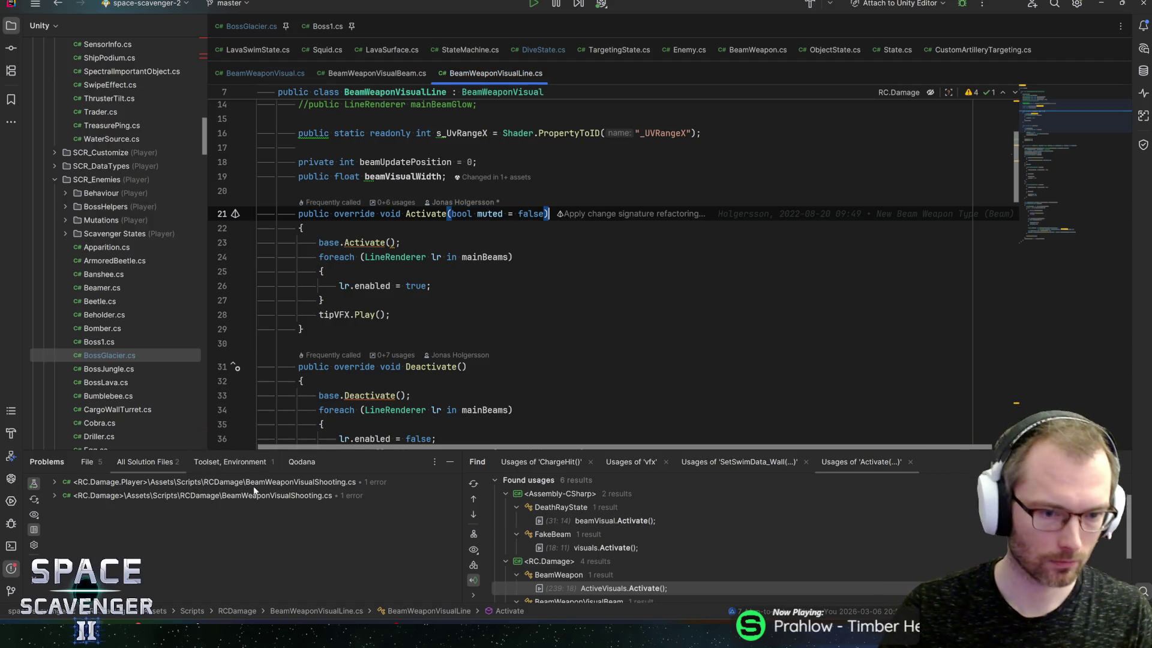
Give BeamWeaponVisualShooting's Activate a 'bool muted = false' parameter and pass muted to base.Activate
{"action": "double_click", "coordinate": [254, 481]}
{"action": "double_click", "coordinate": [254, 495]}
{"action": "left_click", "coordinate": [449, 213]}
{"action": "type", "text": "bool muted = false"}
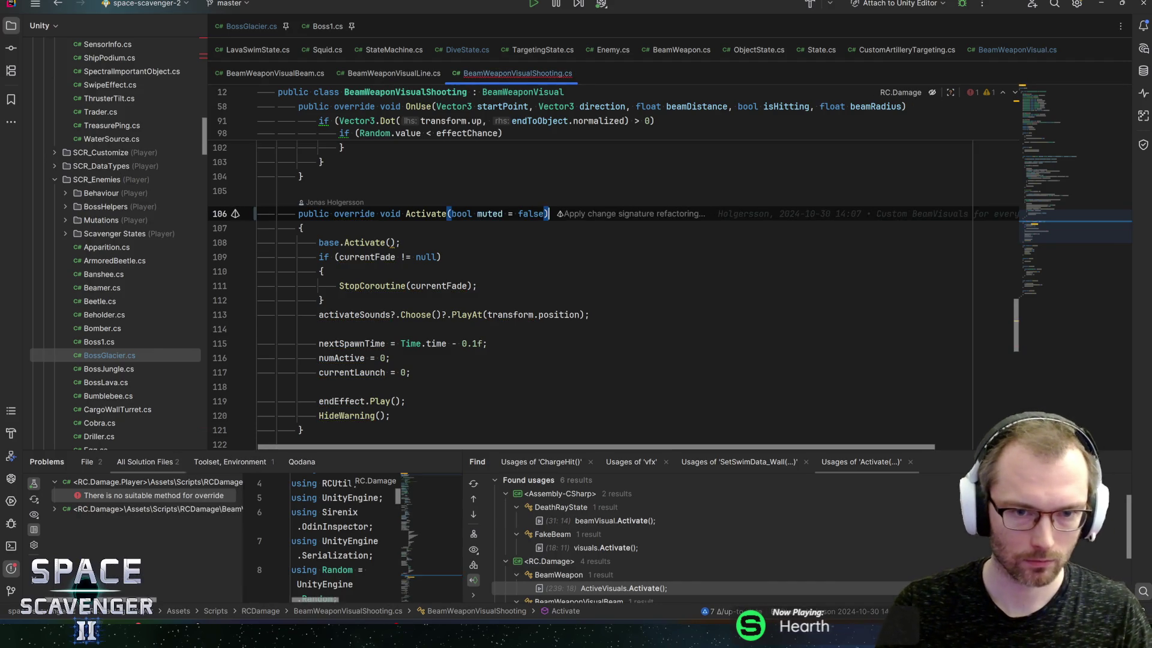
{"action": "left_click", "coordinate": [390, 242]}
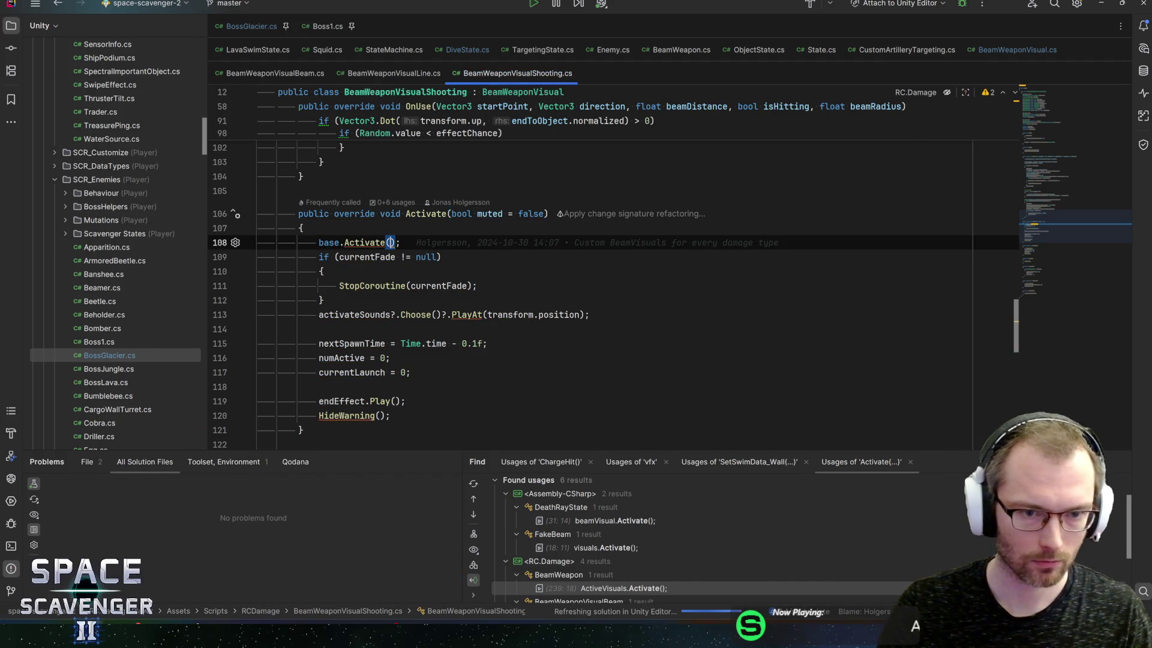
{"action": "type", "text": "u"}
{"action": "key", "text": "BackSpace"}
{"action": "type", "text": "muted"}
{"action": "key", "text": "Return"}
Pass muted to base.Activate in BeamWeaponVisualLine and BeamWeaponVisualBeam
{"action": "key", "text": "alt+Left"}
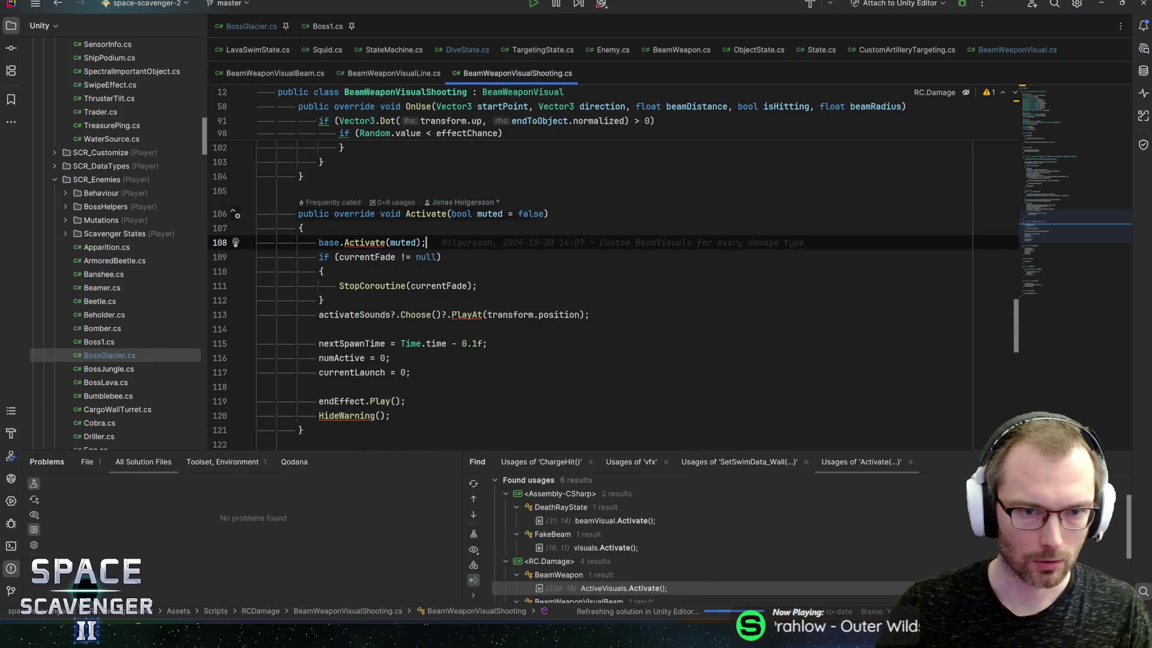
{"action": "type", "text": "mute);"}
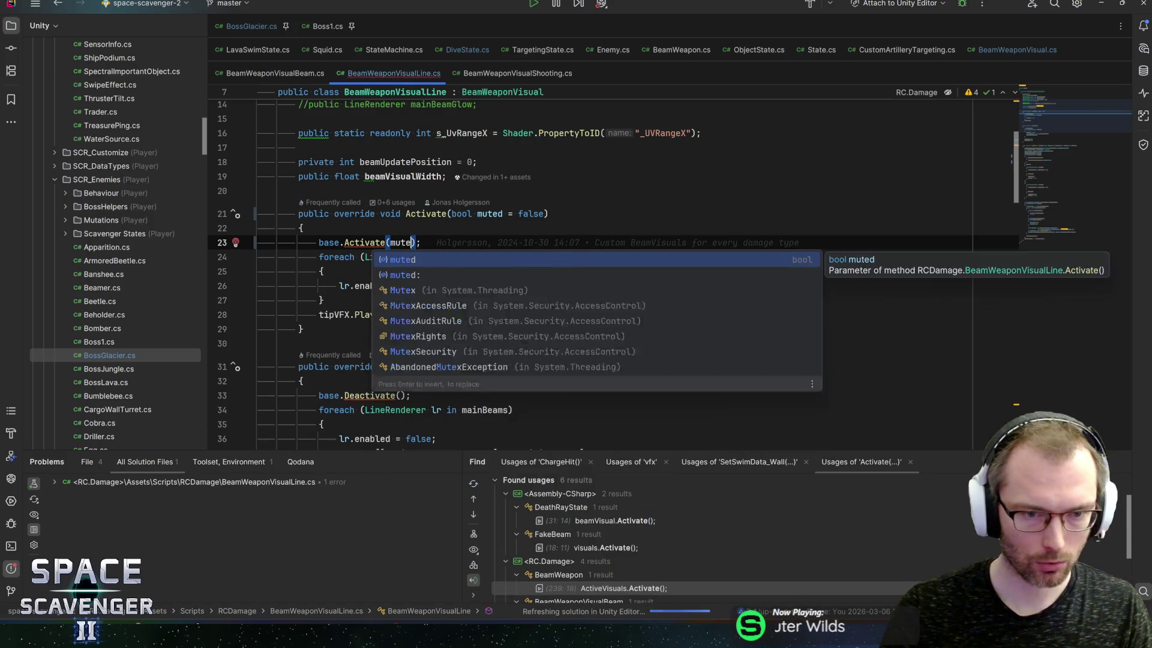
{"action": "key", "text": "Return"}
{"action": "left_click", "coordinate": [549, 214]}
{"action": "scroll", "coordinate": [600, 270], "scroll_direction": "up", "scroll_amount": 5}
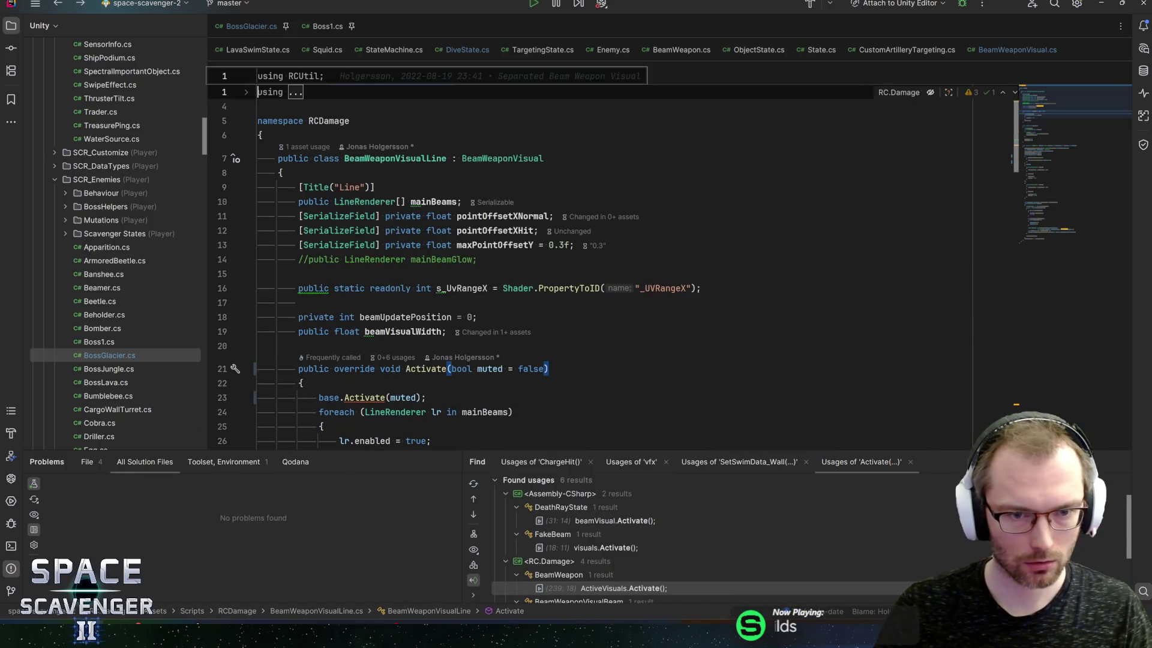
{"action": "scroll", "coordinate": [600, 270], "scroll_direction": "down", "scroll_amount": 5}
{"action": "key", "text": "alt+Left"}
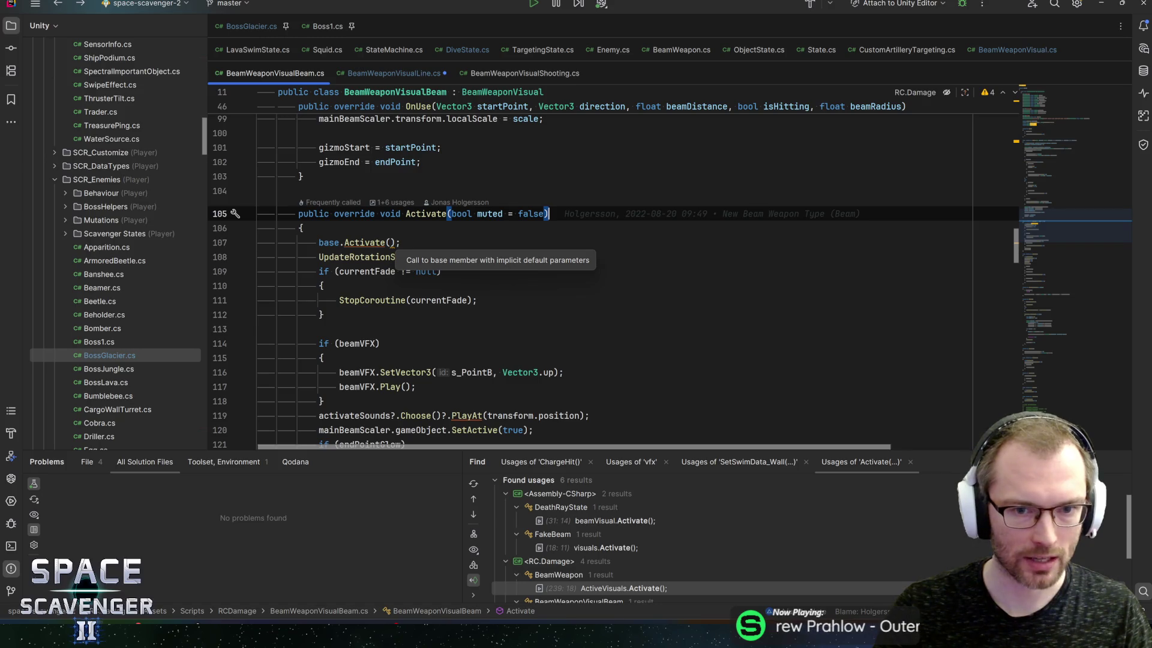
{"action": "left_click", "coordinate": [391, 242]}
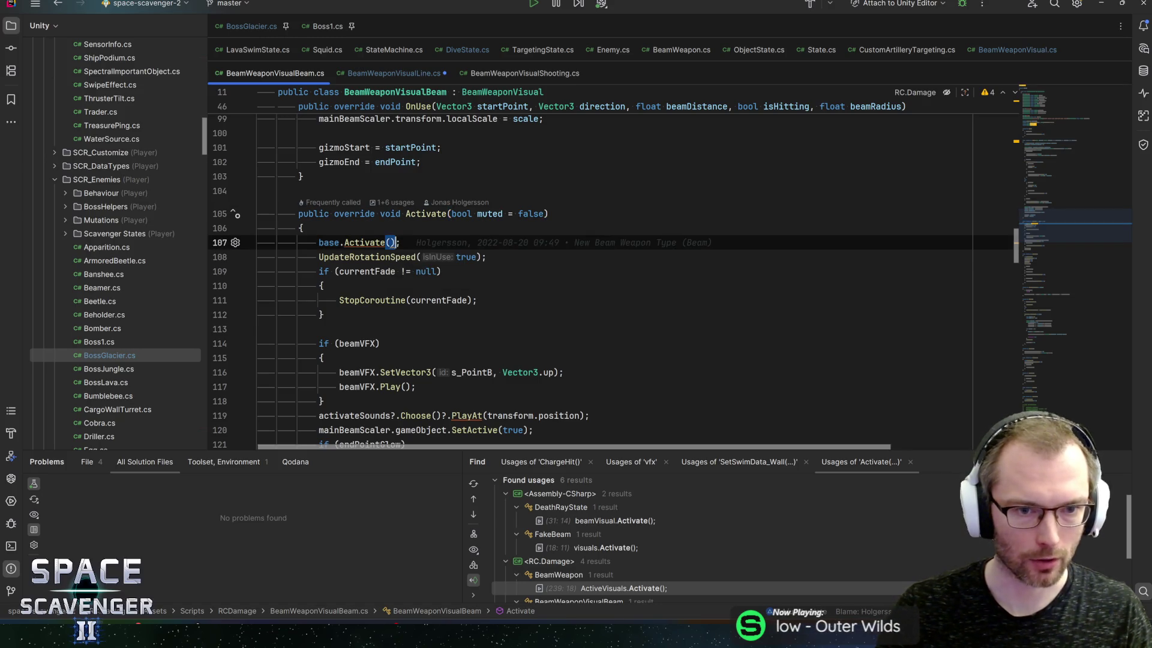
{"action": "type", "text": "muted"}
{"action": "key", "text": "Return"}
{"action": "key", "text": "End"}
{"action": "left_click", "coordinate": [549, 214]}
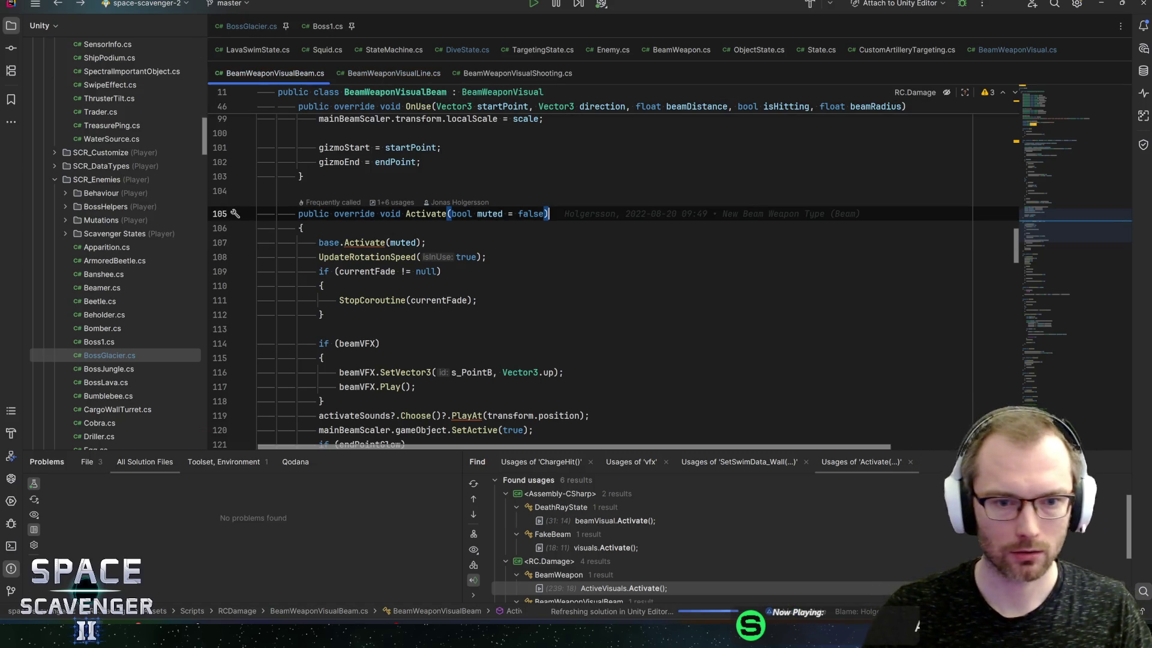
Verify BeamWeapon.cs passes muteAudio to ActiveVisuals.Activate, then return to Unity
{"action": "key", "text": "ctrl+Tab"}
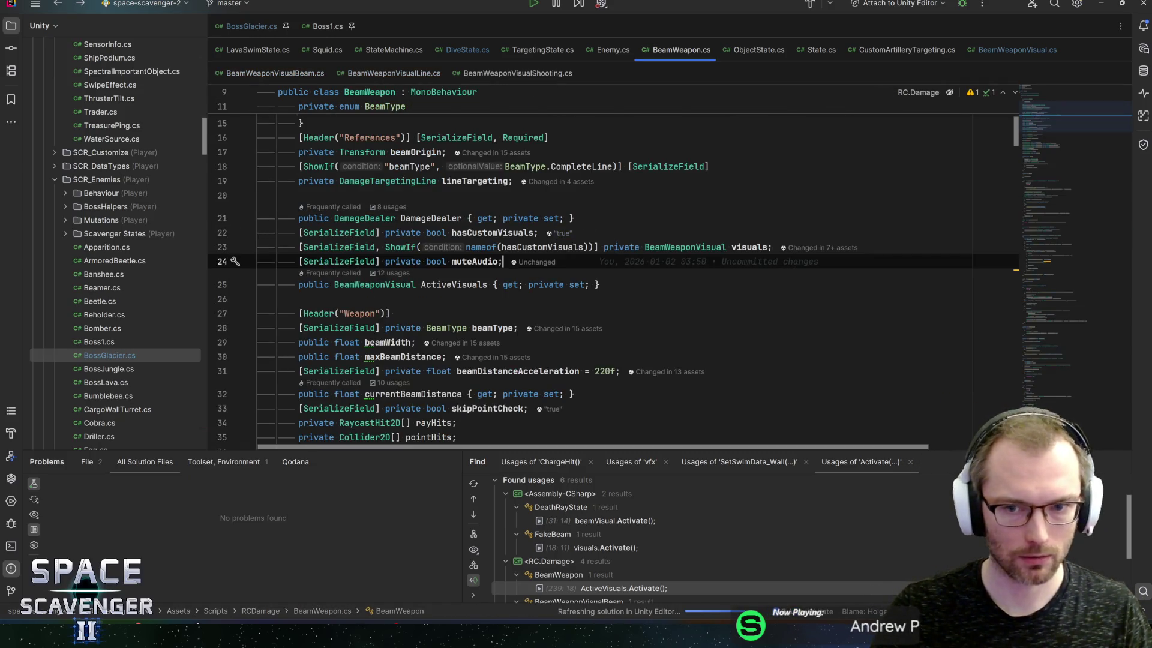
{"action": "key", "text": "ctrl+alt+Left"}
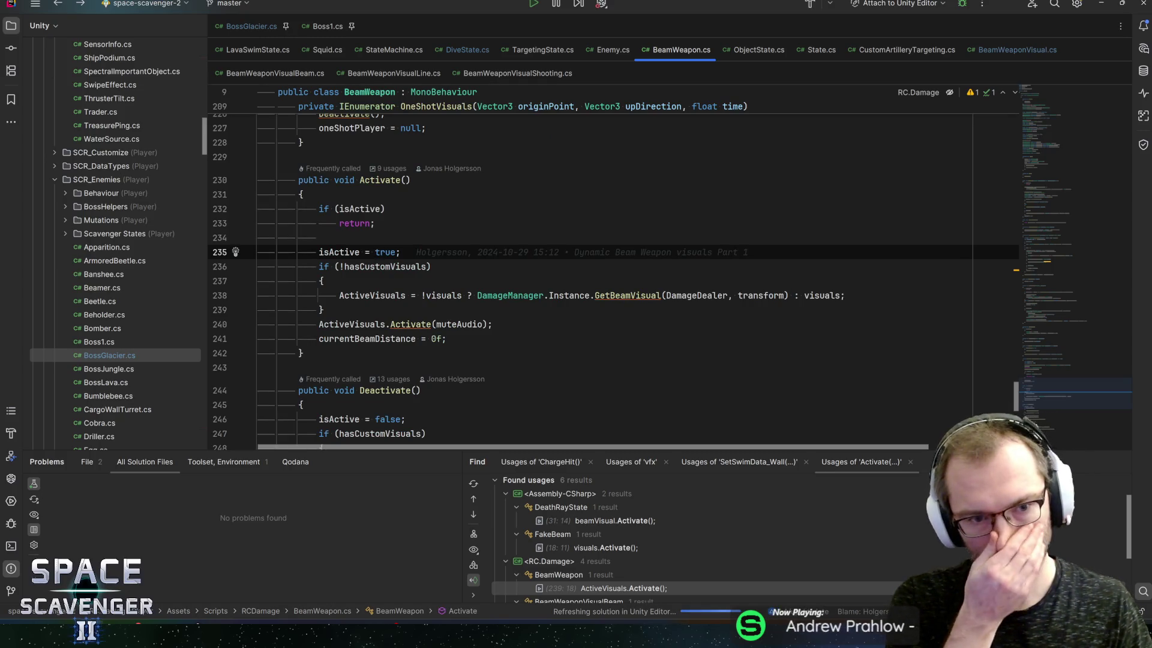
{"action": "left_click", "coordinate": [492, 324]}
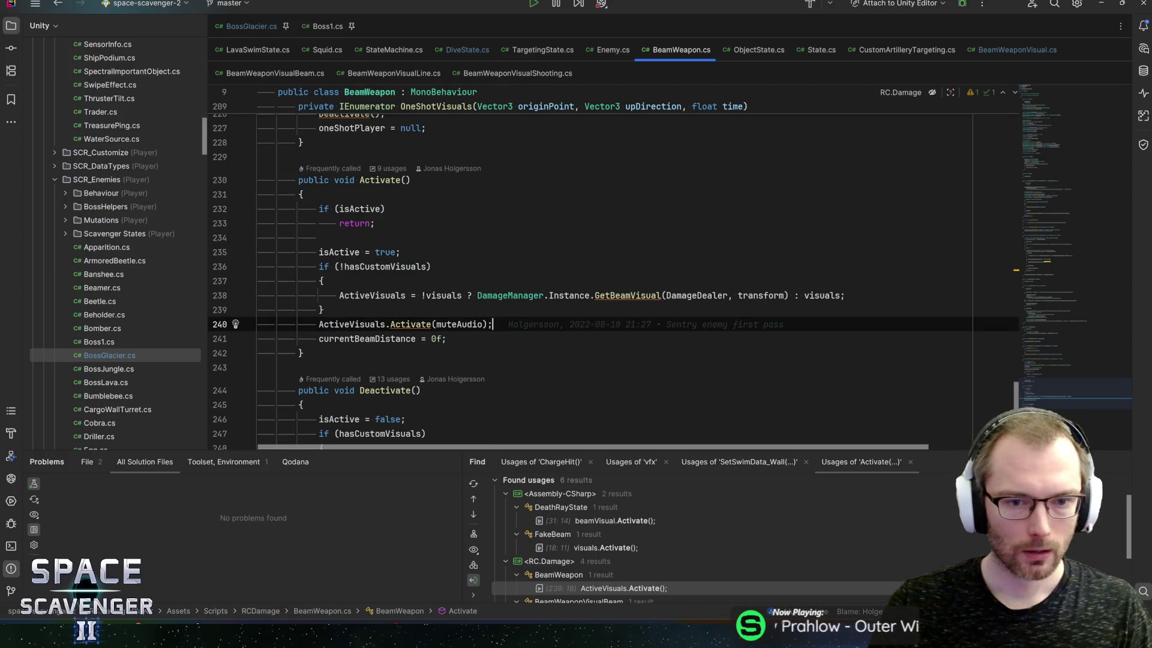
{"action": "left_click", "coordinate": [463, 325], "text": "ctrl"}
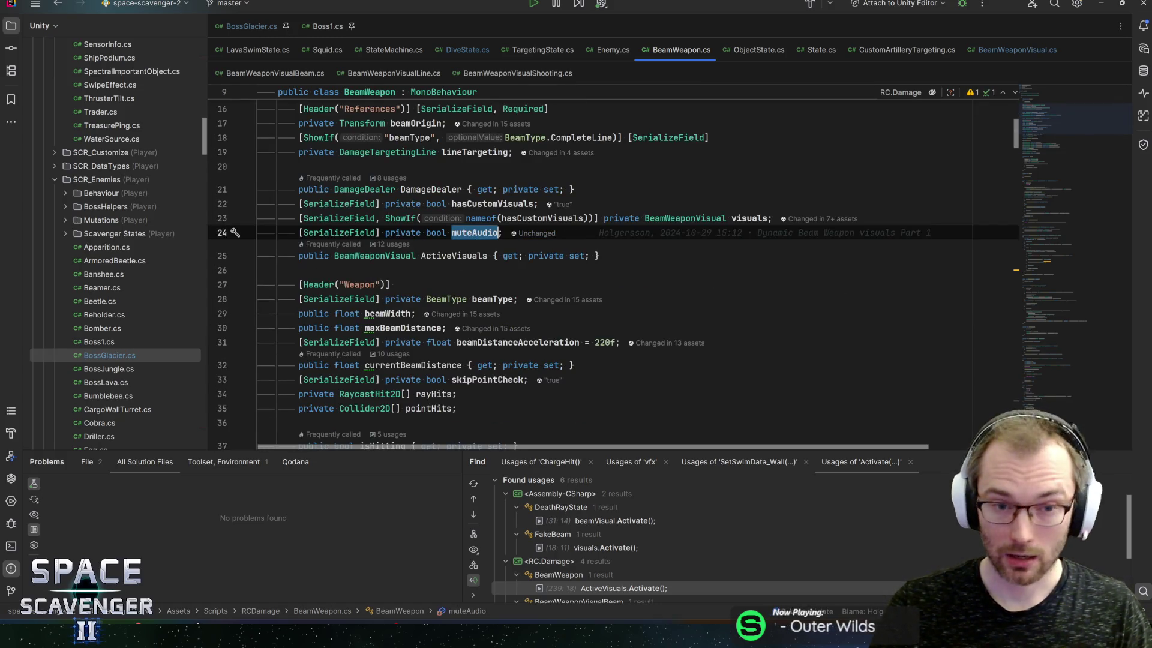
{"action": "left_click_drag", "start_coordinate": [1060, 131], "coordinate": [1056, 257]}
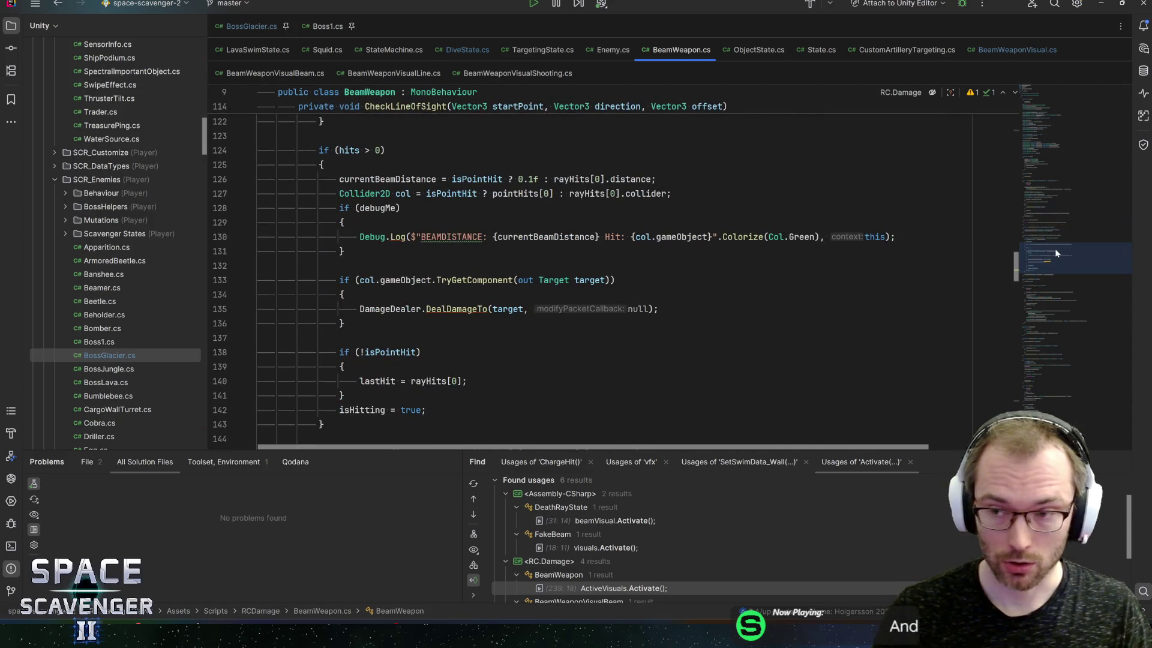
{"action": "key", "text": "alt+Tab"}
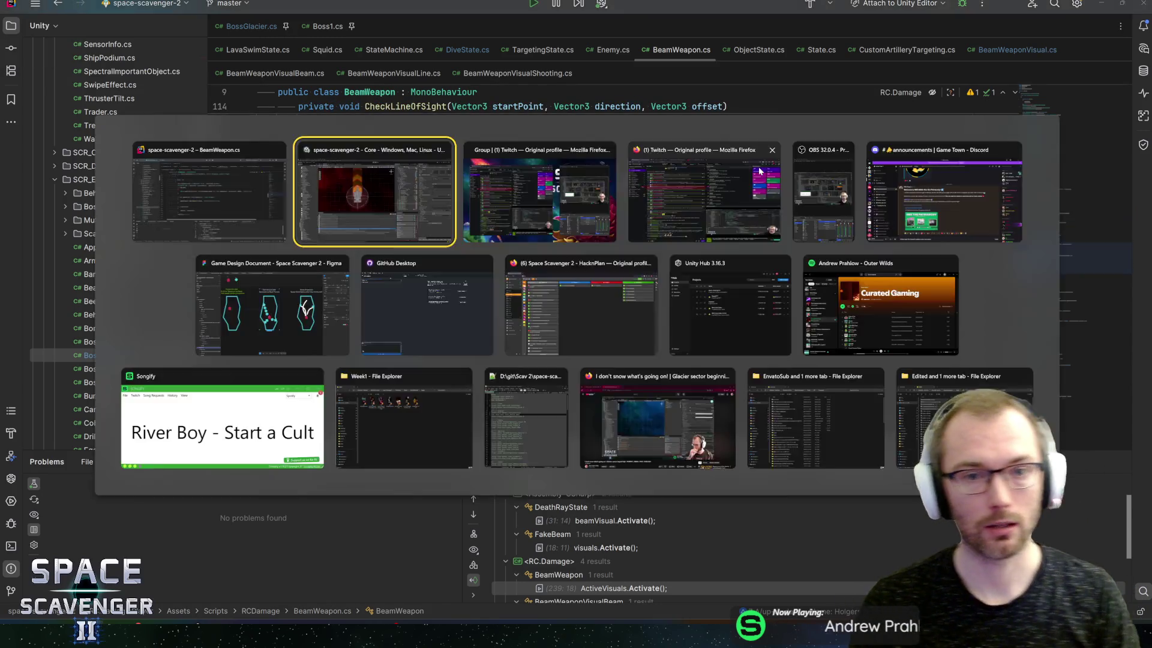
Select BeamWeapon through BeamWeapon_5 and enable Mute Audio on all six
{"action": "left_click", "coordinate": [787, 321]}
{"action": "left_click", "coordinate": [787, 357], "text": "shift"}
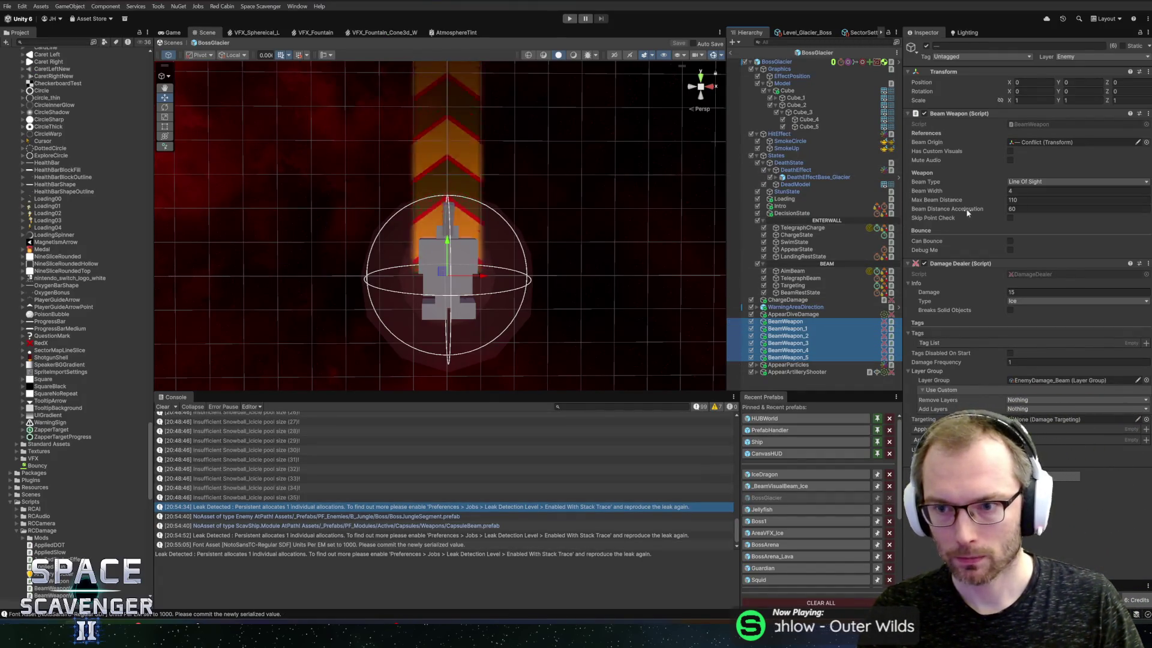
{"action": "left_click", "coordinate": [1012, 160]}
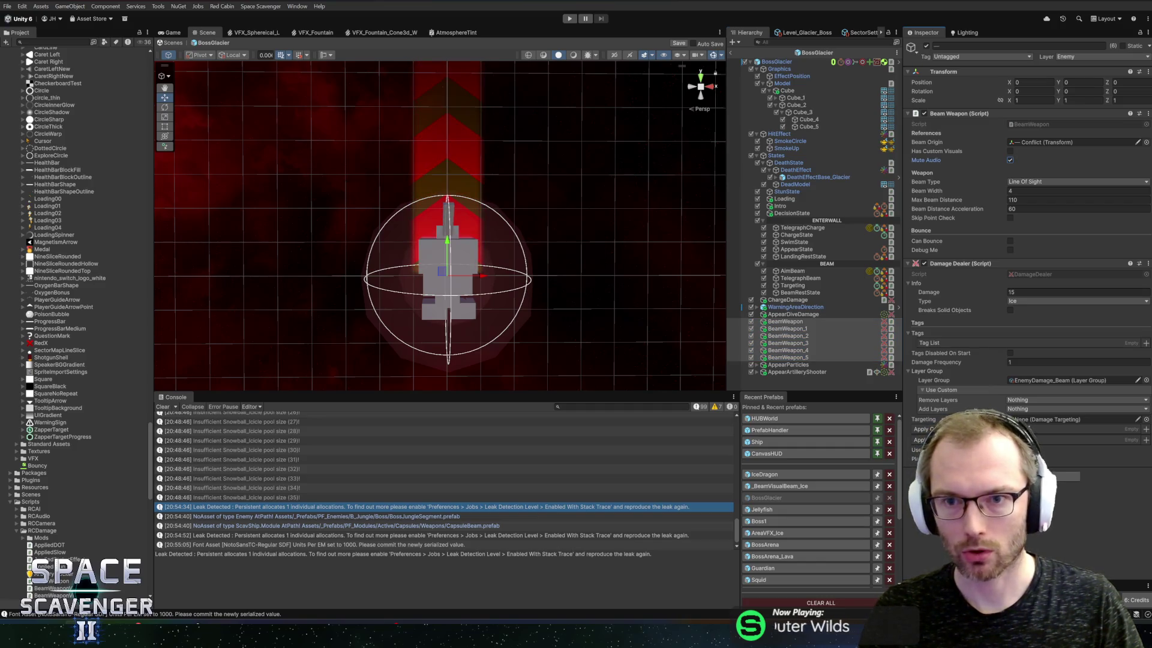
Return to the main scene and playtest the Prince of Frost fight in a maximized game view
{"action": "left_click", "coordinate": [731, 43]}
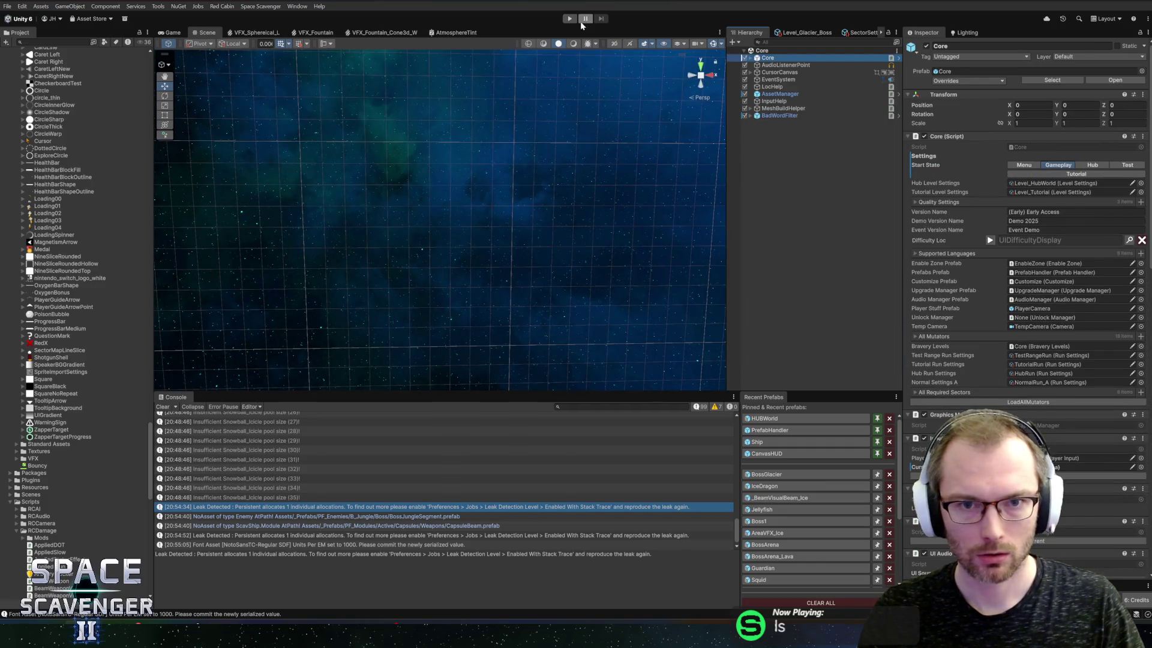
{"action": "left_click", "coordinate": [569, 18]}
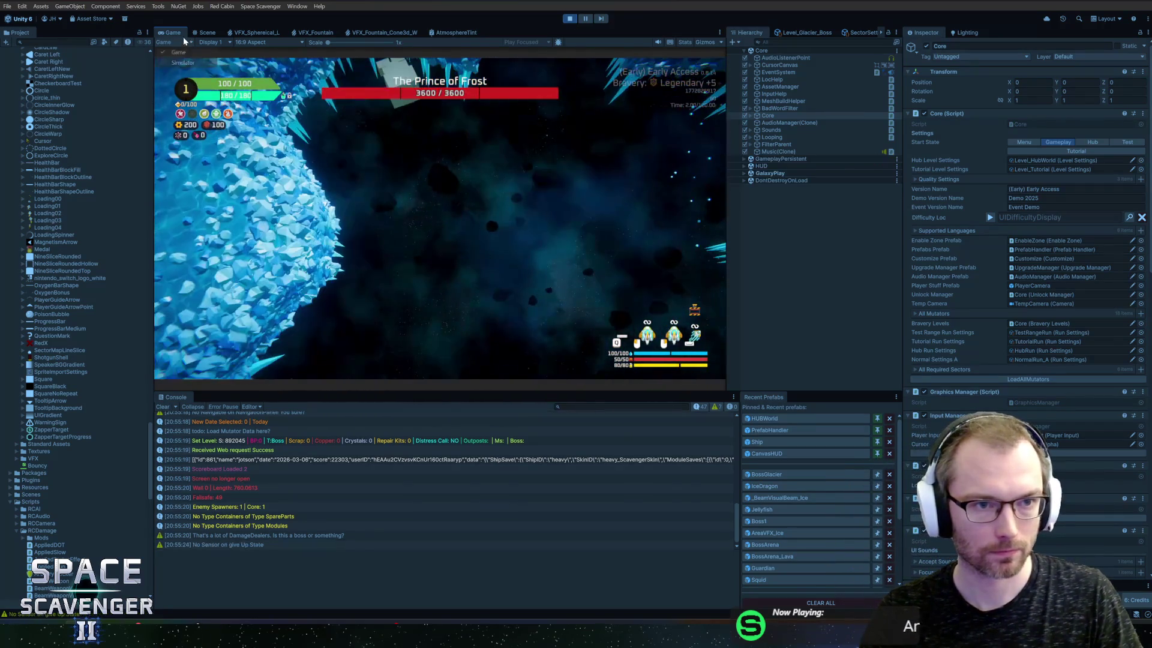
{"action": "double_click", "coordinate": [178, 33]}
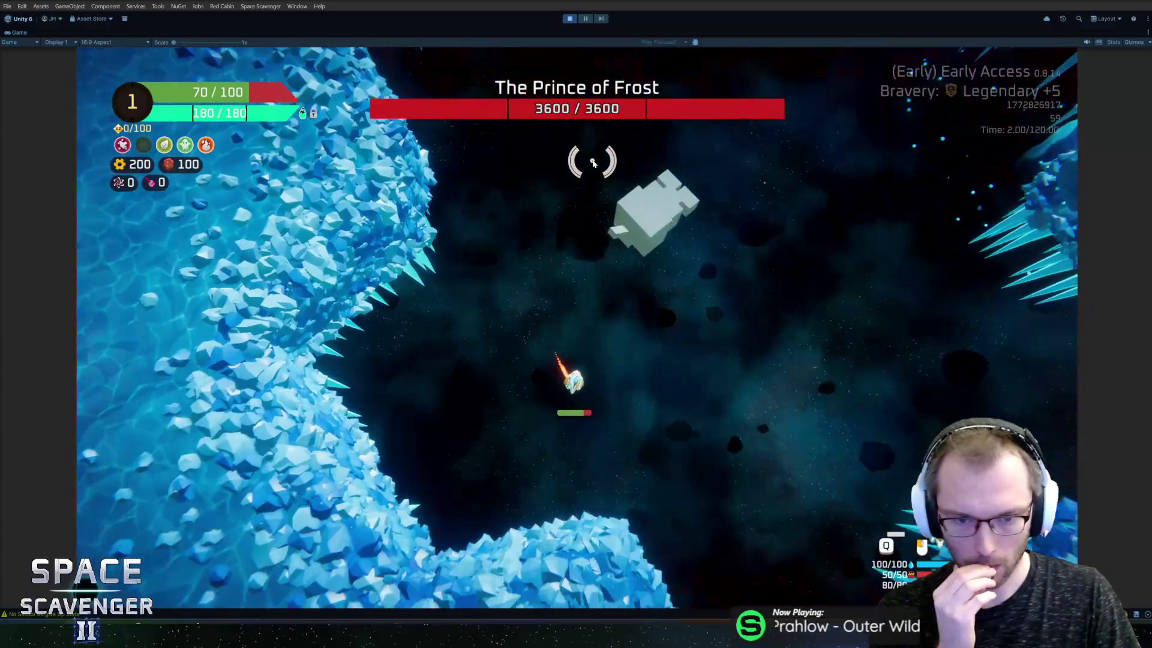
{"action": "key", "text": "ctrl+p"}
{"action": "key", "text": "alt+Tab"}
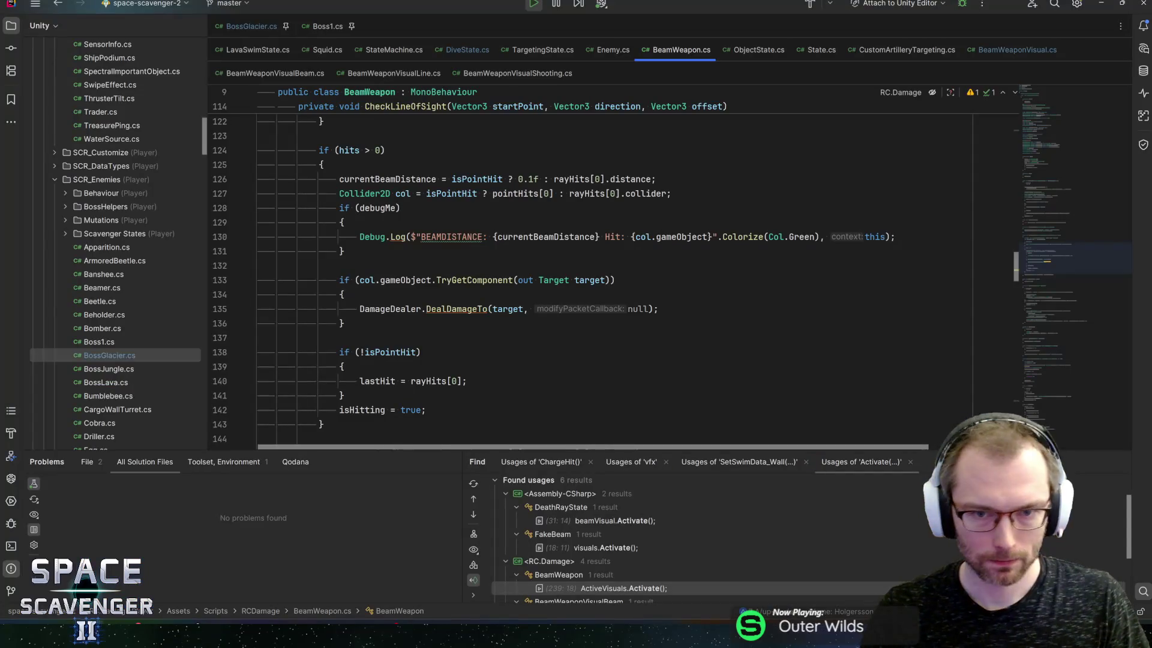
In TargetingState.cs, add [SerializeField] private AudioClip customLooping and float customLoopingVolume below beamWeapons
{"action": "left_click", "coordinate": [546, 50]}
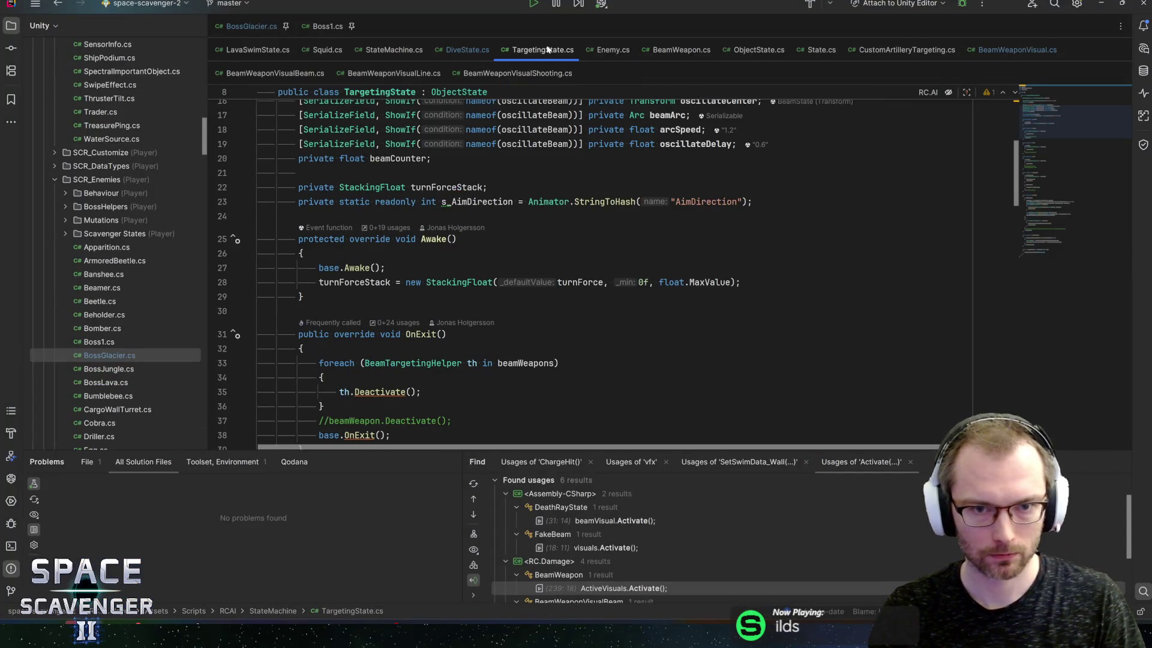
{"action": "scroll", "coordinate": [1045, 110], "scroll_direction": "up", "scroll_amount": 5}
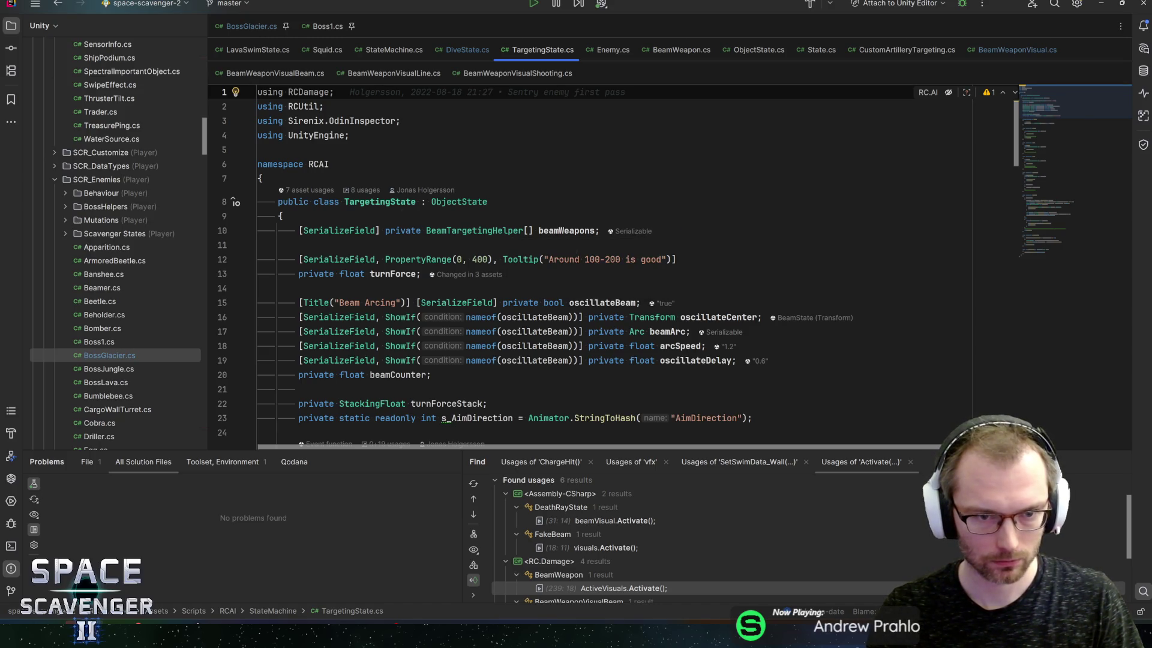
{"action": "scroll", "coordinate": [534, 246], "scroll_direction": "down", "scroll_amount": 2}
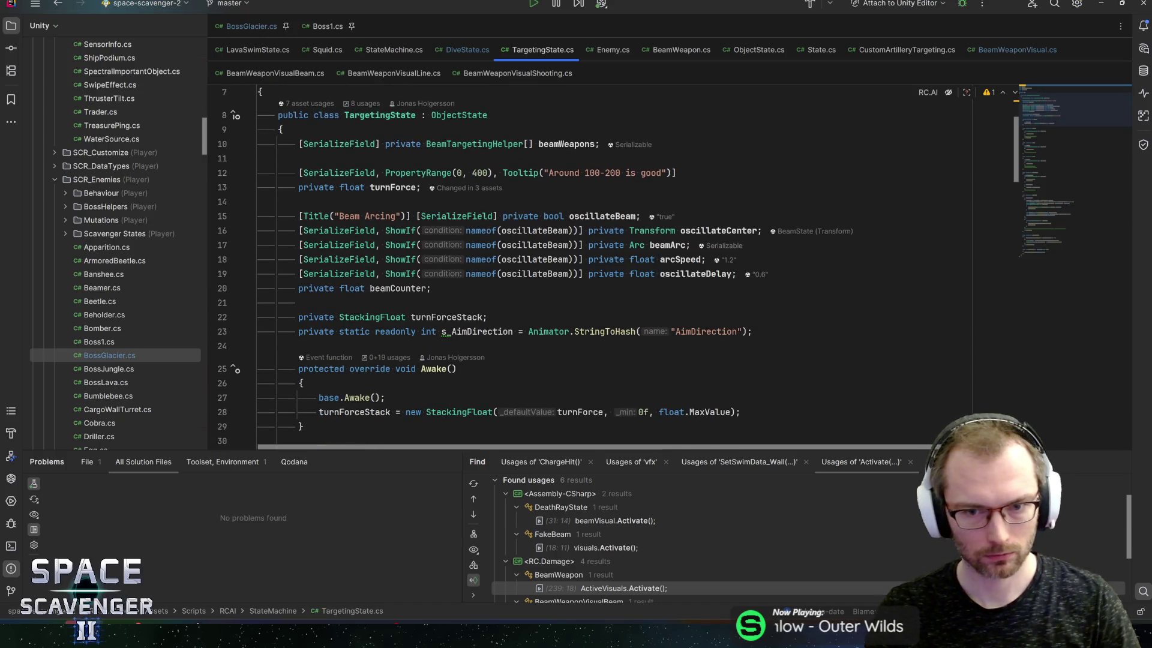
{"action": "left_click", "coordinate": [299, 302]}
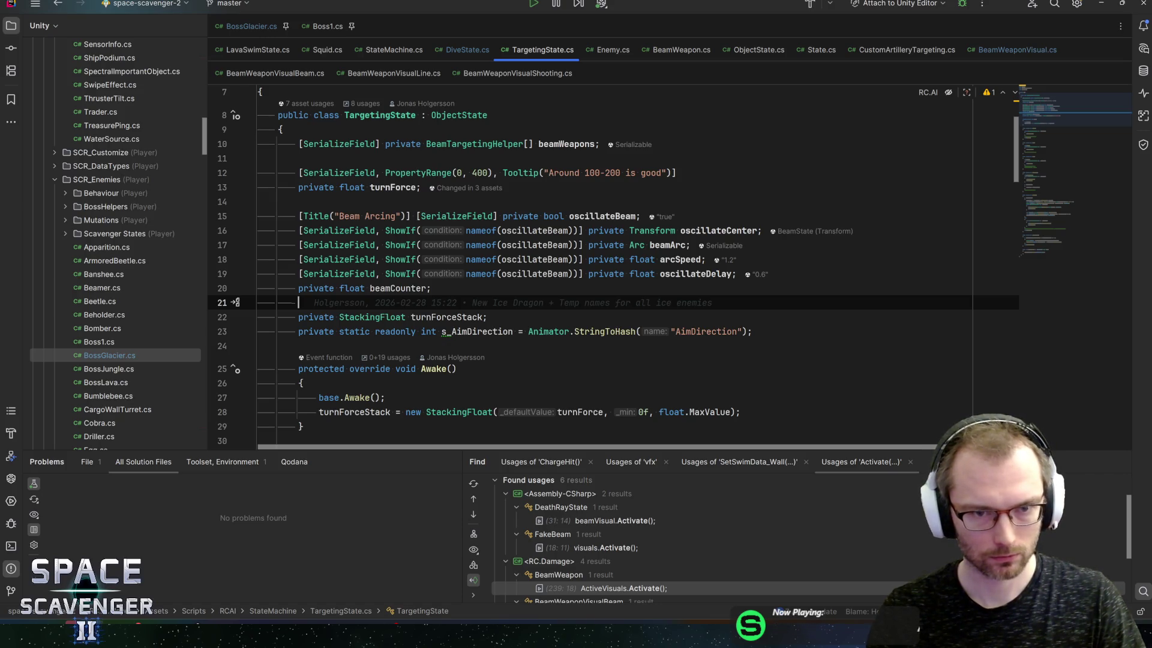
{"action": "left_click", "coordinate": [559, 144]}
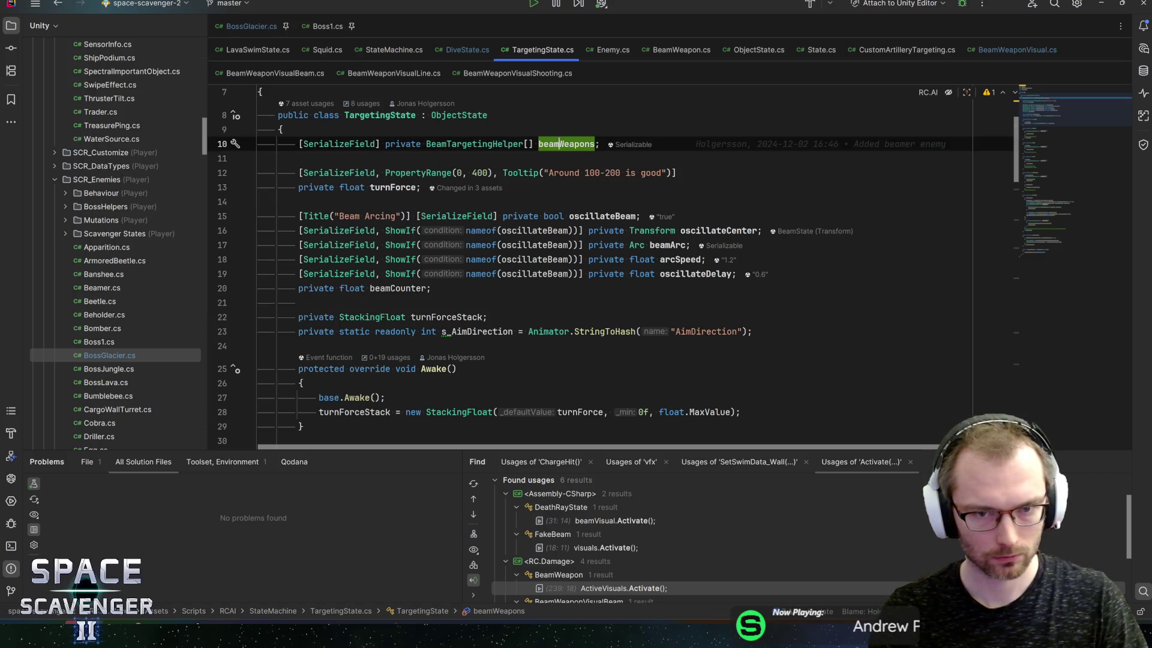
{"action": "key", "text": "shift+Return"}
{"action": "type", "text": "[SerializeField] private "}
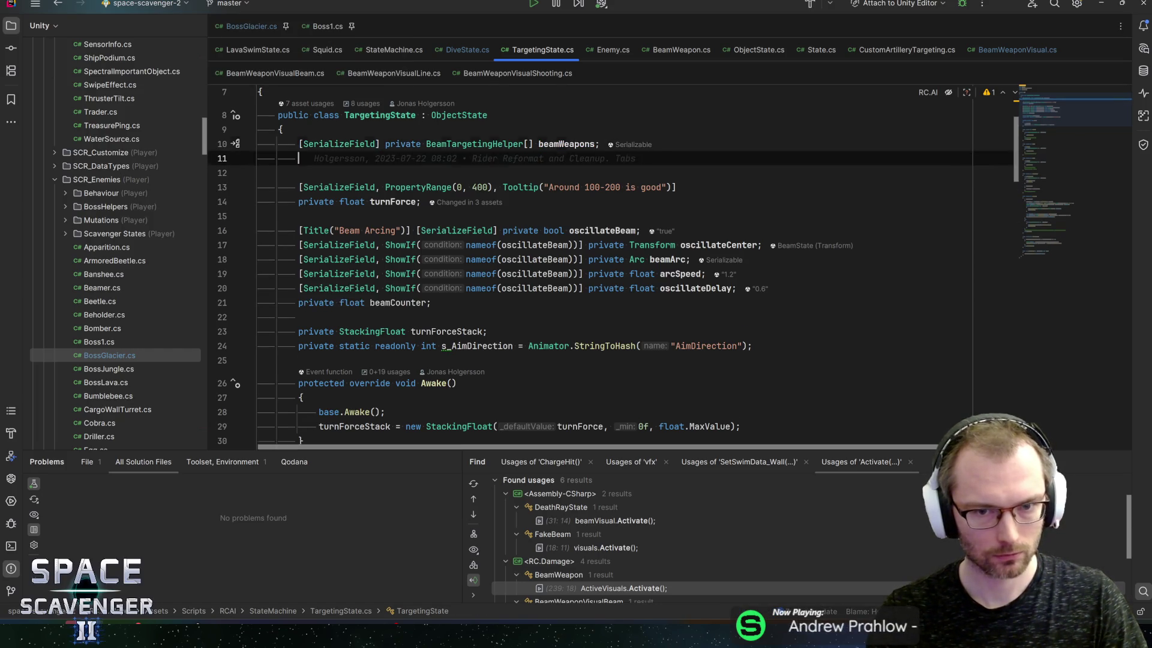
{"action": "type", "text": "Audio"}
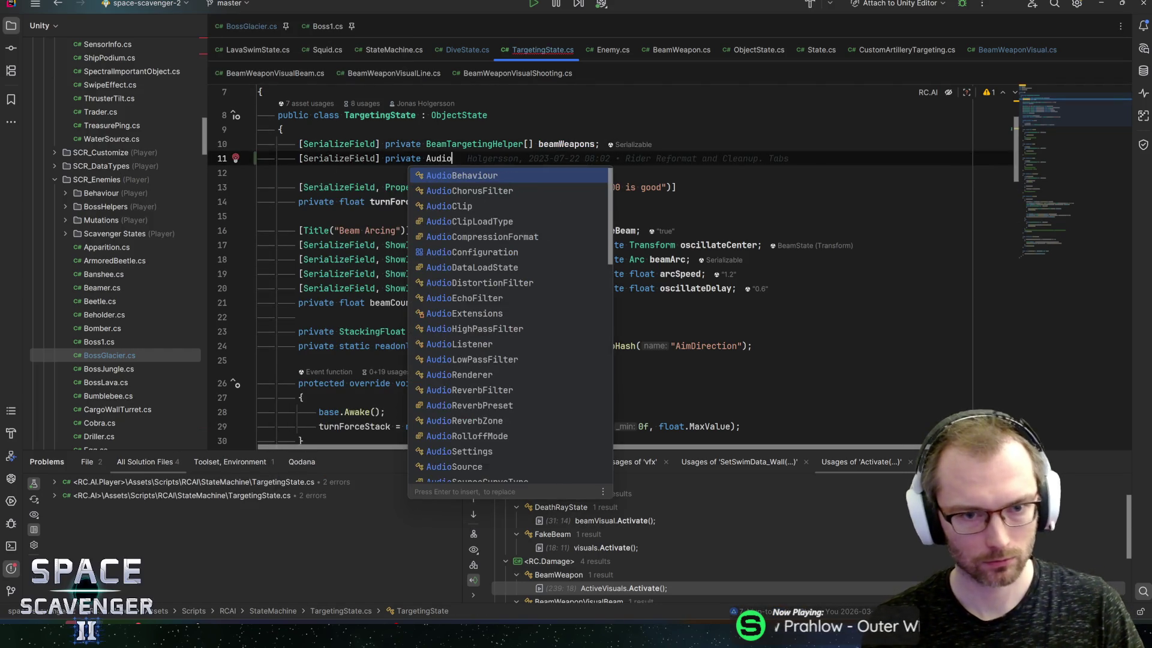
{"action": "type", "text": "Clip customLooping;"}
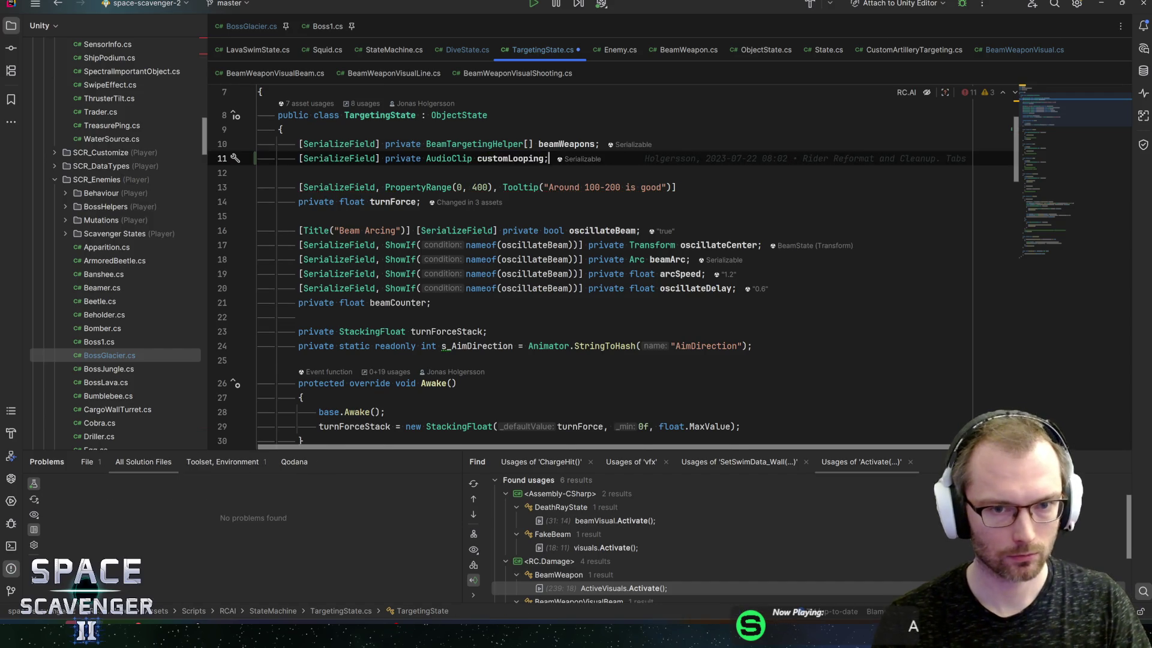
{"action": "key", "text": "shift+Return"}
{"action": "type", "text": "[SerializeField] private flo"}
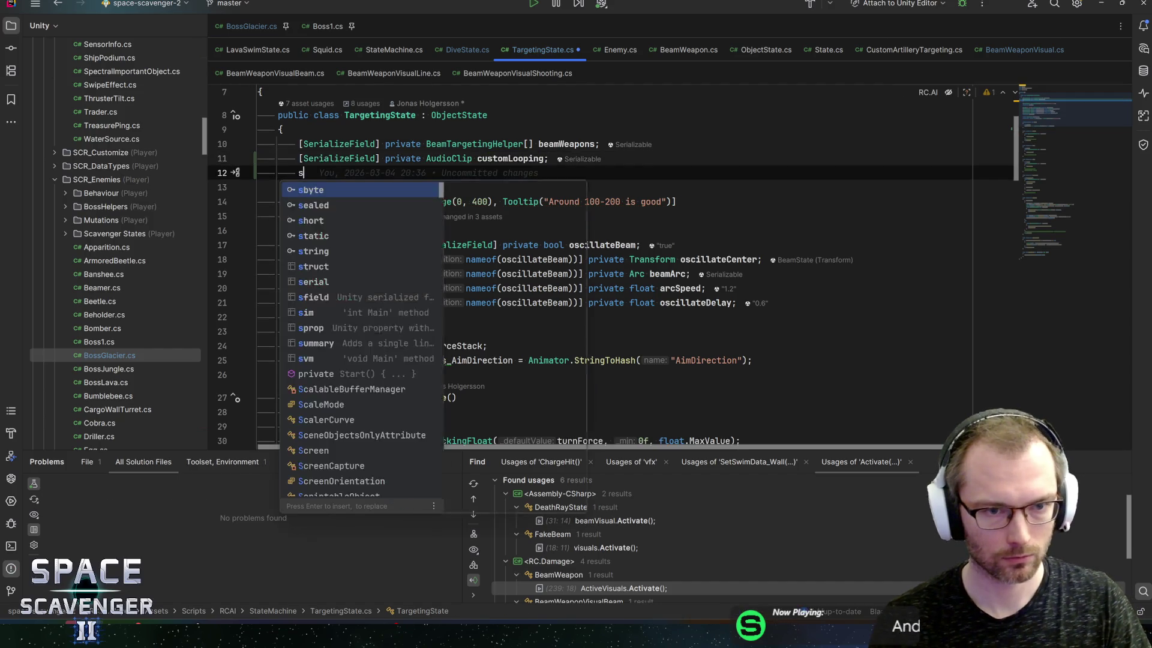
{"action": "type", "text": "at custom"}
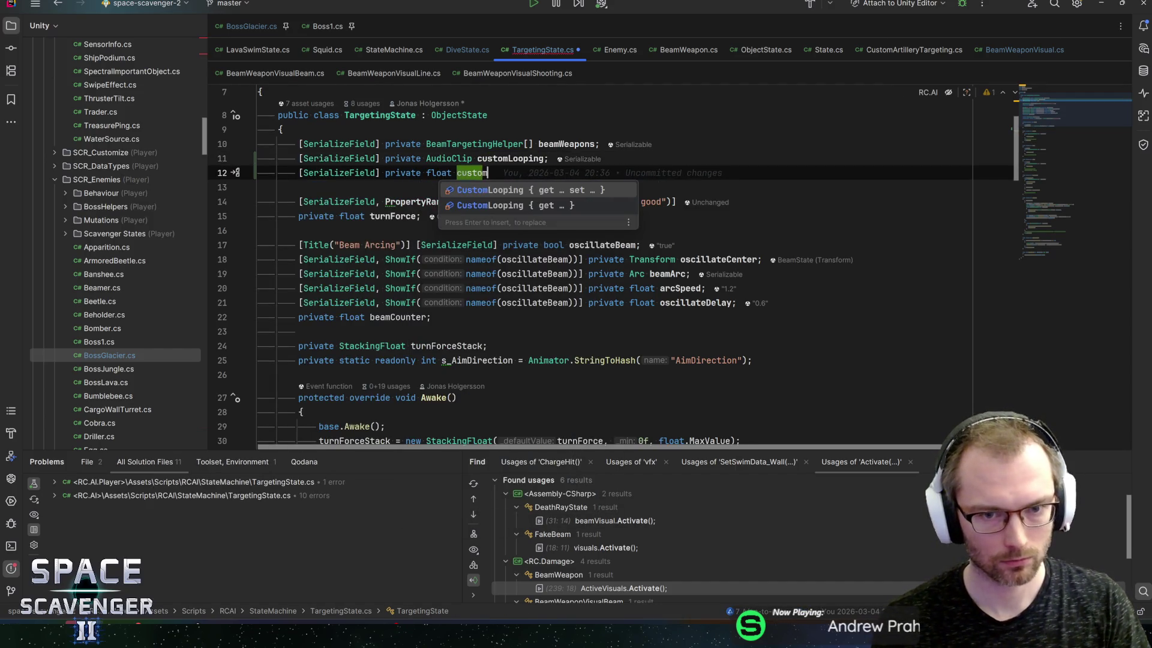
{"action": "type", "text": "LoopingV"}
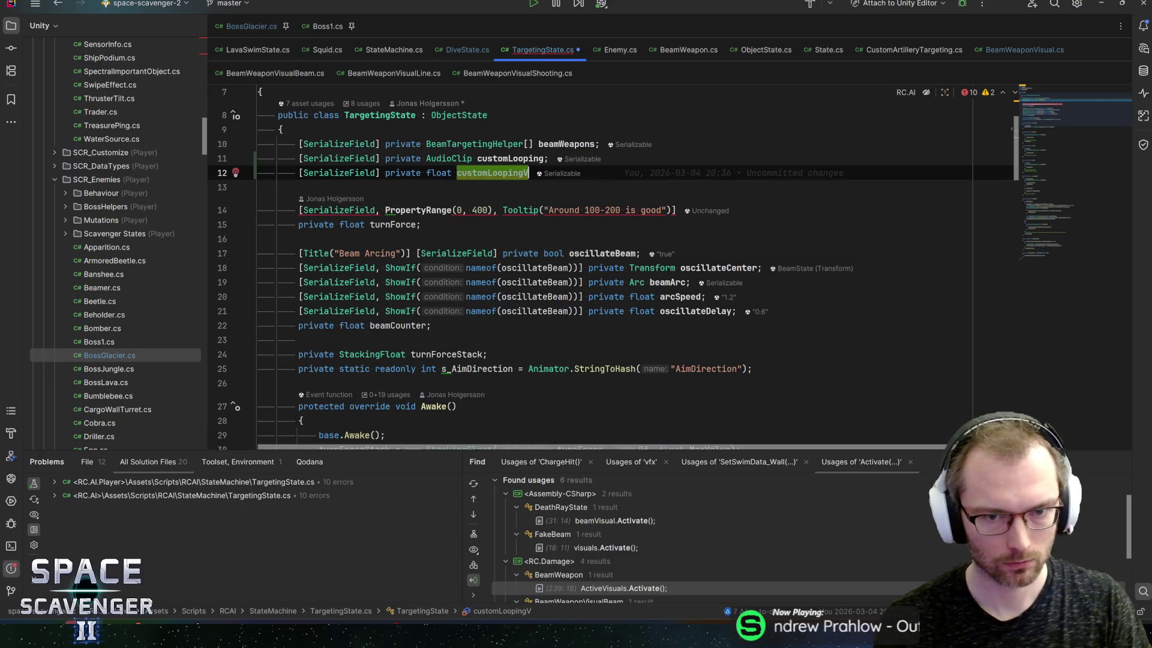
{"action": "type", "text": "olume;"}
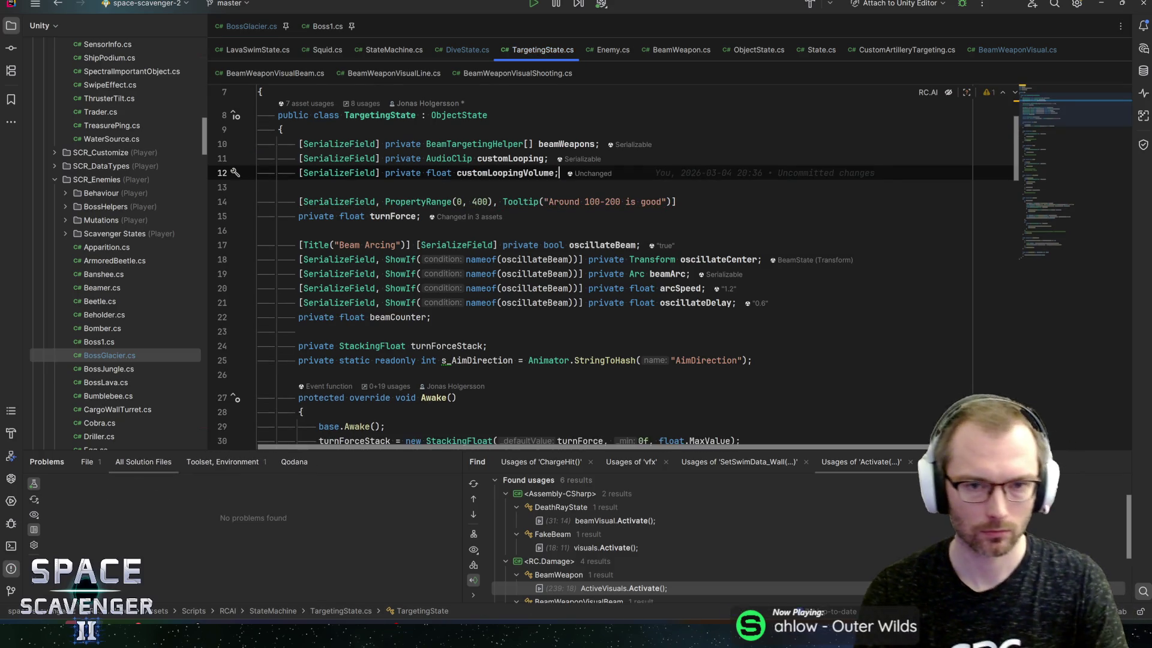
{"action": "scroll", "coordinate": [600, 270], "scroll_direction": "down", "scroll_amount": 7}
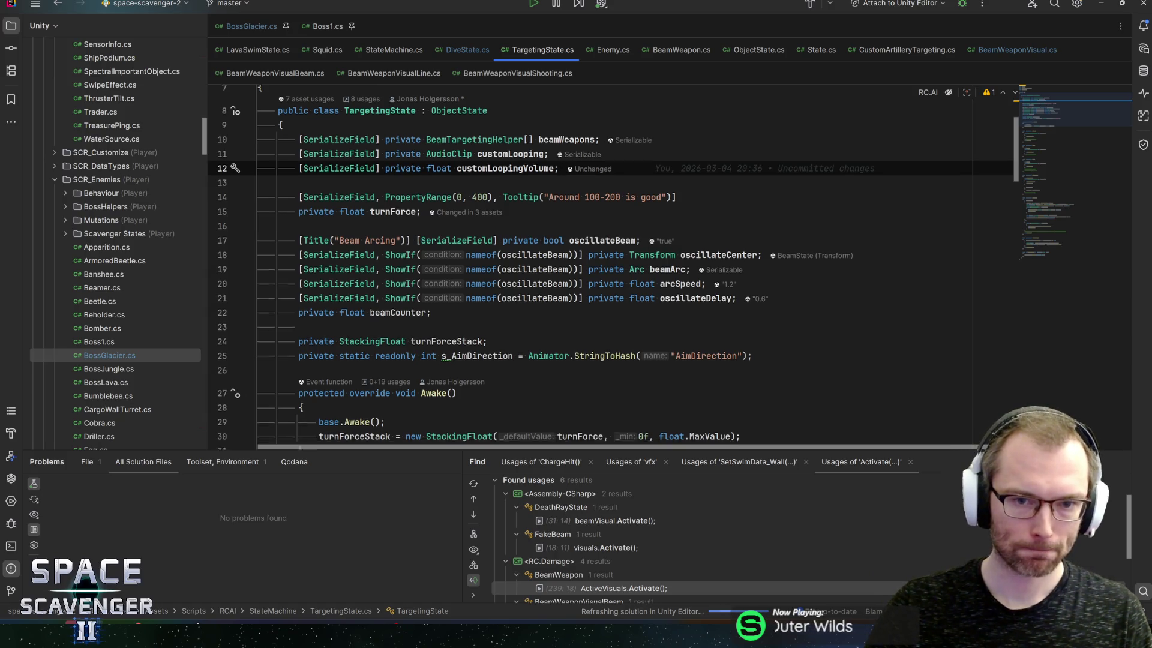
{"action": "scroll", "coordinate": [600, 270], "scroll_direction": "down", "scroll_amount": 2}
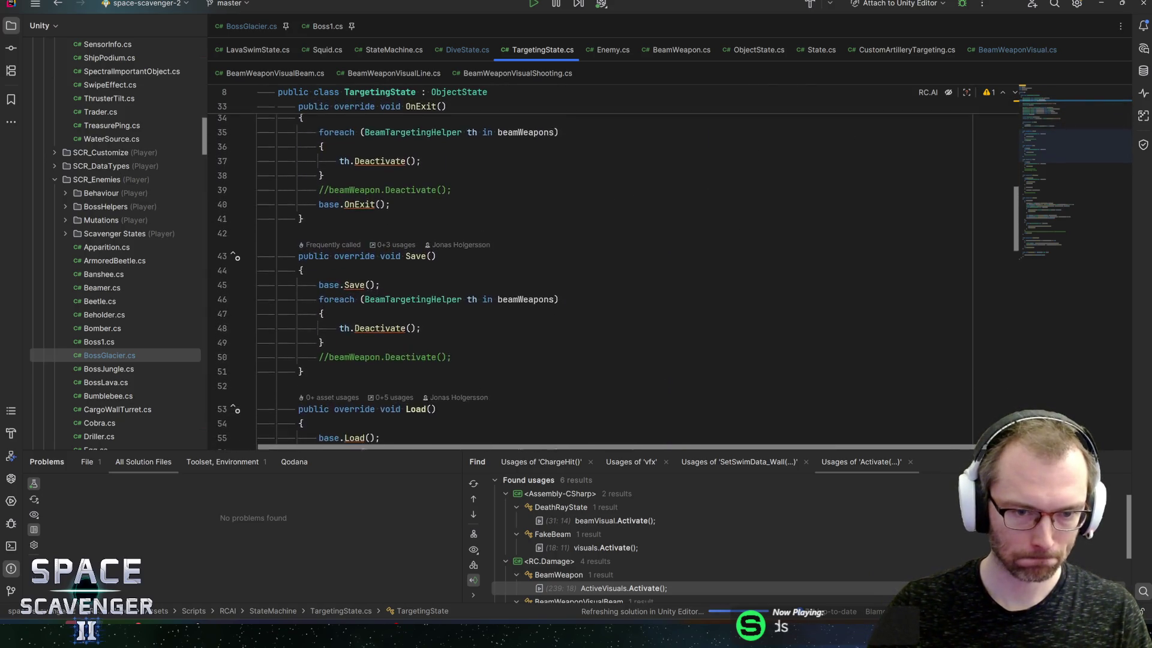
{"action": "scroll", "coordinate": [600, 270], "scroll_direction": "up", "scroll_amount": 5}
{"action": "scroll", "coordinate": [528, 150], "scroll_direction": "down", "scroll_amount": 10}
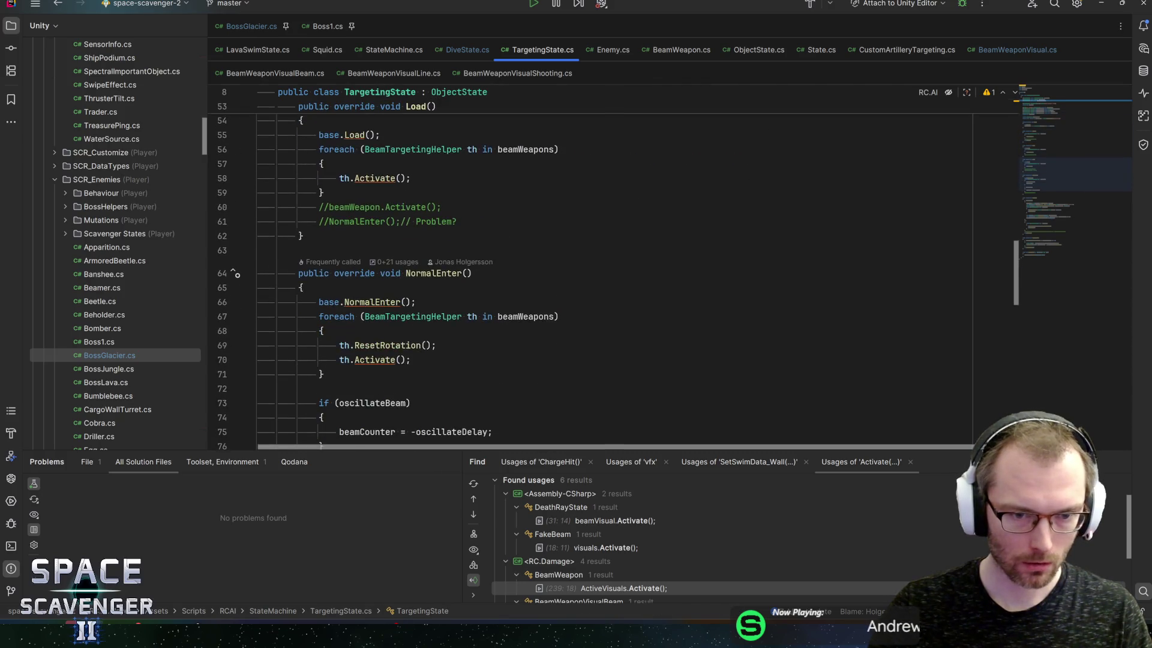
{"action": "left_click", "coordinate": [416, 302]}
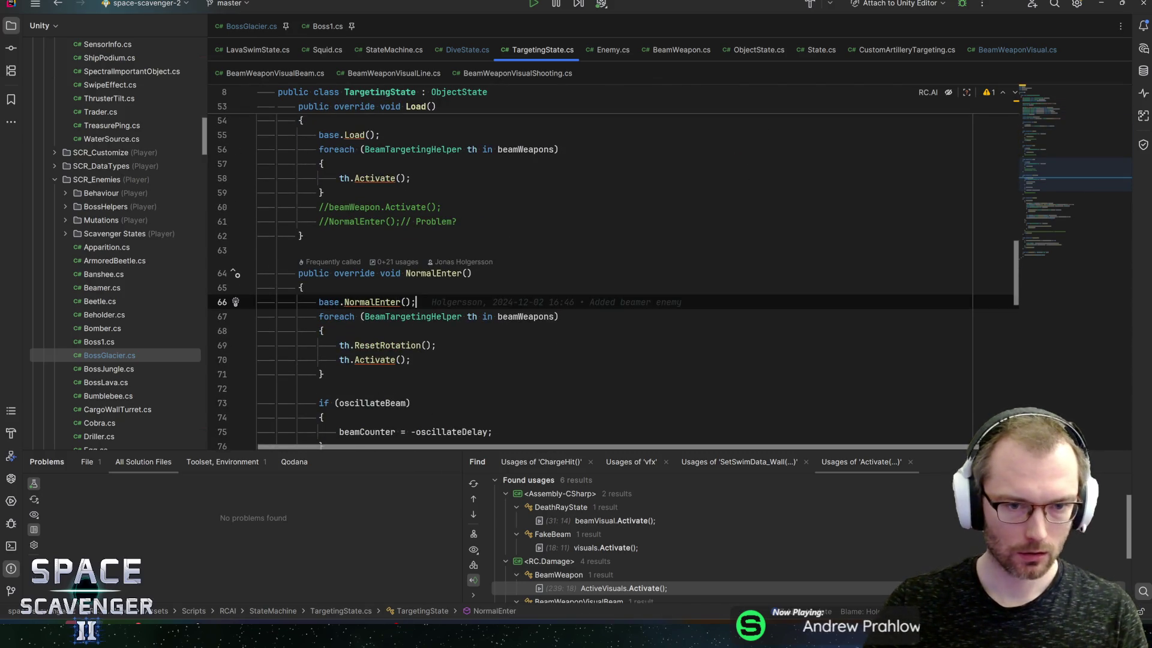
{"action": "scroll", "coordinate": [600, 282], "scroll_direction": "down", "scroll_amount": 2}
{"action": "scroll", "coordinate": [599, 270], "scroll_direction": "down", "scroll_amount": 2}
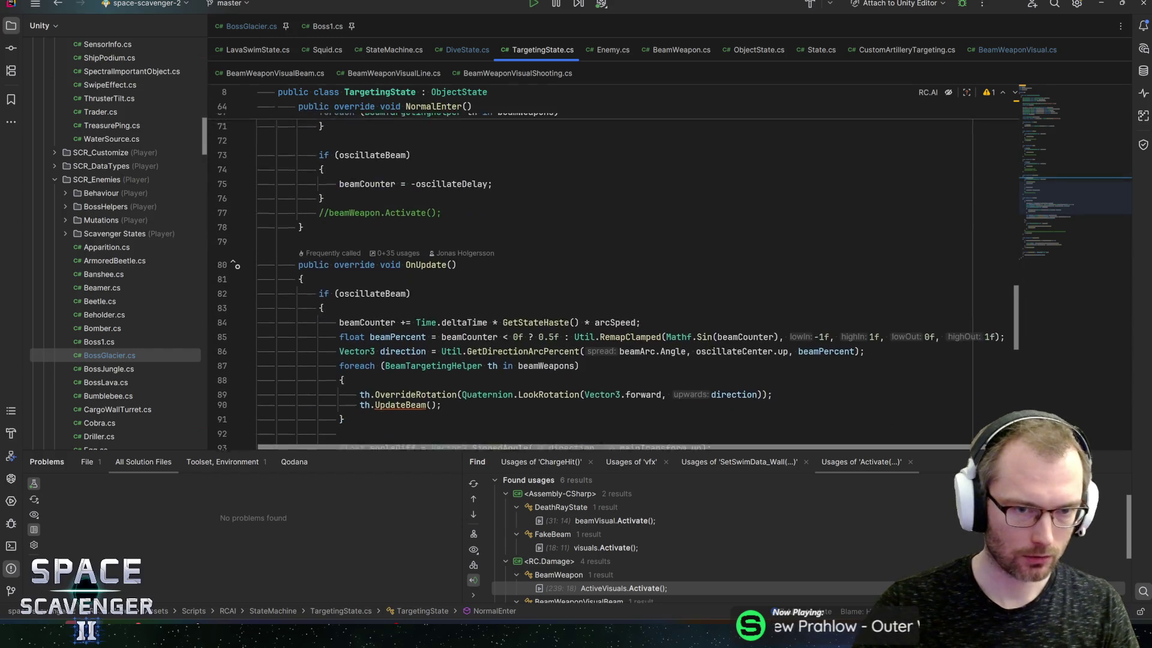
{"action": "scroll", "coordinate": [600, 270], "scroll_direction": "up", "scroll_amount": 5}
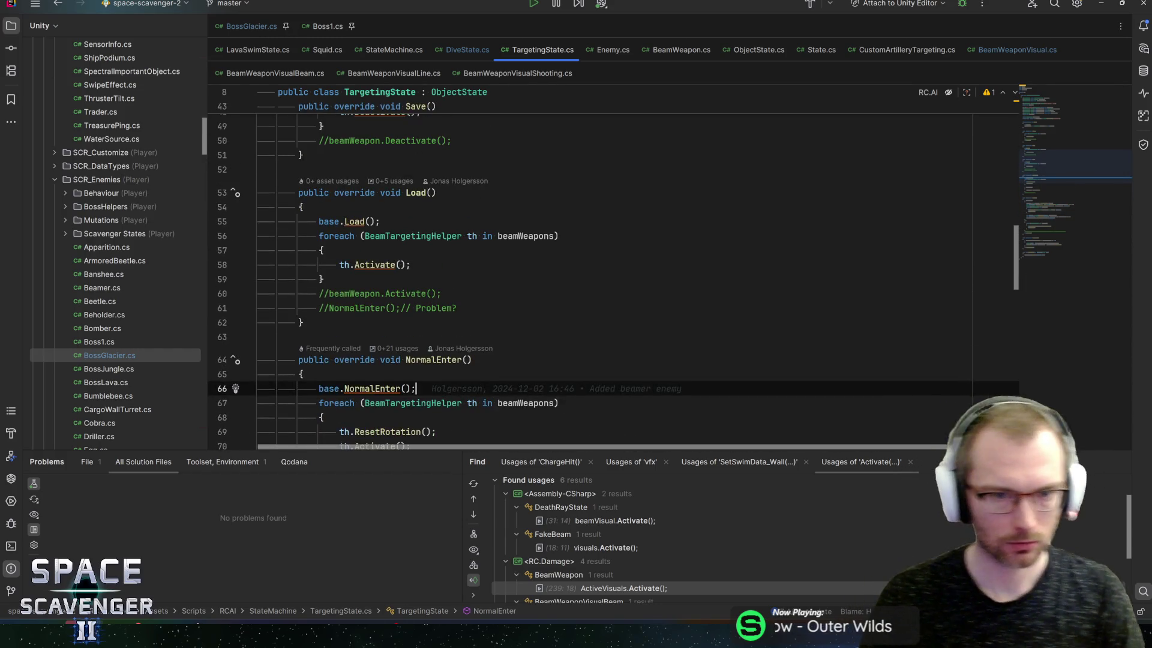
{"action": "scroll", "coordinate": [600, 270], "scroll_direction": "up", "scroll_amount": 2}
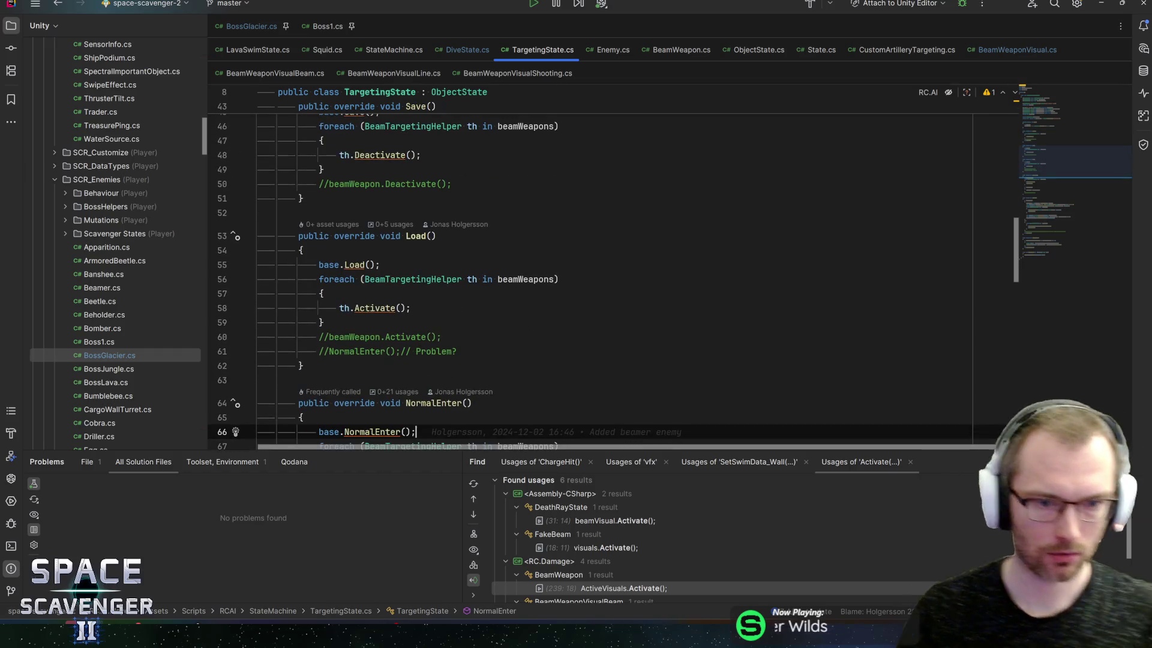
{"action": "scroll", "coordinate": [599, 270], "scroll_direction": "up", "scroll_amount": 5}
{"action": "scroll", "coordinate": [600, 270], "scroll_direction": "down", "scroll_amount": 10}
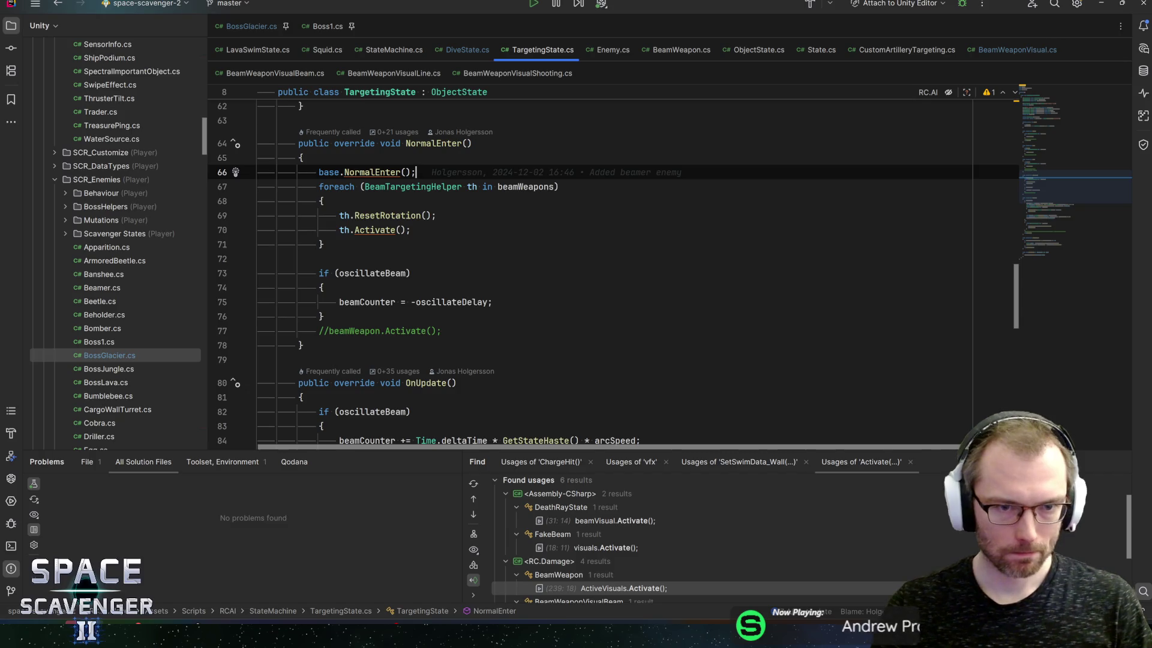
{"action": "scroll", "coordinate": [600, 270], "scroll_direction": "down", "scroll_amount": 15}
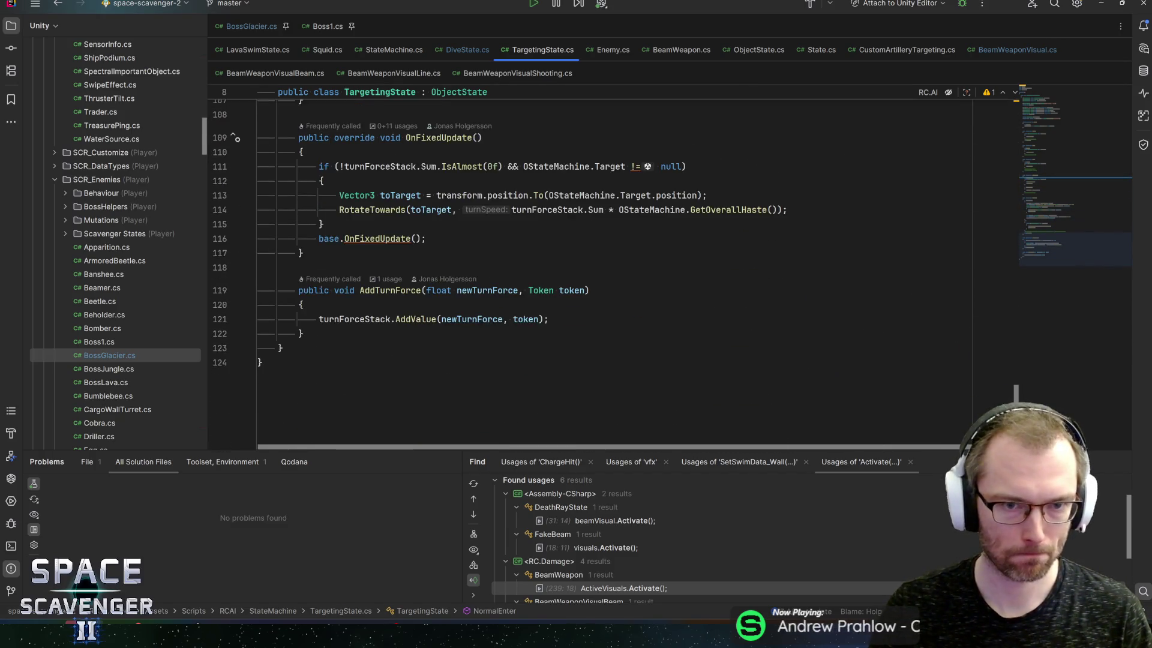
{"action": "scroll", "coordinate": [600, 270], "scroll_direction": "up", "scroll_amount": 20}
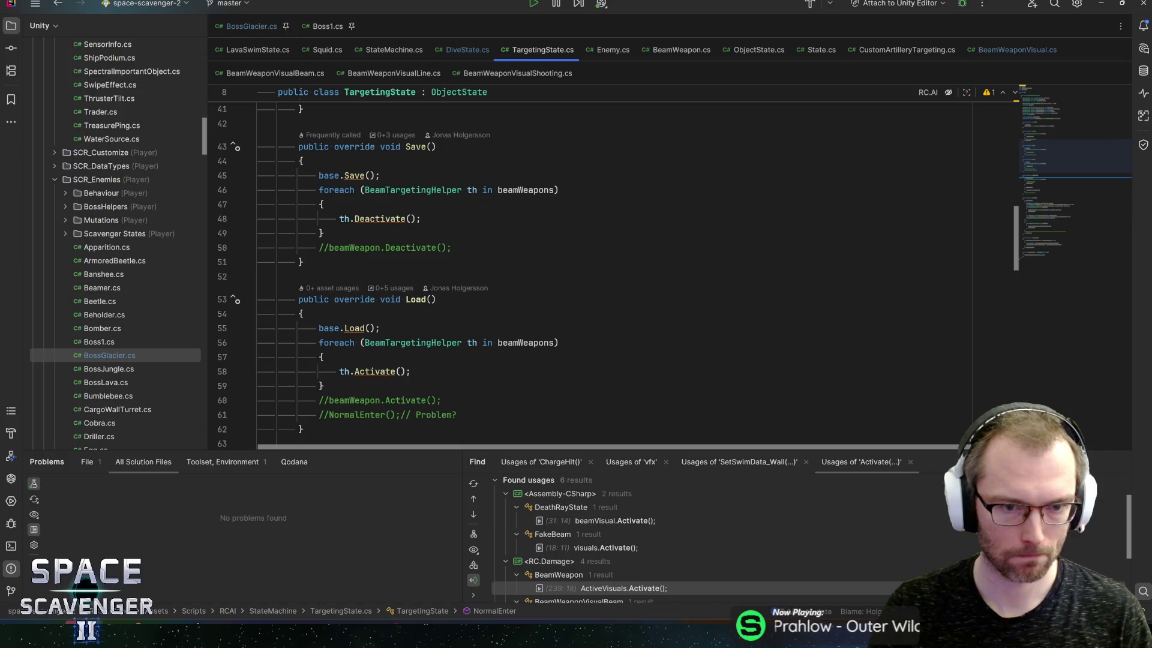
{"action": "scroll", "coordinate": [600, 270], "scroll_direction": "up", "scroll_amount": 3}
{"action": "left_click", "coordinate": [301, 239]}
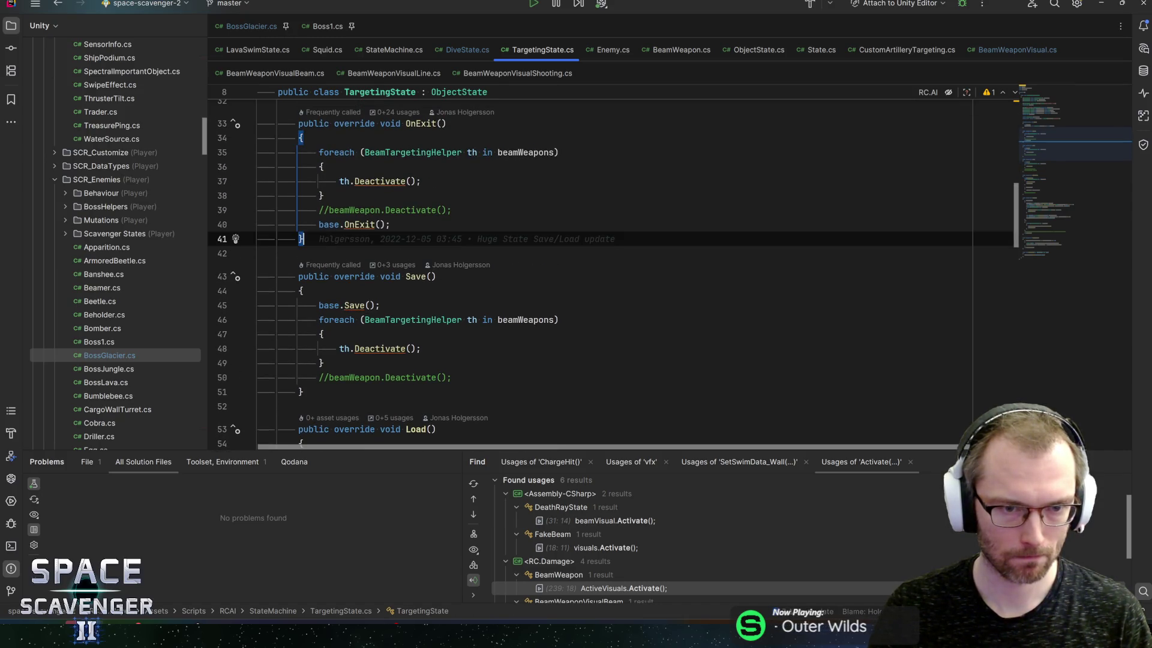
Add an OnEnter override after Awake that opens an if (customLooping) block
{"action": "scroll", "coordinate": [600, 270], "scroll_direction": "up", "scroll_amount": 5}
{"action": "left_click", "coordinate": [354, 288]}
{"action": "left_click", "coordinate": [305, 302]}
{"action": "key", "text": "Return"}
{"action": "key", "text": "Return"}
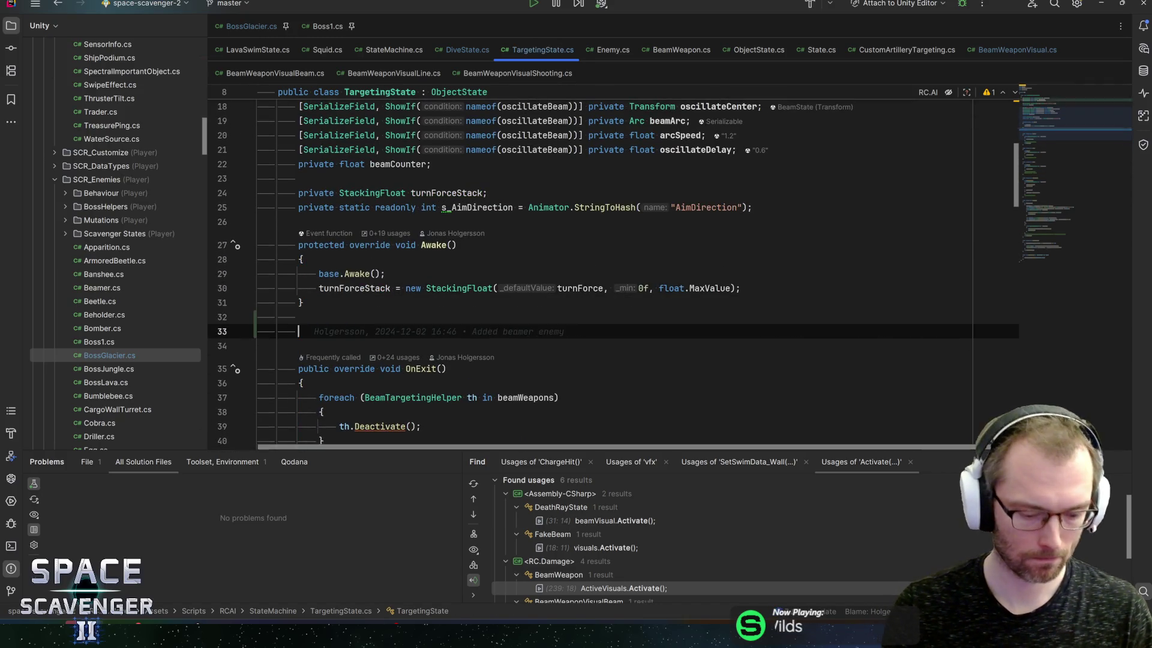
{"action": "type", "text": "override onenter"}
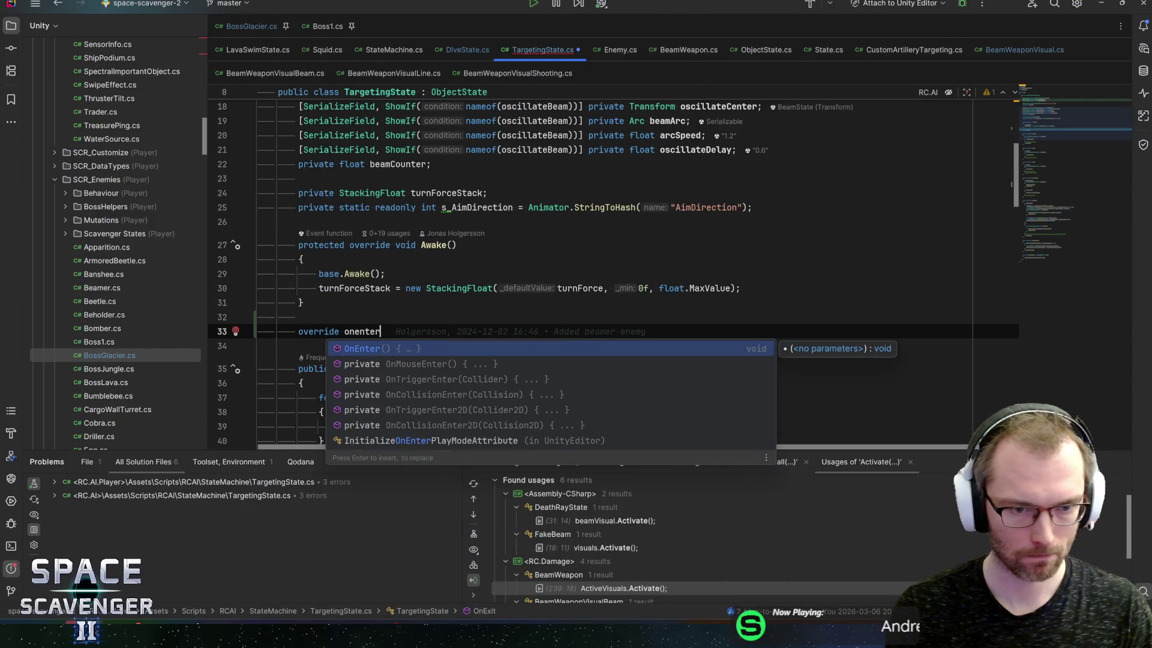
{"action": "key", "text": "Return"}
{"action": "scroll", "coordinate": [600, 270], "scroll_direction": "down", "scroll_amount": 3}
{"action": "key", "text": "Return"}
{"action": "key", "text": "Return"}
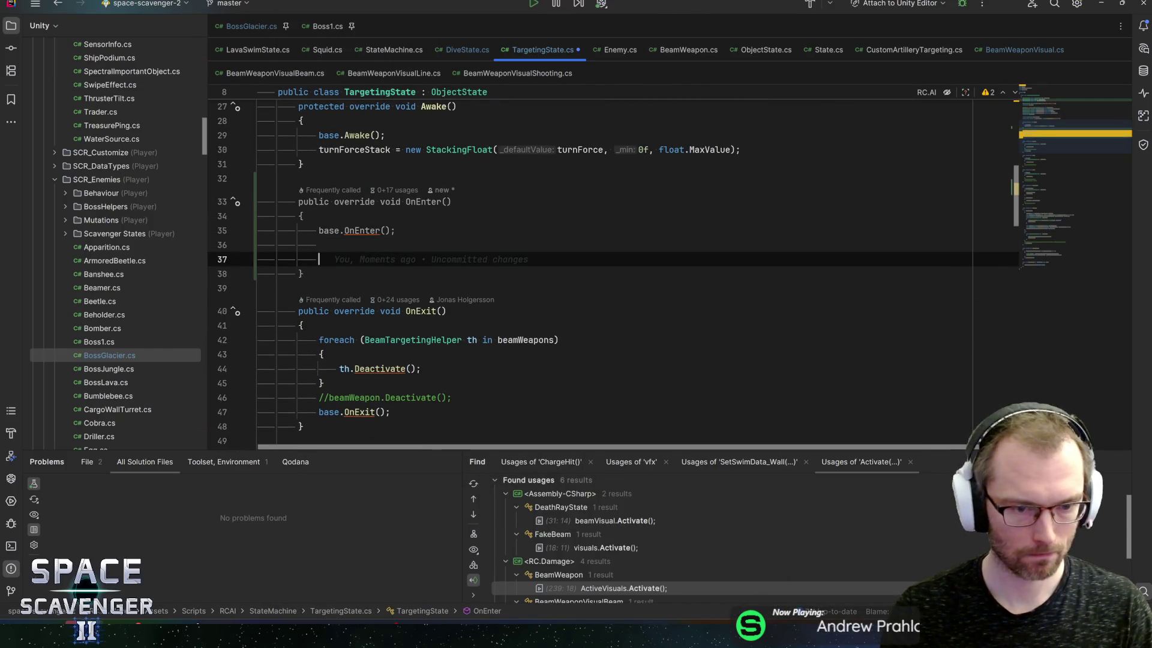
{"action": "type", "text": "if (Loop"}
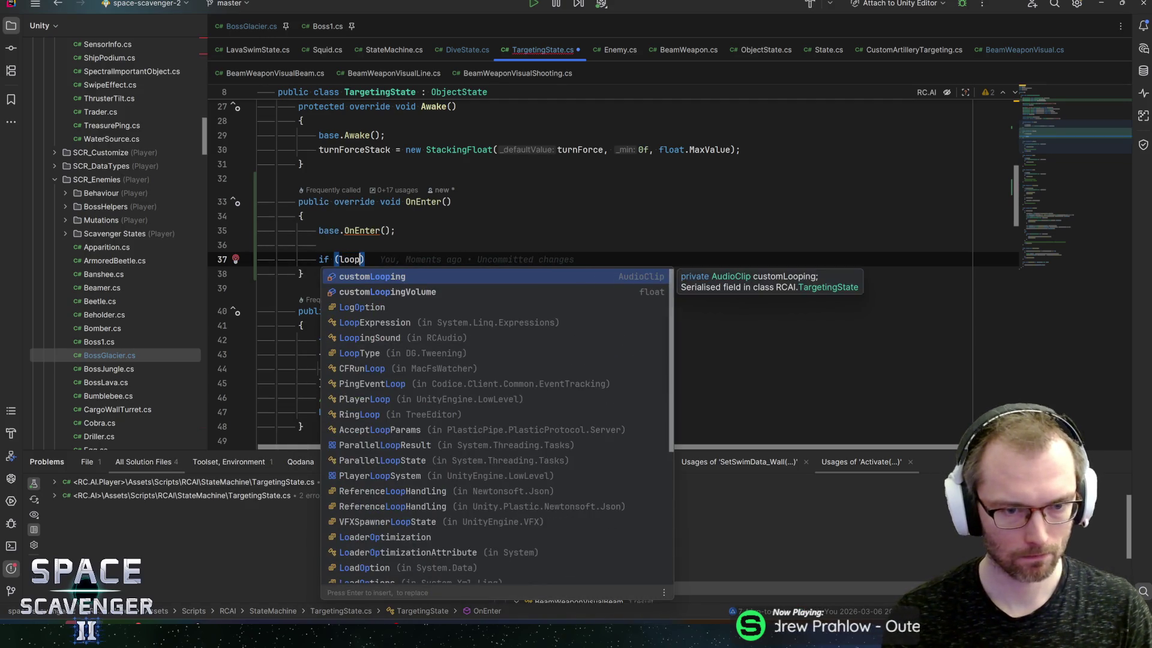
{"action": "key", "text": "Return"}
{"action": "type", "text": ")"}
{"action": "key", "text": "Return"}
{"action": "type", "text": "{"}
{"action": "key", "text": "Return"}
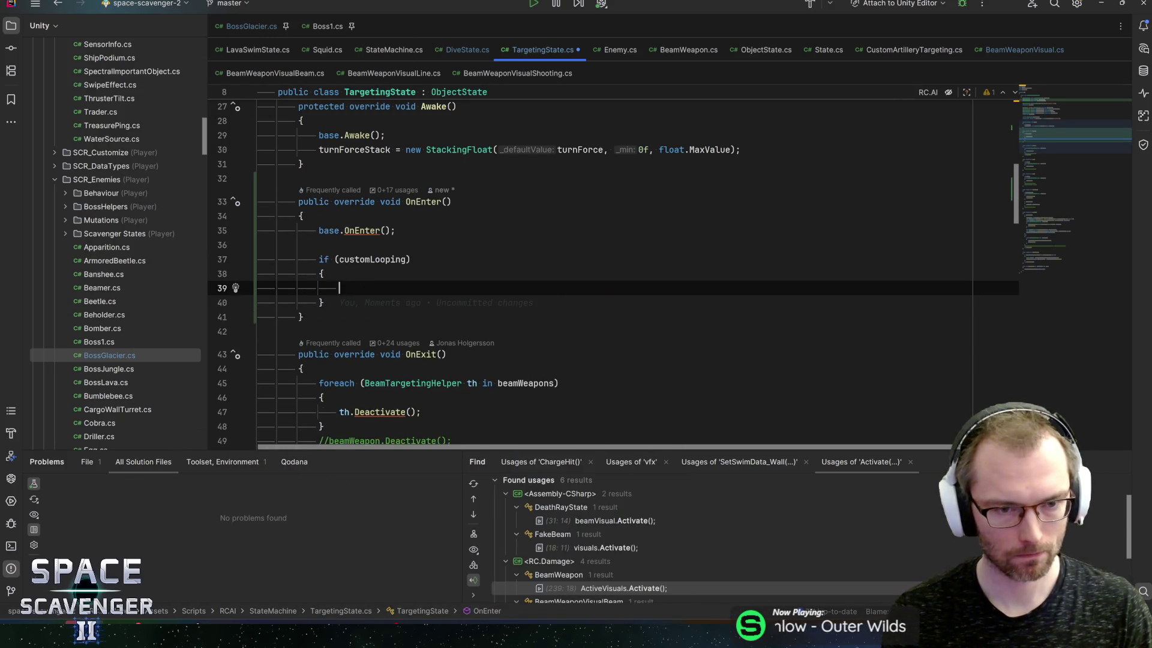
Inside it, call customLooping.PlayOn on the first beam weapon's game object transform
{"action": "type", "text": "customLooping.pla"}
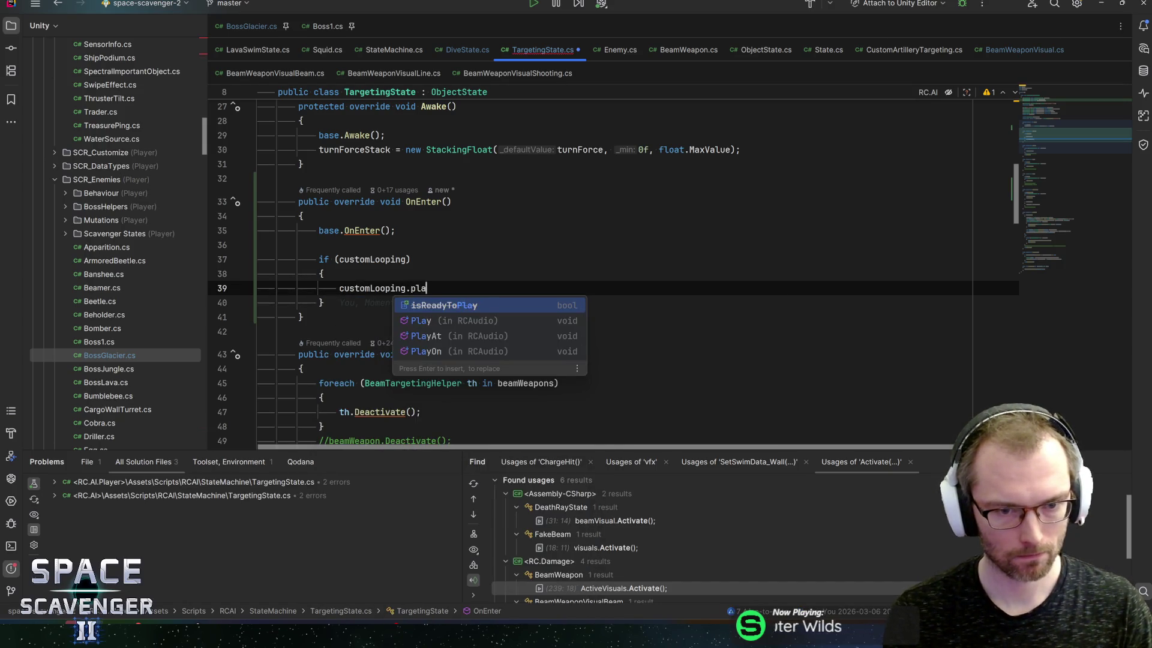
{"action": "type", "text": "yOn"}
{"action": "key", "text": "Return"}
{"action": "type", "text": "tra);"}
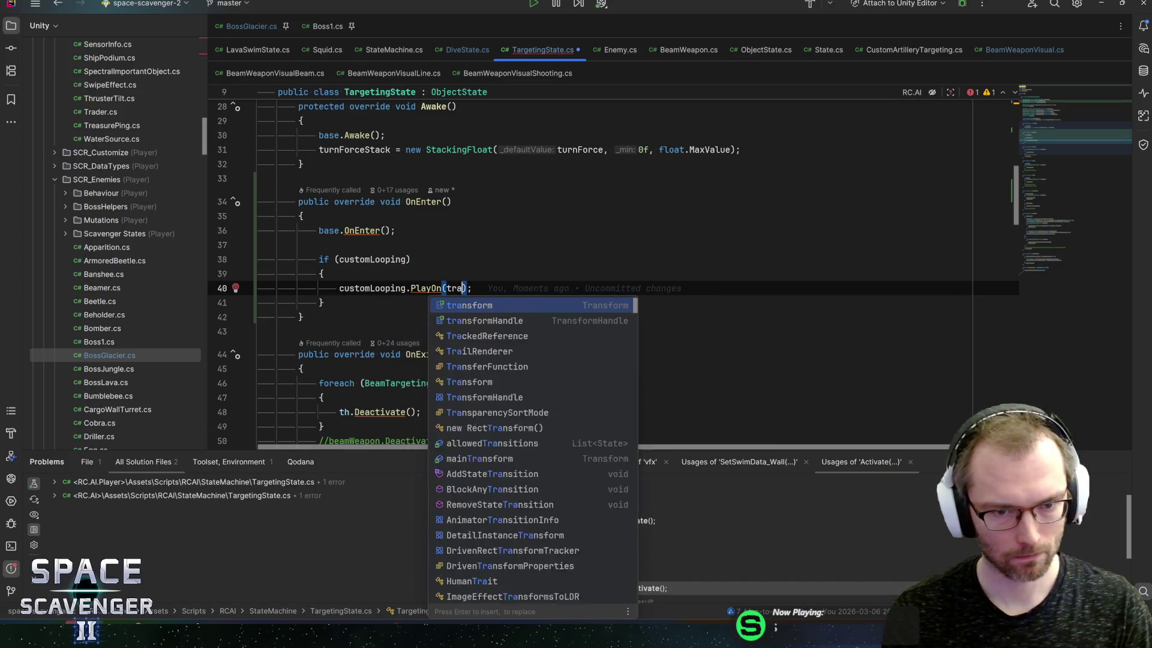
{"action": "key", "text": "Return"}
{"action": "key", "text": "BackSpace"}
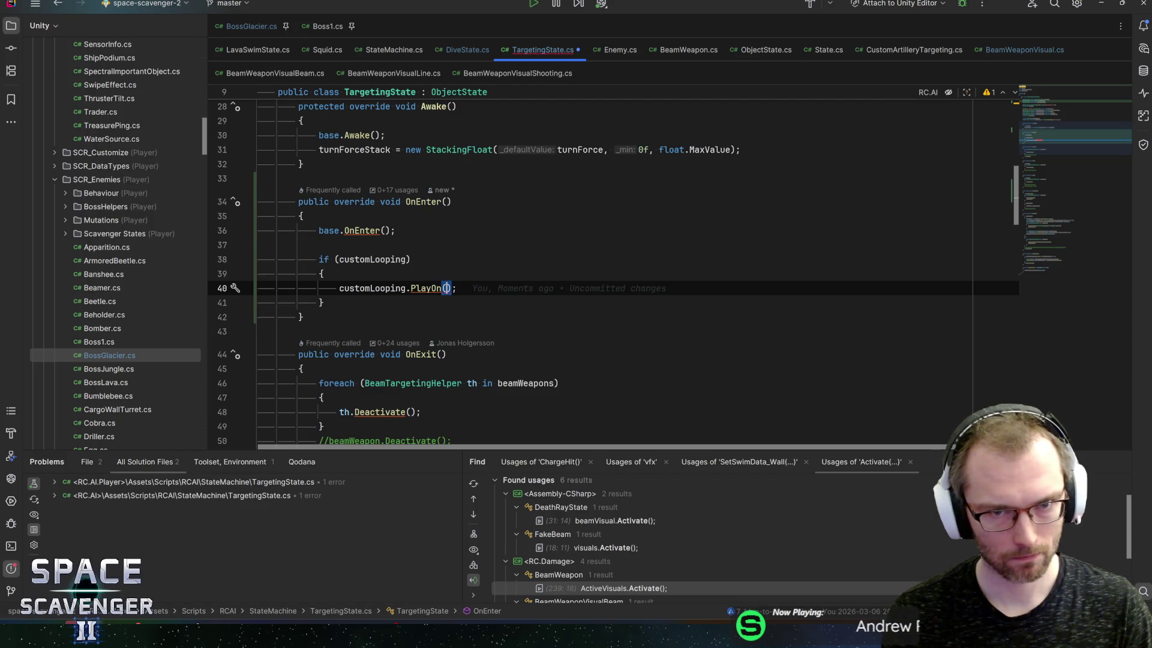
{"action": "type", "text": "beamwe"}
{"action": "key", "text": "Return"}
{"action": "type", "text": "[0"}
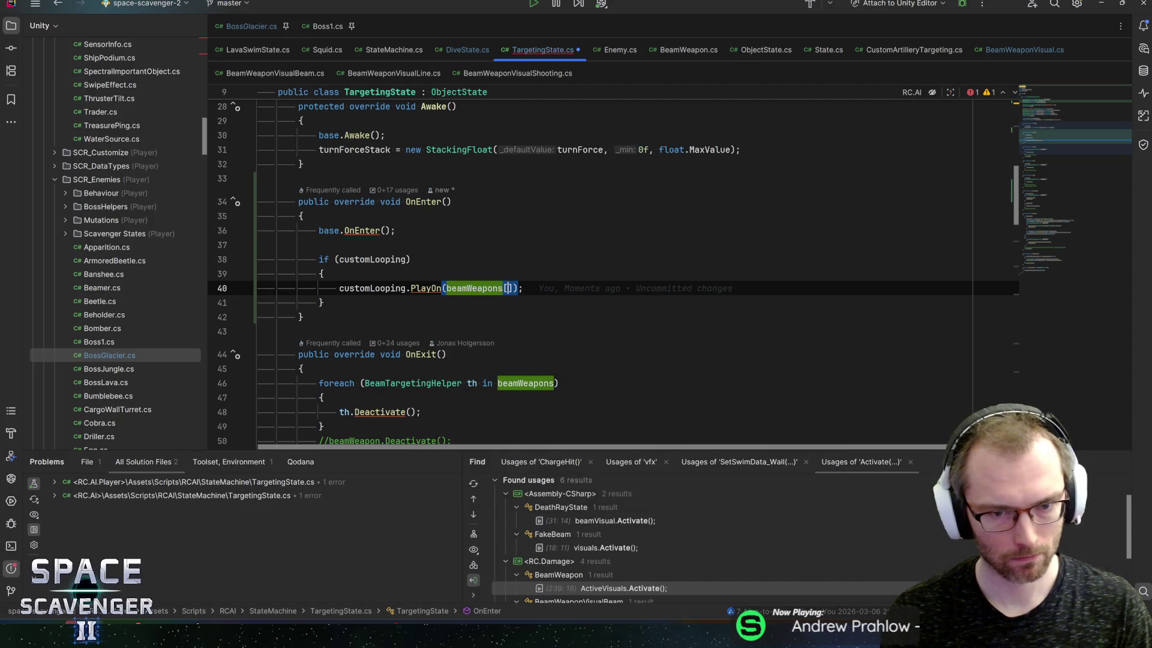
{"action": "type", "text": "].tran"}
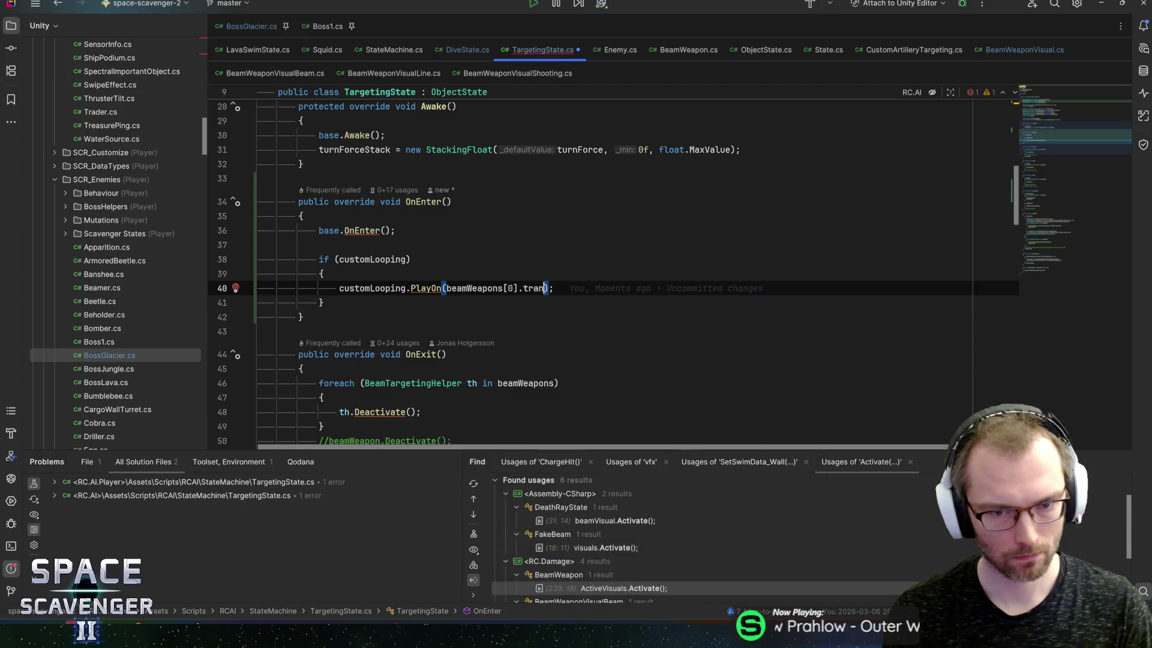
{"action": "key", "text": "BackSpace"}
{"action": "key", "text": "BackSpace"}
{"action": "key", "text": "BackSpace"}
{"action": "type", "text": "gam."}
{"action": "key", "text": "Return"}
{"action": "type", "text": "."}
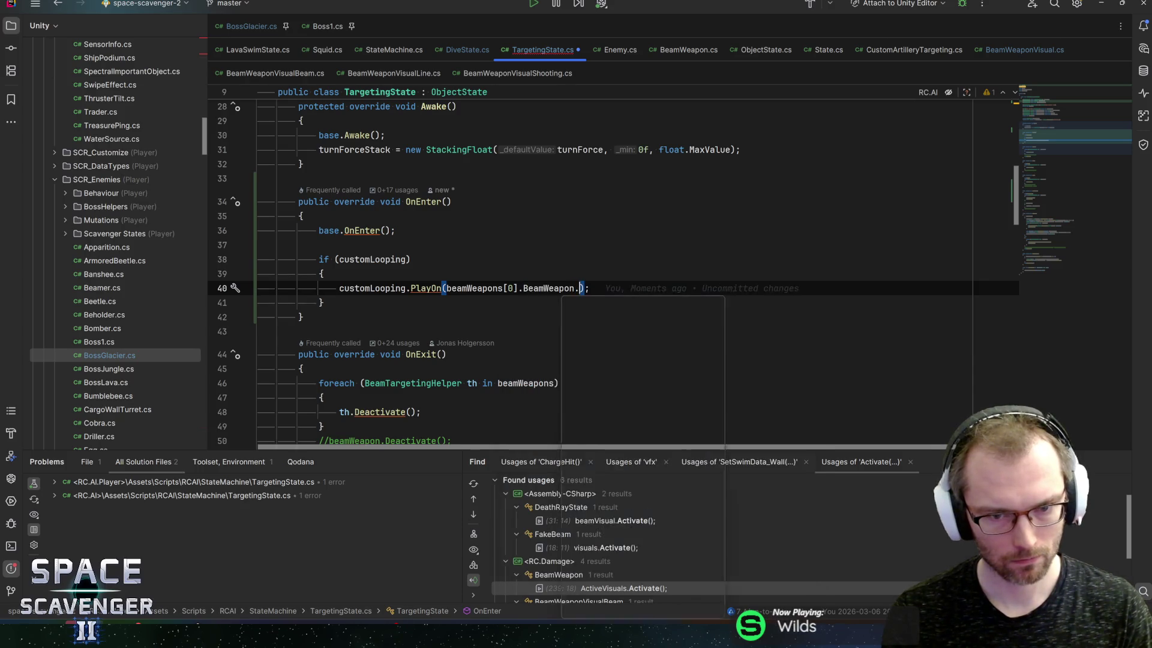
{"action": "type", "text": "tr"}
{"action": "key", "text": "Return"}
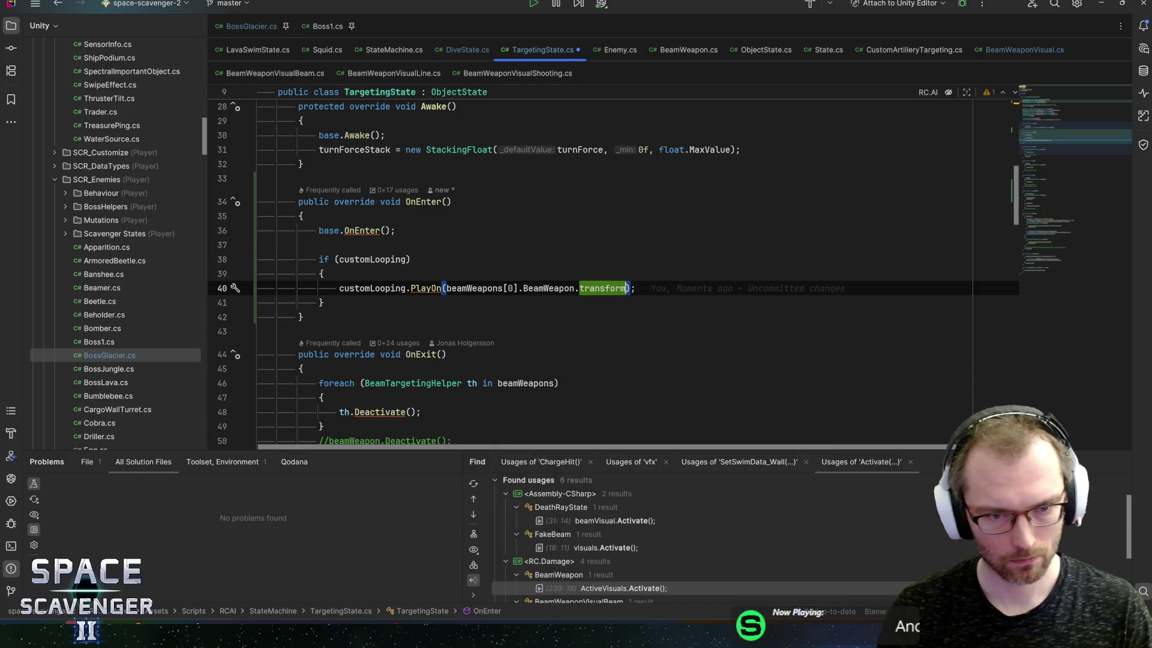
Copy the customLooping if-block into OnExit right after base.OnExit()
{"action": "key", "text": "ctrl+w"}
{"action": "key", "text": "ctrl+w"}
{"action": "key", "text": "ctrl+w"}
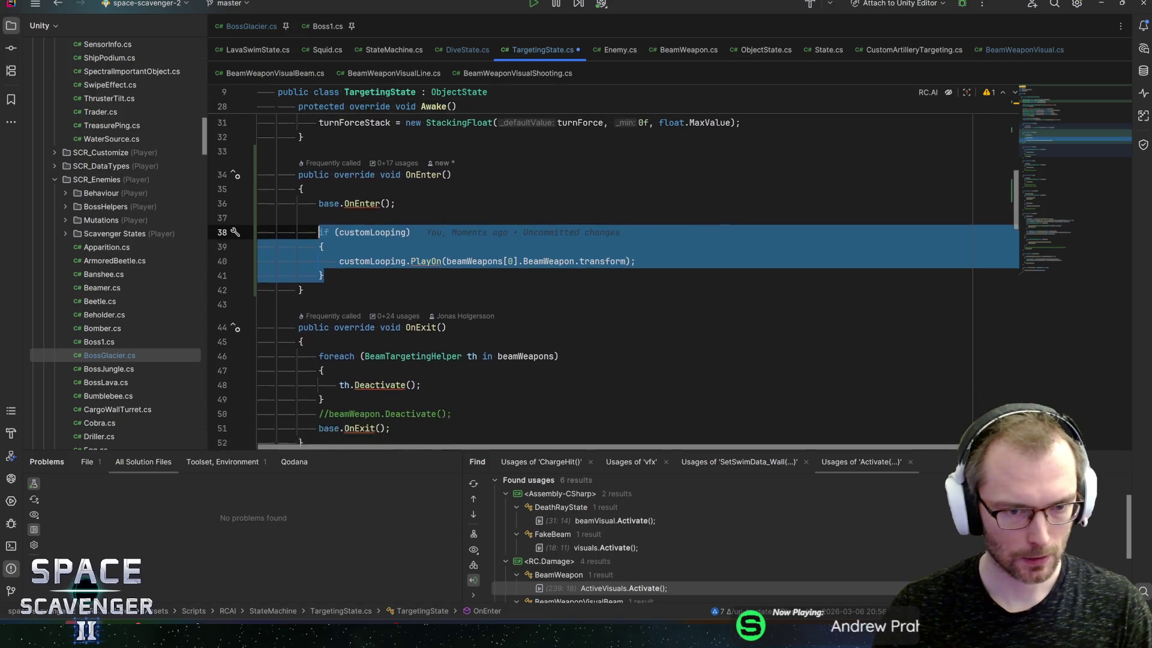
{"action": "scroll", "coordinate": [614, 272], "scroll_direction": "down", "scroll_amount": 3}
{"action": "key", "text": "ctrl+c"}
{"action": "left_click", "coordinate": [451, 311]}
{"action": "key", "text": "Down"}
{"action": "key", "text": "Return"}
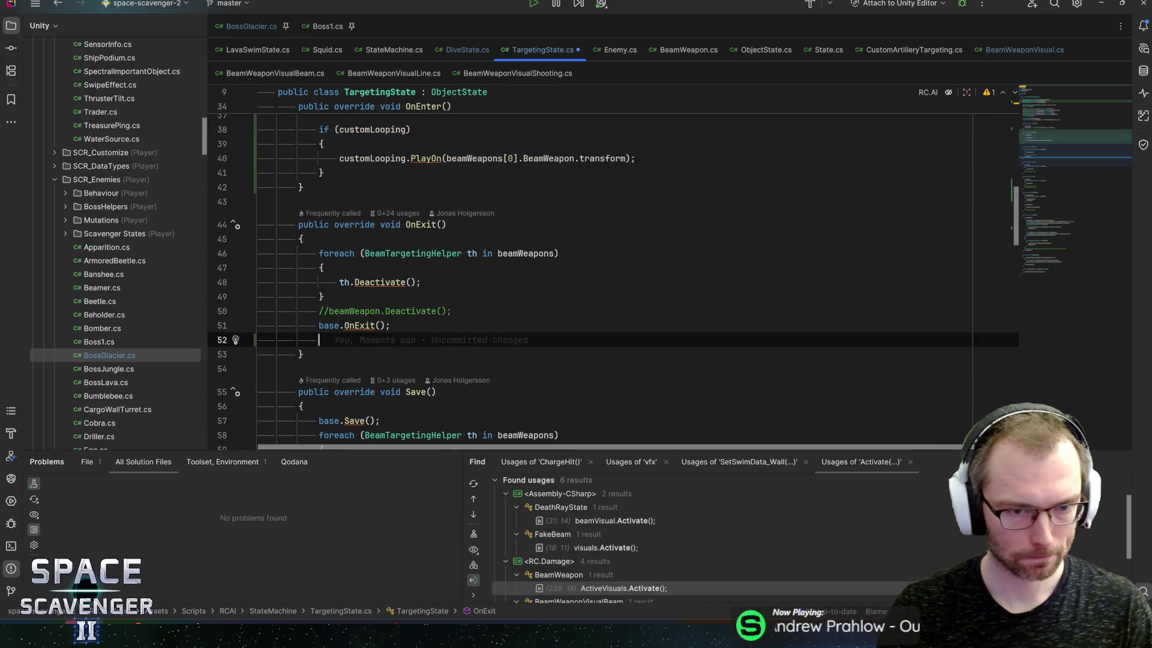
{"action": "key", "text": "ctrl+v"}
Change OnExit's copy to call StopLoopingSound on beamWeapons[0]'s transform, then save
{"action": "left_click", "coordinate": [319, 369]}
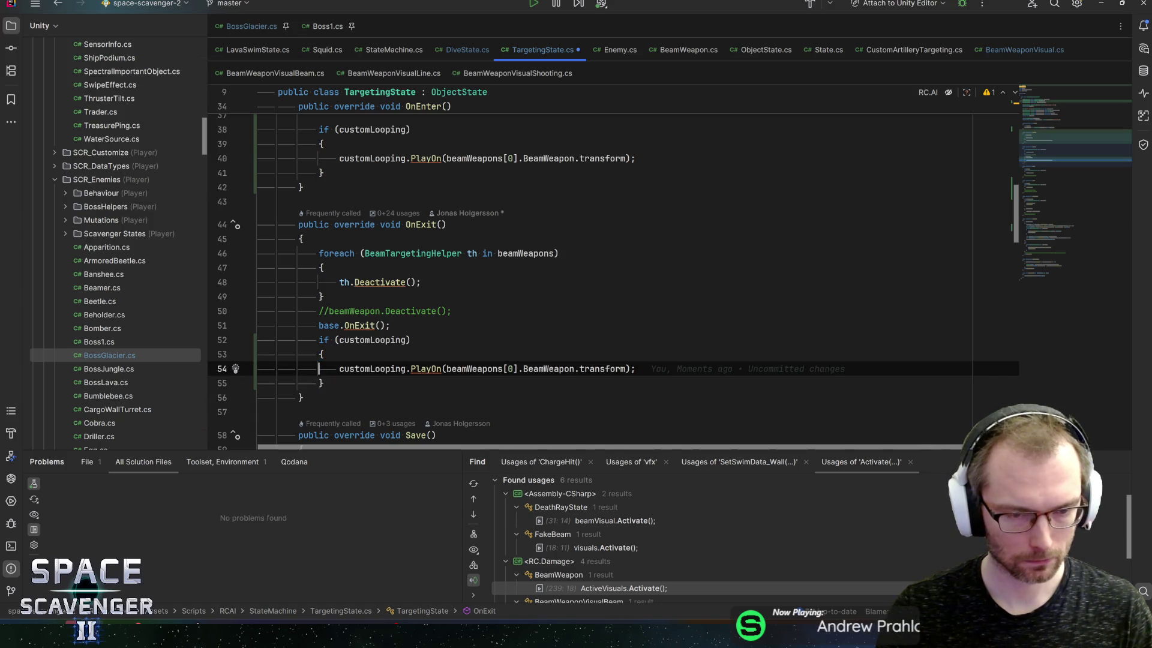
{"action": "left_click", "coordinate": [413, 369]}
{"action": "type", "text": "St"}
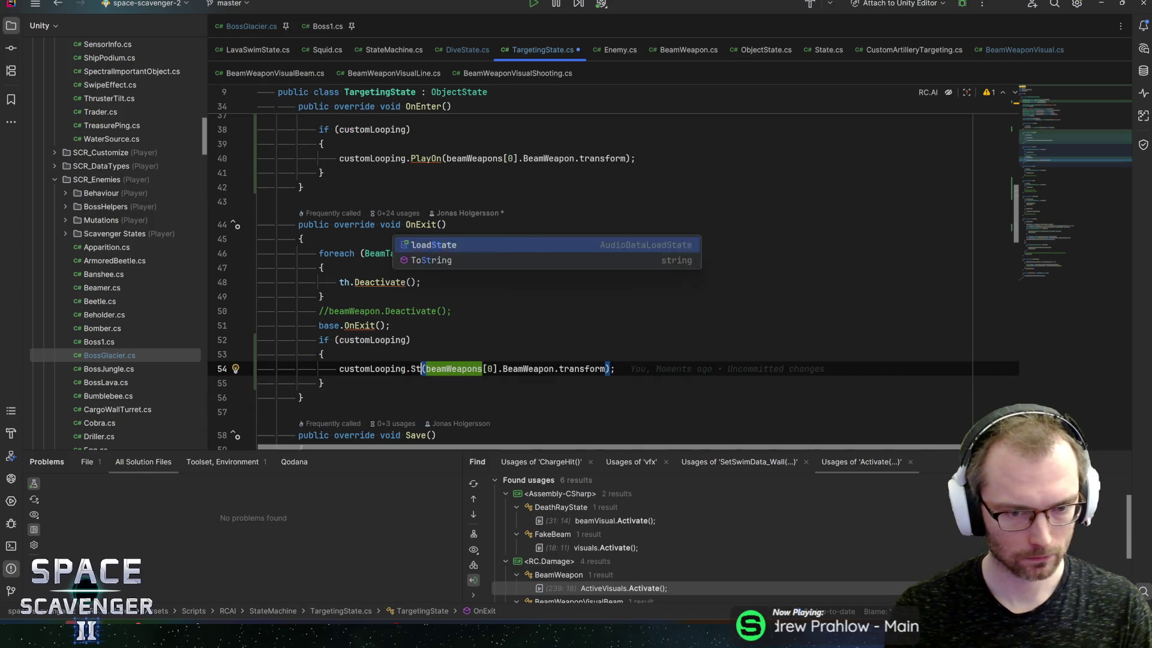
{"action": "key", "text": "Return"}
{"action": "key", "text": "ctrl+w"}
{"action": "key", "text": "ctrl+w"}
{"action": "key", "text": "ctrl+w"}
{"action": "key", "text": "ctrl+x"}
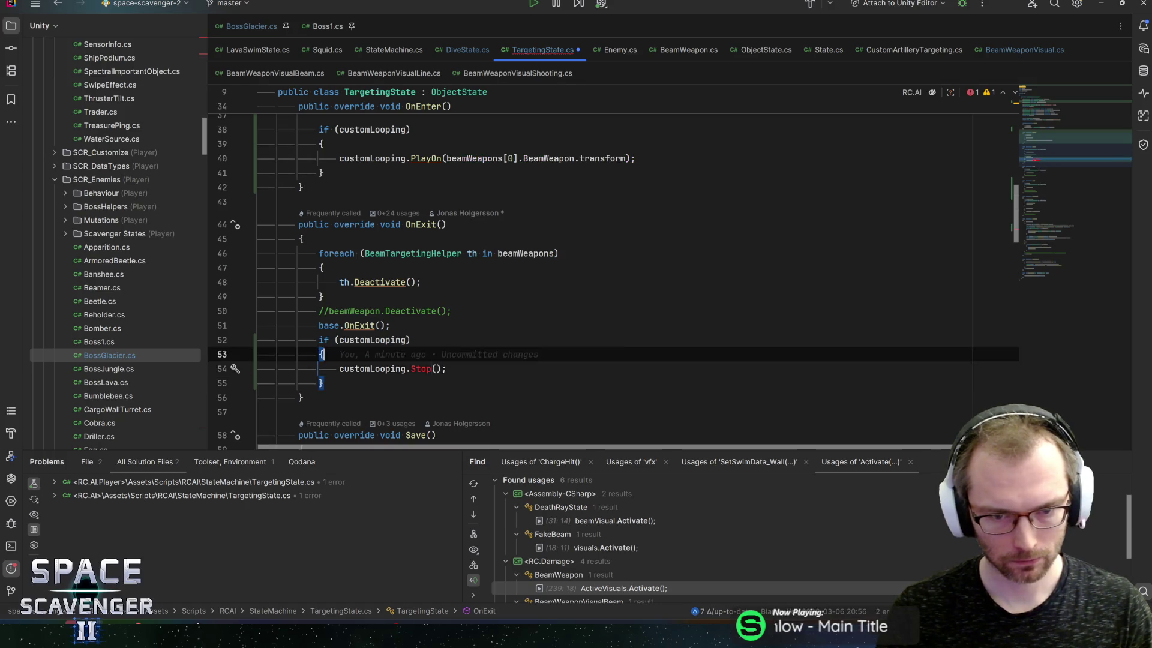
{"action": "key", "text": "ctrl+alt+Return"}
{"action": "key", "text": "ctrl+v"}
{"action": "type", "text": ".stop"}
{"action": "key", "text": "Return"}
{"action": "type", "text": ";"}
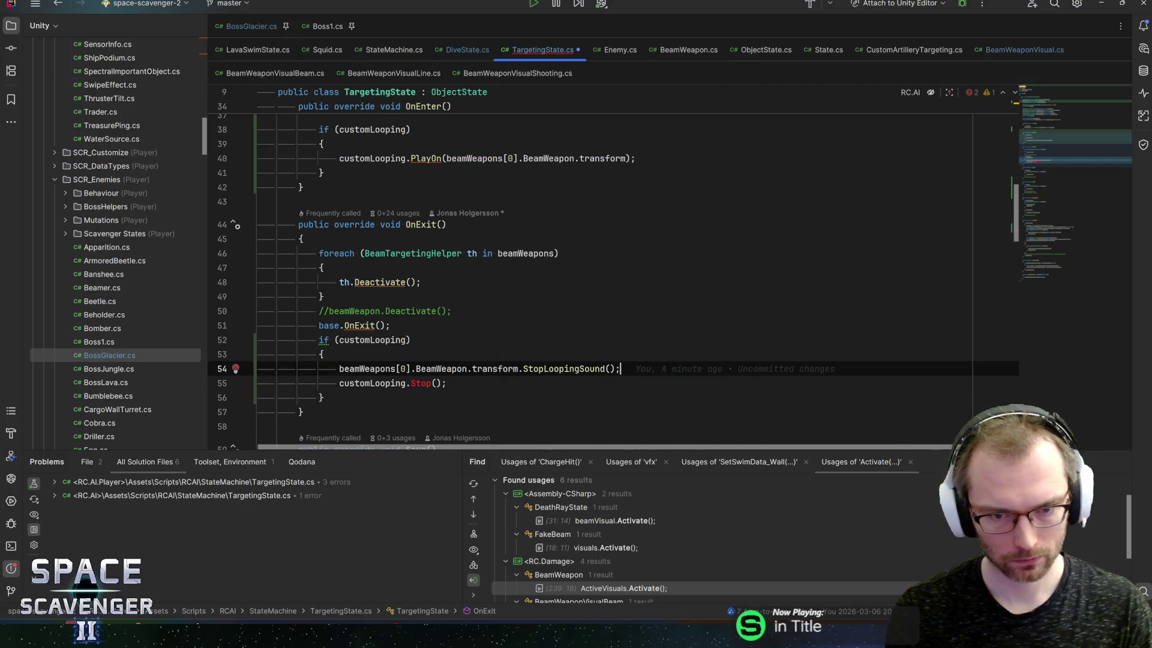
{"action": "key", "text": "Down"}
{"action": "key", "text": "ctrl+x"}
{"action": "key", "text": "Up"}
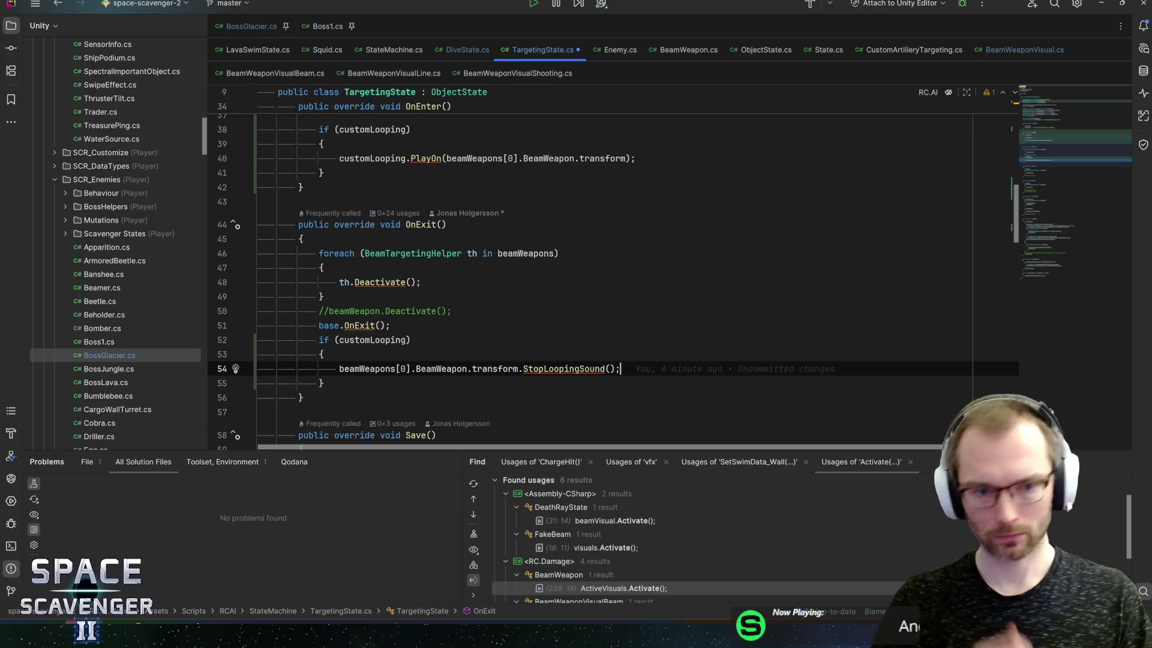
{"action": "key", "text": "ctrl+s"}
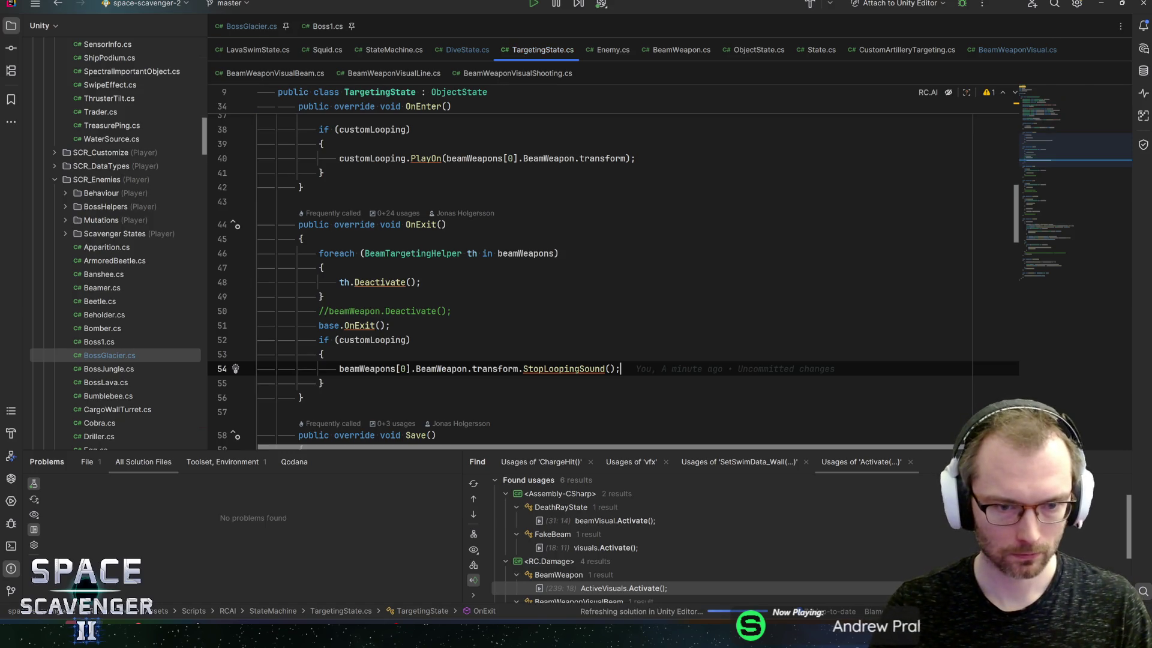
Extend OnExit's condition to customLooping && beamWeapons.Length > 0 and save
{"action": "key", "text": "ctrl+w"}
{"action": "key", "text": "ctrl+w"}
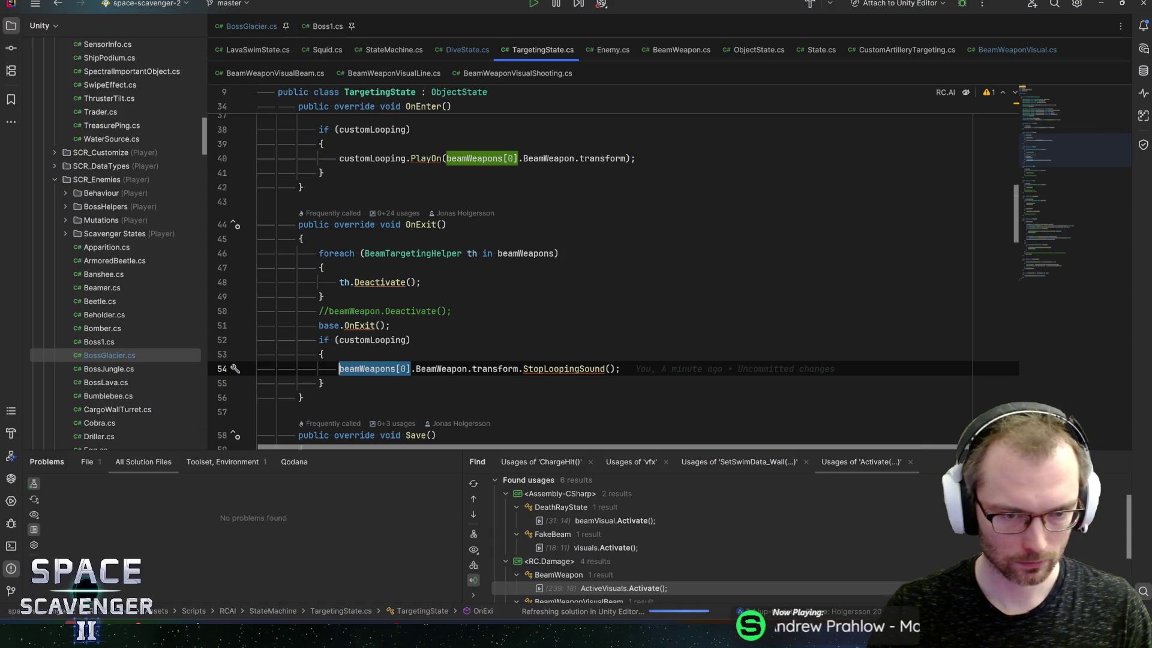
{"action": "left_click", "coordinate": [407, 340]}
{"action": "type", "text": "&& "}
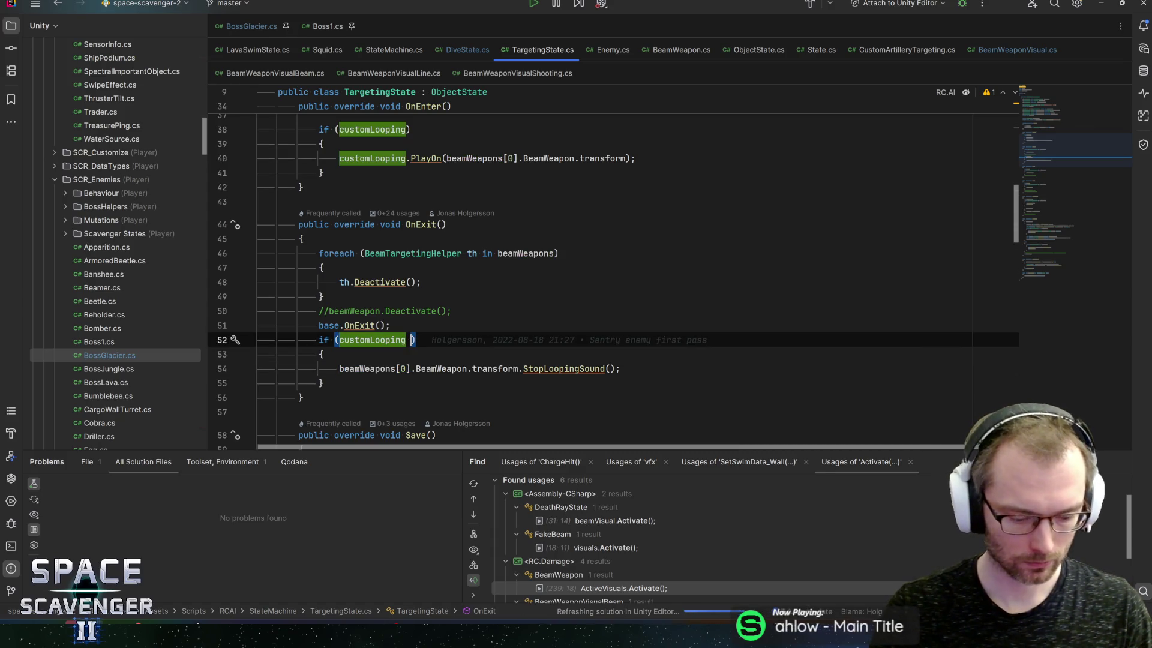
{"action": "type", "text": "beamWeapons.L"}
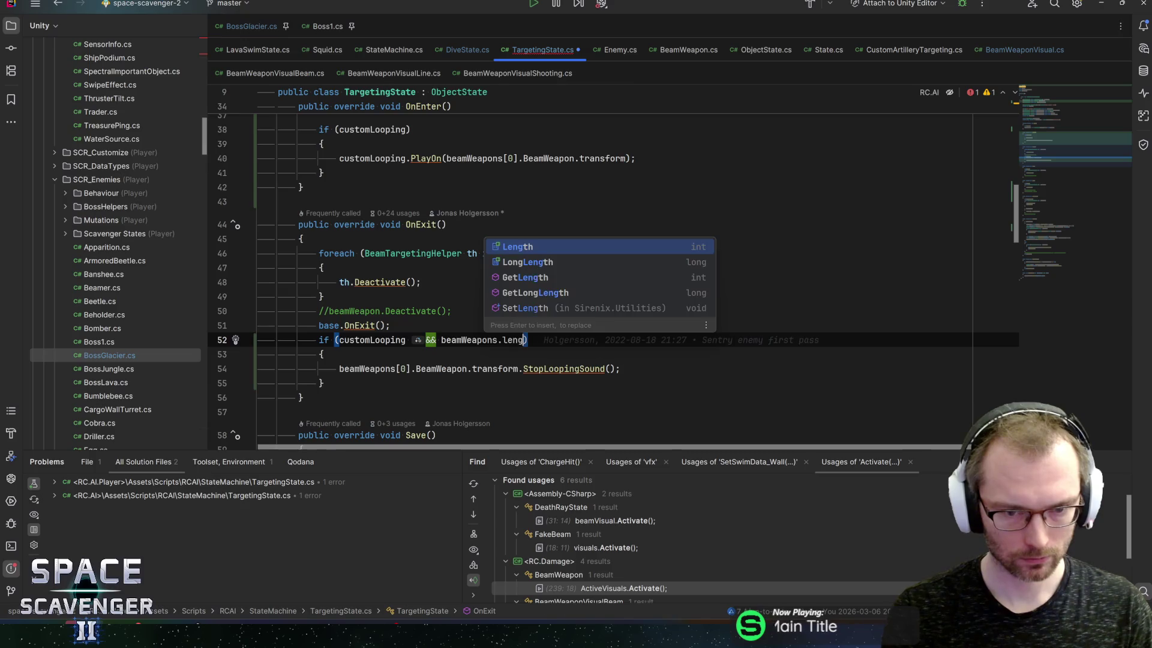
{"action": "key", "text": "Return"}
{"action": "type", "text": ">0"}
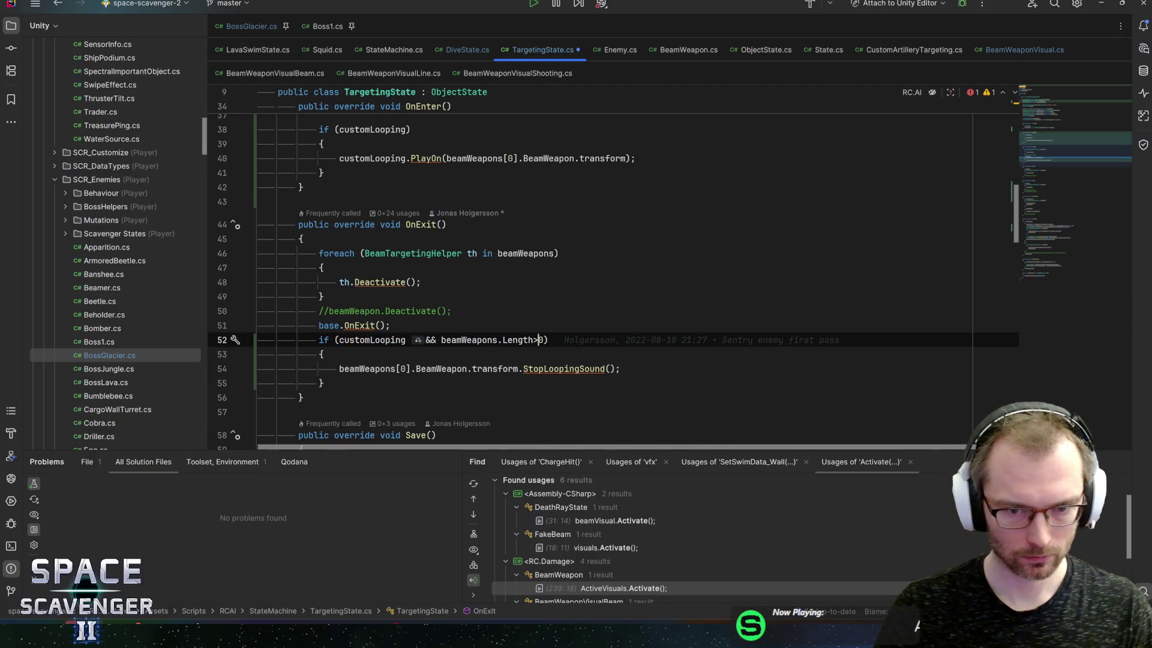
{"action": "key", "text": "ctrl+s"}
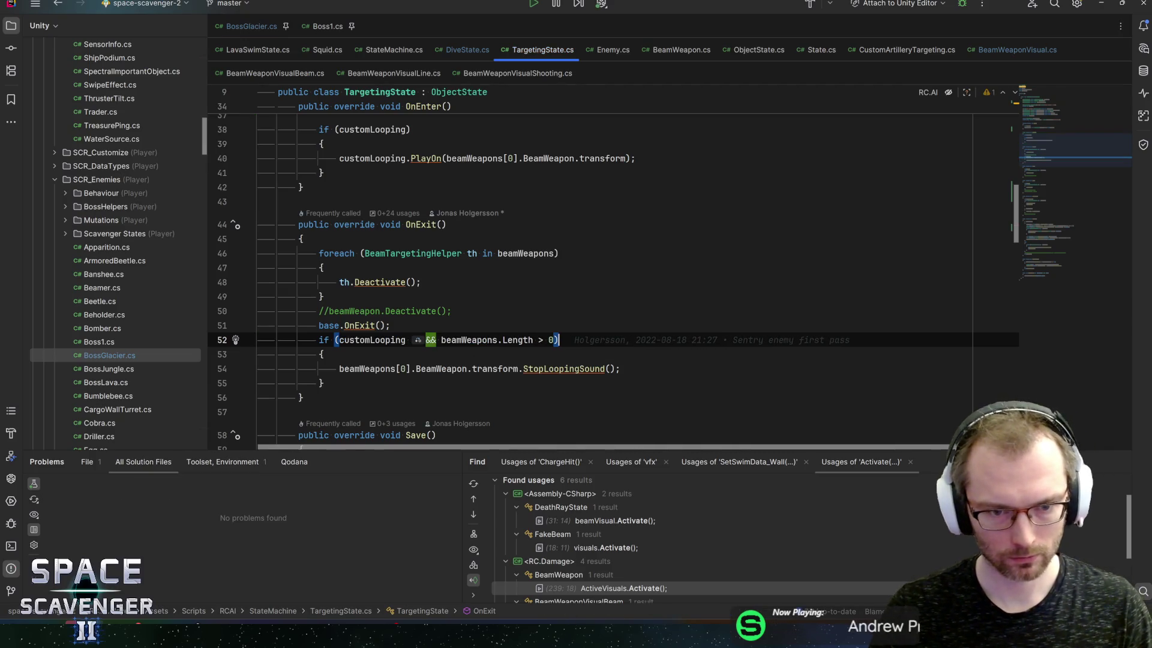
Add the same beamWeapons.Length > 0 guard to OnEnter's customLooping condition
{"action": "key", "text": "ctrl+alt+Left"}
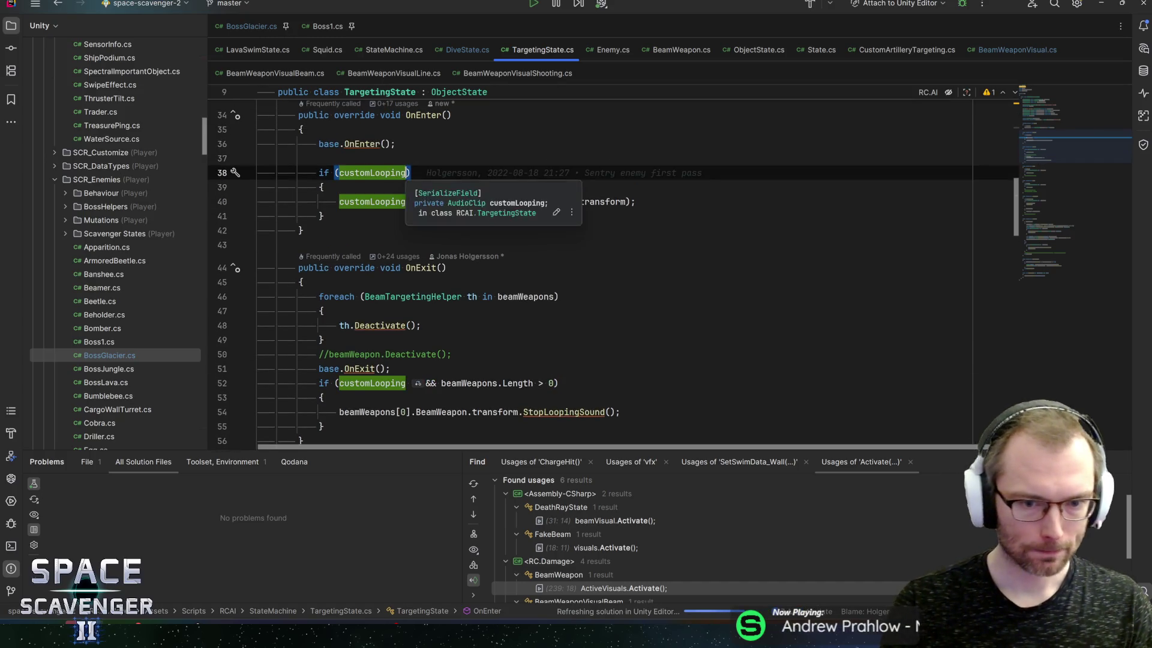
{"action": "type", "text": "&& beam"}
{"action": "key", "text": "Return"}
{"action": "type", "text": ".le > 0"}
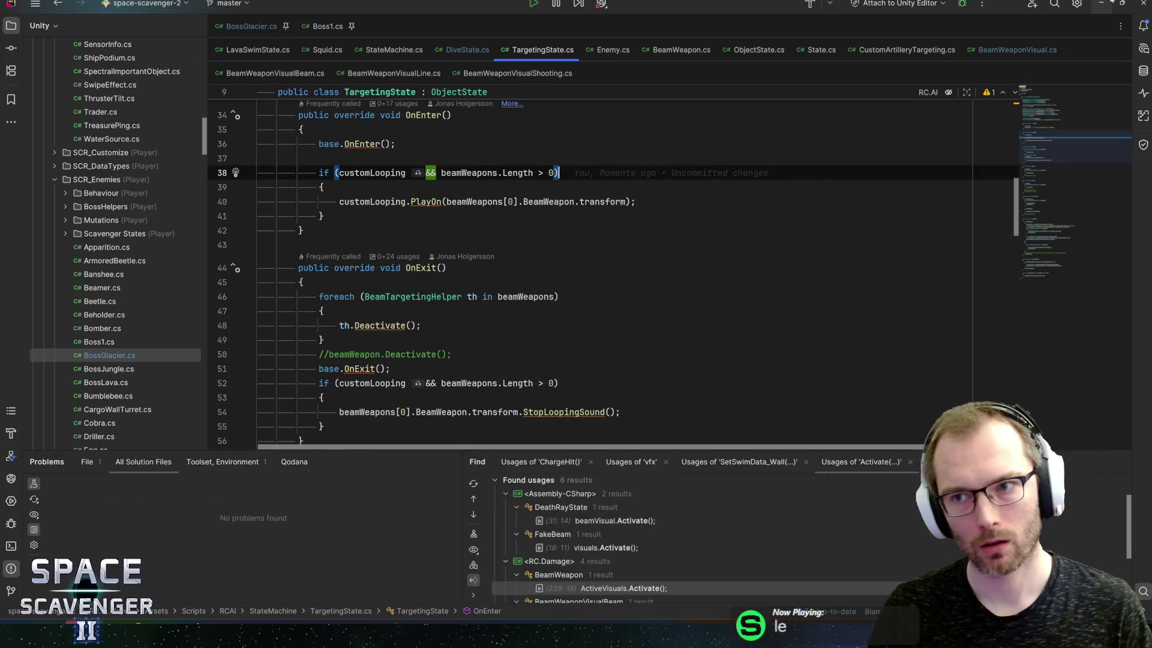
{"action": "key", "text": "alt+Tab"}
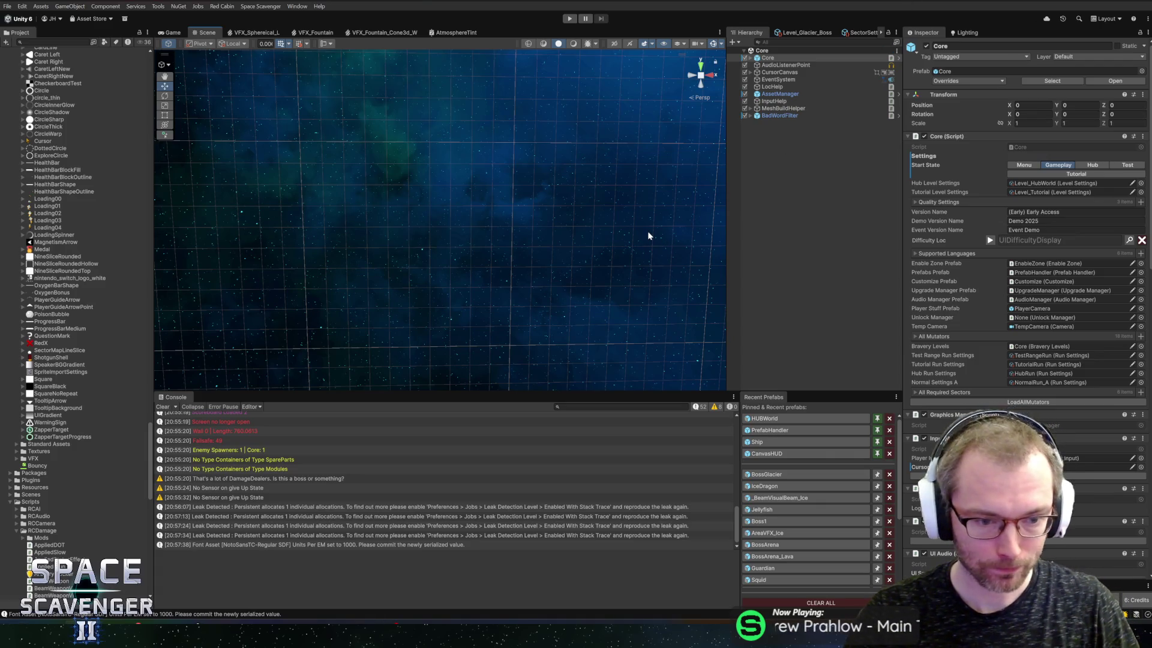
{"action": "scroll", "coordinate": [1003, 353], "scroll_direction": "down", "scroll_amount": 3}
{"action": "scroll", "coordinate": [1004, 350], "scroll_direction": "down", "scroll_amount": 3}
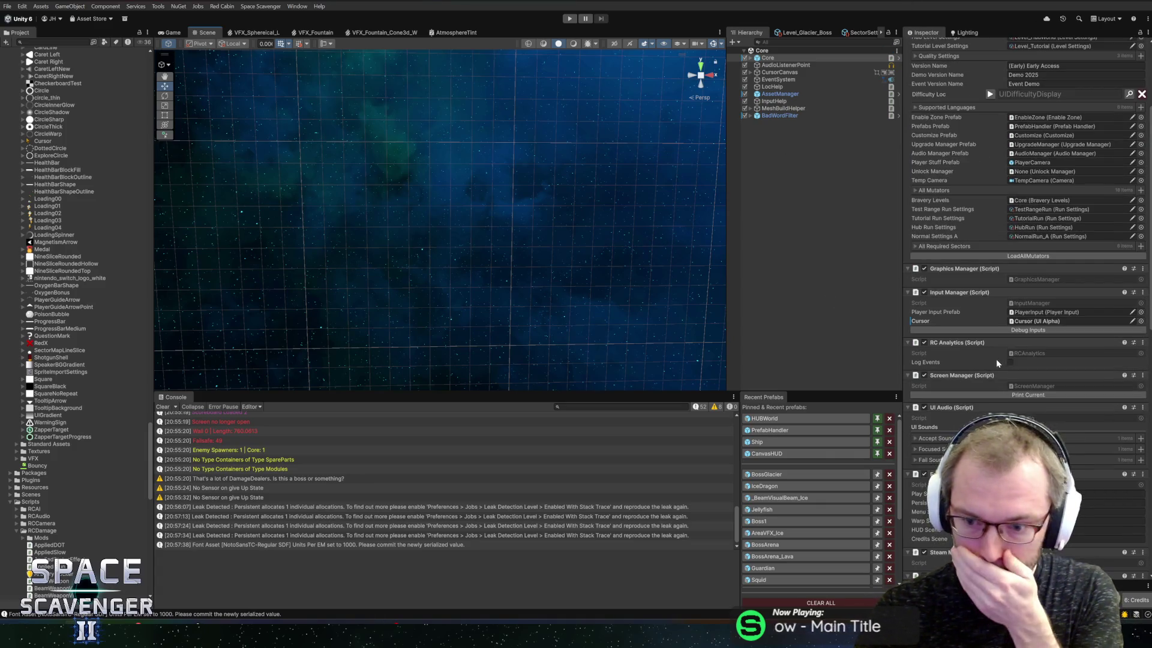
{"action": "scroll", "coordinate": [996, 359], "scroll_direction": "down", "scroll_amount": 5}
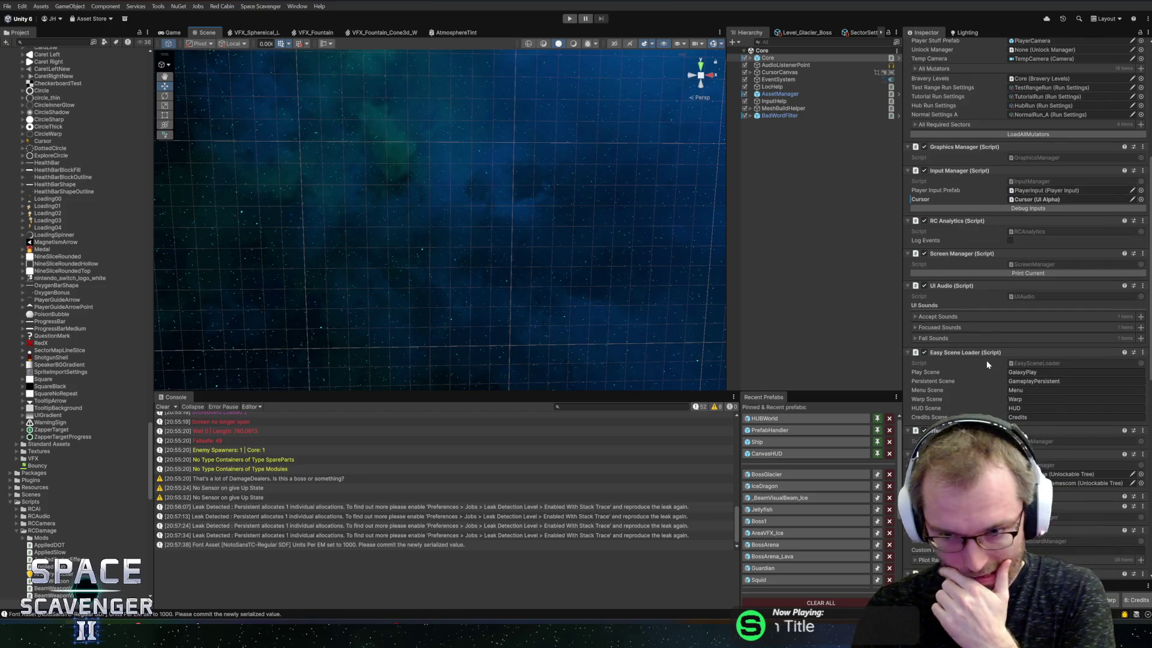
{"action": "scroll", "coordinate": [975, 295], "scroll_direction": "down", "scroll_amount": 8}
{"action": "scroll", "coordinate": [973, 295], "scroll_direction": "up", "scroll_amount": 2}
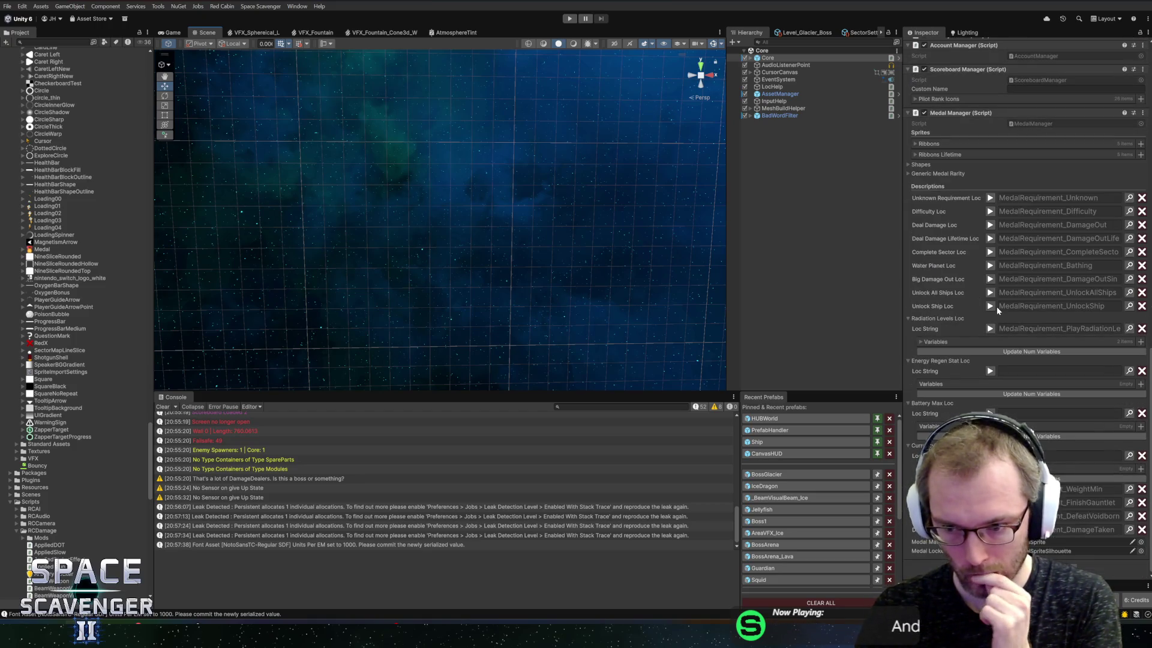
{"action": "scroll", "coordinate": [996, 324], "scroll_direction": "up", "scroll_amount": 7}
{"action": "scroll", "coordinate": [987, 322], "scroll_direction": "up", "scroll_amount": 7}
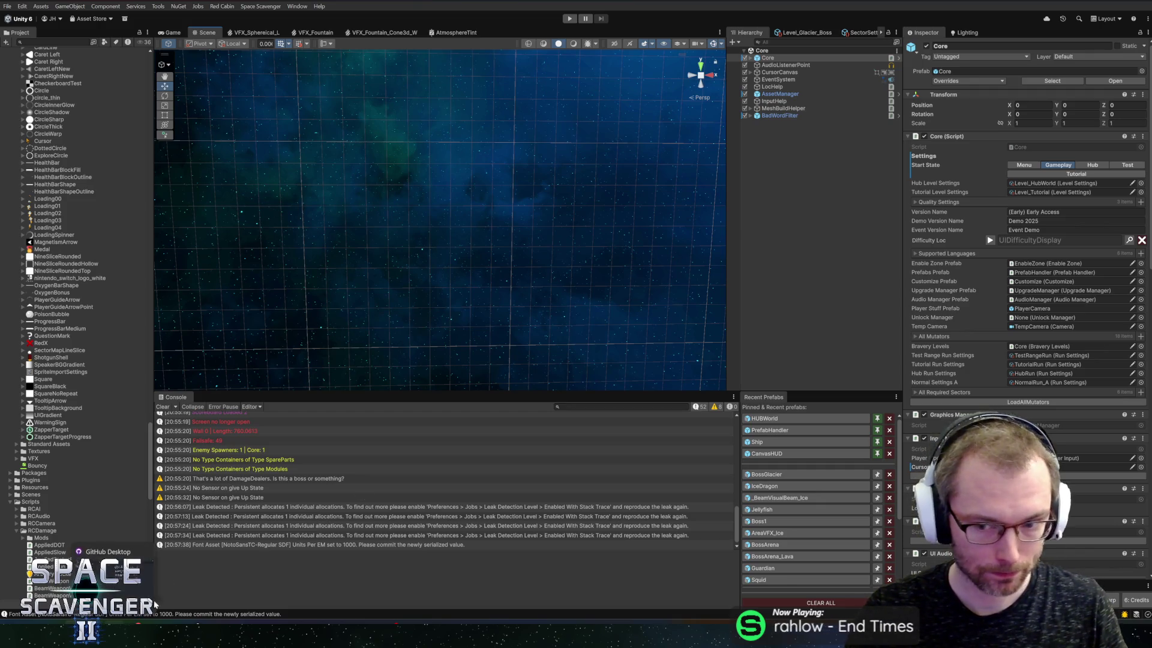
Open the BossGlacier prefab and check the _BeamVisualBeam_Ice prefab's sound settings
{"action": "left_click", "coordinate": [769, 474]}
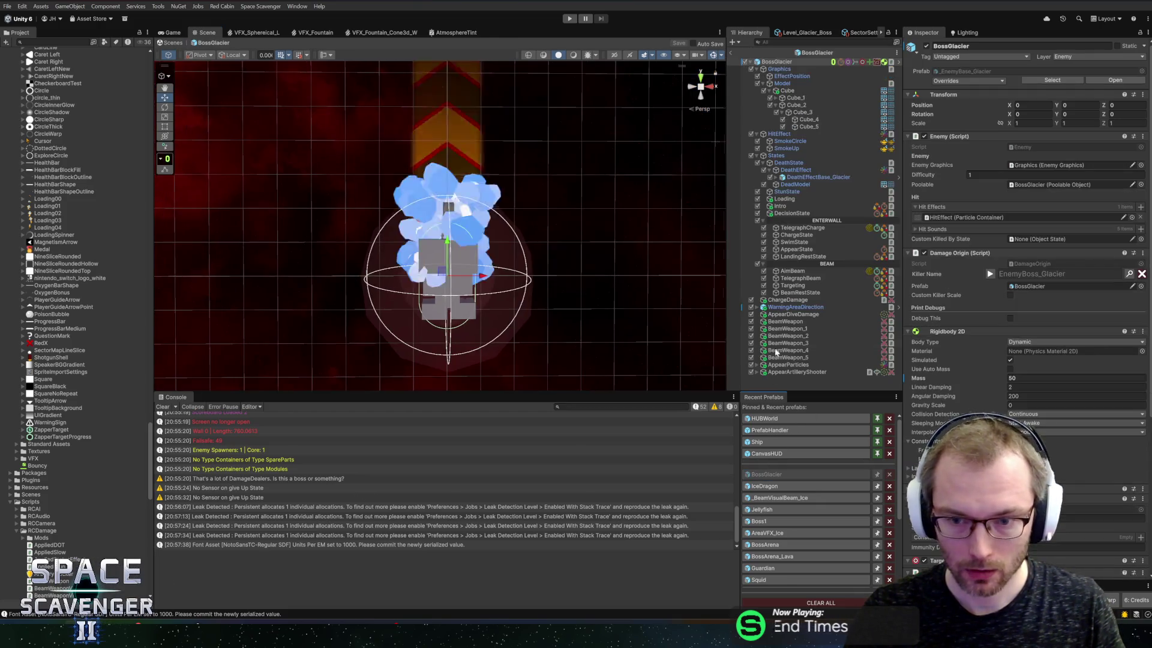
{"action": "left_click", "coordinate": [798, 278]}
{"action": "left_click", "coordinate": [787, 328]}
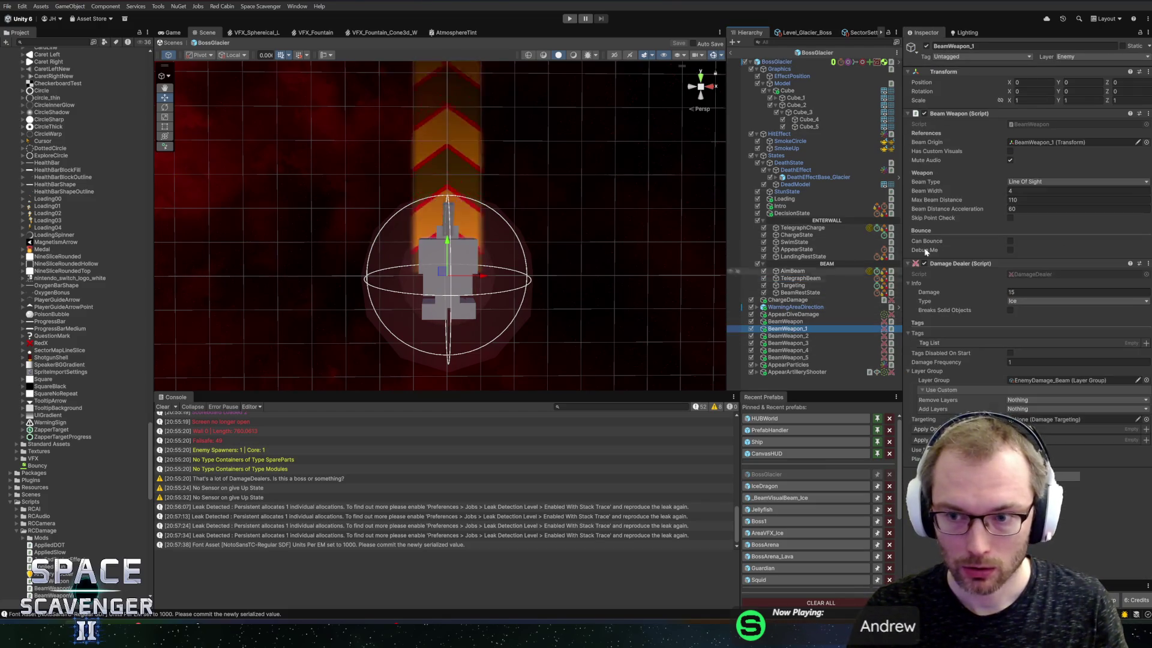
{"action": "left_click_drag", "start_coordinate": [151, 438], "coordinate": [151, 66]}
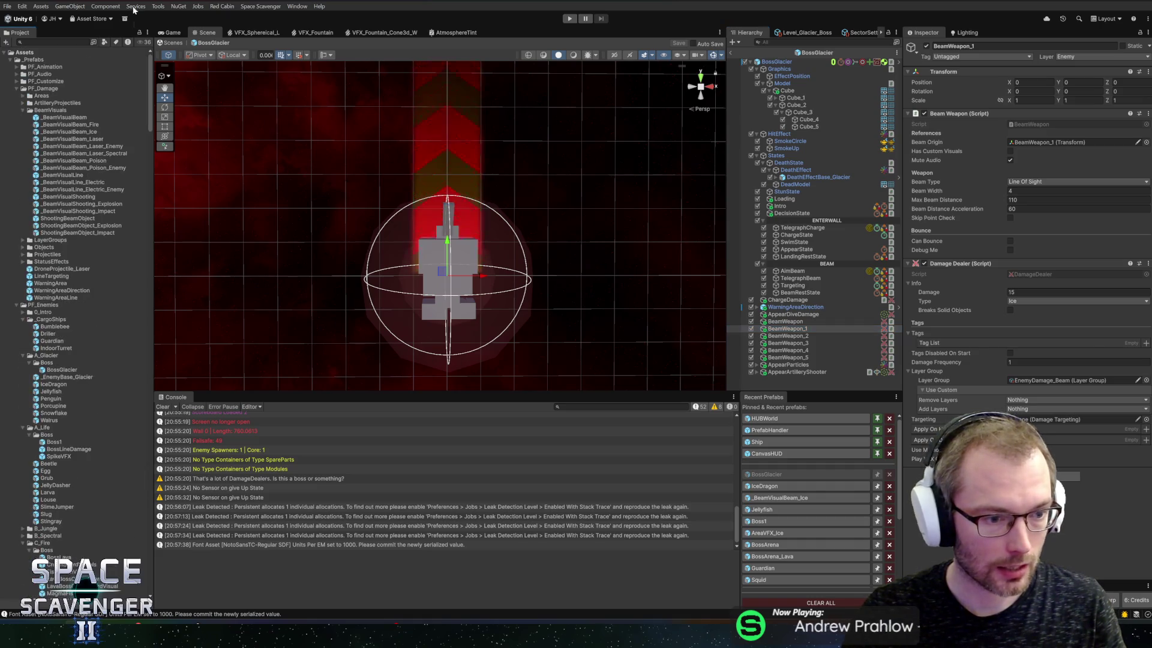
{"action": "double_click", "coordinate": [66, 132]}
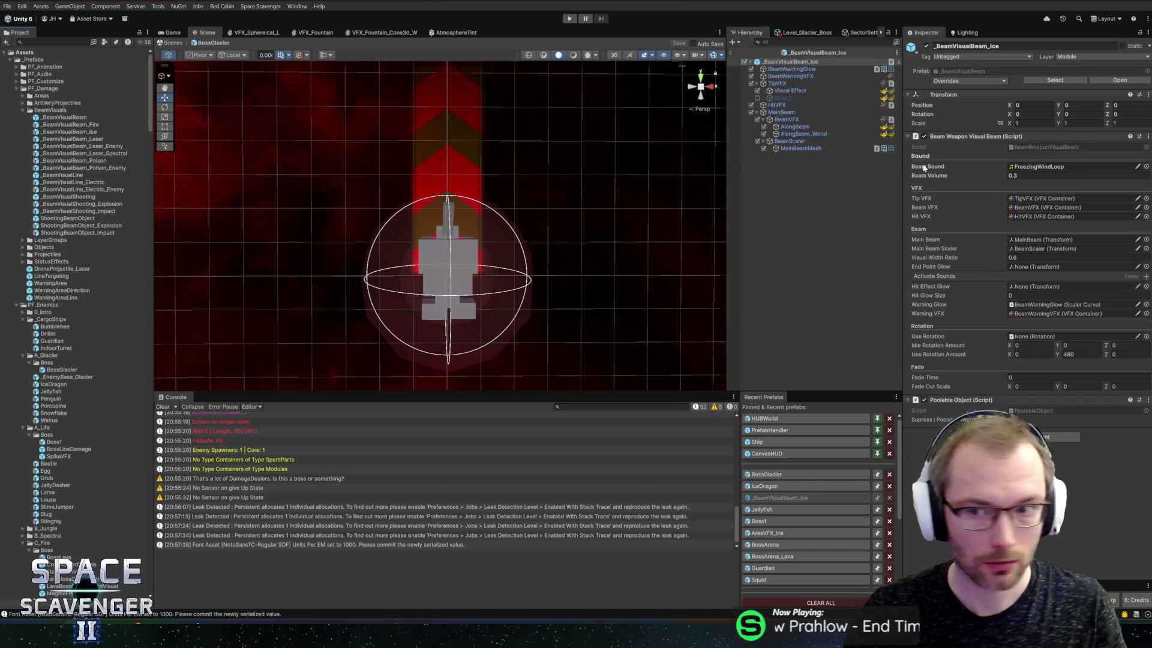
{"action": "right_click", "coordinate": [959, 165]}
{"action": "left_click", "coordinate": [984, 208]}
{"action": "left_click", "coordinate": [789, 476]}
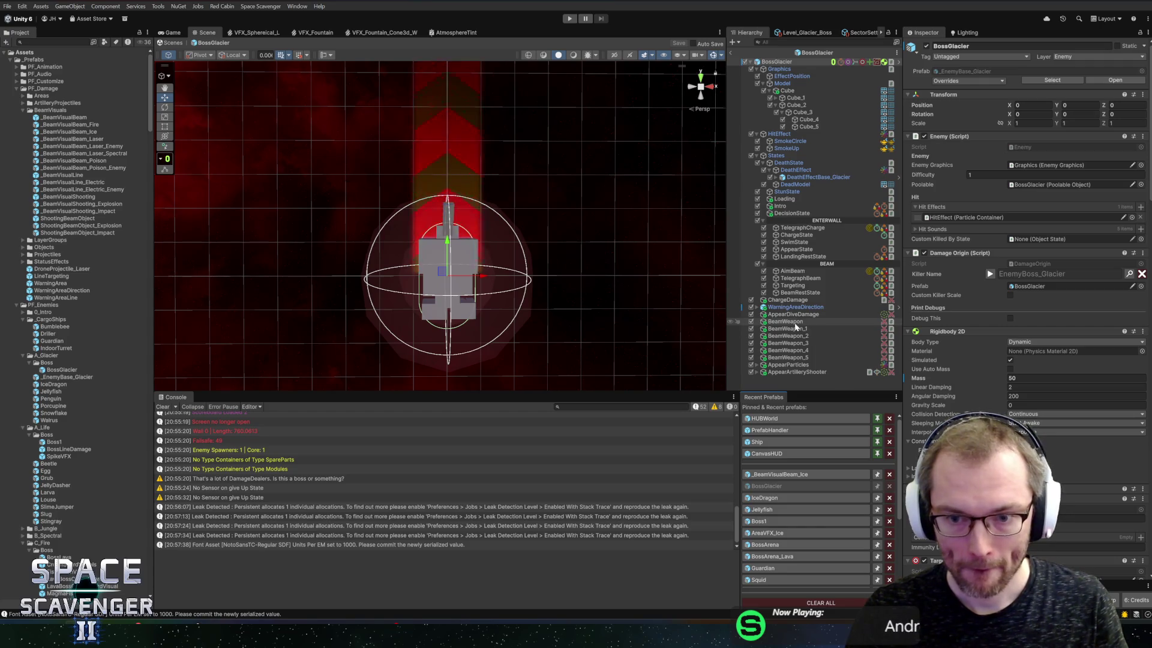
Assign the freezing wind loop to Targeting's Custom Looping field and save the prefab
{"action": "left_click", "coordinate": [793, 285]}
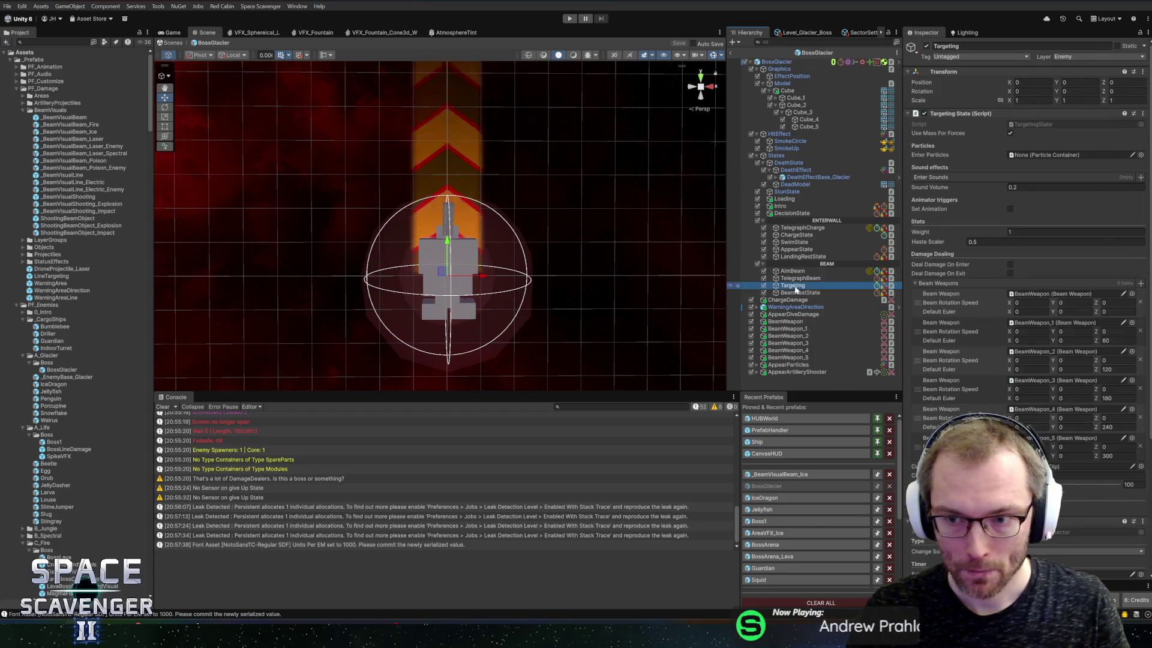
{"action": "left_click", "coordinate": [1141, 466]}
{"action": "type", "text": "freez"}
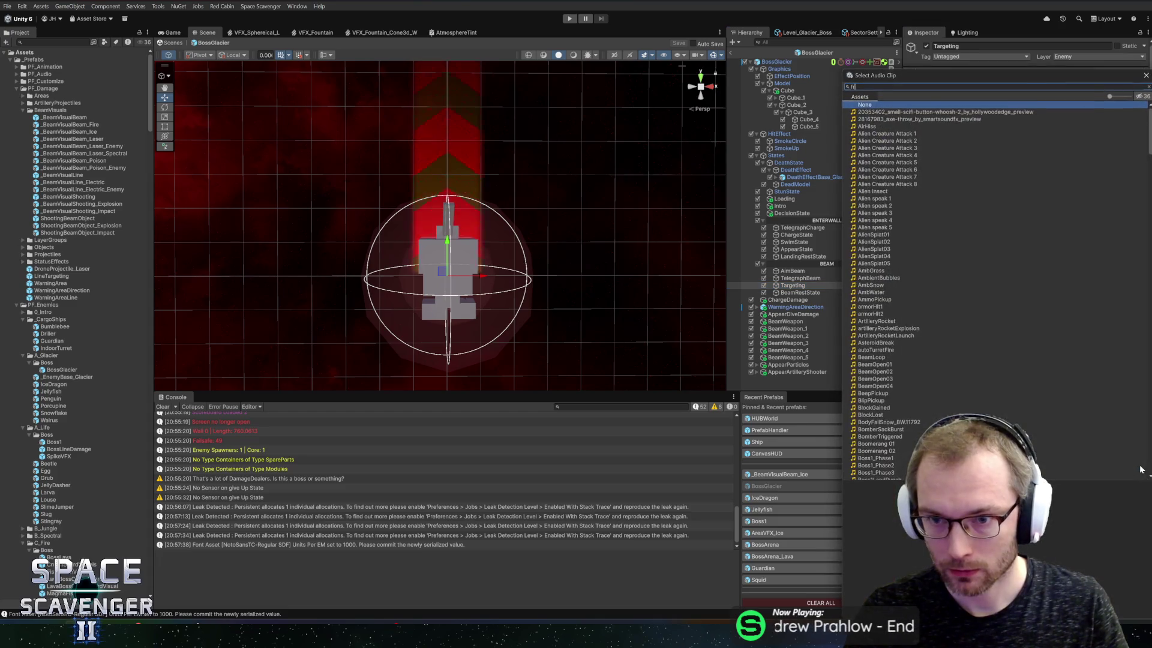
{"action": "double_click", "coordinate": [888, 119]}
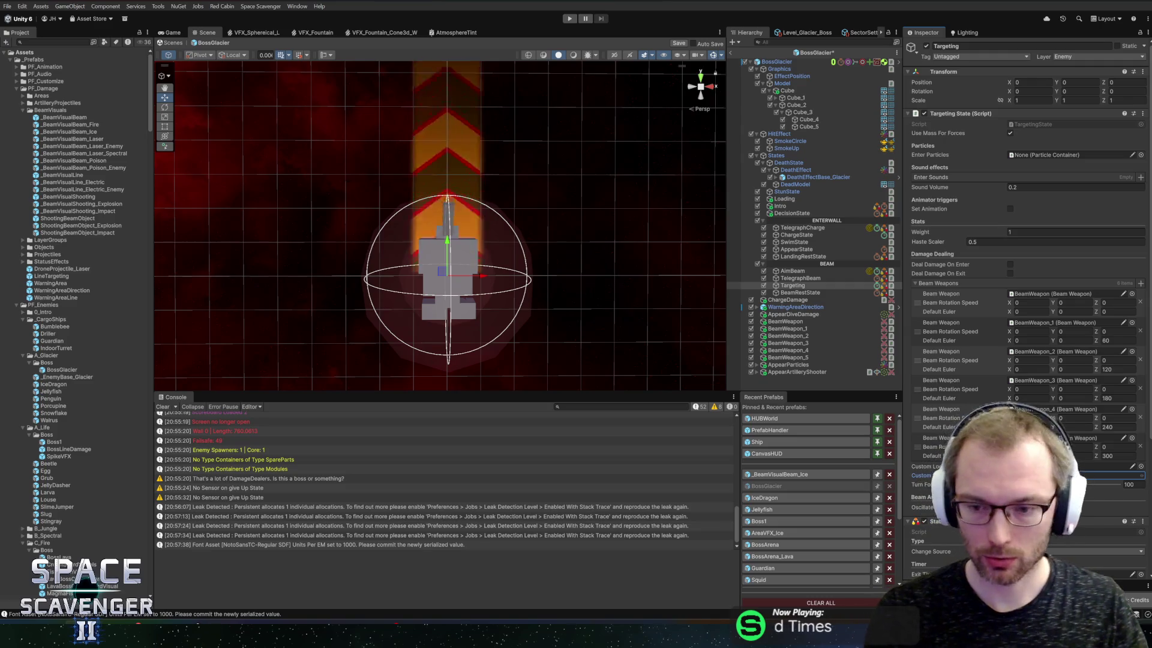
{"action": "key", "text": "ctrl+s"}
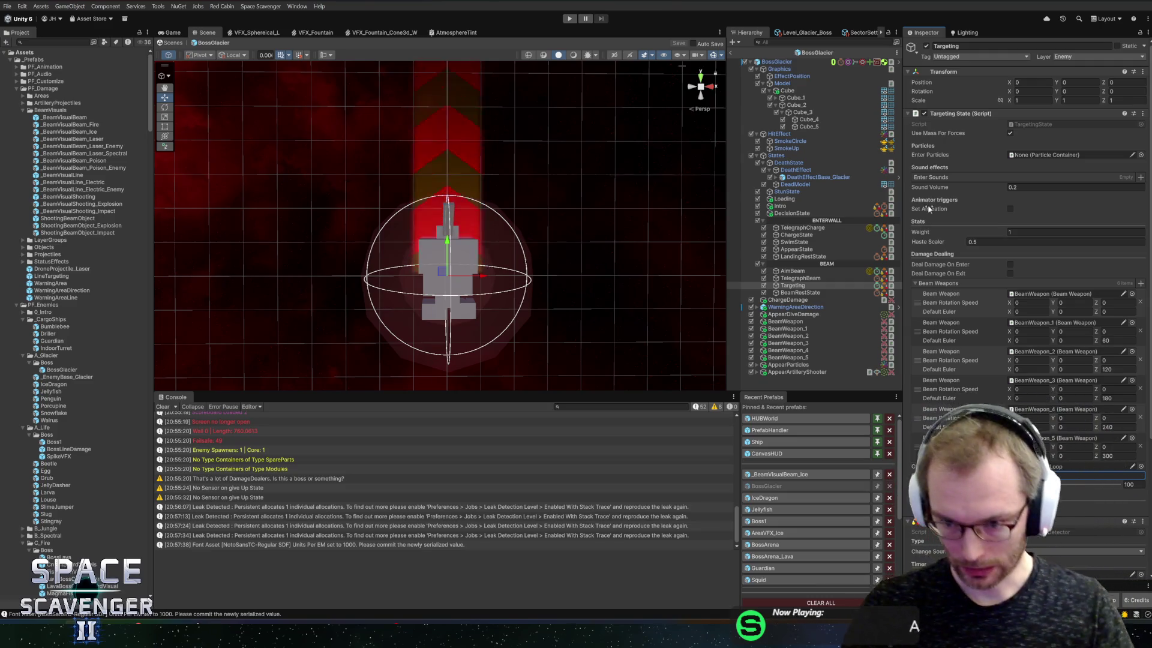
{"action": "left_click", "coordinate": [739, 45]}
{"action": "key", "text": "alt+Tab"}
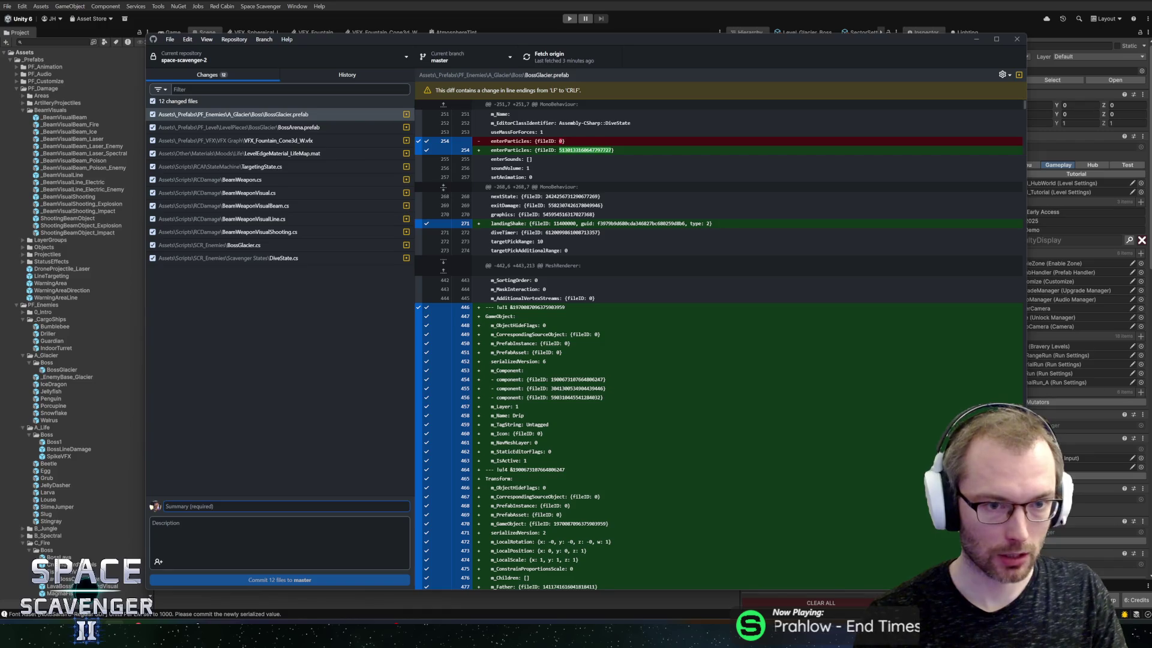
Commit the 12 files as 'Polished Beam State + added artillery after appearing from wall' and push to origin
{"action": "type", "text": "Added Beam"}
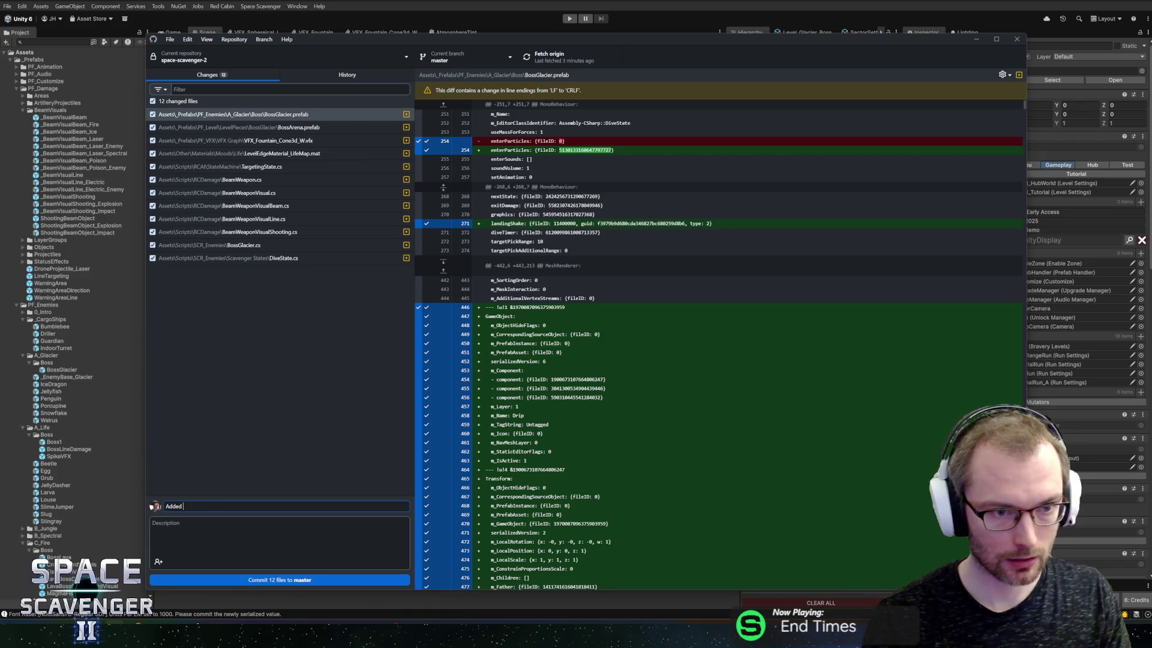
{"action": "left_click", "coordinate": [348, 75]}
{"action": "left_click", "coordinate": [208, 75]}
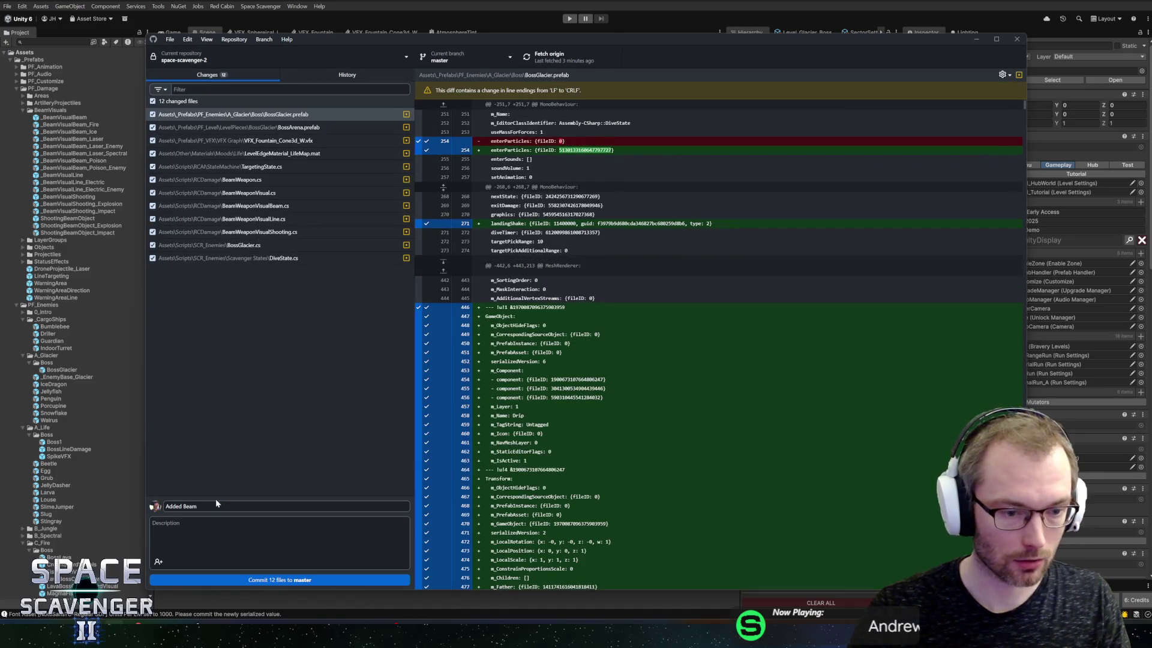
{"action": "type", "text": "Poli"}
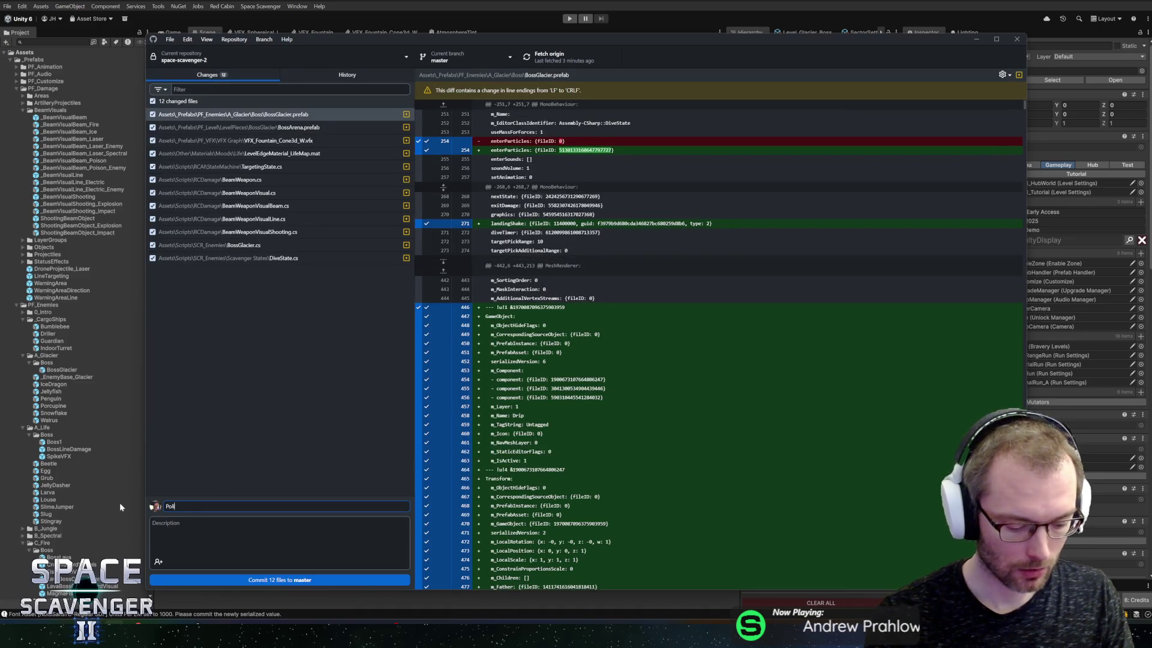
{"action": "type", "text": "shed Beam "}
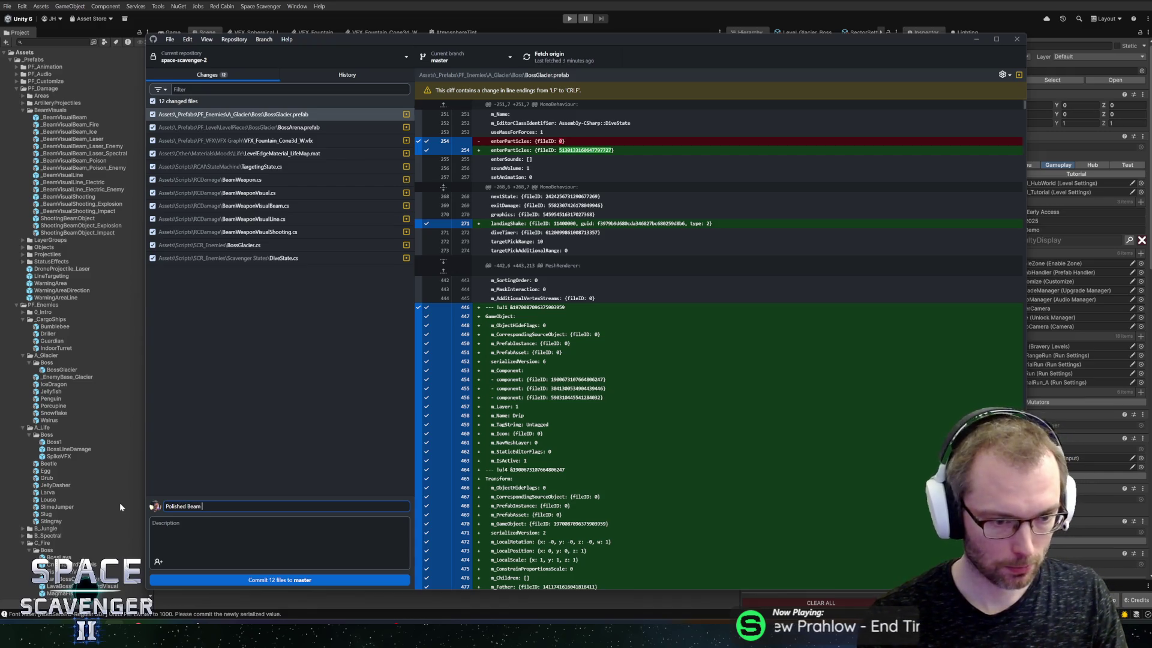
{"action": "type", "text": "State + "}
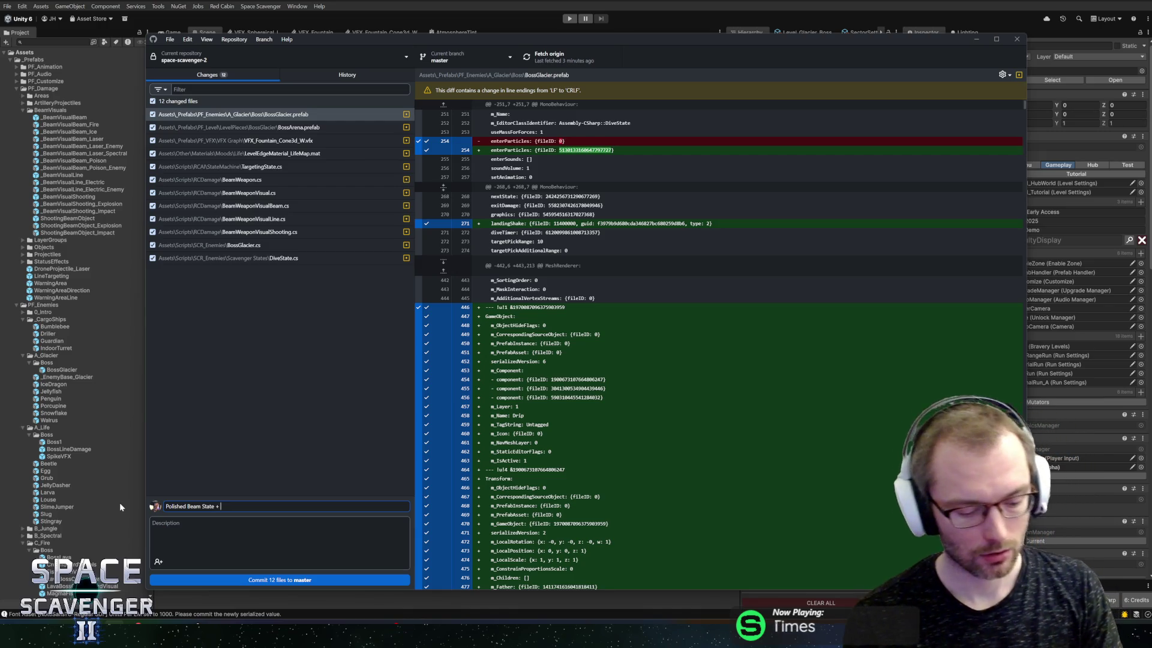
{"action": "type", "text": "added"}
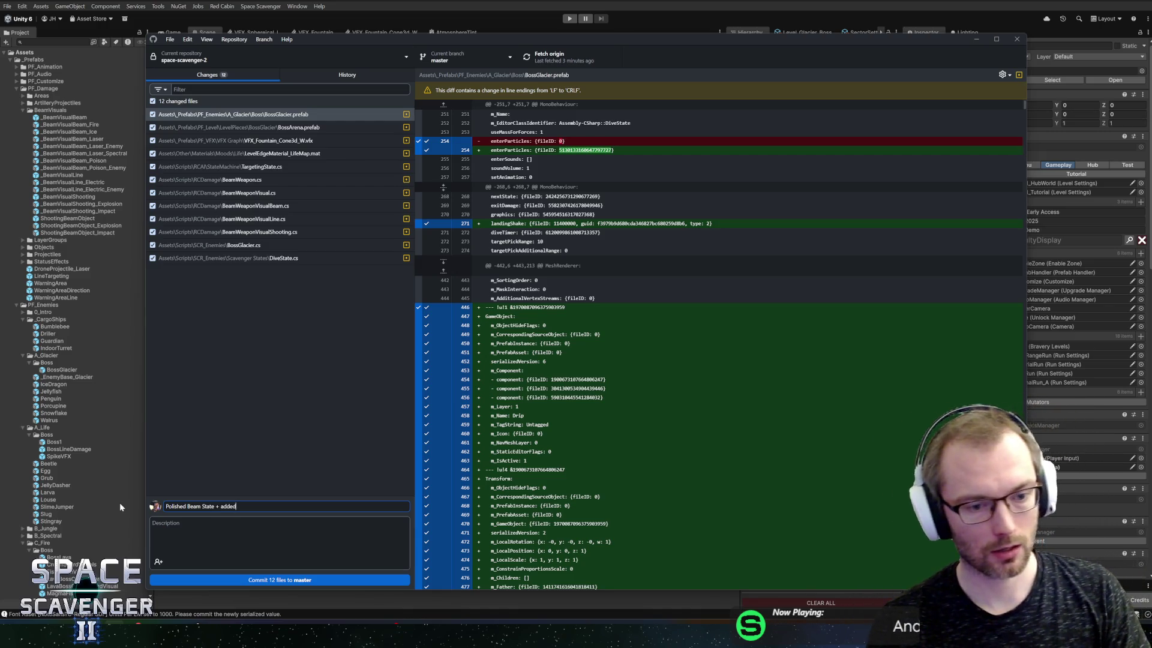
{"action": "type", "text": " artiller"}
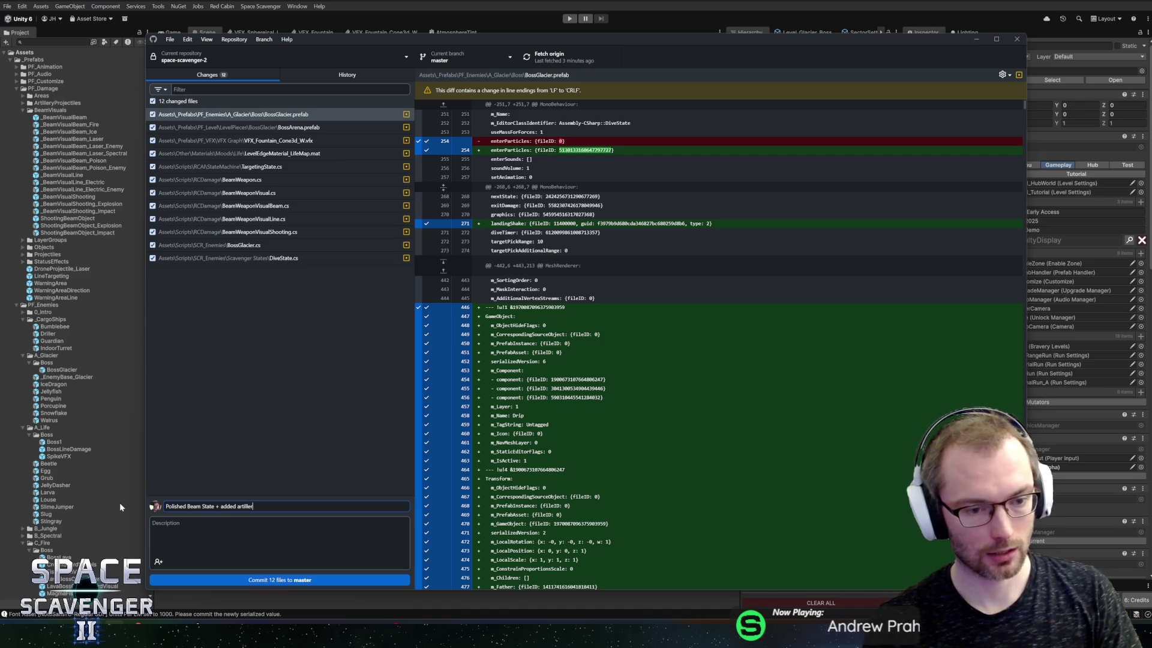
{"action": "type", "text": "y after appearing from wall"}
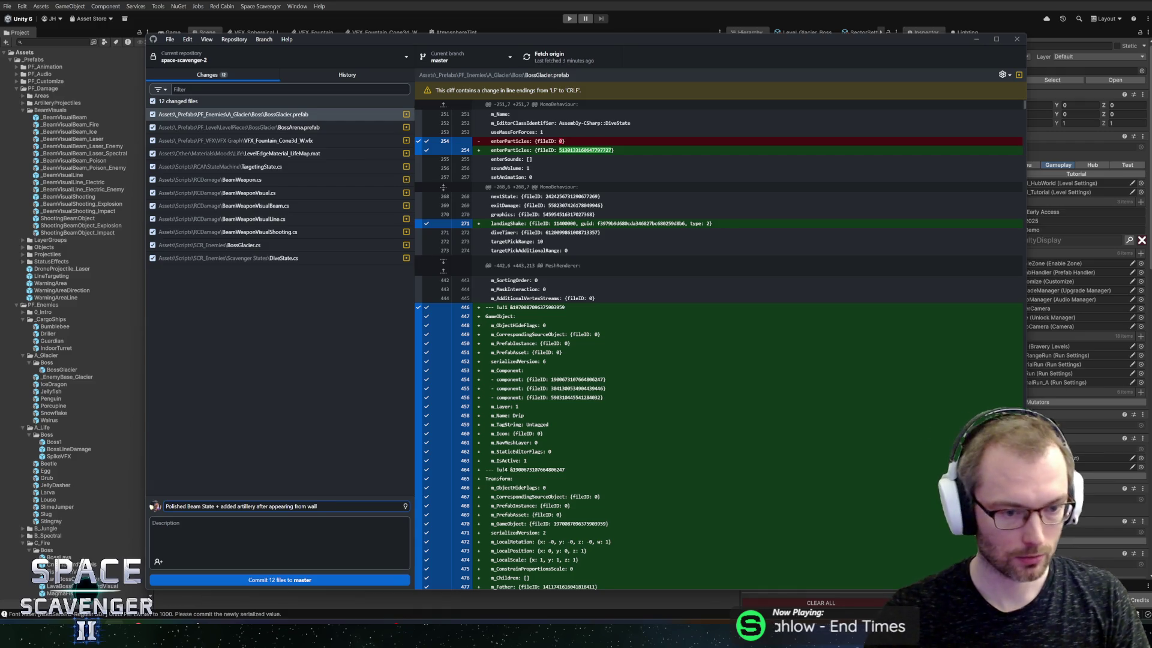
{"action": "left_click", "coordinate": [280, 579]}
{"action": "left_click", "coordinate": [558, 54]}
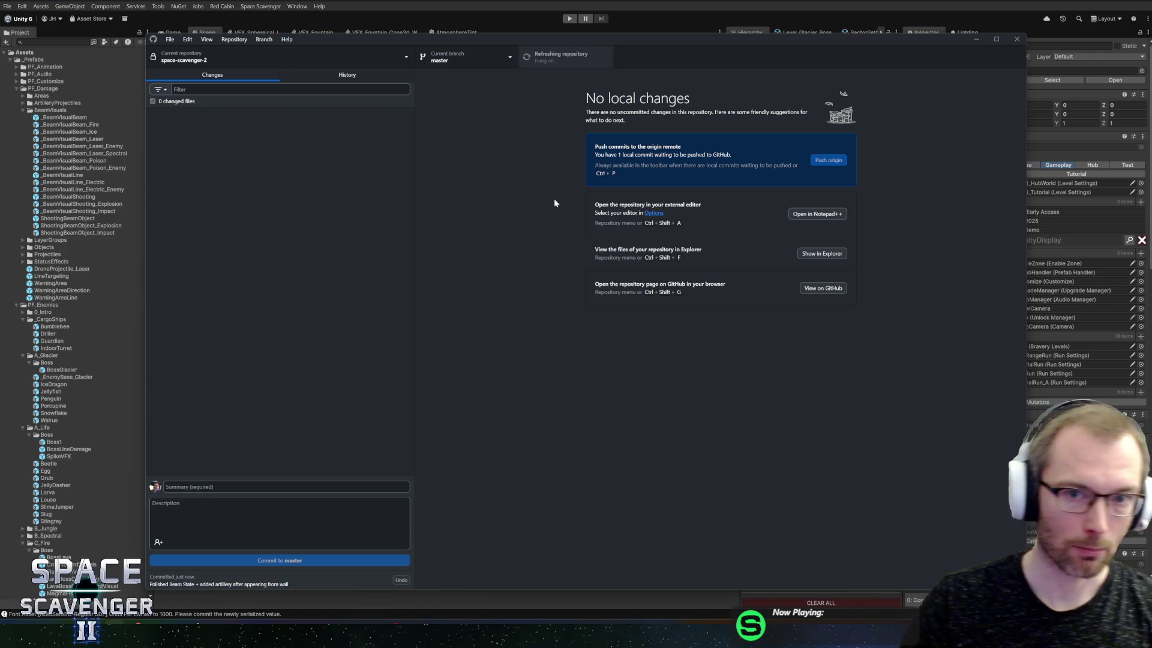
{"action": "key", "text": "alt+Tab"}
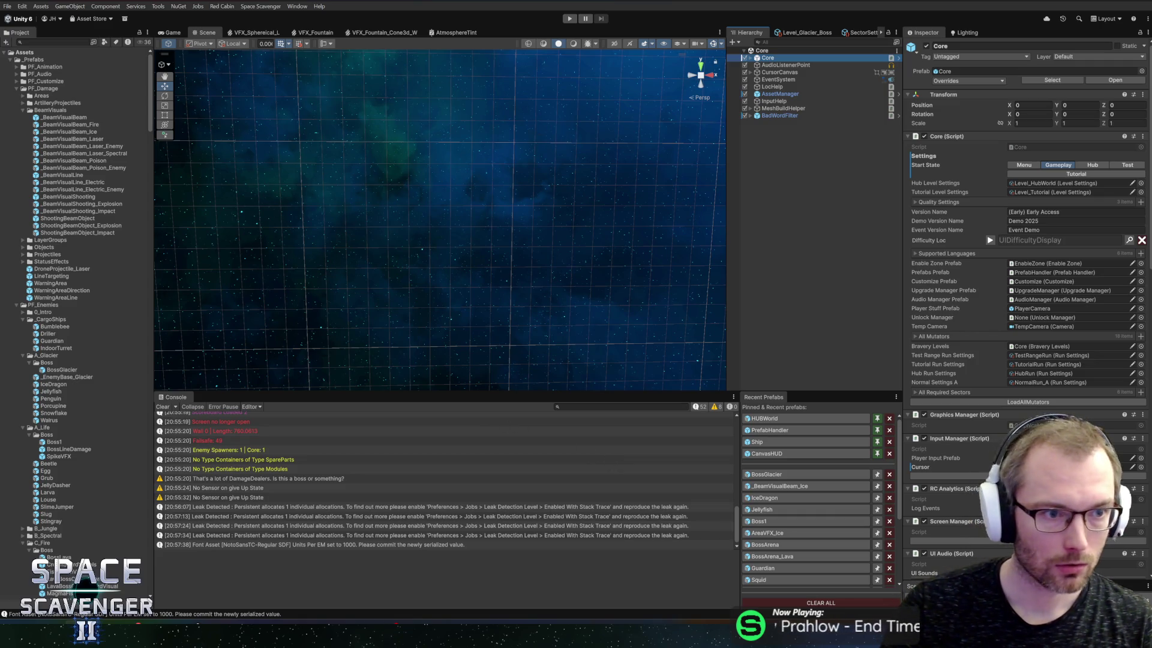
{"action": "right_click", "coordinate": [38, 363]}
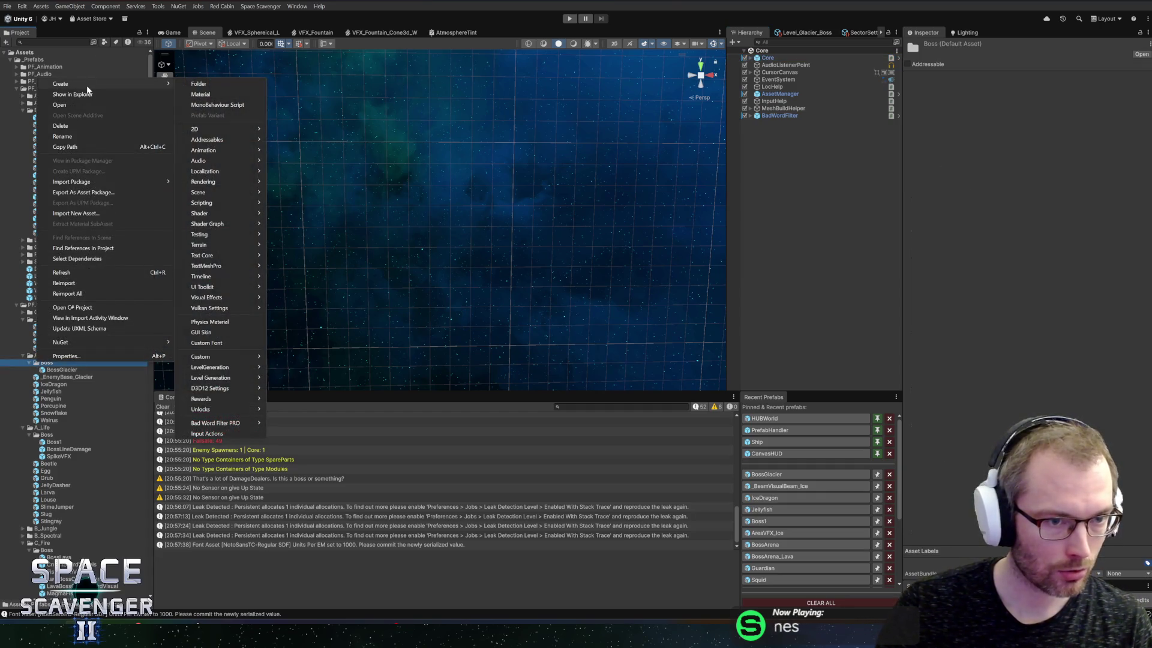
{"action": "left_click", "coordinate": [88, 94]}
{"action": "right_click", "coordinate": [790, 304]}
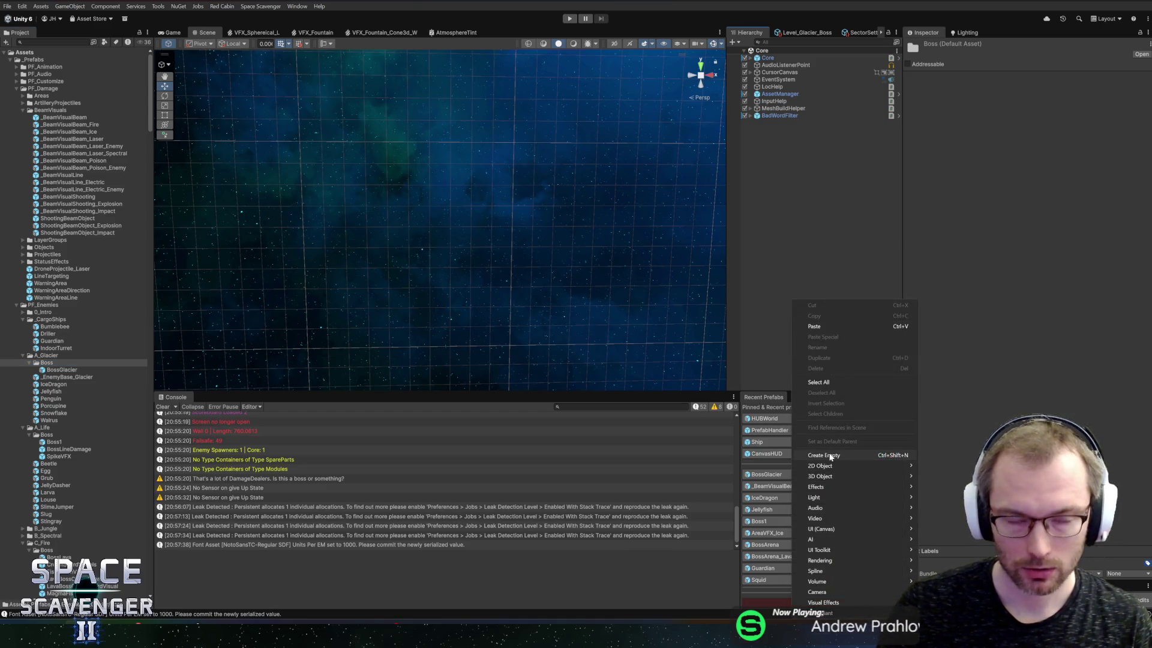
{"action": "key", "text": "Escape"}
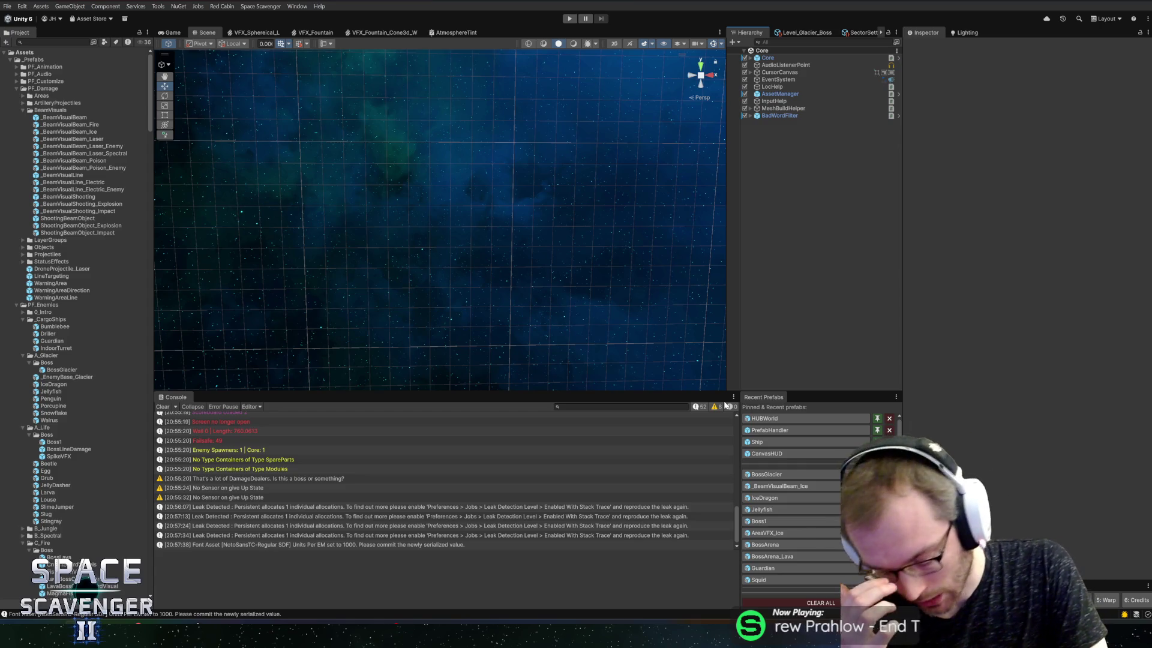
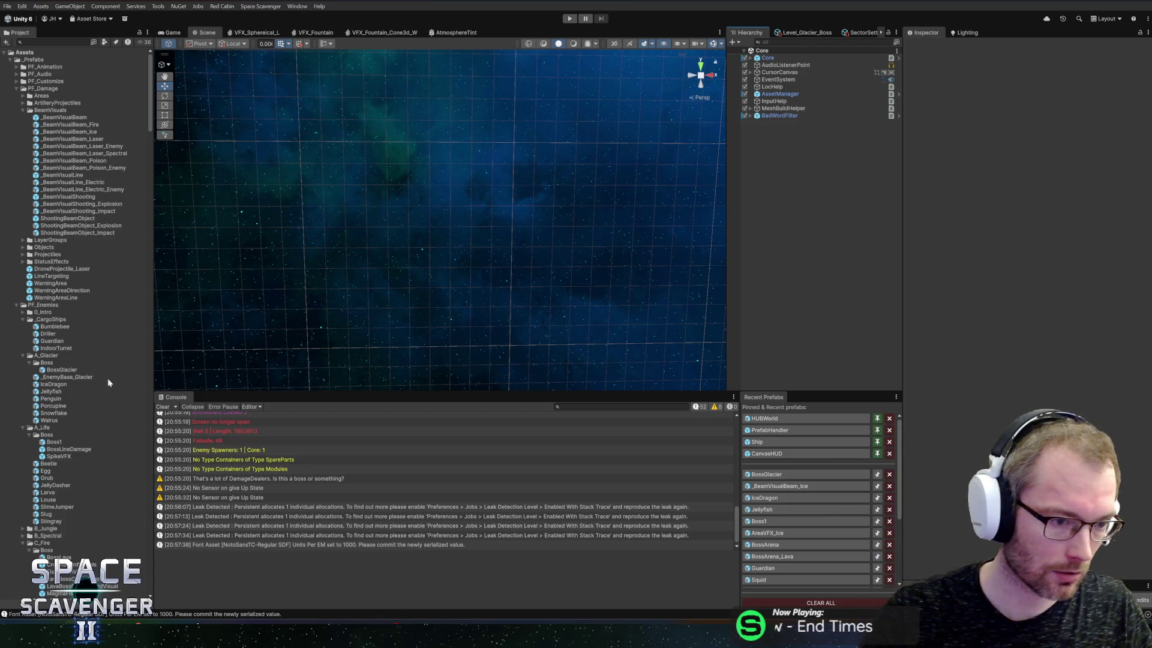
Make a prefab variant of _EnemyBase_Glacier, name it GlacierIceBlock, and move it into Boss
{"action": "left_click", "coordinate": [77, 378]}
{"action": "right_click", "coordinate": [72, 377]}
{"action": "mouse_move", "coordinate": [128, 97]}
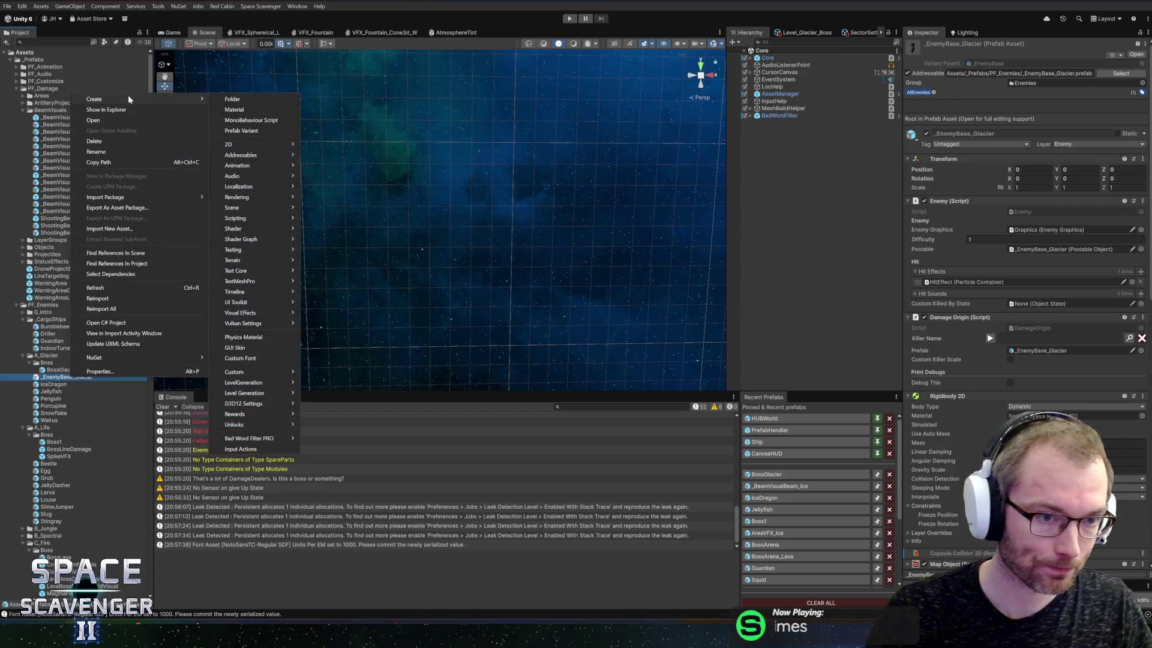
{"action": "left_click", "coordinate": [241, 131]}
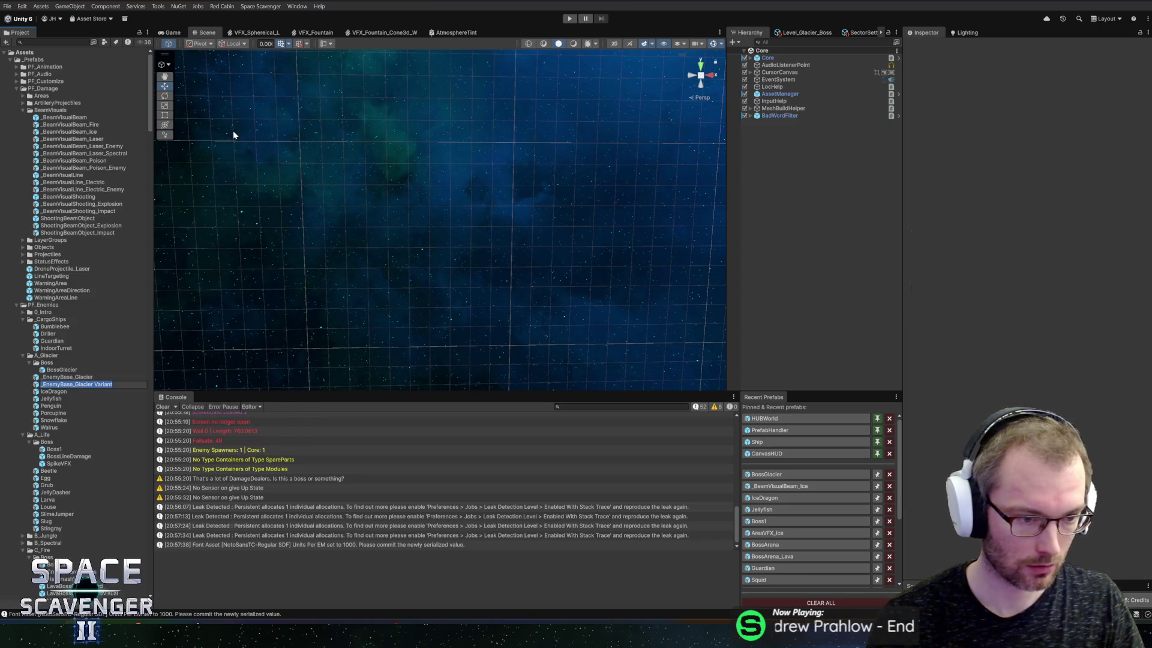
{"action": "type", "text": "GlacierIceBlock"}
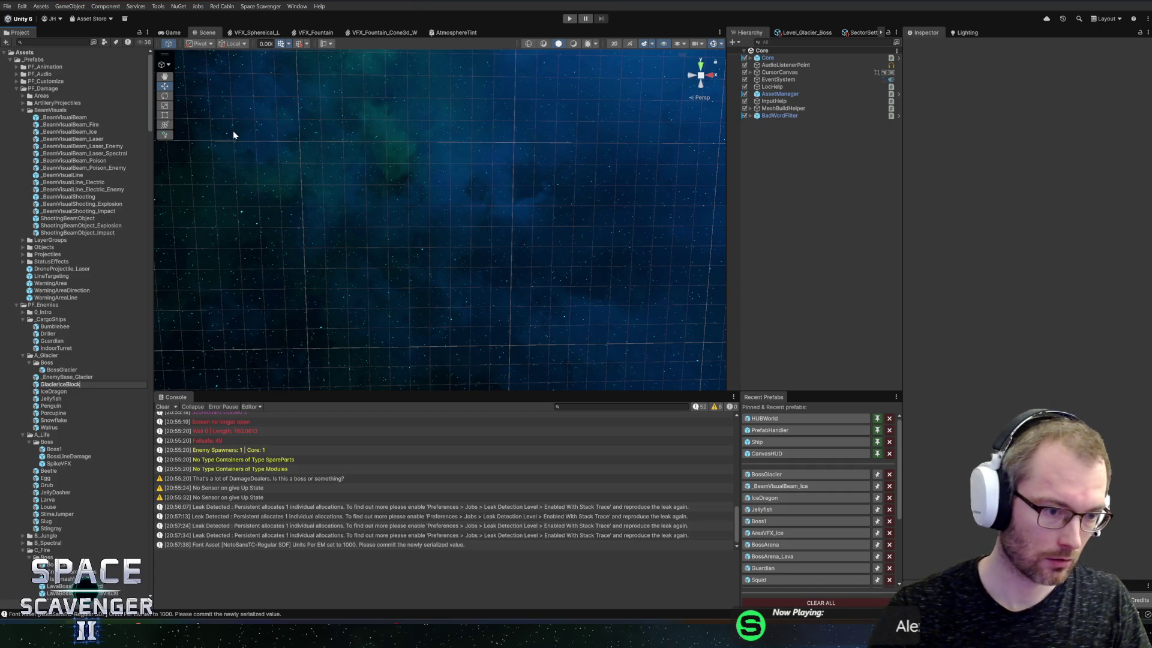
{"action": "key", "text": "Return"}
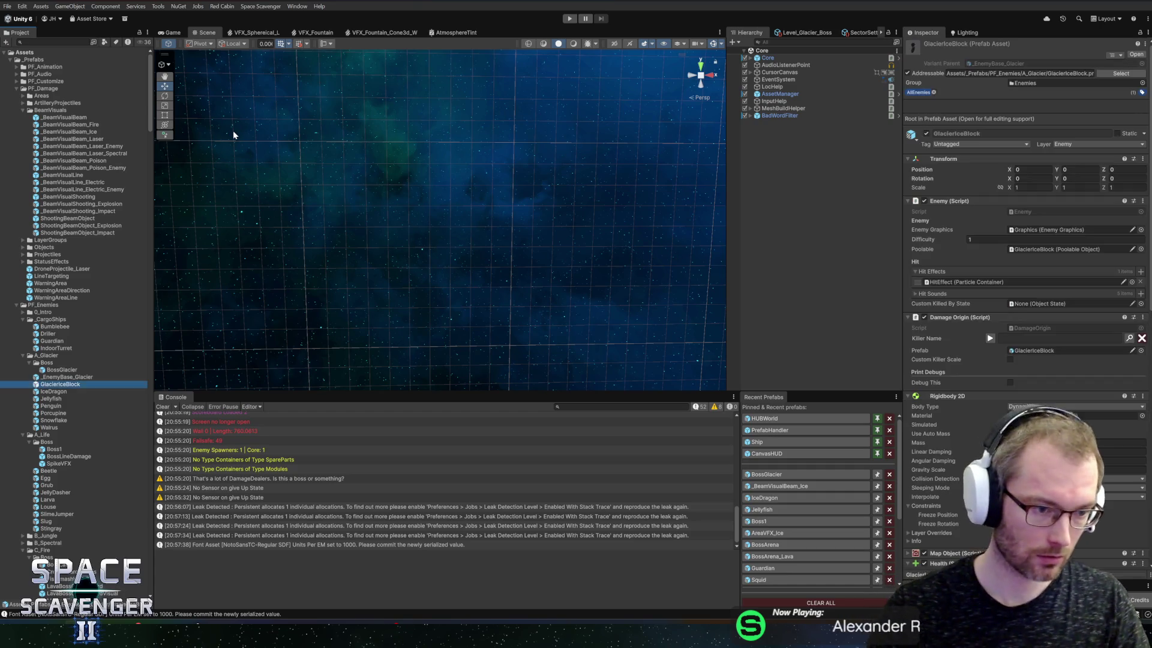
{"action": "left_click_drag", "start_coordinate": [52, 368], "coordinate": [54, 366]}
Open GlacierIceBlock and add a Cube as a child of Model
{"action": "double_click", "coordinate": [60, 377]}
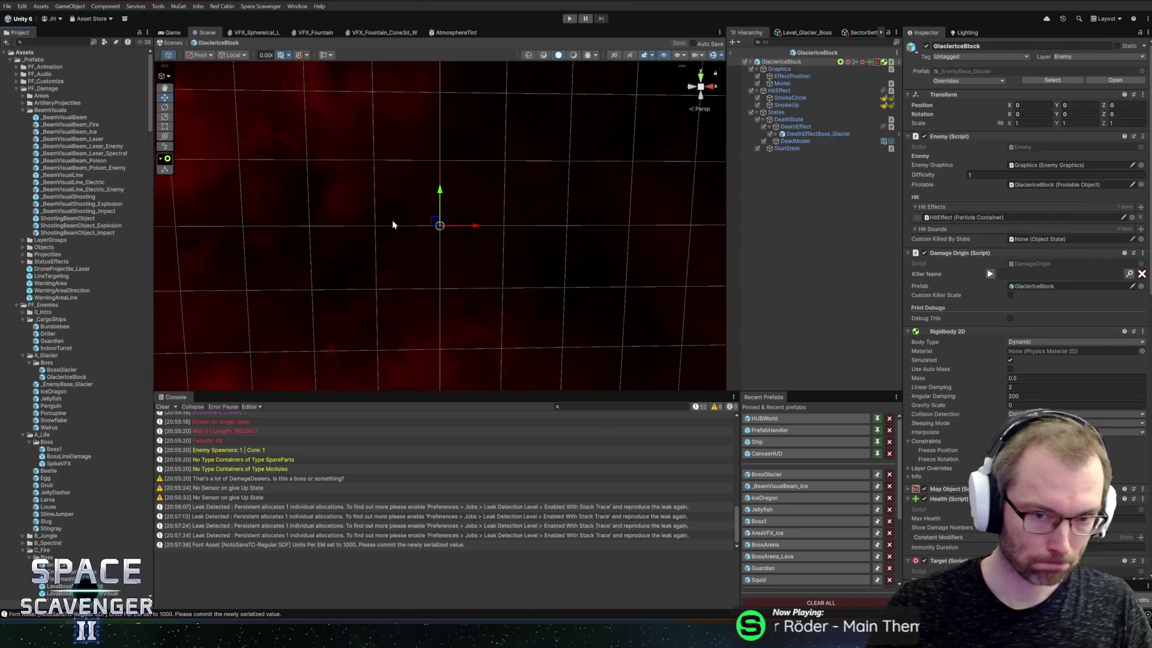
{"action": "left_click", "coordinate": [786, 83]}
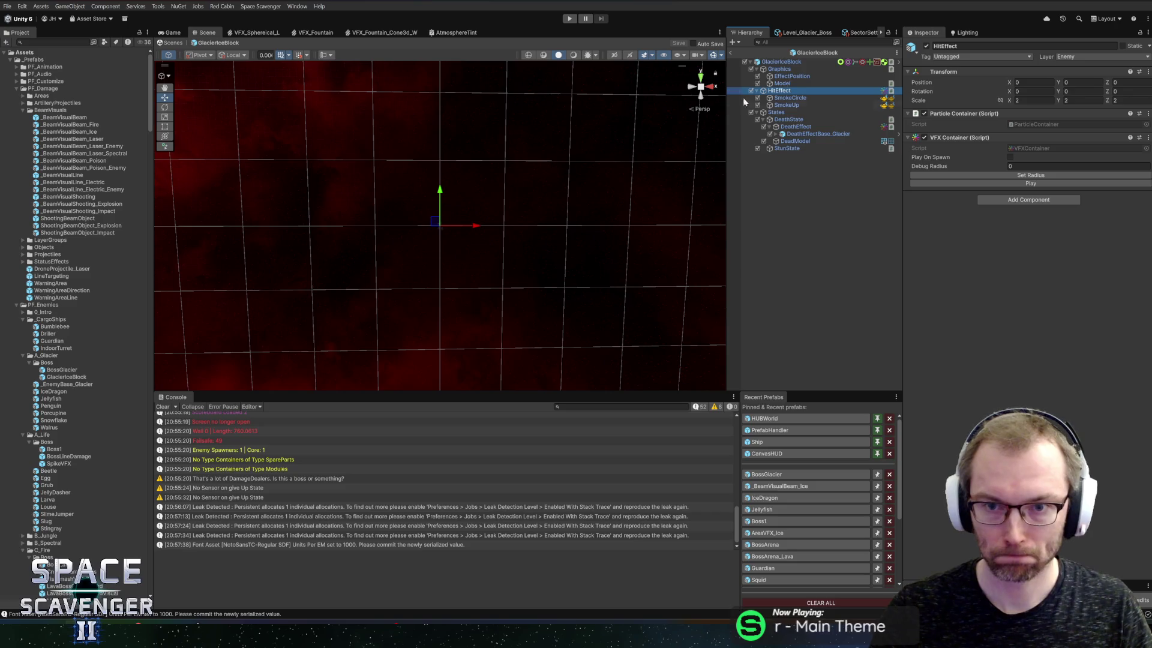
{"action": "right_click", "coordinate": [787, 83]}
{"action": "mouse_move", "coordinate": [833, 284]}
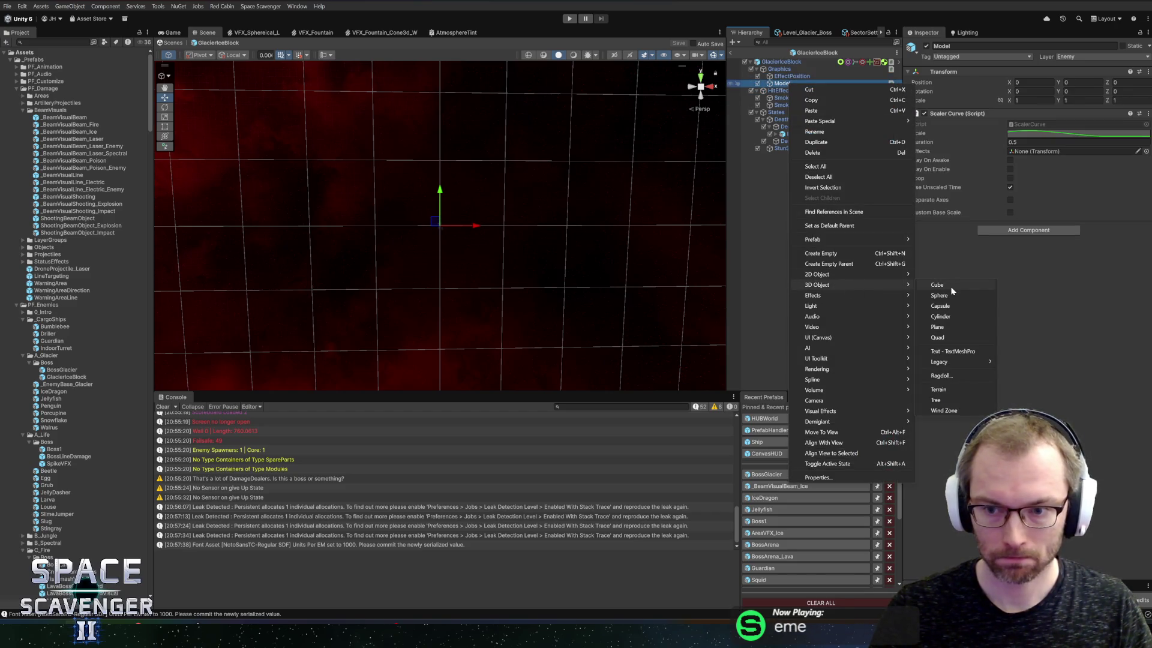
{"action": "left_click", "coordinate": [950, 286]}
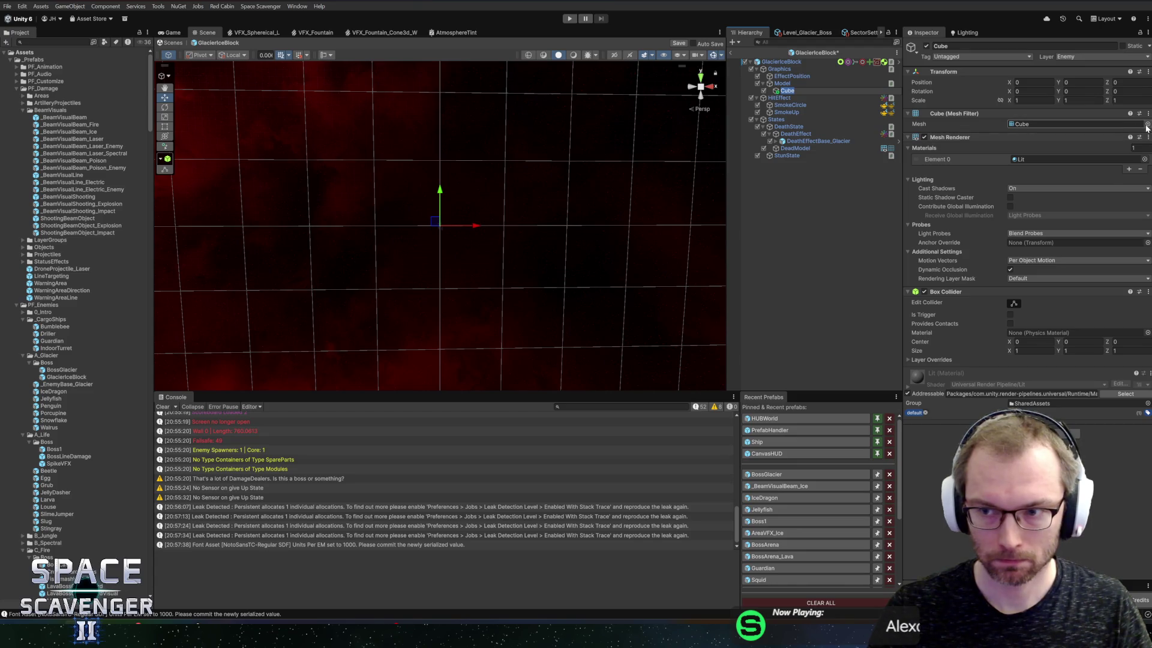
Assign the IceCube mesh to the cube
{"action": "left_click", "coordinate": [1147, 124]}
{"action": "type", "text": "b"}
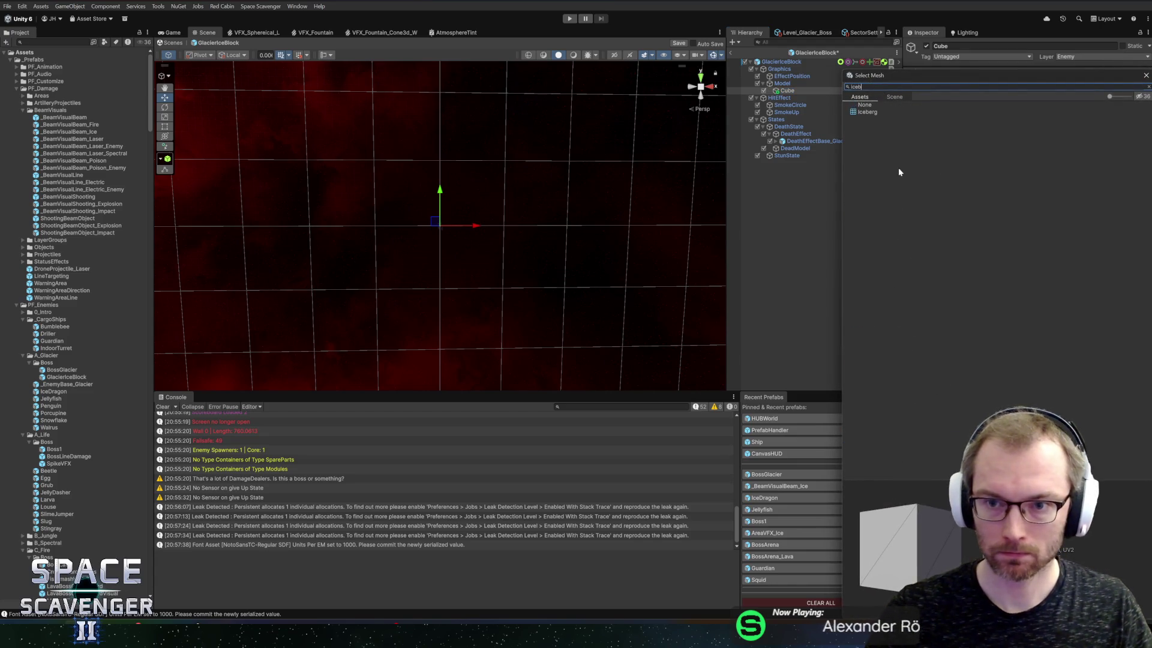
{"action": "key", "text": "BackSpace"}
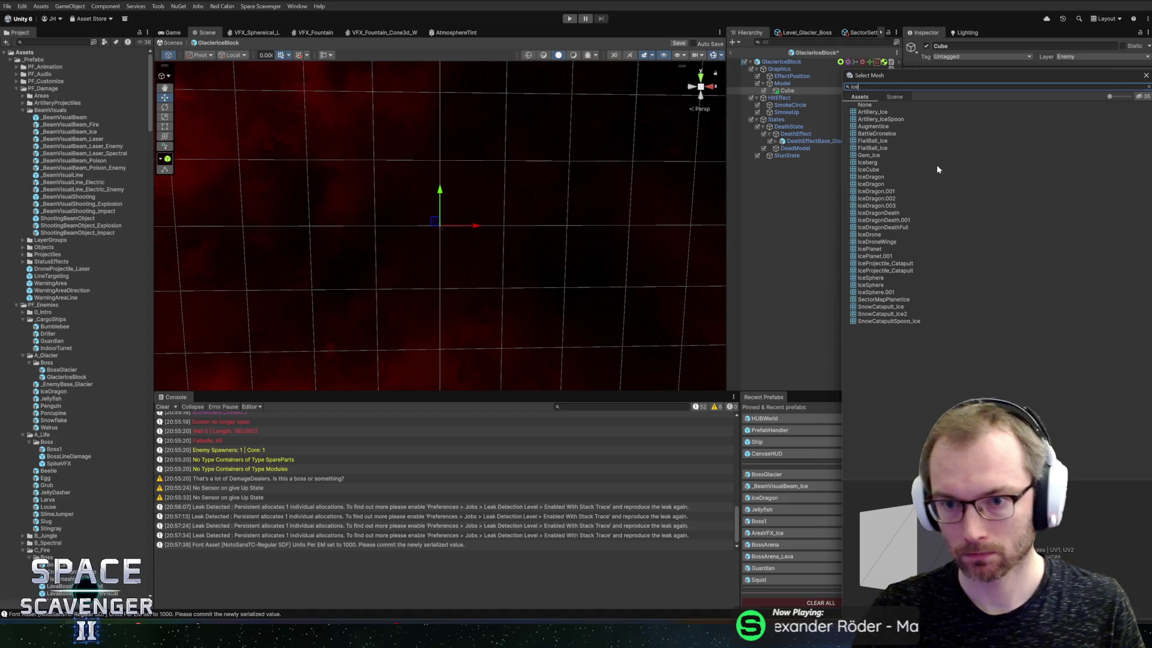
{"action": "left_click", "coordinate": [879, 169]}
{"action": "double_click", "coordinate": [879, 169]}
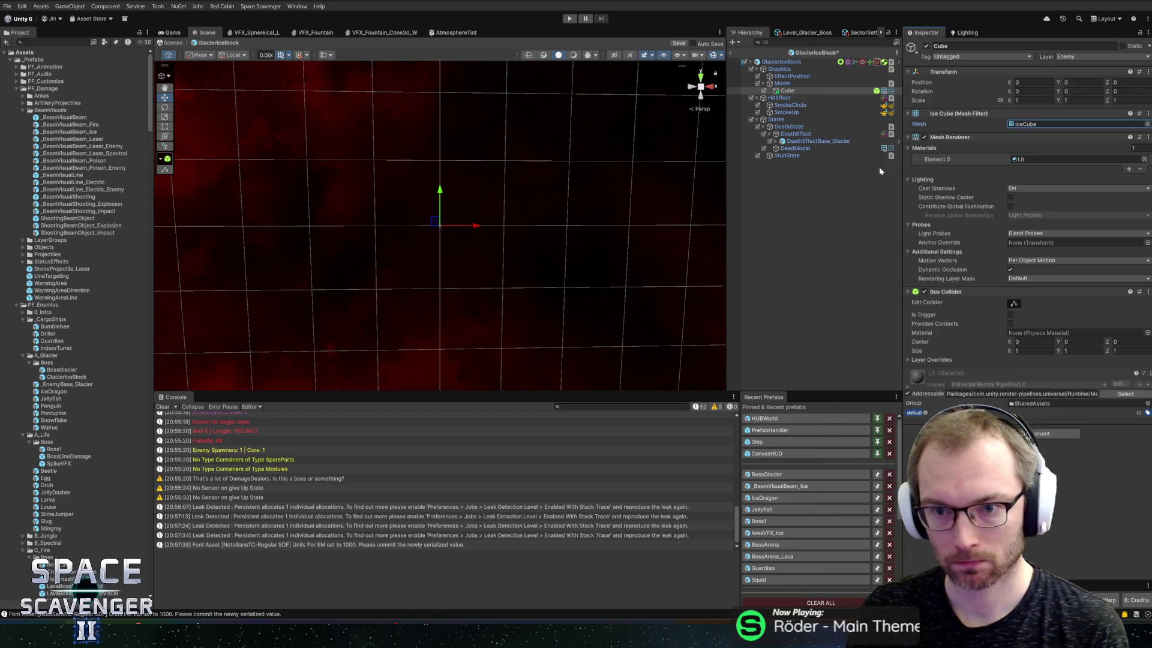
Give the cube the IceShiny material
{"action": "left_click", "coordinate": [1144, 159]}
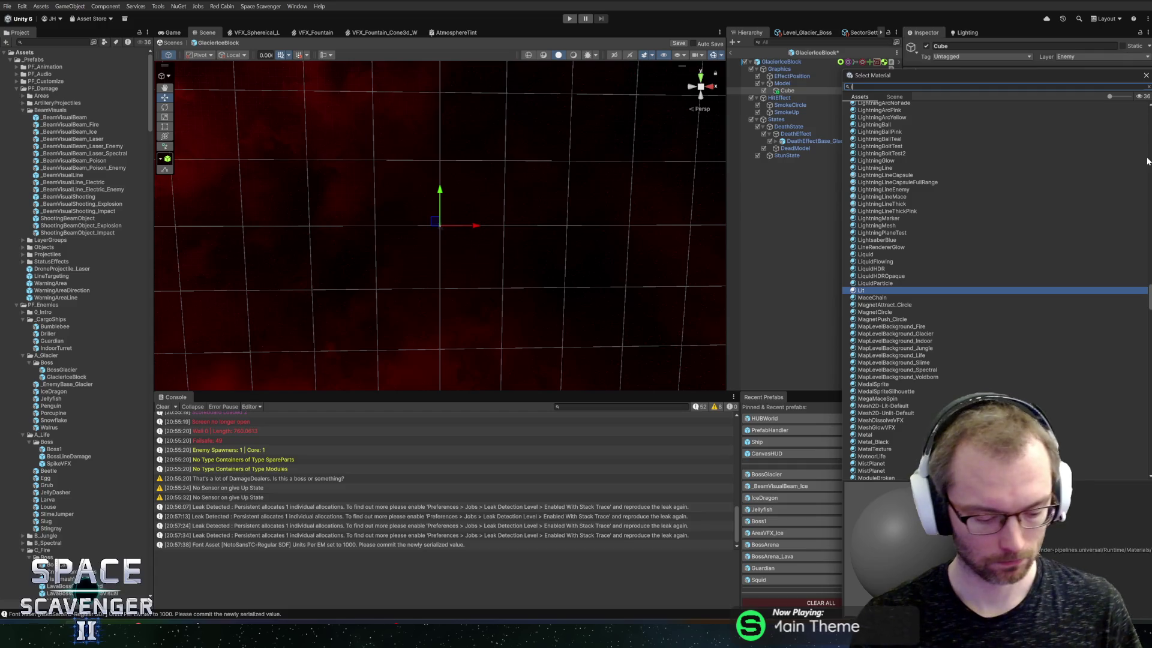
{"action": "type", "text": "icesh"}
{"action": "left_click", "coordinate": [858, 113]}
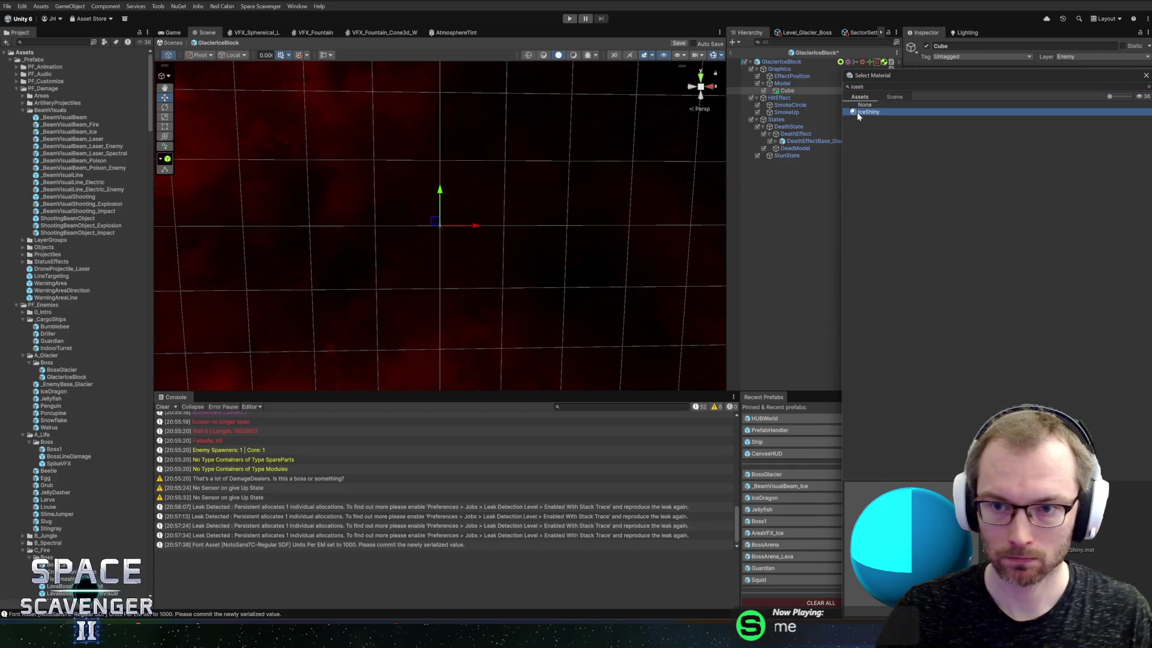
{"action": "double_click", "coordinate": [857, 113]}
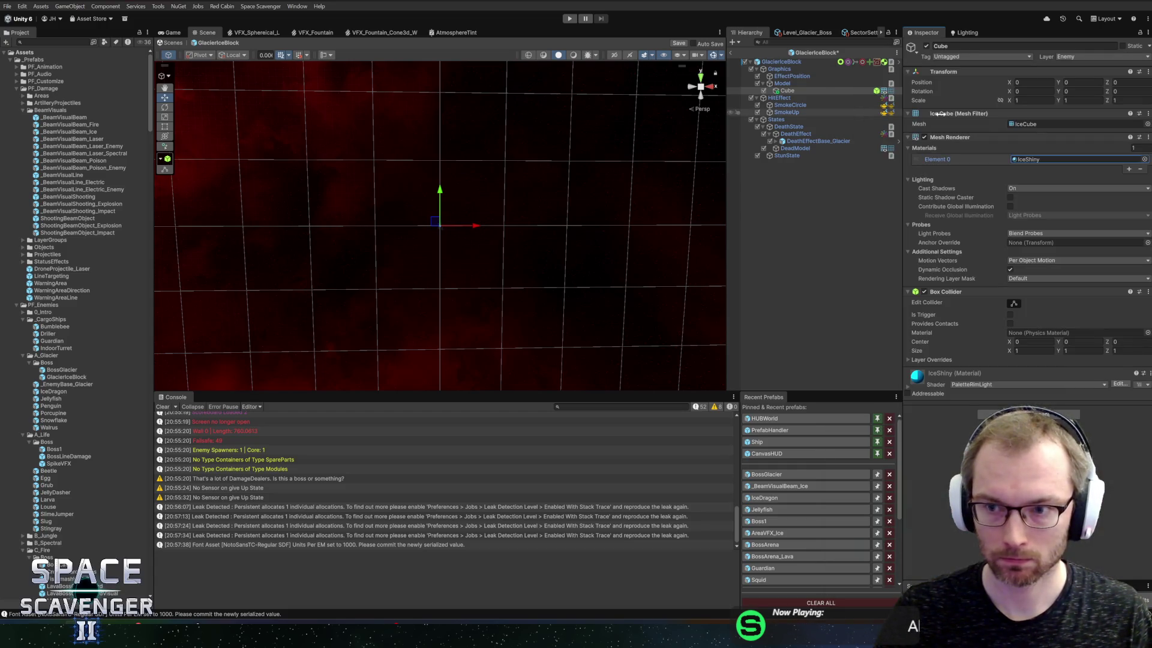
Remove the cube's Box Collider component
{"action": "right_click", "coordinate": [960, 292]}
{"action": "left_click", "coordinate": [977, 333]}
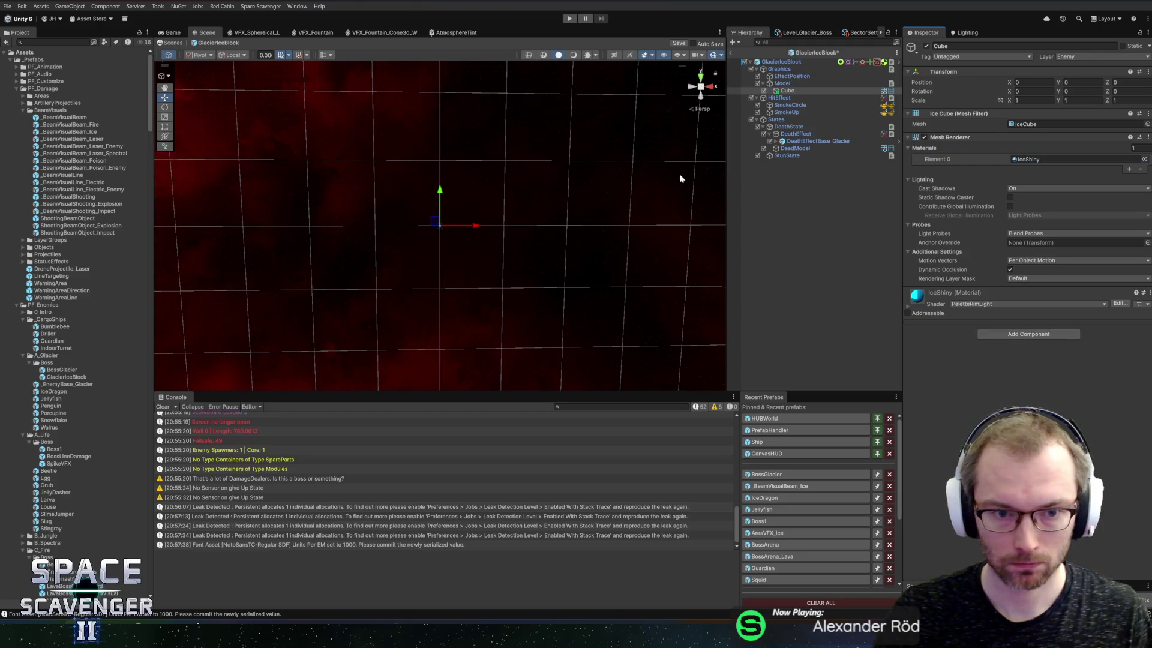
{"action": "left_click", "coordinate": [782, 84]}
{"action": "key", "text": "Down"}
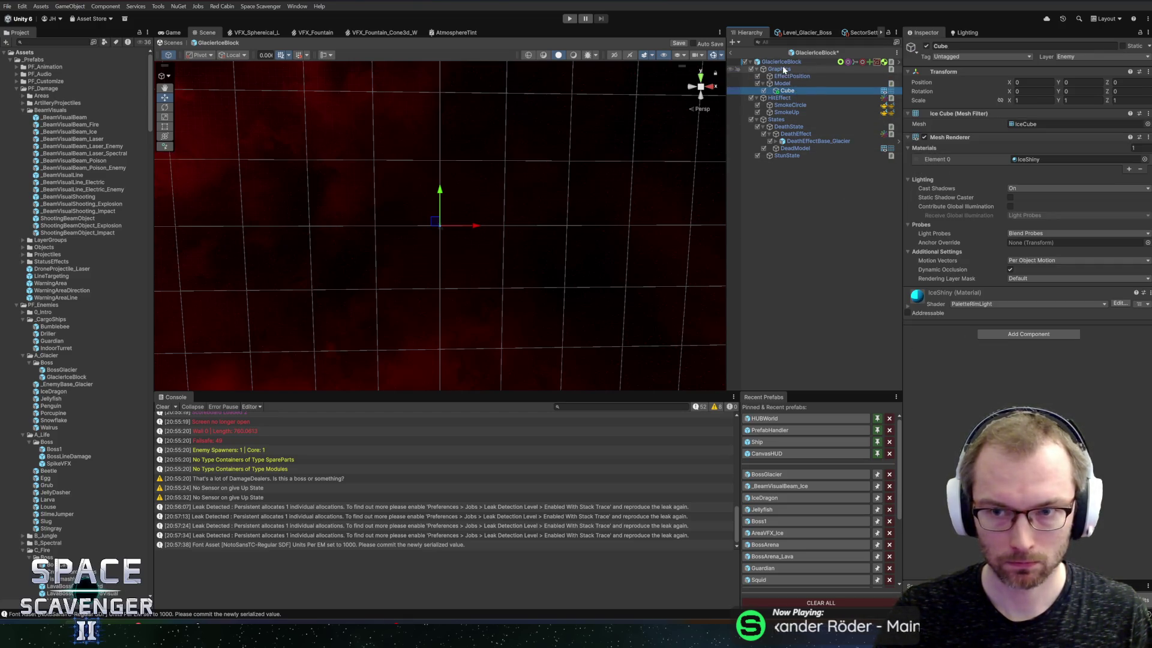
Frame the GlacierIceBlock prefab and drag the Cube's Scale up to enlarge it
{"action": "left_click", "coordinate": [781, 62]}
{"action": "scroll", "coordinate": [544, 206], "scroll_direction": "up", "scroll_amount": 8}
{"action": "key", "text": "f"}
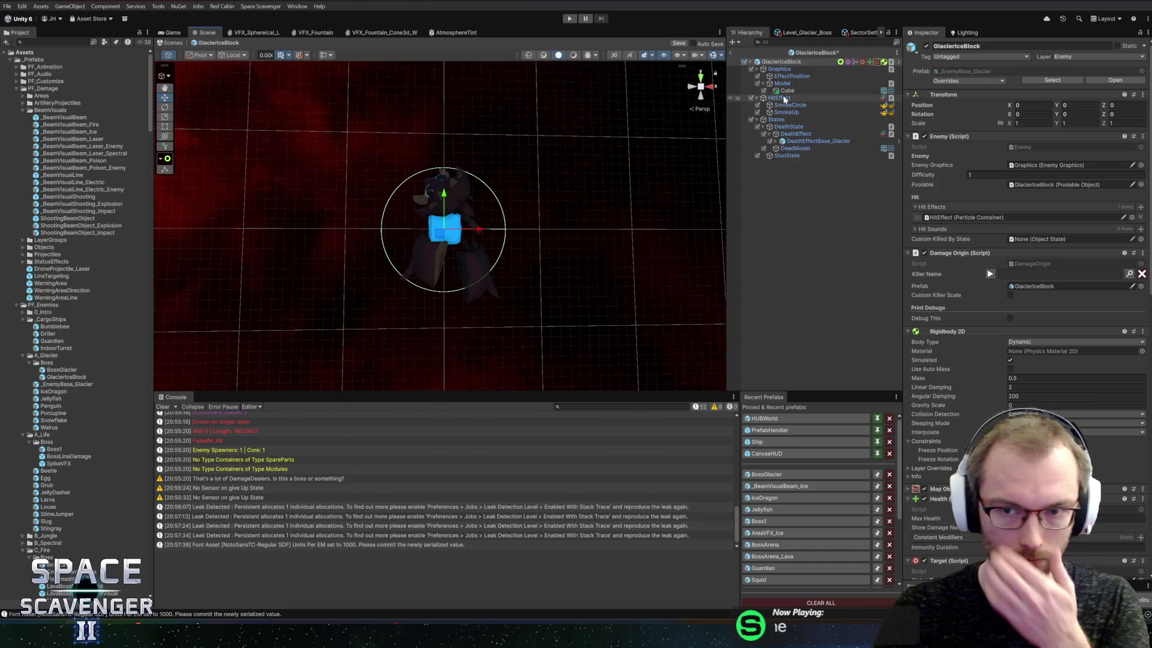
{"action": "left_click", "coordinate": [786, 90]}
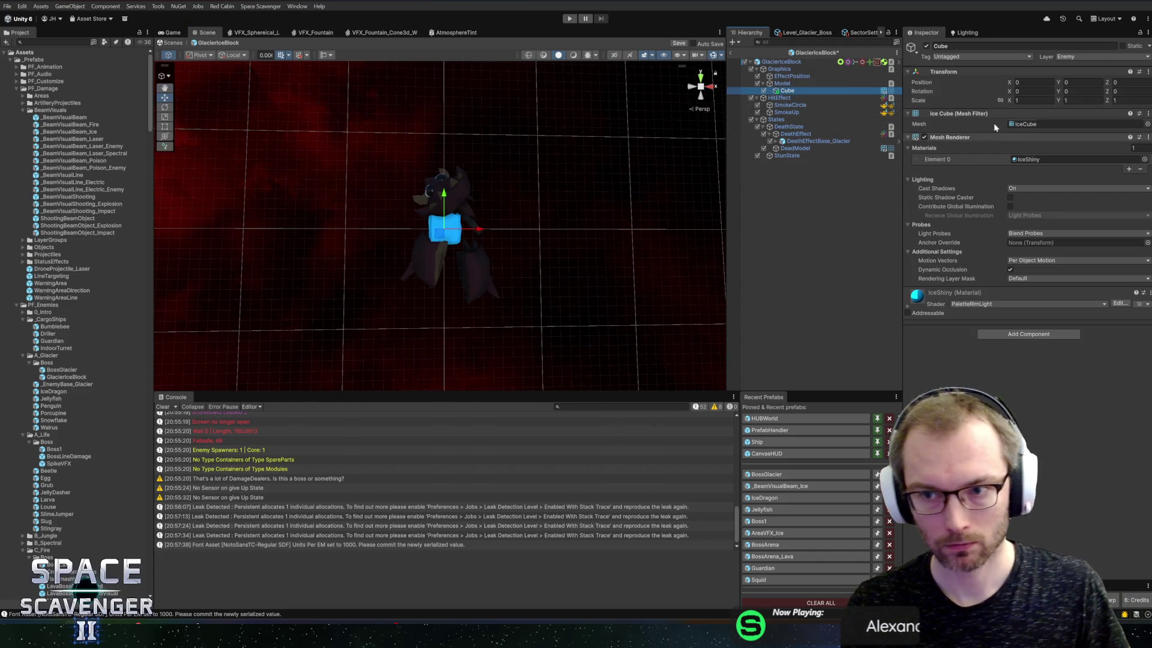
{"action": "left_click_drag", "start_coordinate": [1009, 100], "coordinate": [1146, 96]}
Review the root's components and begin editing the Health Modifier Y value
{"action": "scroll", "coordinate": [592, 217], "scroll_direction": "down", "scroll_amount": 10}
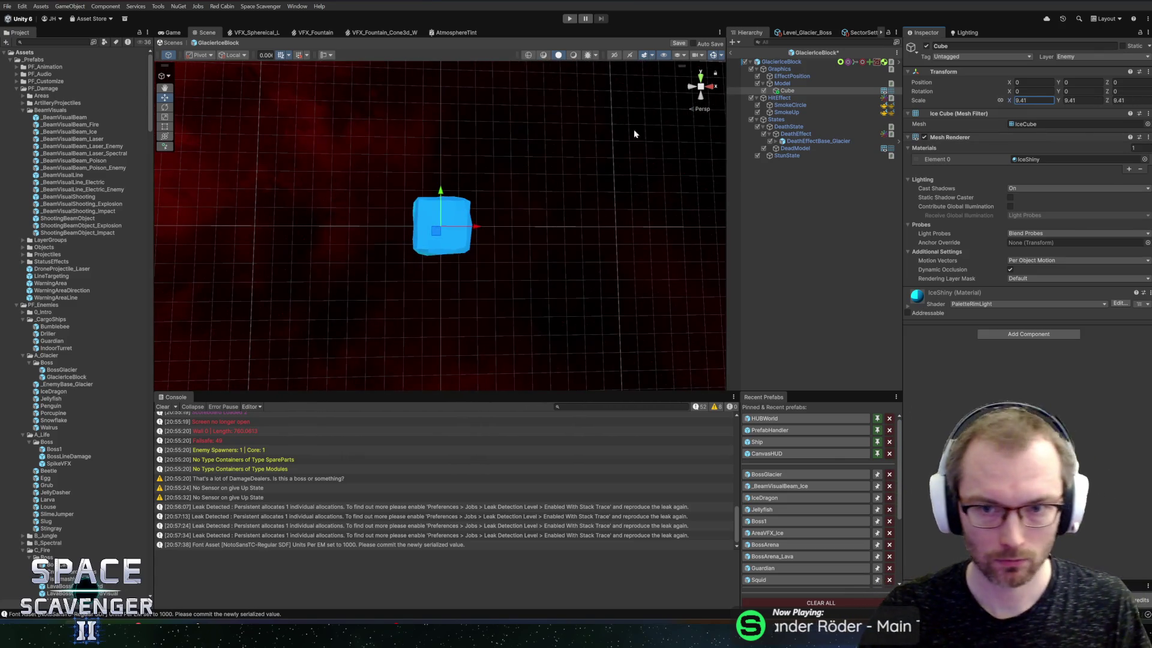
{"action": "left_click", "coordinate": [781, 62]}
{"action": "scroll", "coordinate": [1020, 336], "scroll_direction": "down", "scroll_amount": 10}
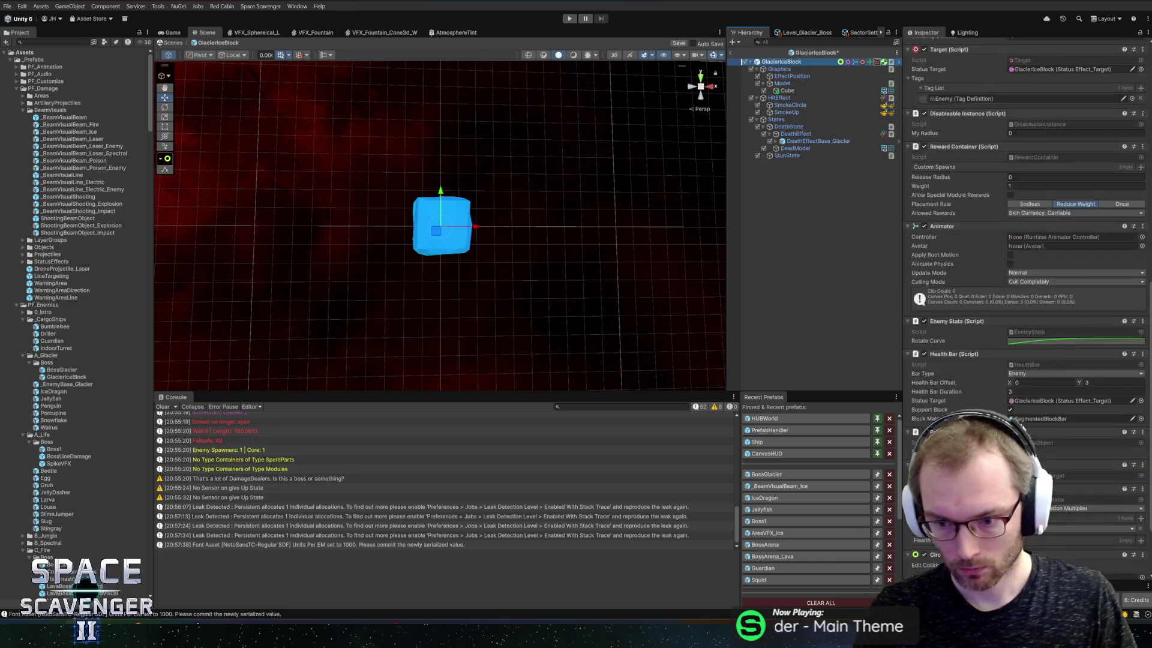
{"action": "scroll", "coordinate": [1026, 336], "scroll_direction": "up", "scroll_amount": 2}
{"action": "scroll", "coordinate": [1026, 336], "scroll_direction": "up", "scroll_amount": 3}
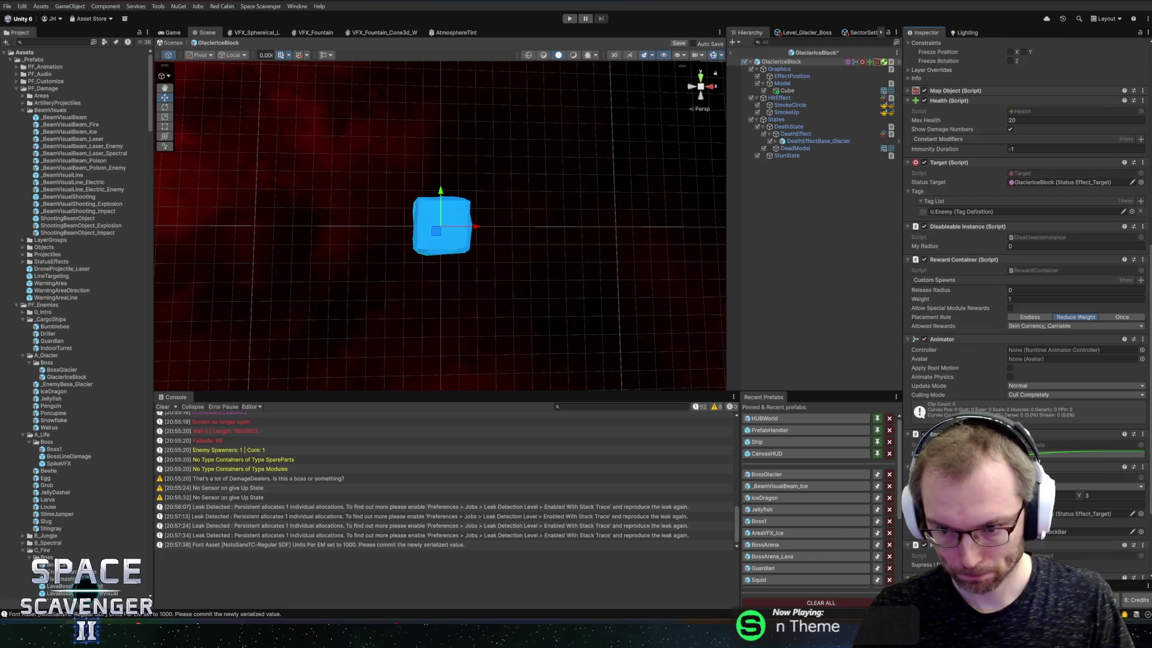
{"action": "scroll", "coordinate": [1026, 300], "scroll_direction": "down", "scroll_amount": 4}
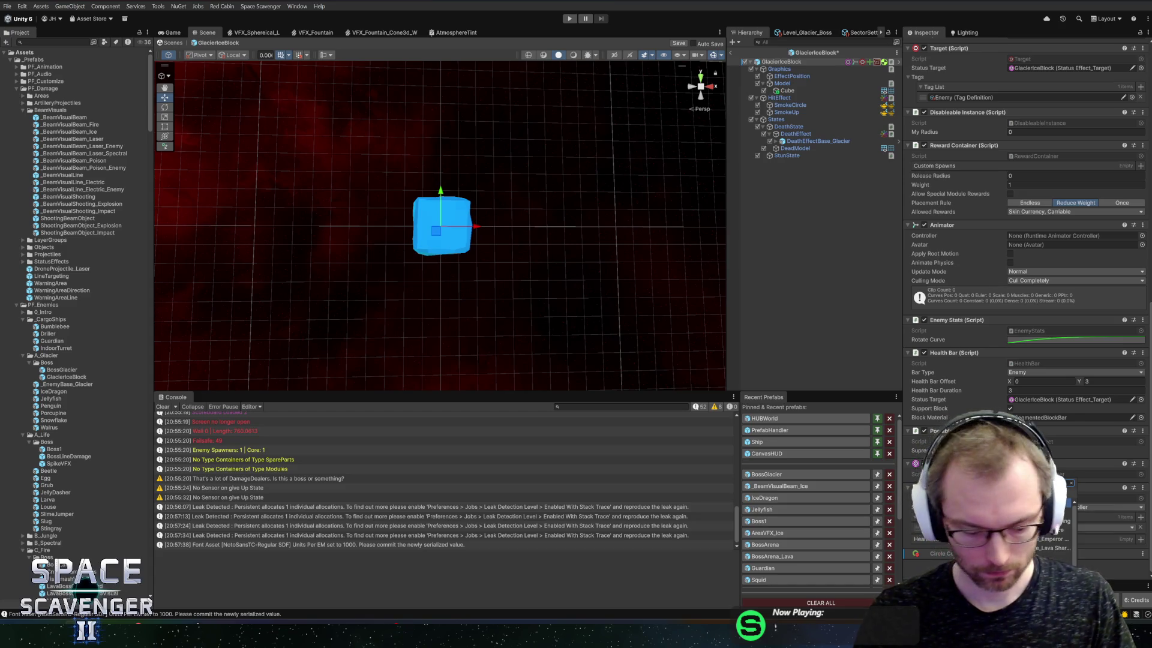
{"action": "scroll", "coordinate": [1026, 300], "scroll_direction": "down", "scroll_amount": 1}
{"action": "scroll", "coordinate": [1026, 300], "scroll_direction": "down", "scroll_amount": 4}
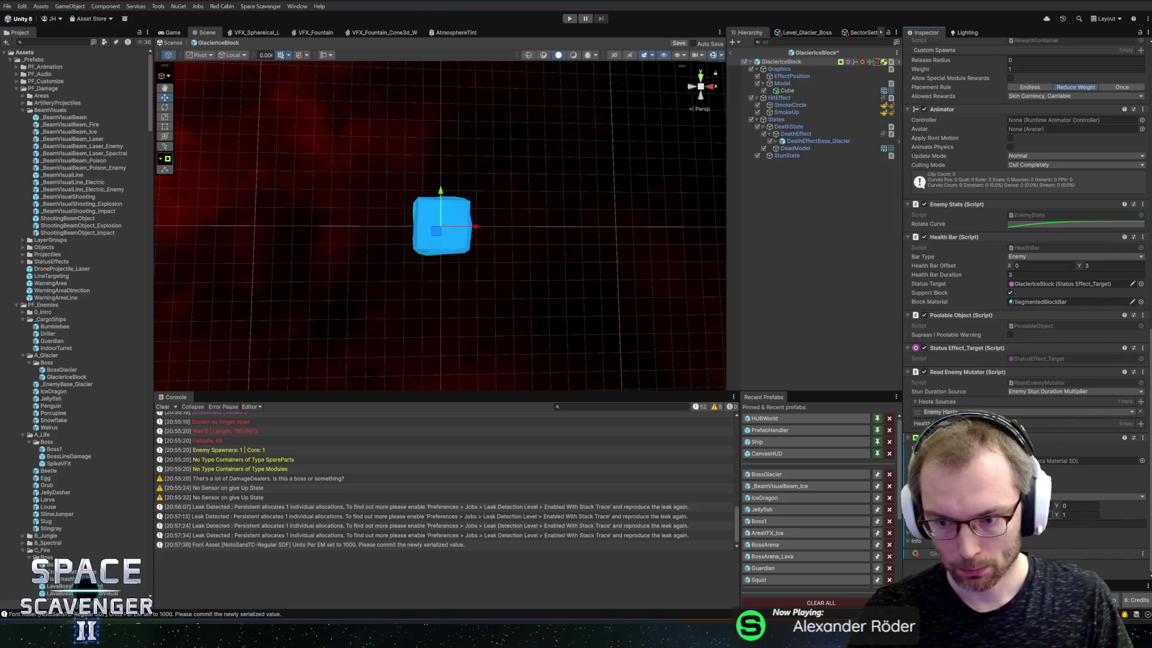
{"action": "left_click", "coordinate": [1080, 515]}
Set the Health Modifier to 5 and enter 5 for the Cube's scale
{"action": "type", "text": "5"}
{"action": "key", "text": "Return"}
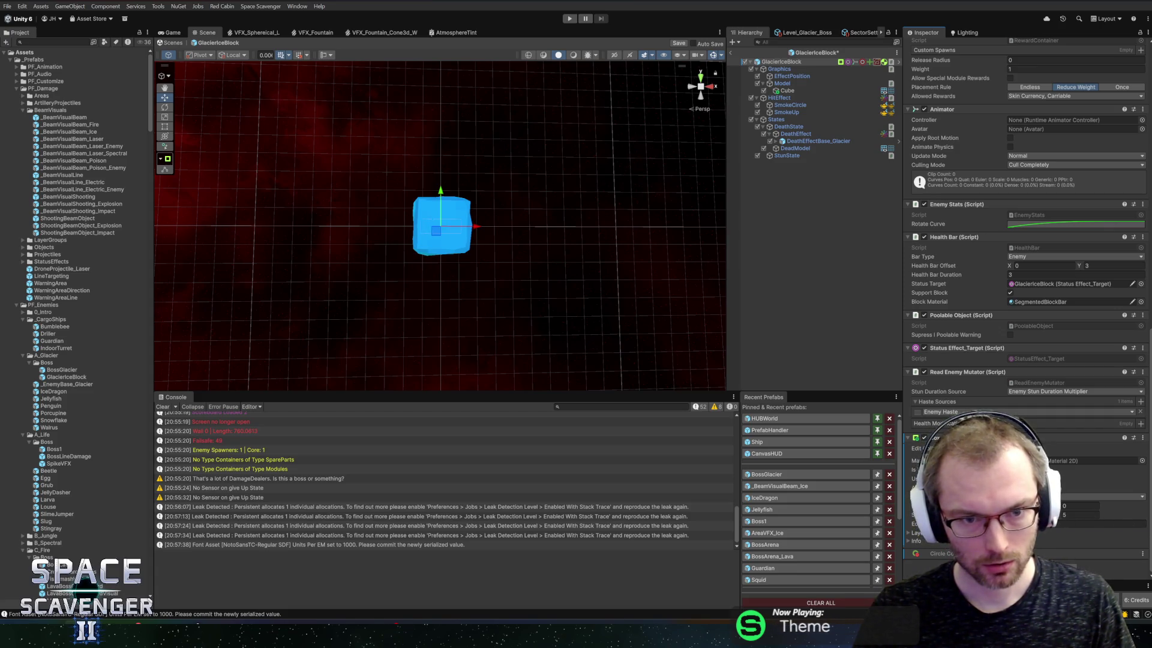
{"action": "left_click", "coordinate": [787, 90]}
{"action": "type", "text": "5"}
{"action": "scroll", "coordinate": [448, 245], "scroll_direction": "up", "scroll_amount": 3}
{"action": "scroll", "coordinate": [606, 178], "scroll_direction": "up", "scroll_amount": 2}
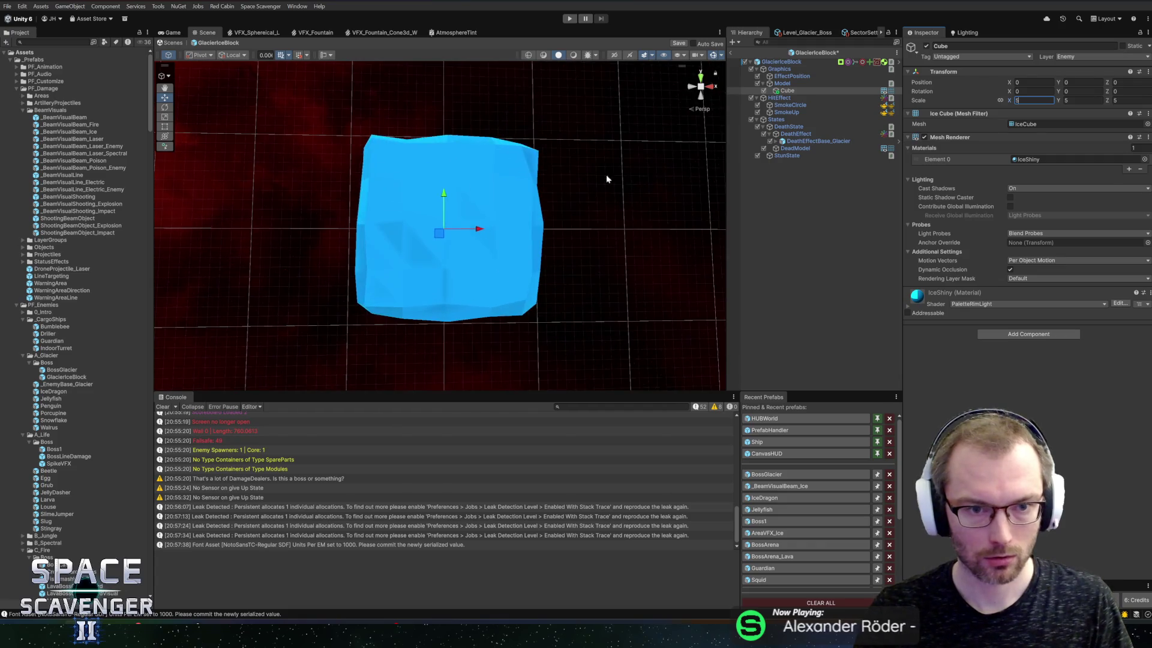
Shift the view lower and set the Cube's scale to 2.5
{"action": "left_click", "coordinate": [812, 61]}
{"action": "scroll", "coordinate": [537, 180], "scroll_direction": "down", "scroll_amount": 4}
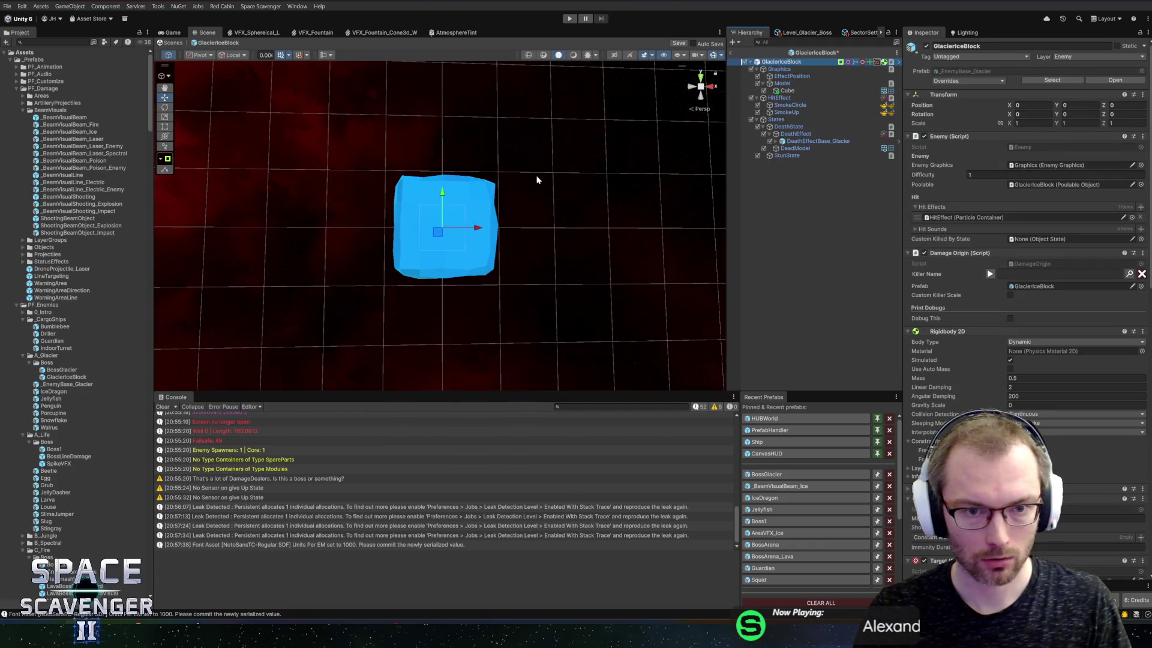
{"action": "left_click_drag", "start_coordinate": [518, 221], "coordinate": [523, 253]}
{"action": "scroll", "coordinate": [1026, 240], "scroll_direction": "down", "scroll_amount": 15}
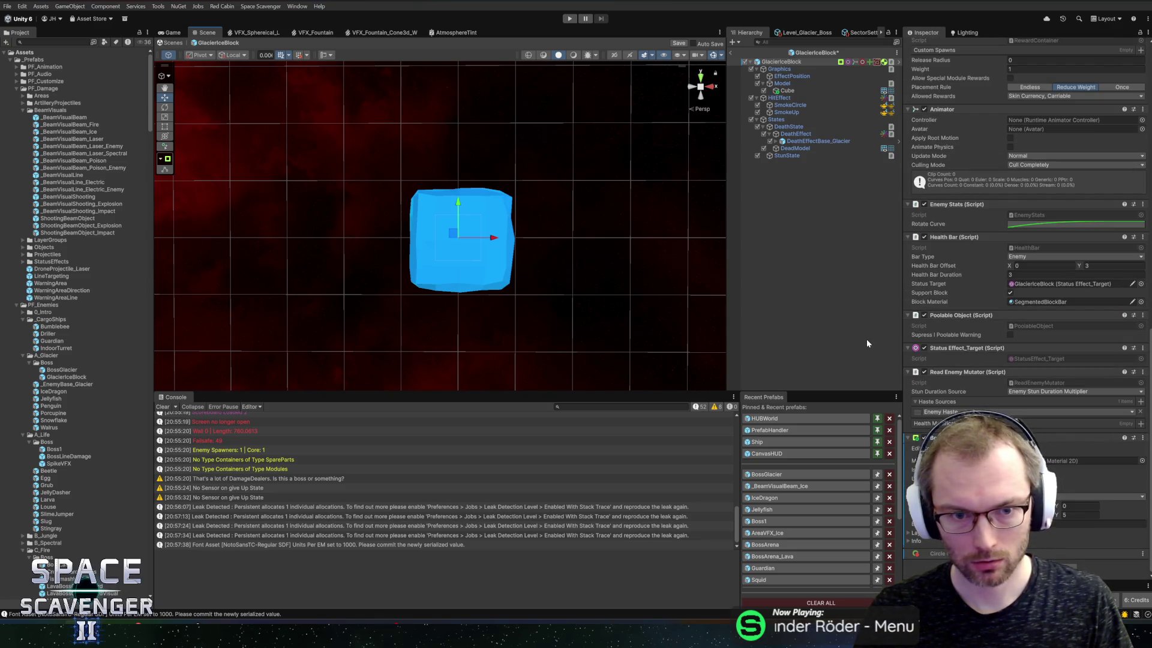
{"action": "left_click", "coordinate": [787, 90]}
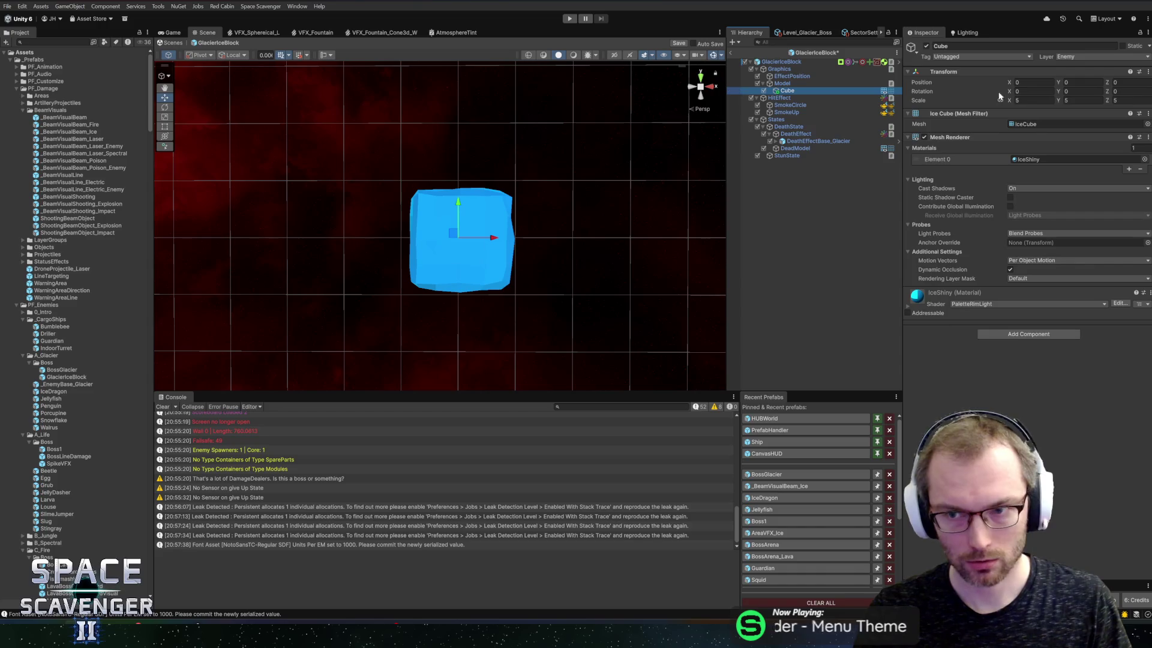
{"action": "type", "text": "2.5"}
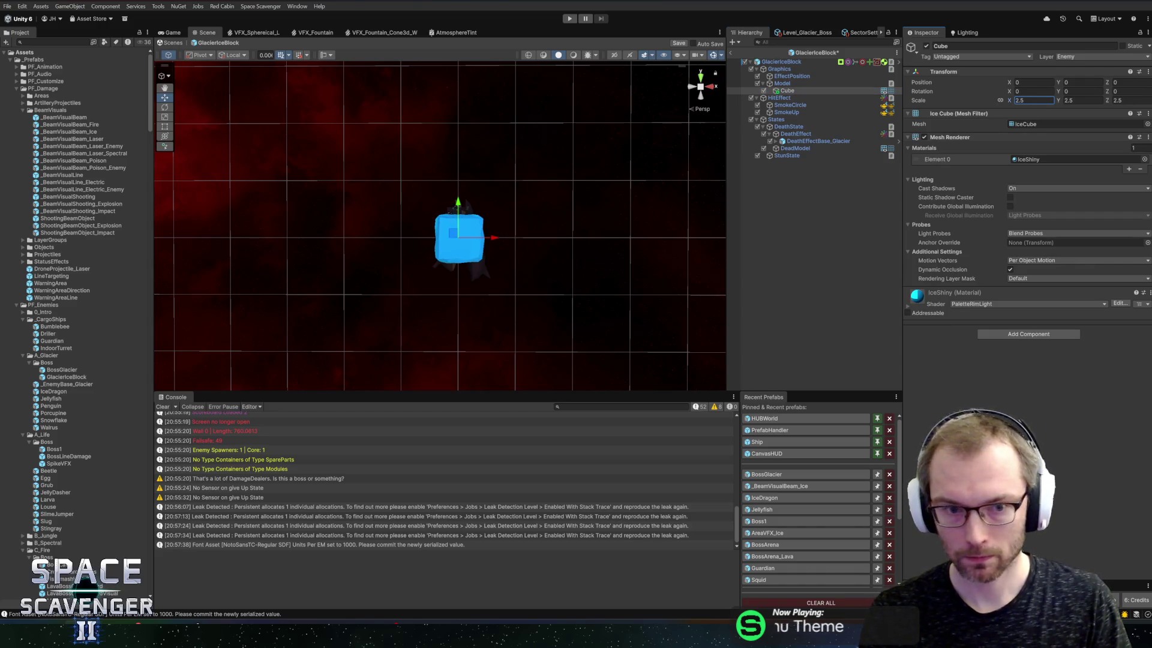
Change the Health Modifier setting to 10 and set the Cube's scale to 5
{"action": "left_click", "coordinate": [812, 61]}
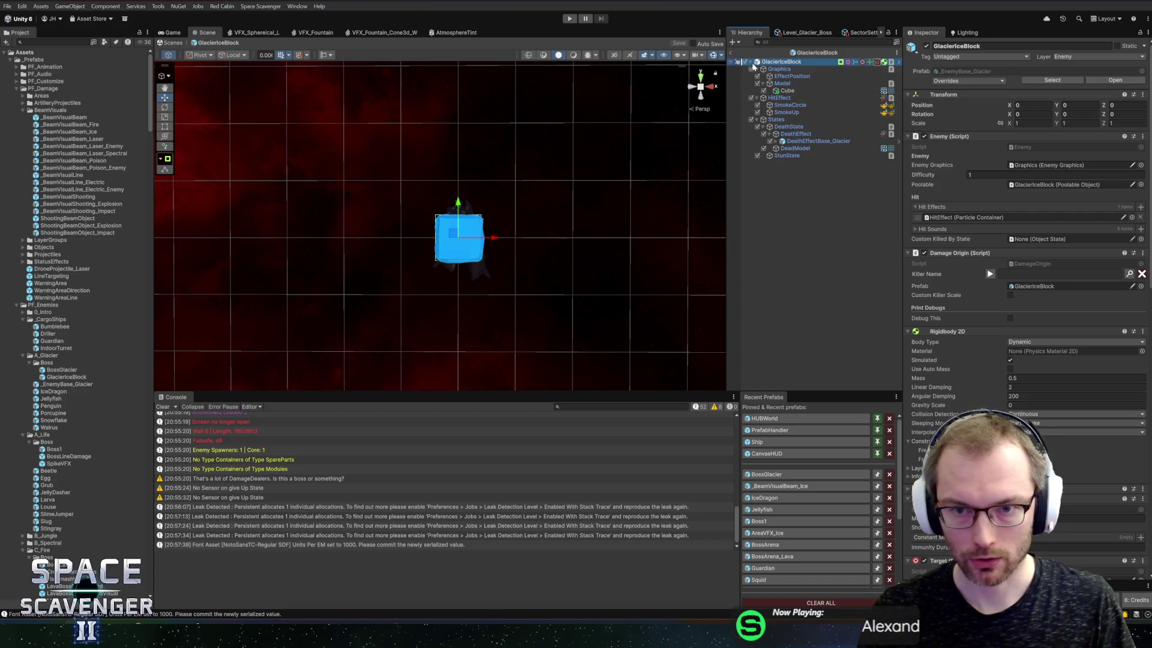
{"action": "scroll", "coordinate": [1025, 294], "scroll_direction": "down", "scroll_amount": 15}
{"action": "left_click", "coordinate": [1080, 514]}
{"action": "type", "text": "10"}
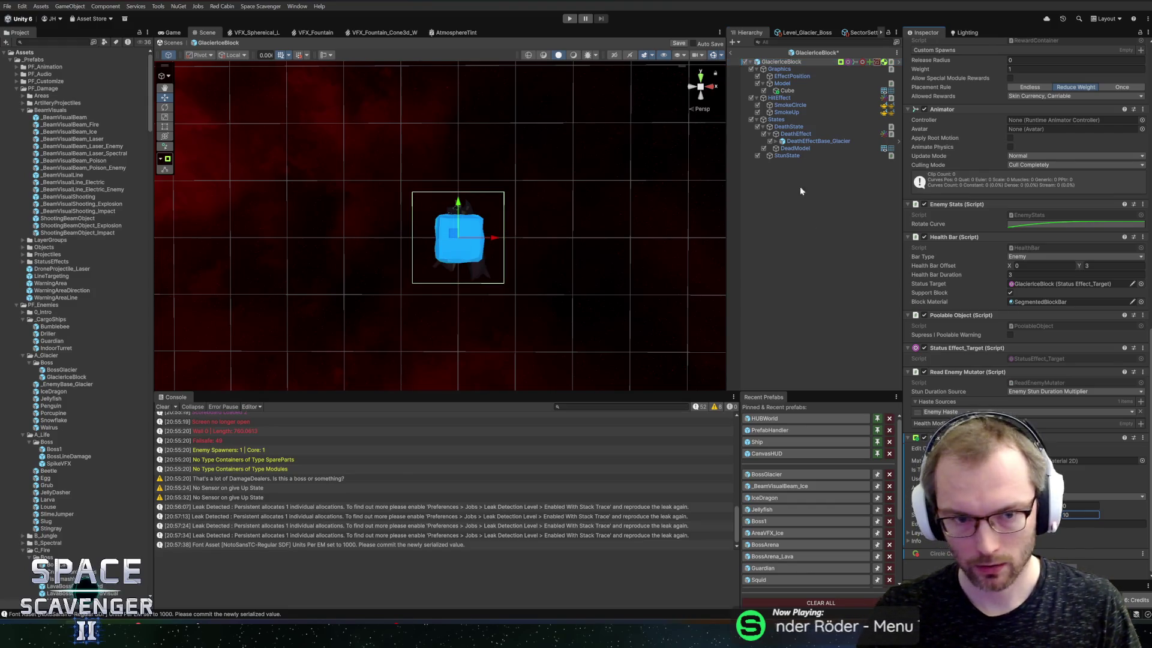
{"action": "left_click", "coordinate": [788, 91]}
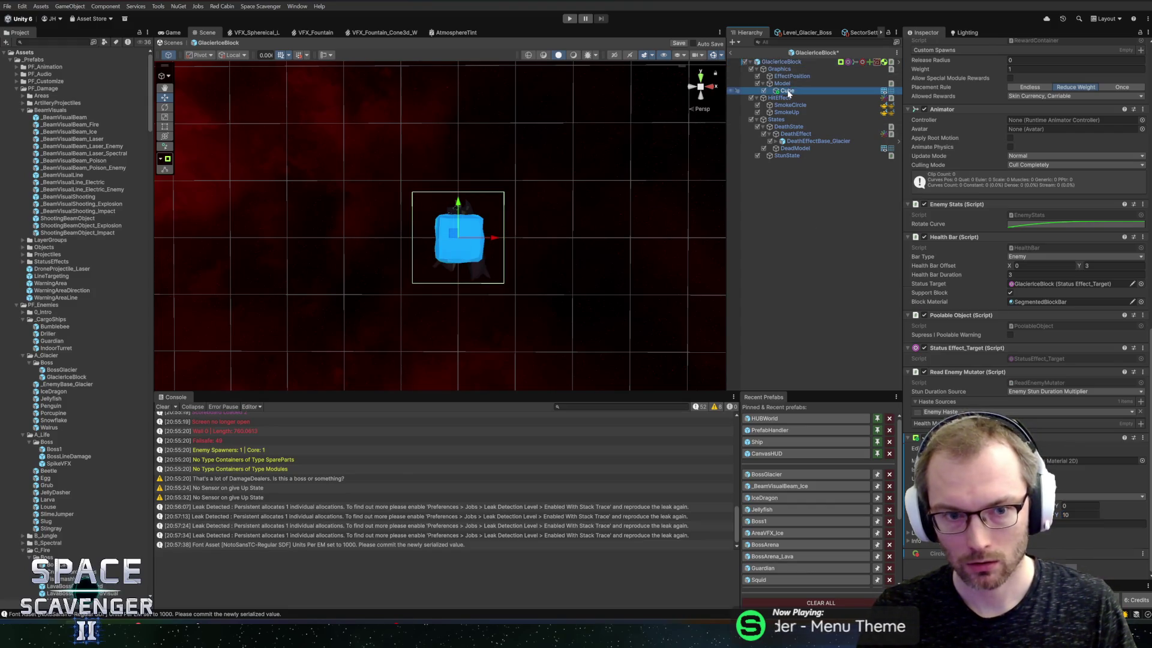
{"action": "left_click", "coordinate": [1032, 101]}
{"action": "type", "text": "5"}
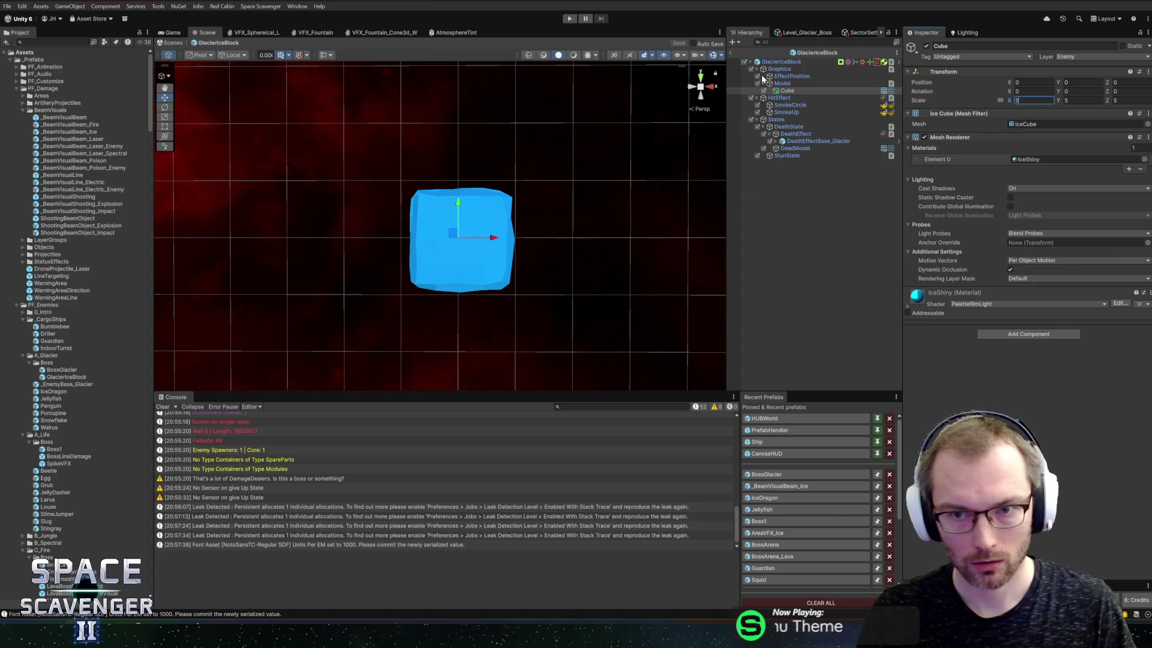
{"action": "left_click", "coordinate": [778, 62]}
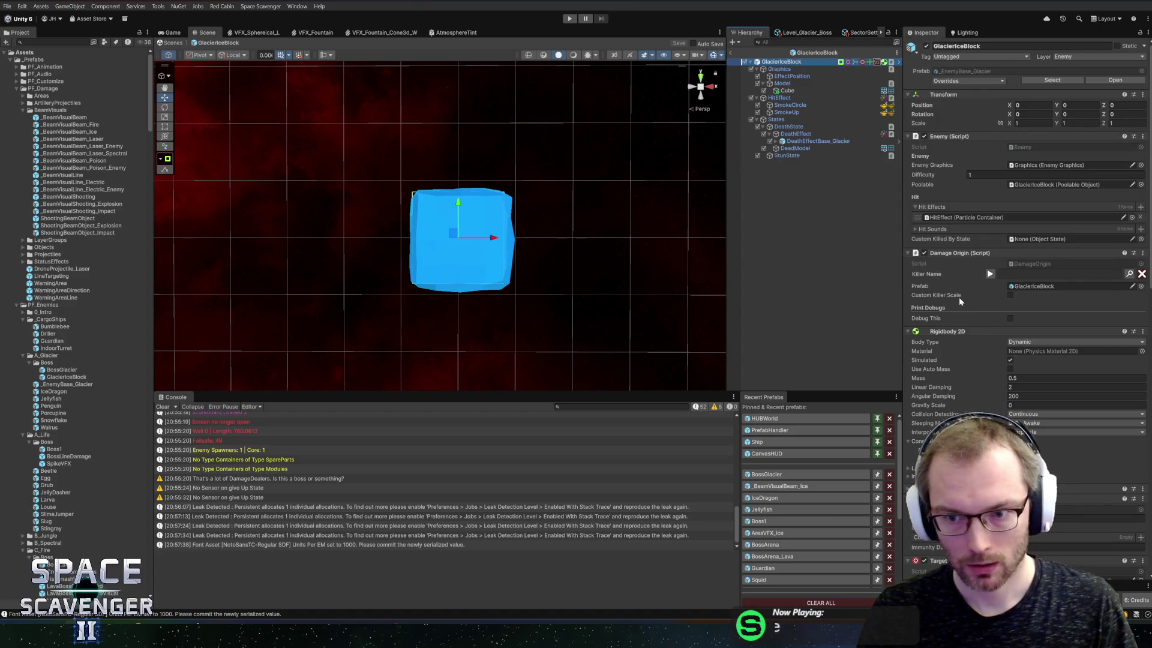
Switch the root's Rigidbody 2D Body Type from Dynamic to Static
{"action": "left_click", "coordinate": [1044, 341]}
{"action": "left_click", "coordinate": [1038, 363]}
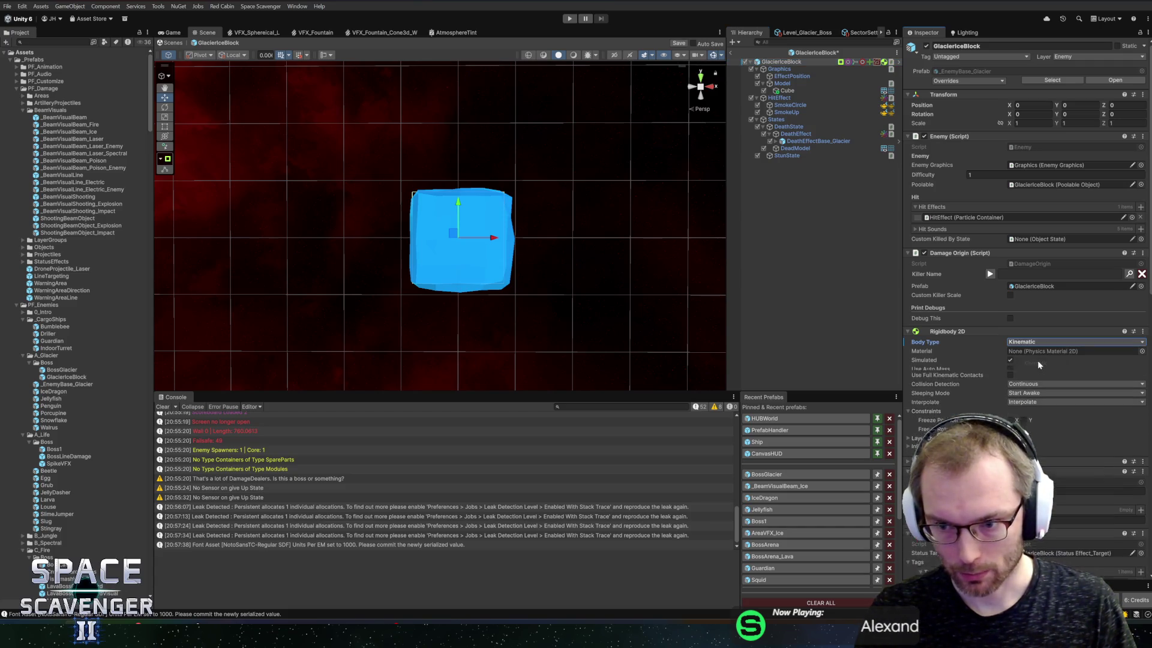
{"action": "left_click", "coordinate": [1042, 342]}
{"action": "left_click", "coordinate": [1040, 372]}
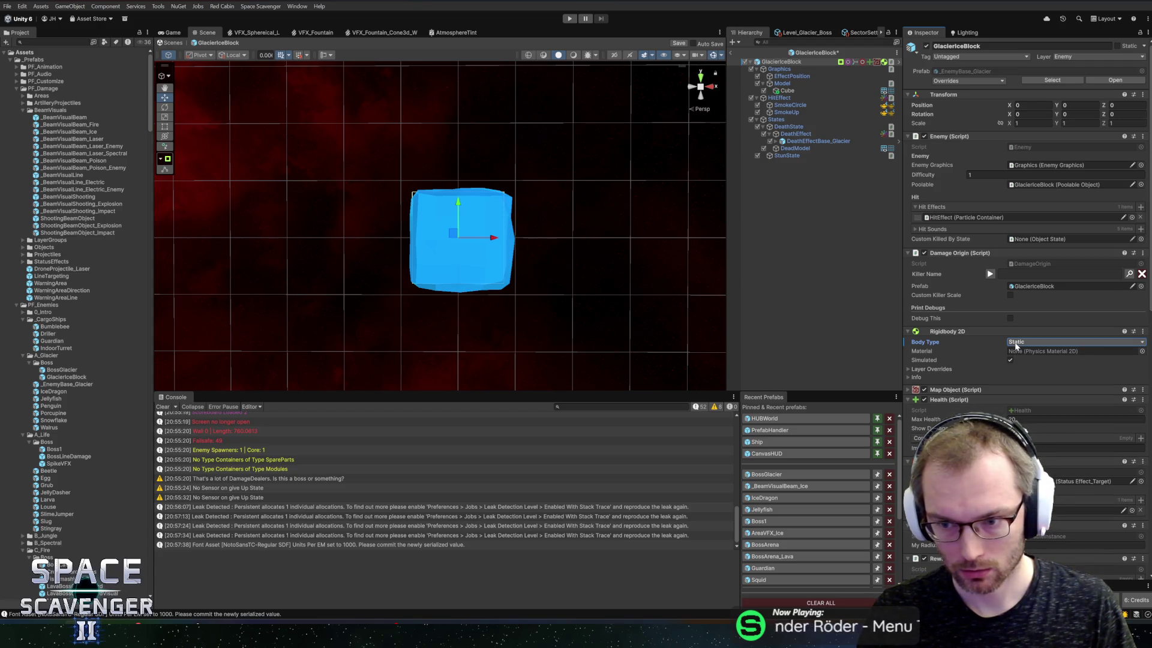
{"action": "left_click", "coordinate": [916, 378]}
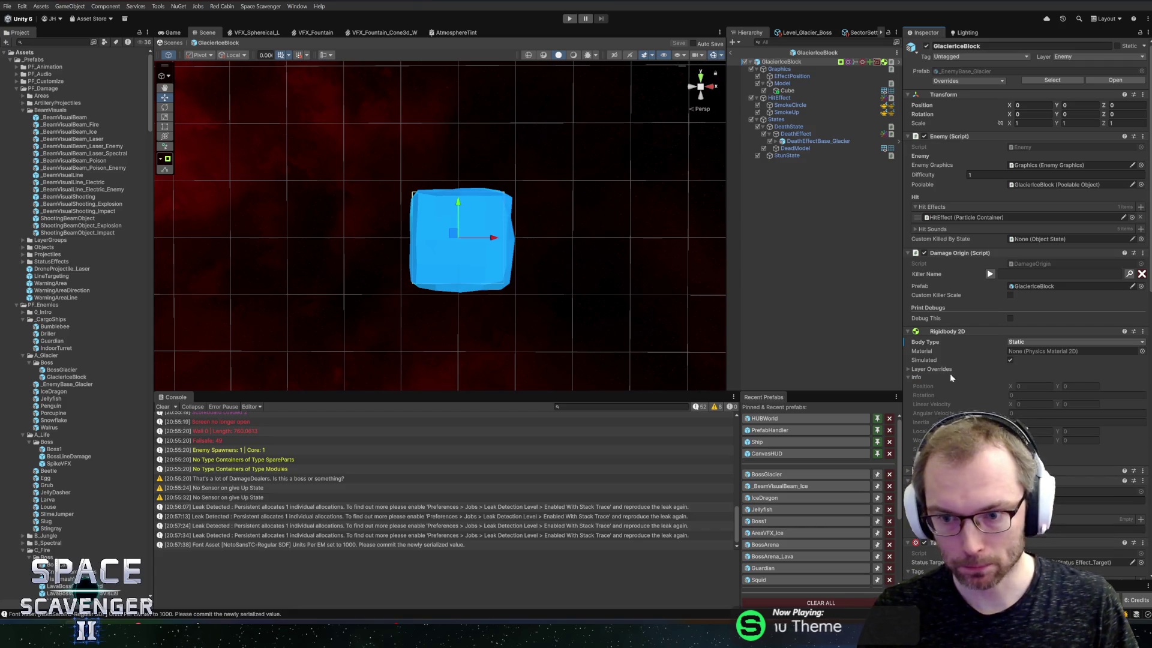
{"action": "left_click", "coordinate": [916, 378]}
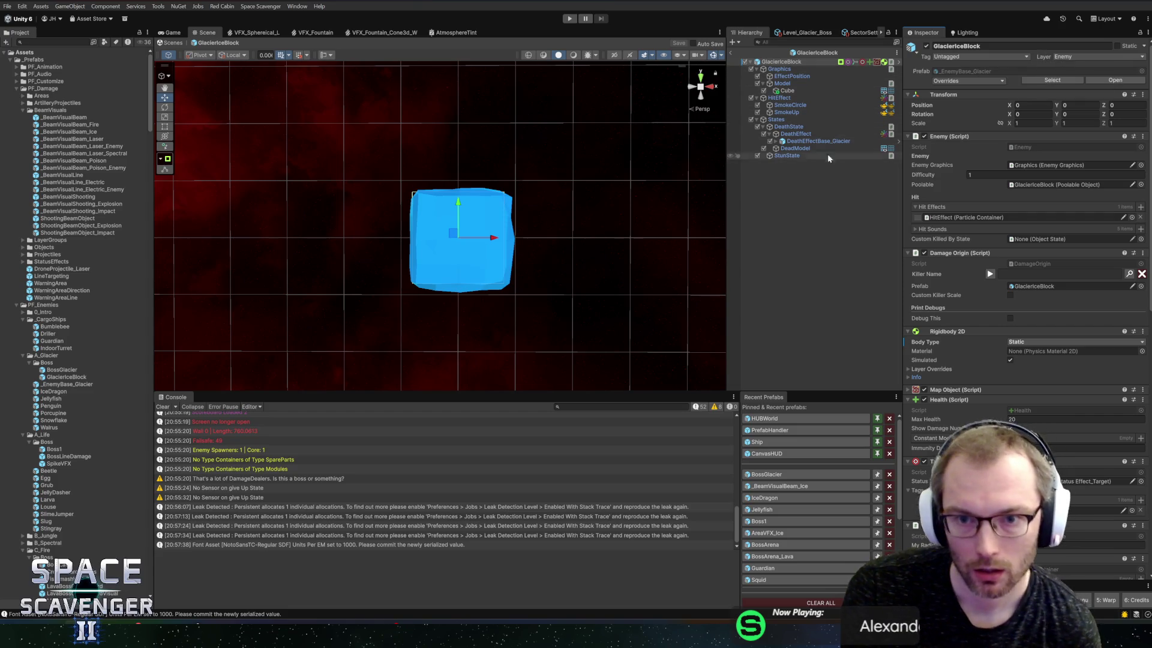
Create an empty MainState child under States and add a Wait State component
{"action": "right_click", "coordinate": [787, 118]}
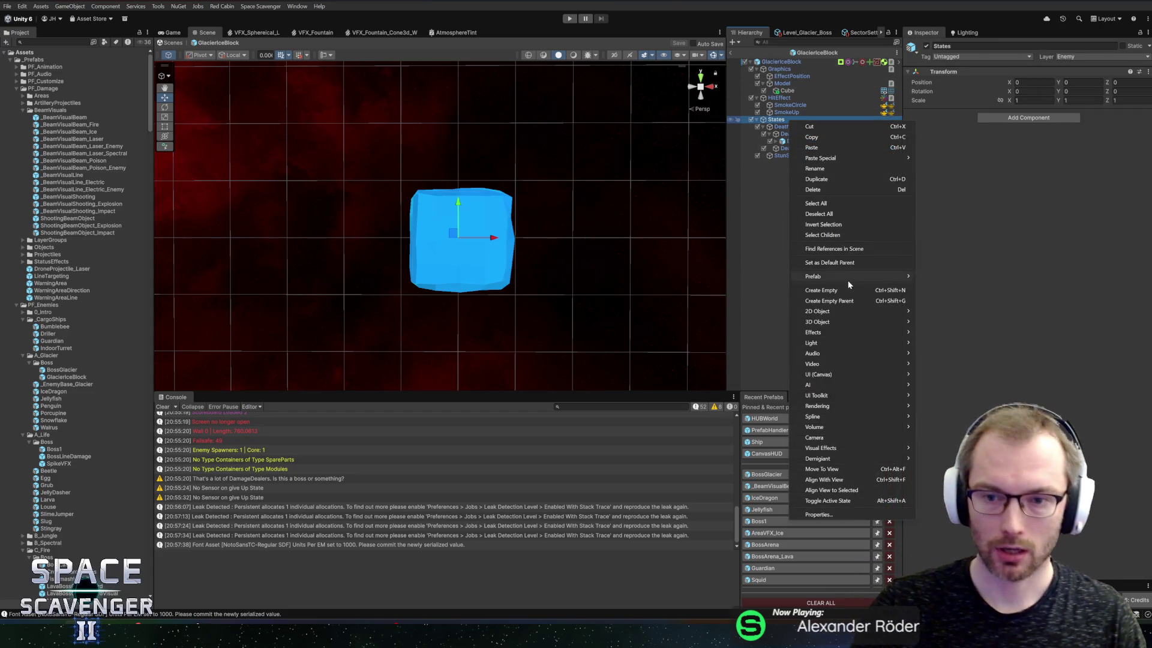
{"action": "left_click", "coordinate": [847, 279]}
{"action": "type", "text": "MainState"}
{"action": "key", "text": "Return"}
{"action": "left_click", "coordinate": [1043, 120]}
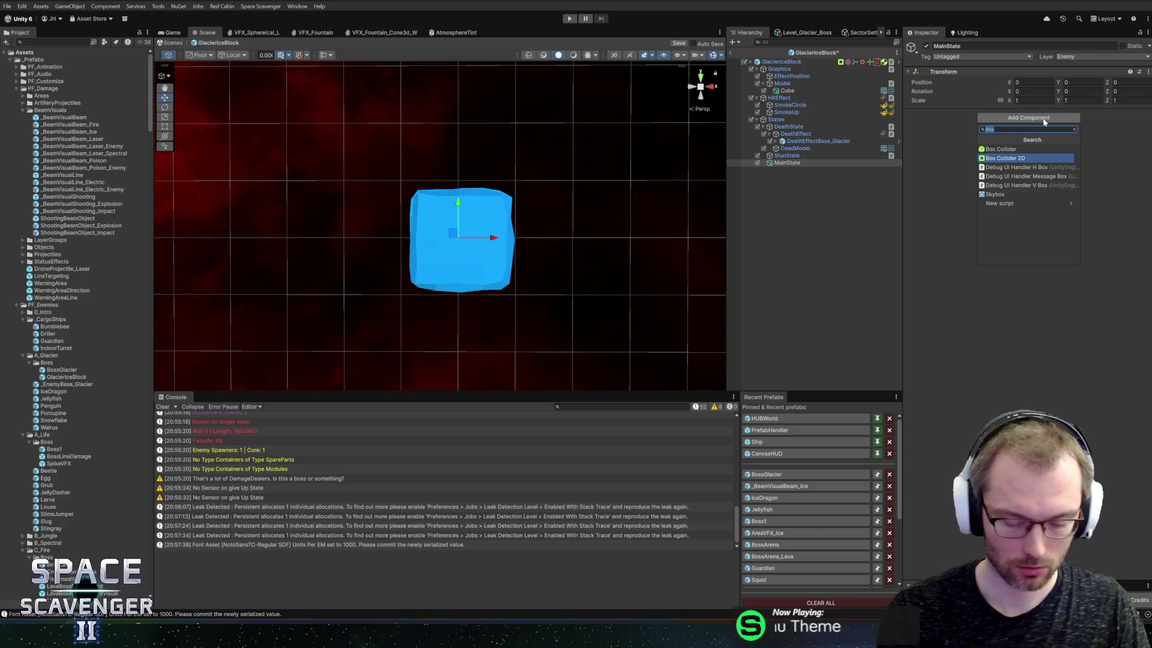
{"action": "type", "text": "waltst"}
{"action": "type", "text": "e"}
{"action": "key", "text": "Return"}
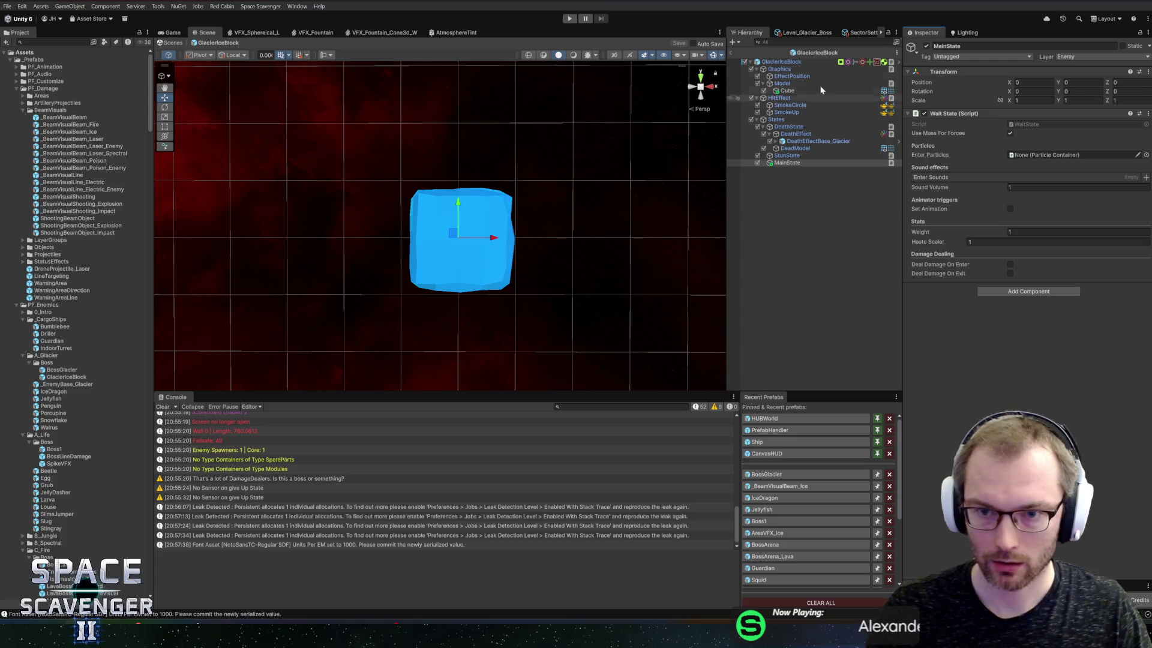
{"action": "left_click", "coordinate": [802, 62]}
{"action": "scroll", "coordinate": [967, 368], "scroll_direction": "down", "scroll_amount": 10}
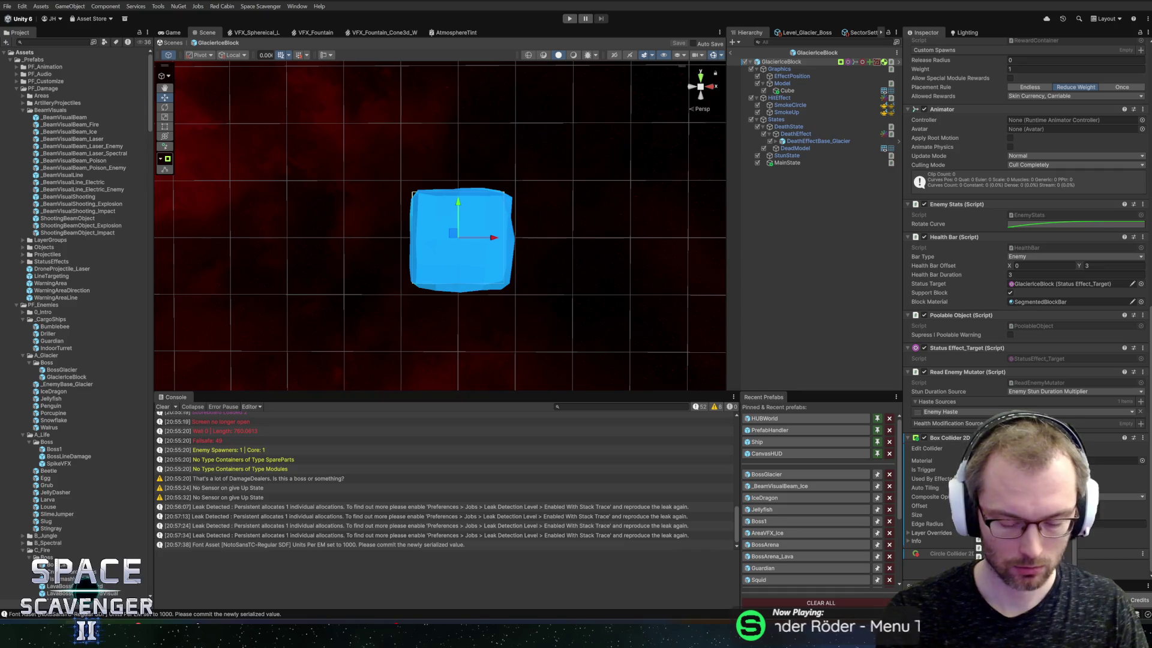
Save GlacierIceBlock with Ctrl+S, then open PrefabHandler and its script in the code editor
{"action": "scroll", "coordinate": [1020, 389], "scroll_direction": "down", "scroll_amount": 2}
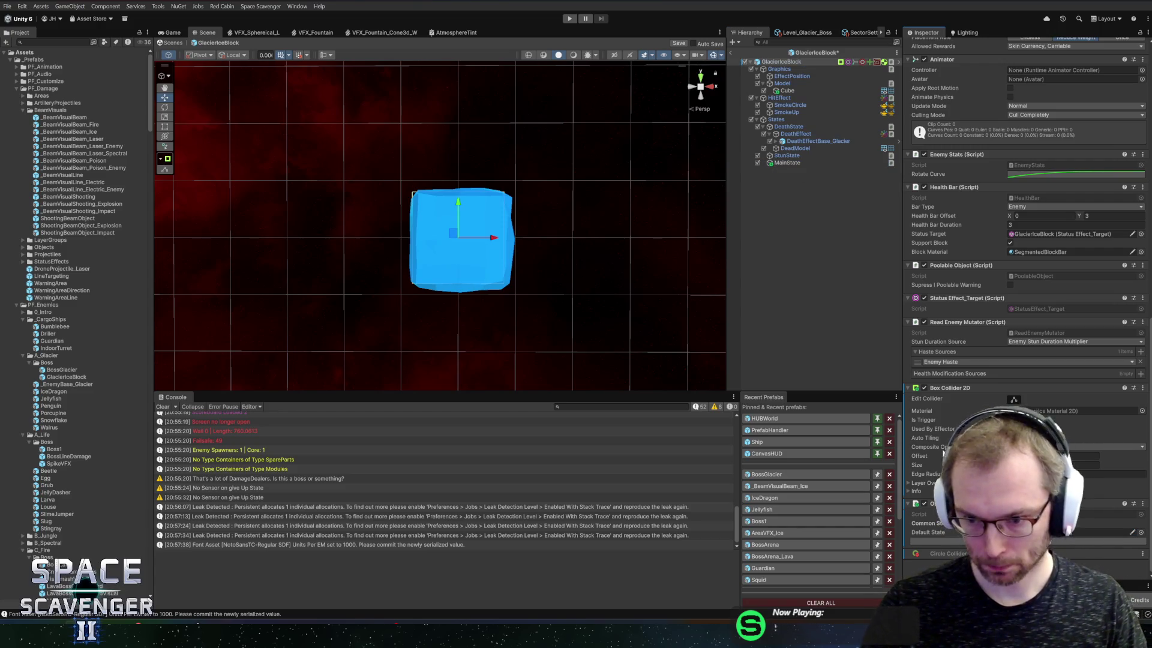
{"action": "key", "text": "ctrl+s"}
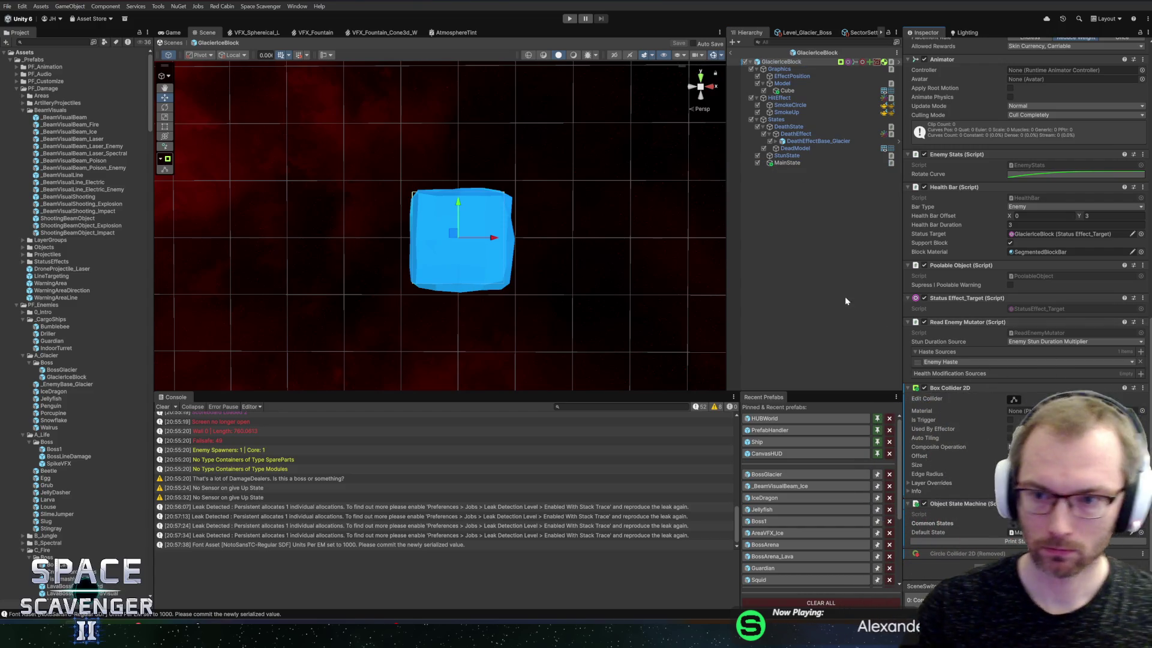
{"action": "left_click", "coordinate": [774, 430]}
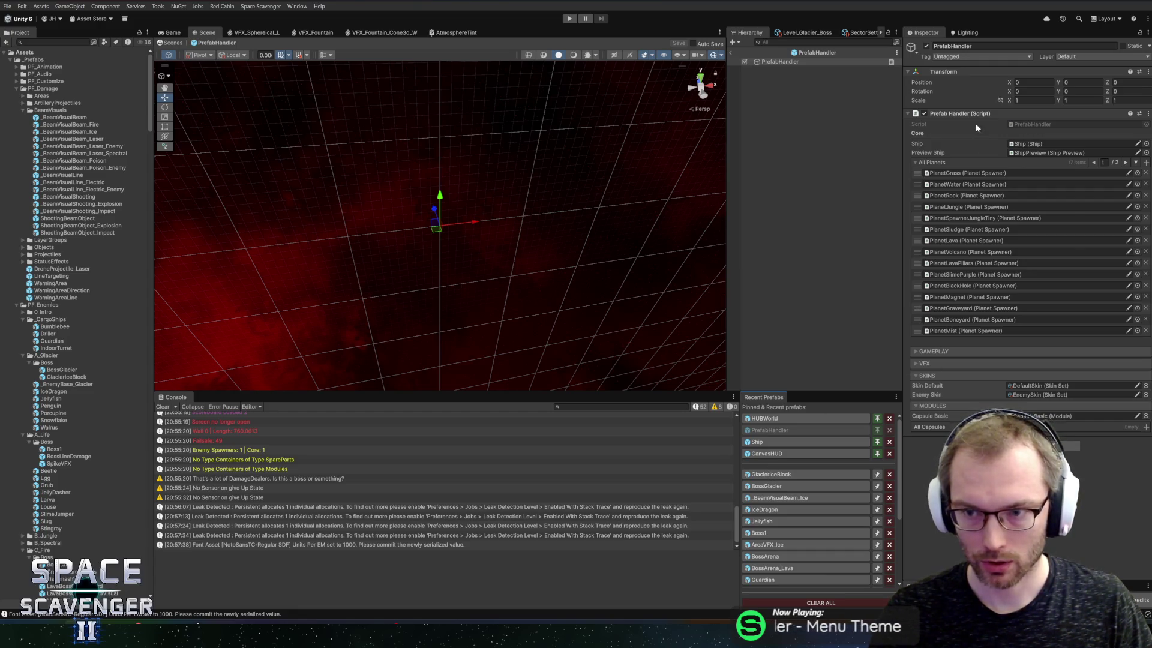
{"action": "double_click", "coordinate": [1031, 124]}
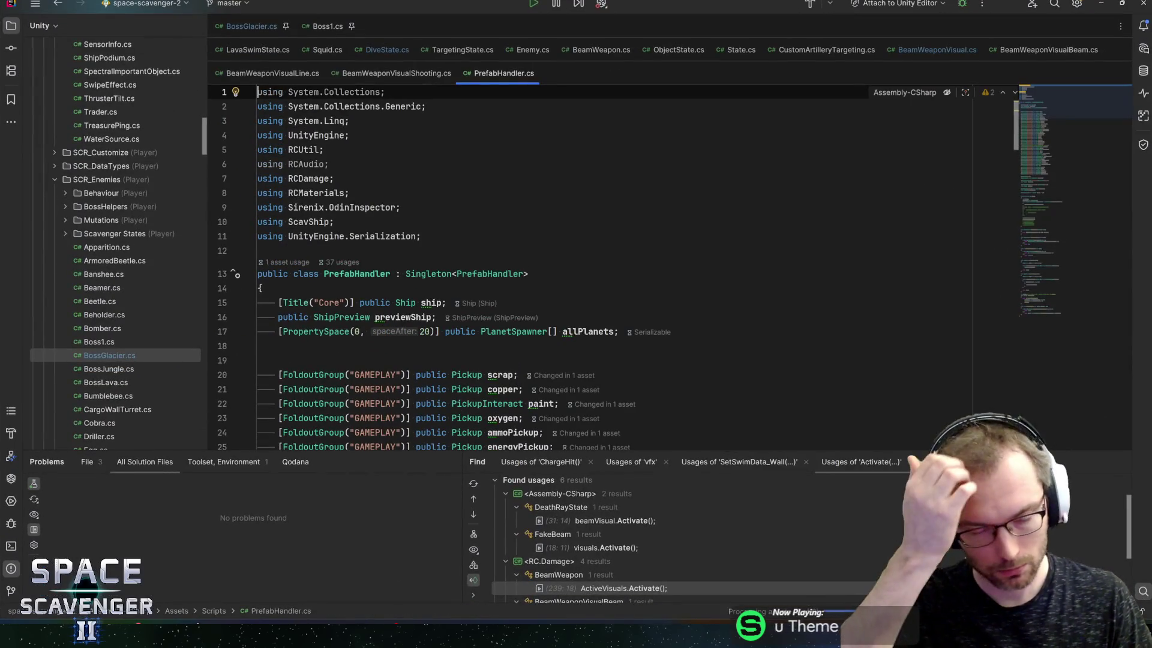
Duplicate the OrbThunderstorm field line and turn it into ObjectStateMachine GlacierIceBlock
{"action": "scroll", "coordinate": [599, 270], "scroll_direction": "down", "scroll_amount": 4}
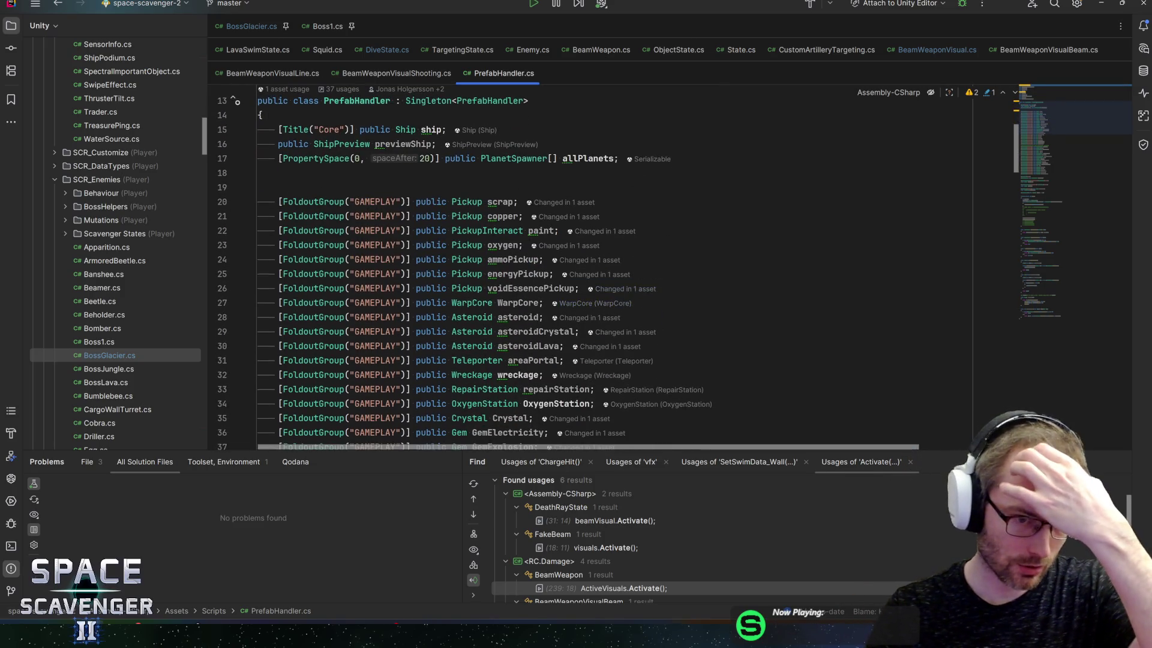
{"action": "scroll", "coordinate": [480, 318], "scroll_direction": "down", "scroll_amount": 8}
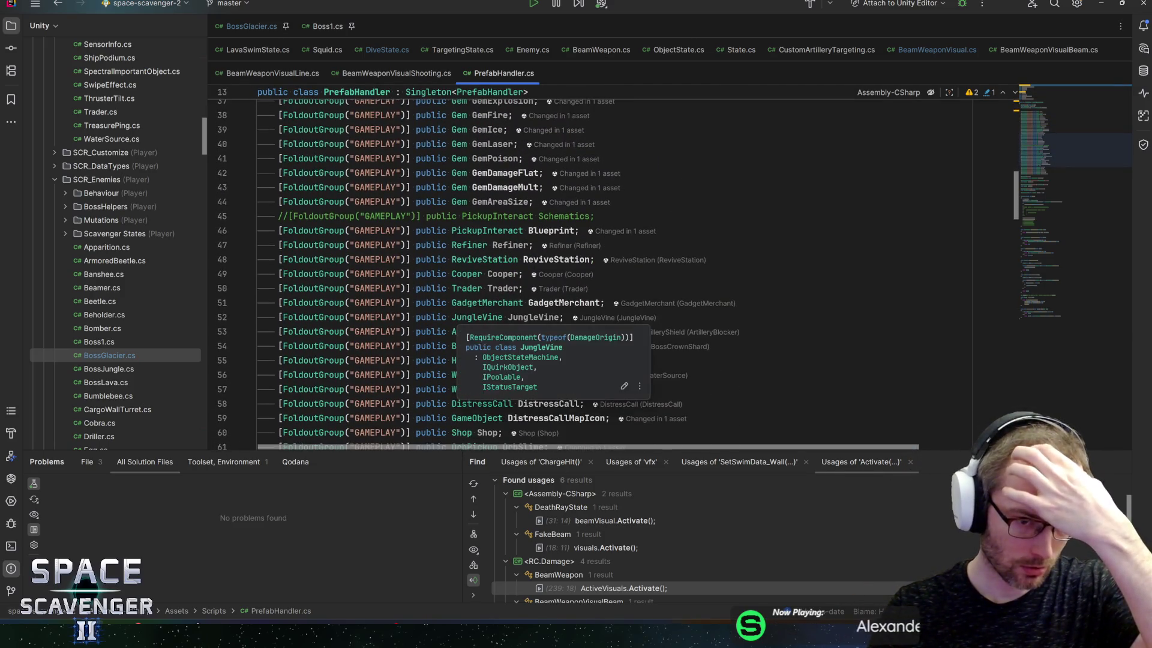
{"action": "scroll", "coordinate": [480, 318], "scroll_direction": "down", "scroll_amount": 4}
{"action": "left_click", "coordinate": [474, 345]}
{"action": "key", "text": "ctrl+d"}
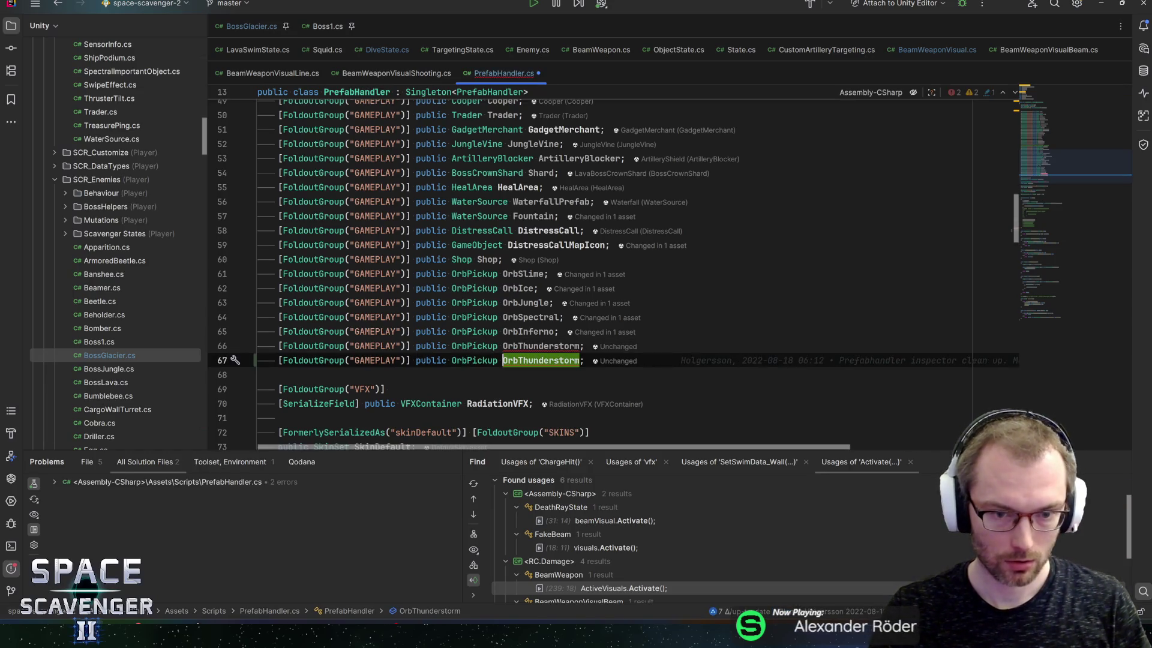
{"action": "double_click", "coordinate": [482, 360]}
{"action": "type", "text": "ObjectSt"}
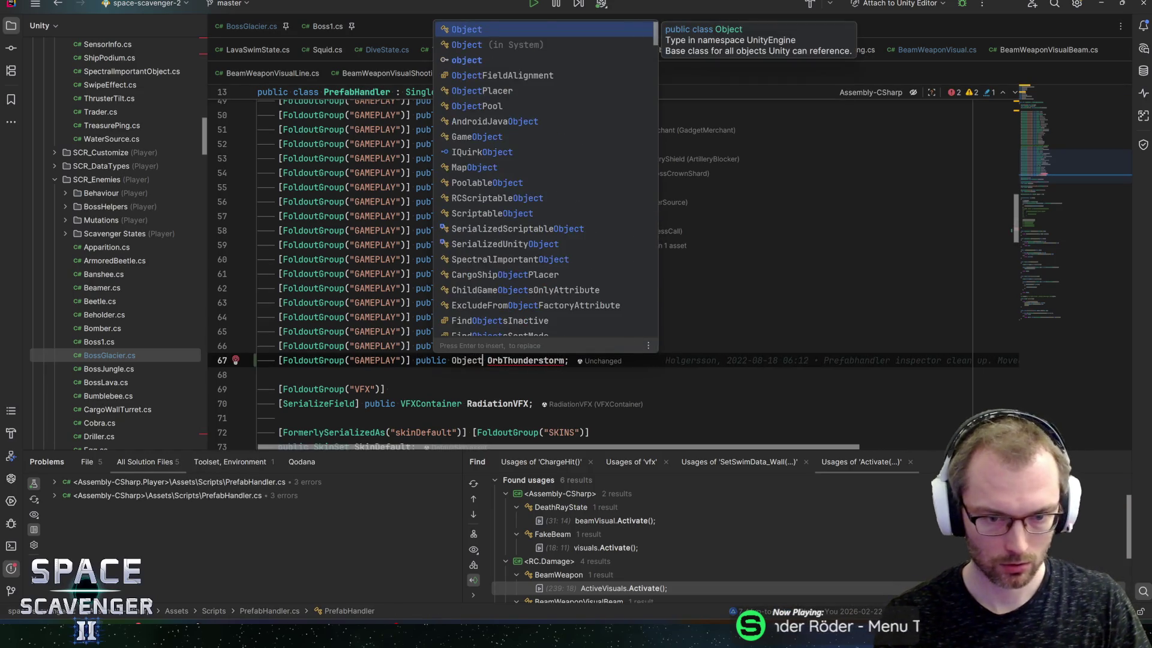
{"action": "type", "text": "ateMach"}
{"action": "key", "text": "Return"}
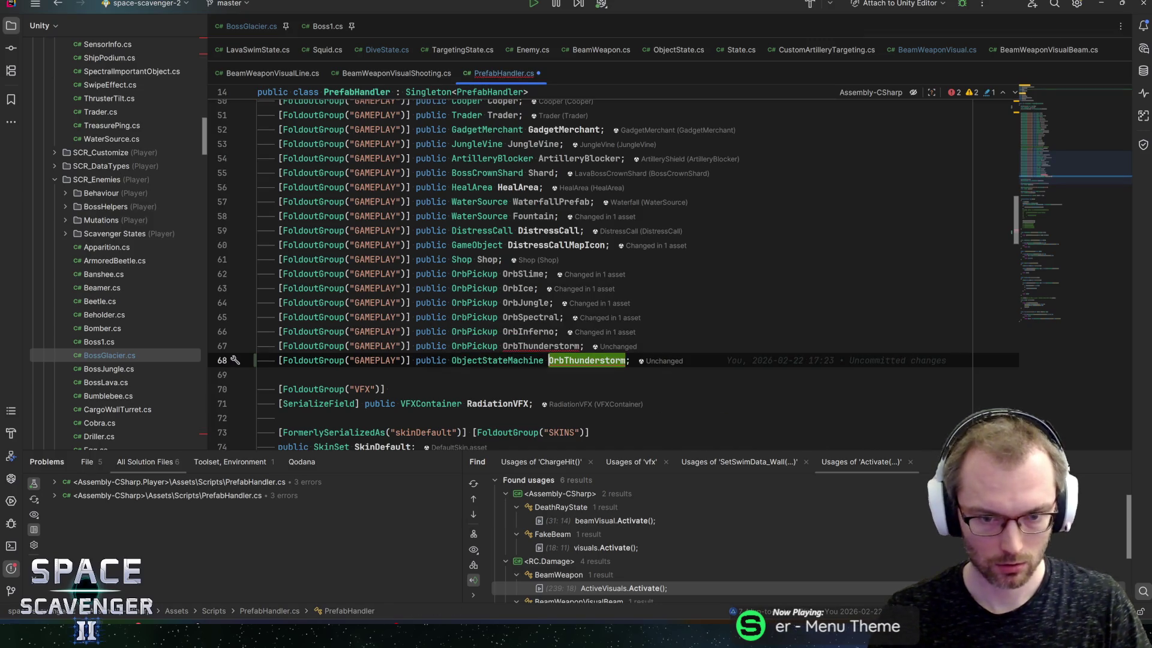
{"action": "type", "text": "IceBlock"}
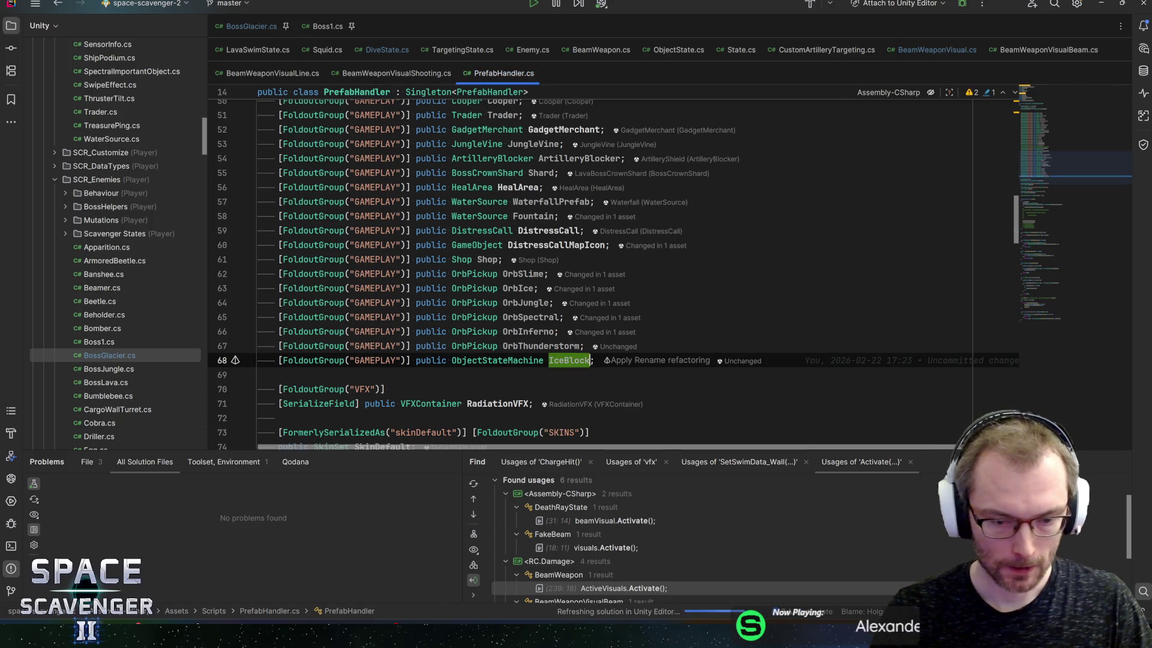
{"action": "type", "text": "lacier"}
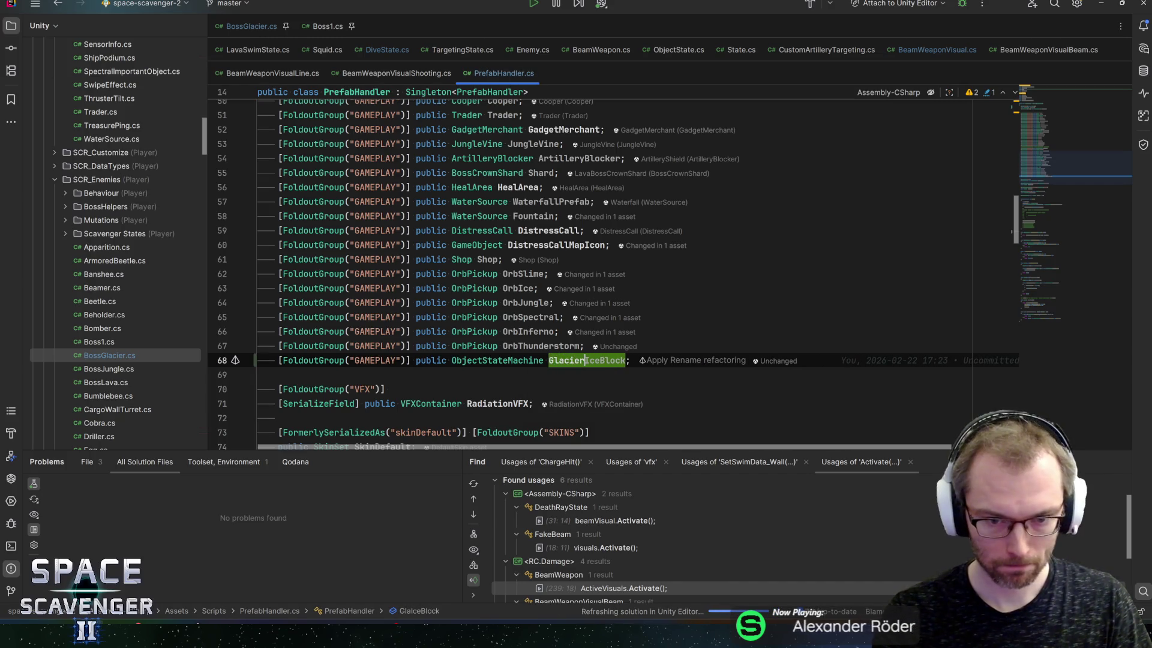
{"action": "key", "text": "End"}
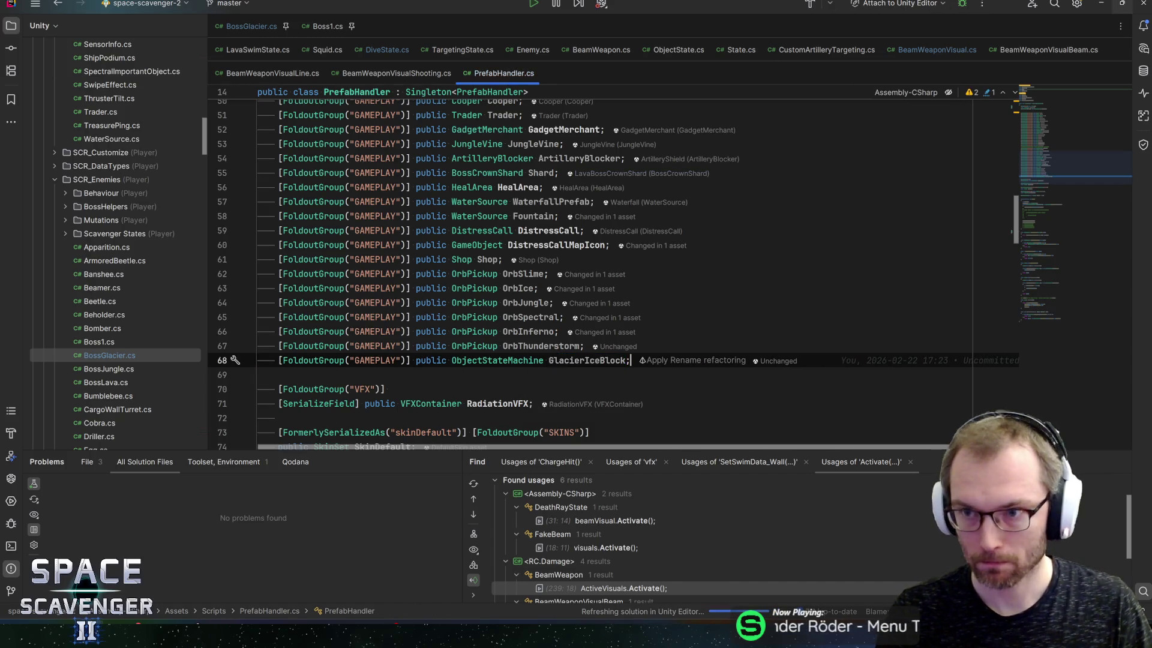
{"action": "key", "text": "alt+Tab"}
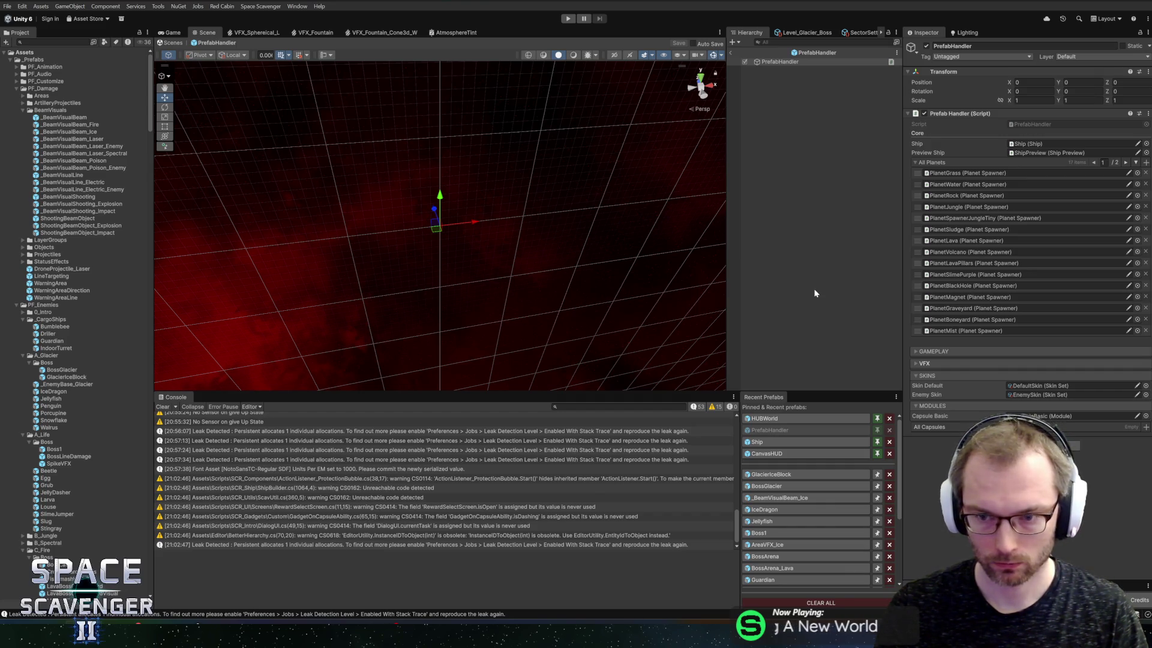
Assign GlacierIceBlock in PrefabHandler, then set GlacierIceBlock's Health Max Health to 300
{"action": "scroll", "coordinate": [979, 358], "scroll_direction": "down", "scroll_amount": 10}
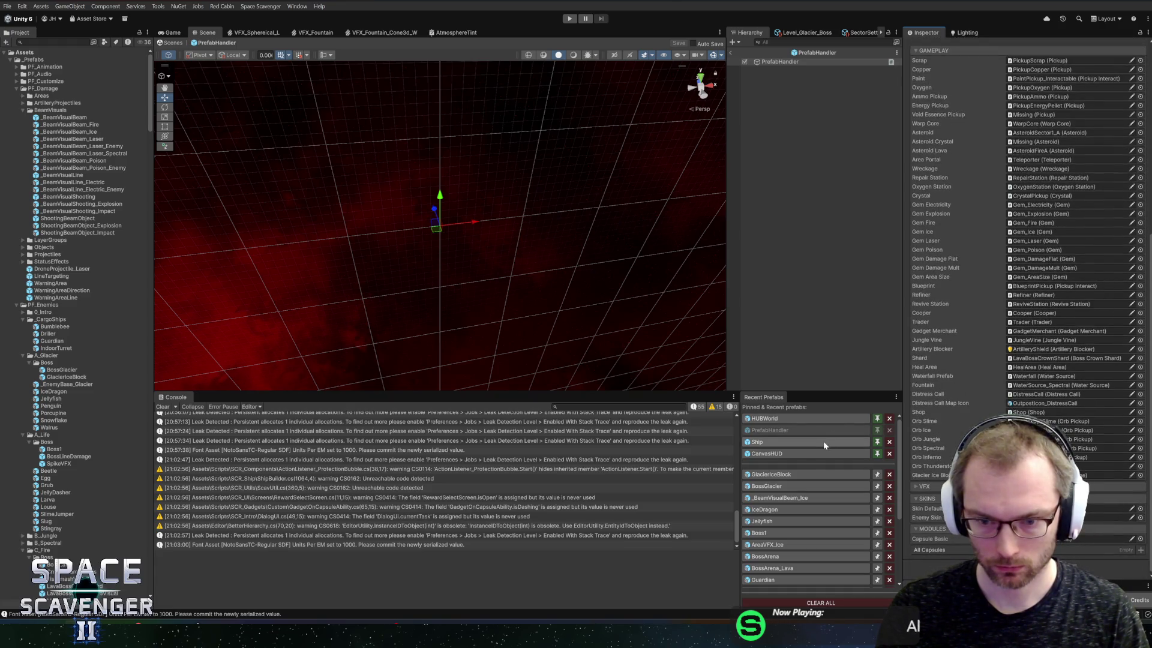
{"action": "left_click", "coordinate": [791, 476]}
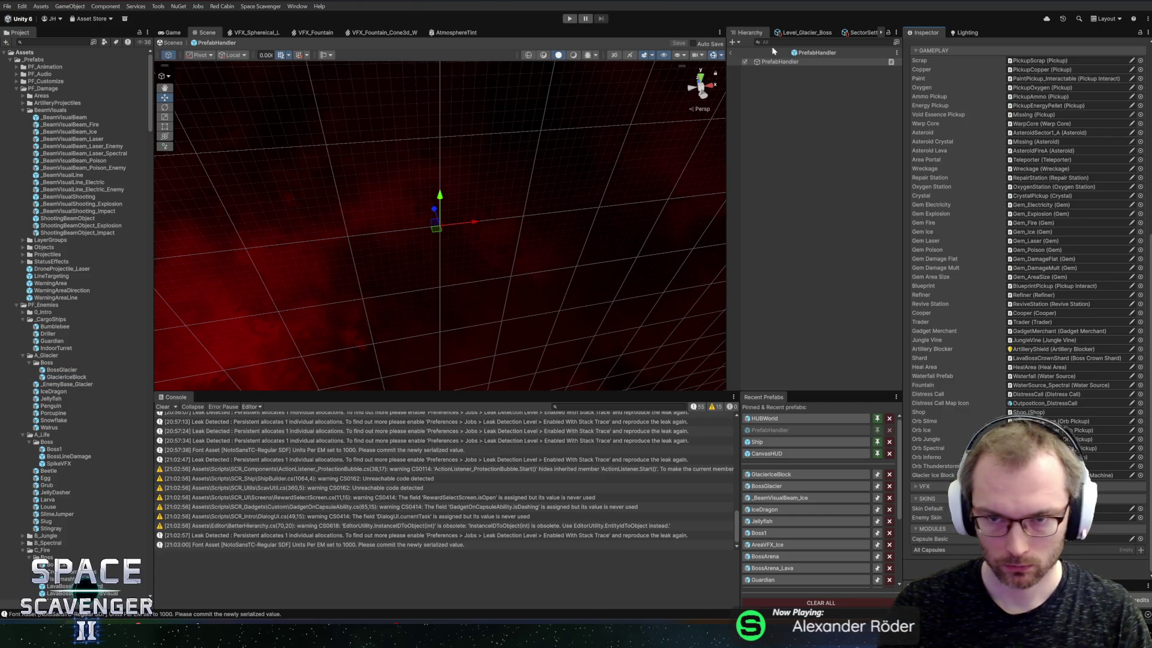
{"action": "left_click", "coordinate": [730, 54]}
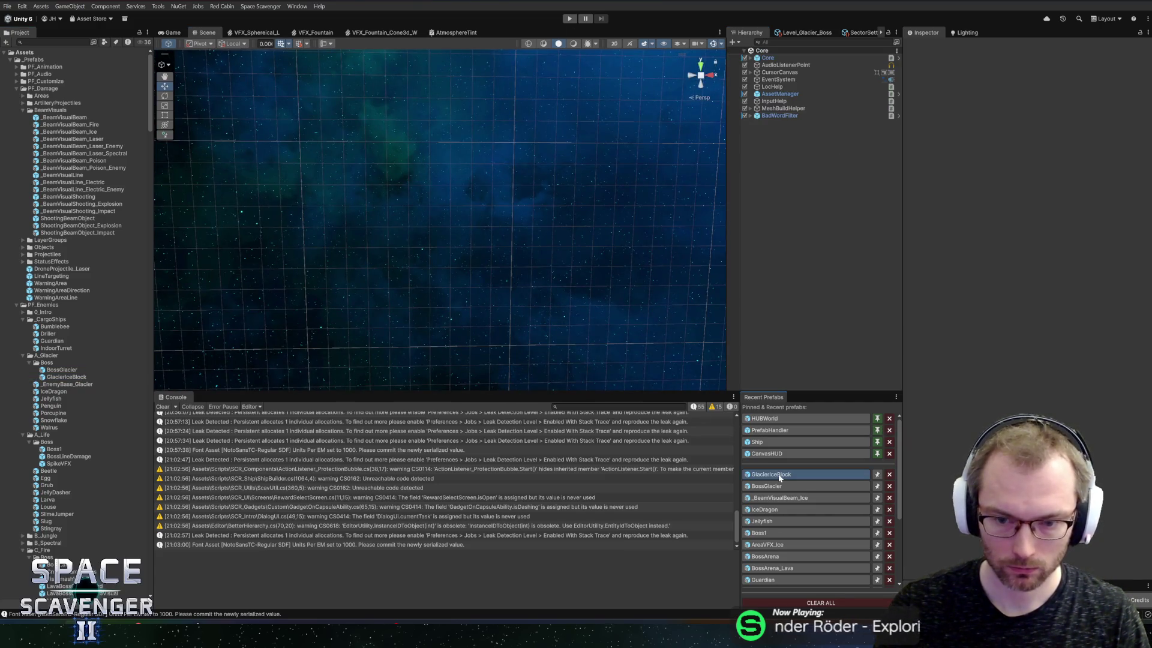
{"action": "double_click", "coordinate": [779, 475]}
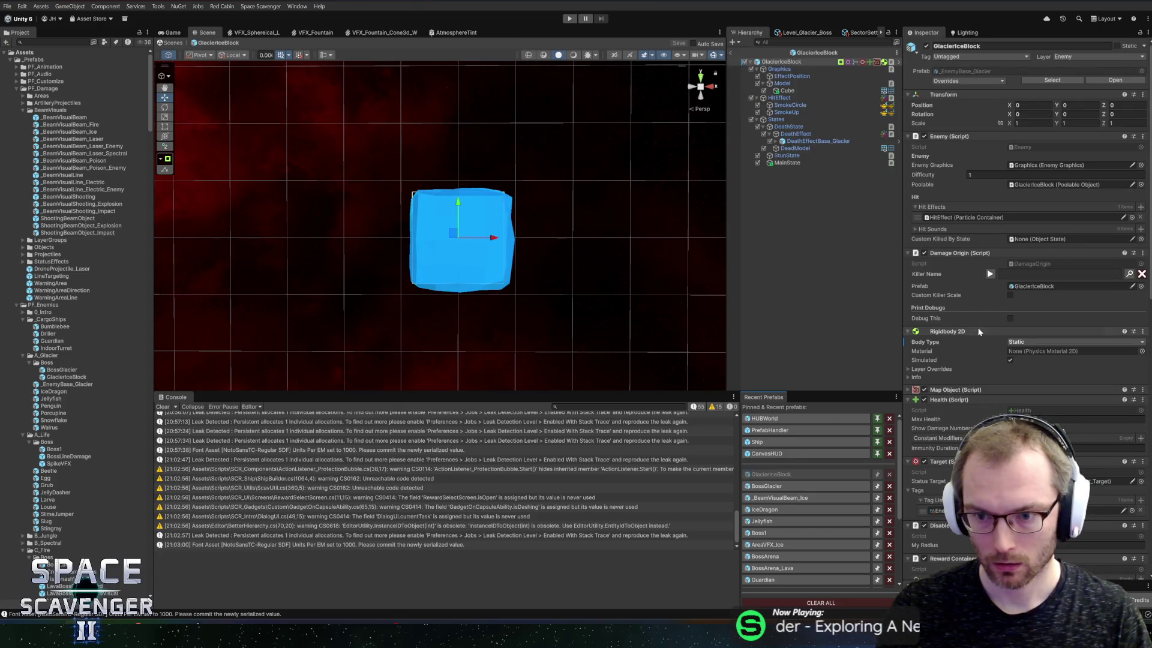
{"action": "scroll", "coordinate": [978, 348], "scroll_direction": "down", "scroll_amount": 5}
{"action": "left_click", "coordinate": [1014, 273]}
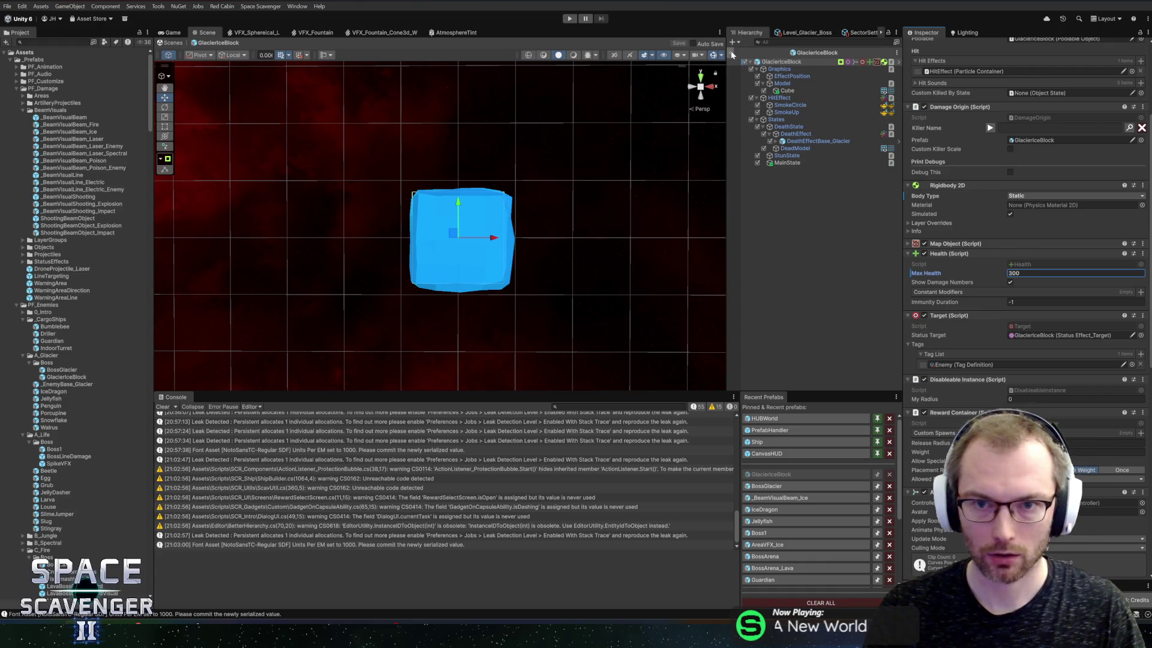
{"action": "left_click", "coordinate": [569, 19]}
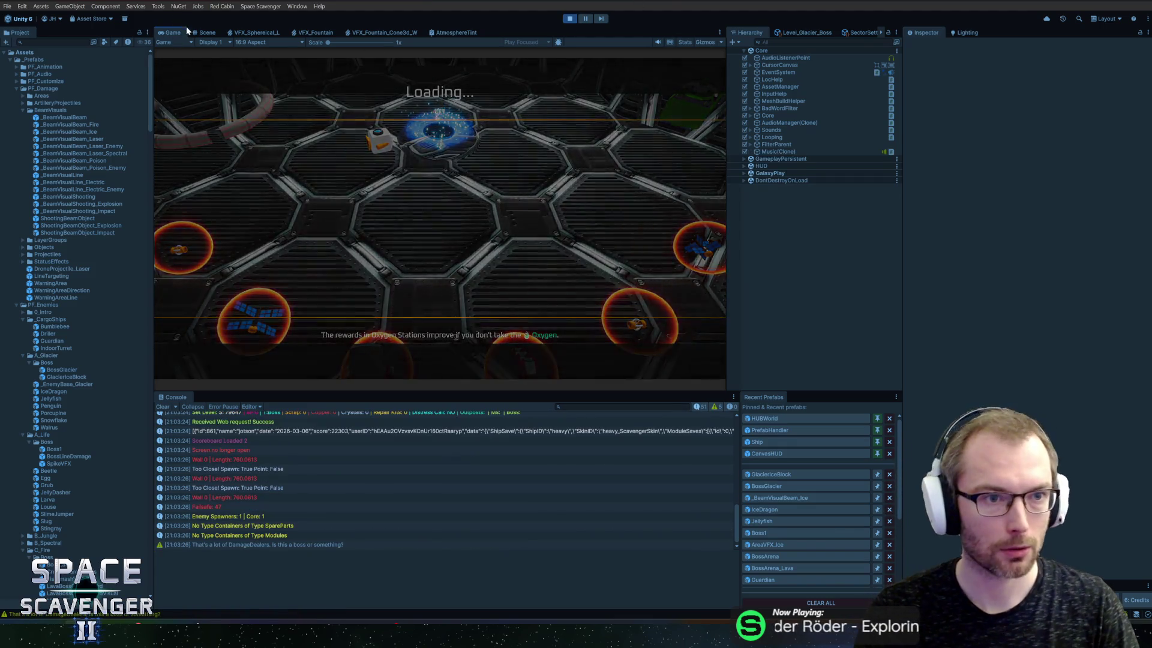
Maximise the game view, run 'spawn GlacierIceBlock' in the debug console, then stop play
{"action": "double_click", "coordinate": [175, 35]}
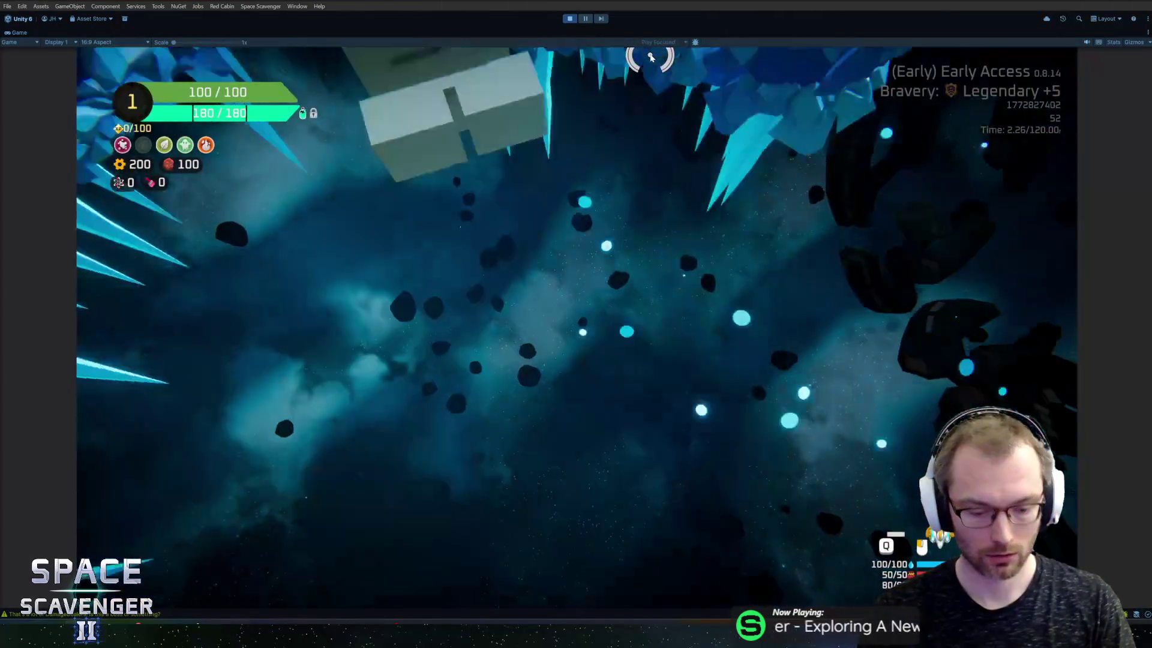
{"action": "key", "text": "grave"}
{"action": "type", "text": "spawn glacierIceBlock"}
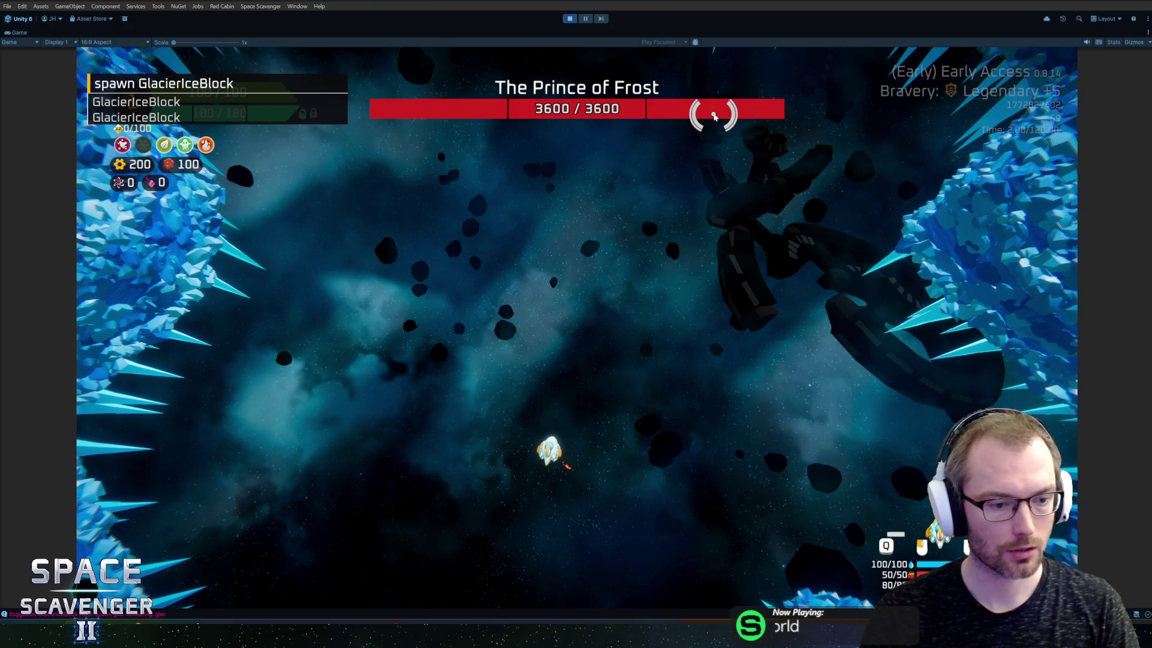
{"action": "key", "text": "Return"}
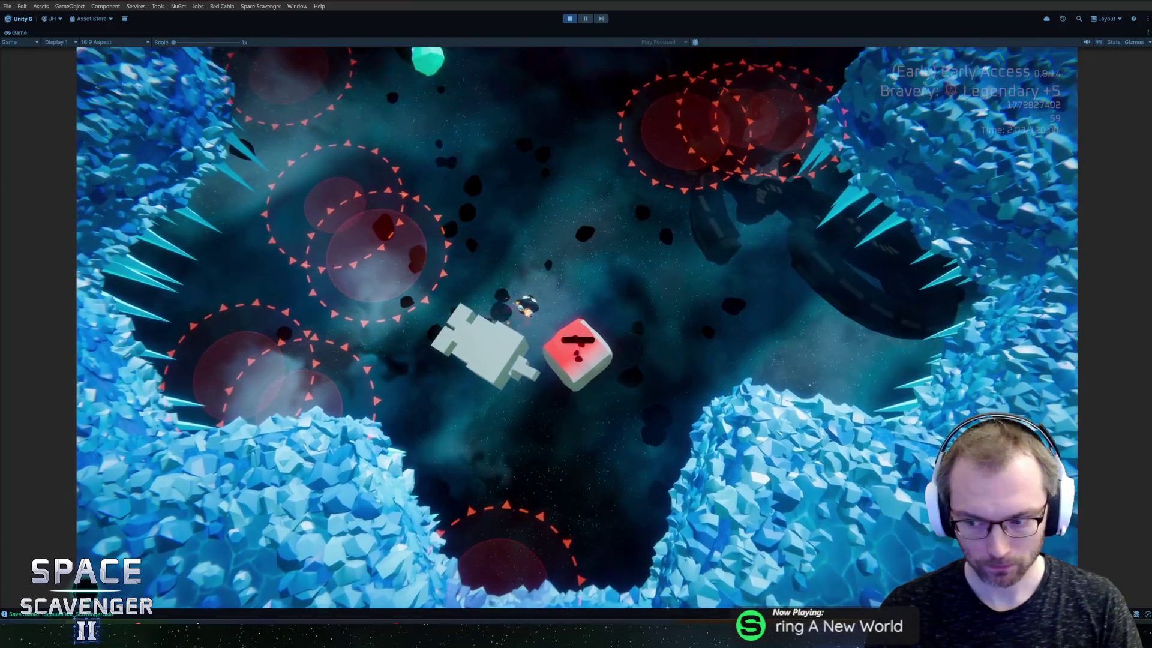
{"action": "key", "text": "ctrl+p"}
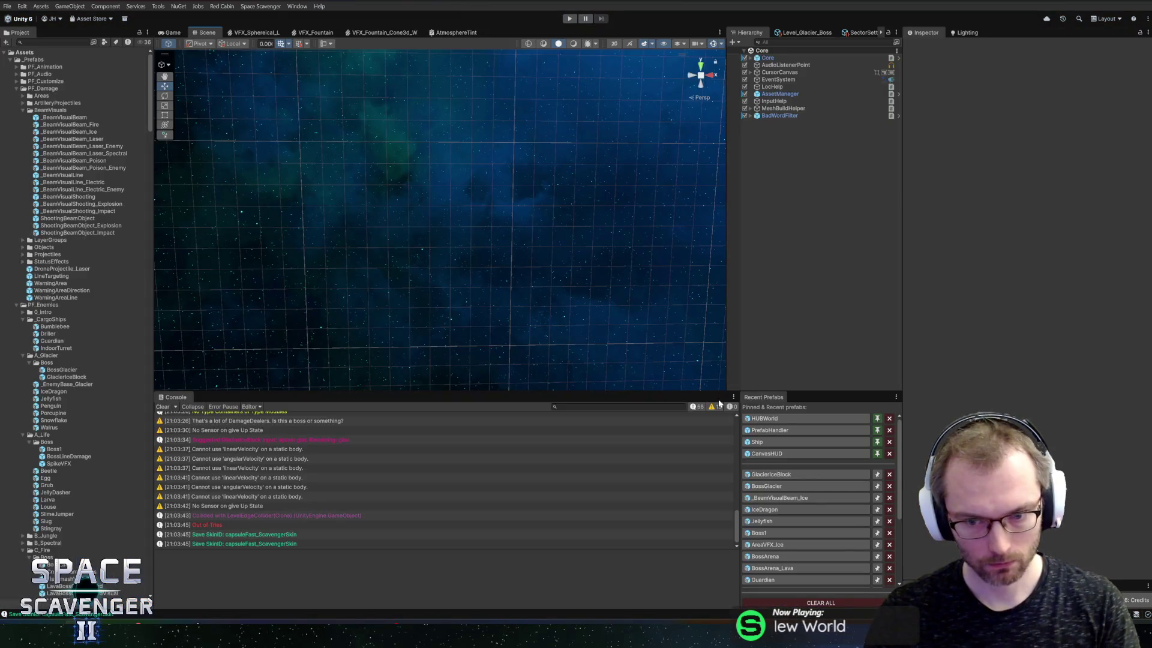
Open the GlacierIceBlock prefab and locate its Cube's IceCube mesh in the Project window
{"action": "left_click", "coordinate": [779, 474]}
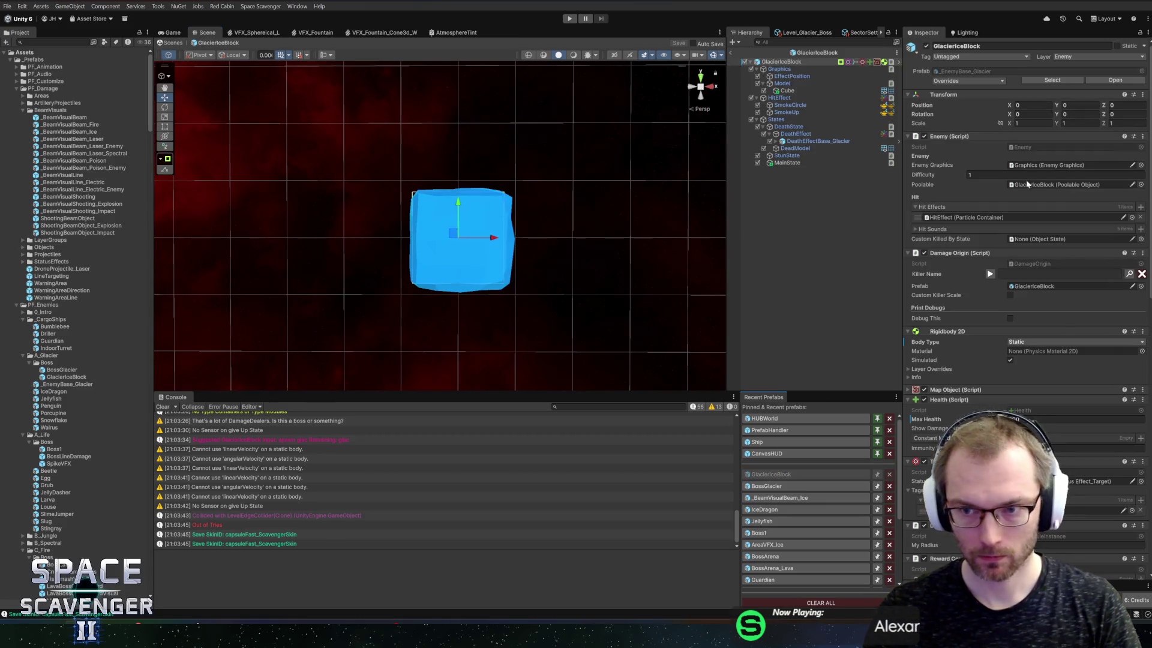
{"action": "left_click", "coordinate": [786, 91]}
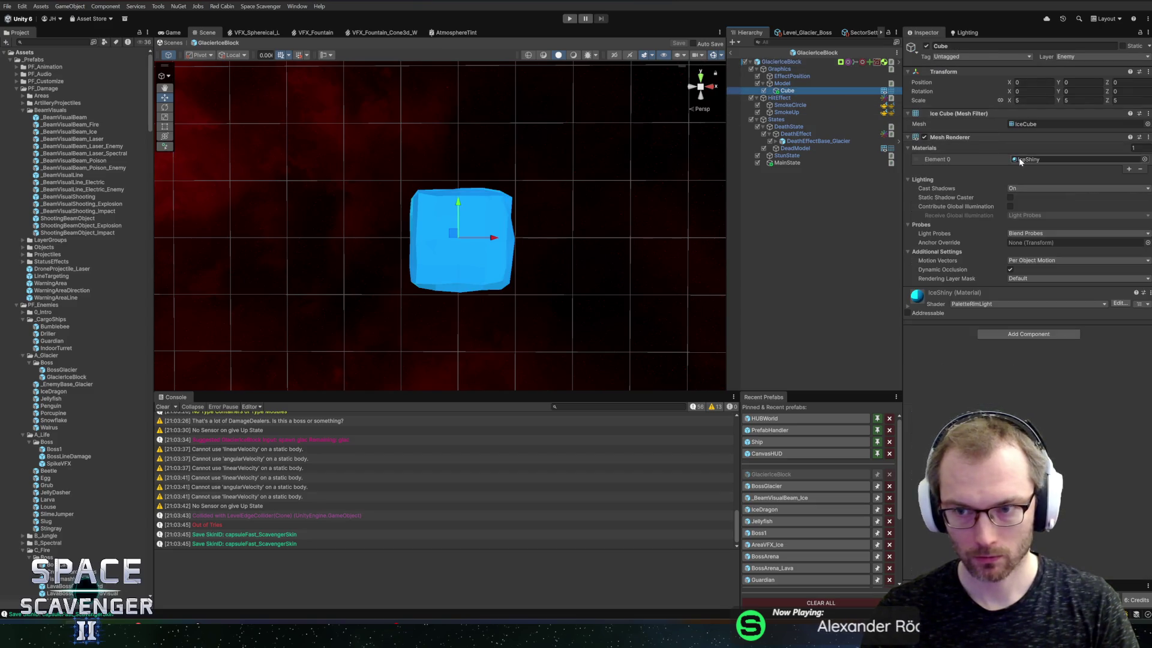
{"action": "left_click", "coordinate": [1027, 123]}
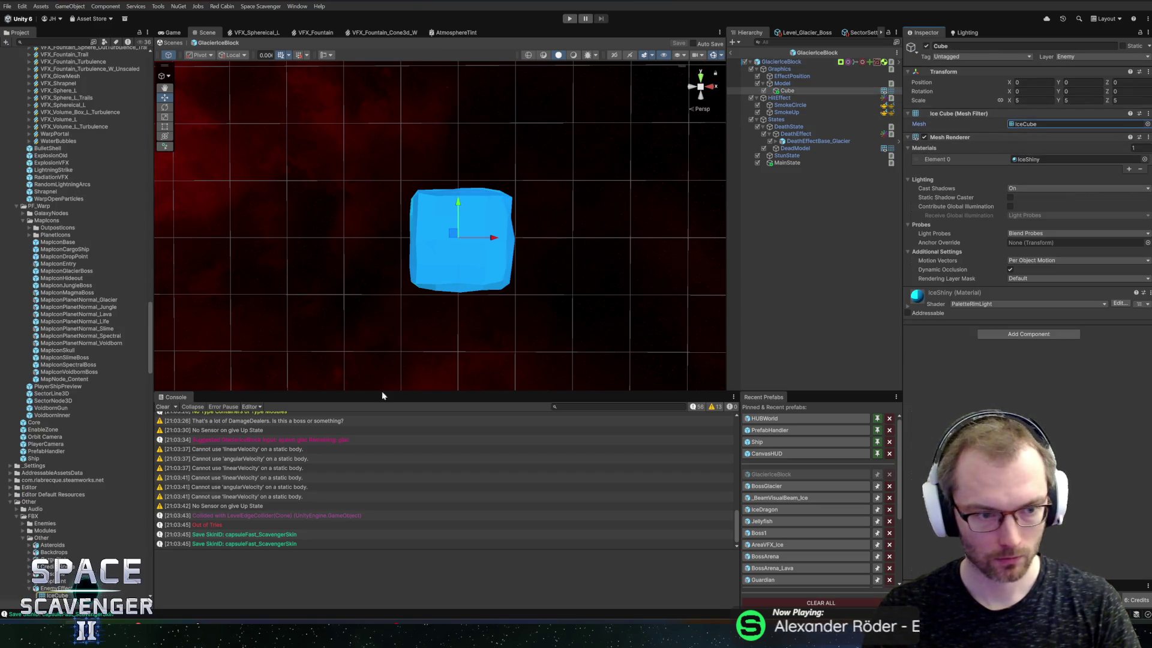
Select the EnemyEffects model that contains IceCube, then switch over to Blender
{"action": "scroll", "coordinate": [81, 494], "scroll_direction": "down", "scroll_amount": 5}
{"action": "left_click", "coordinate": [82, 480]}
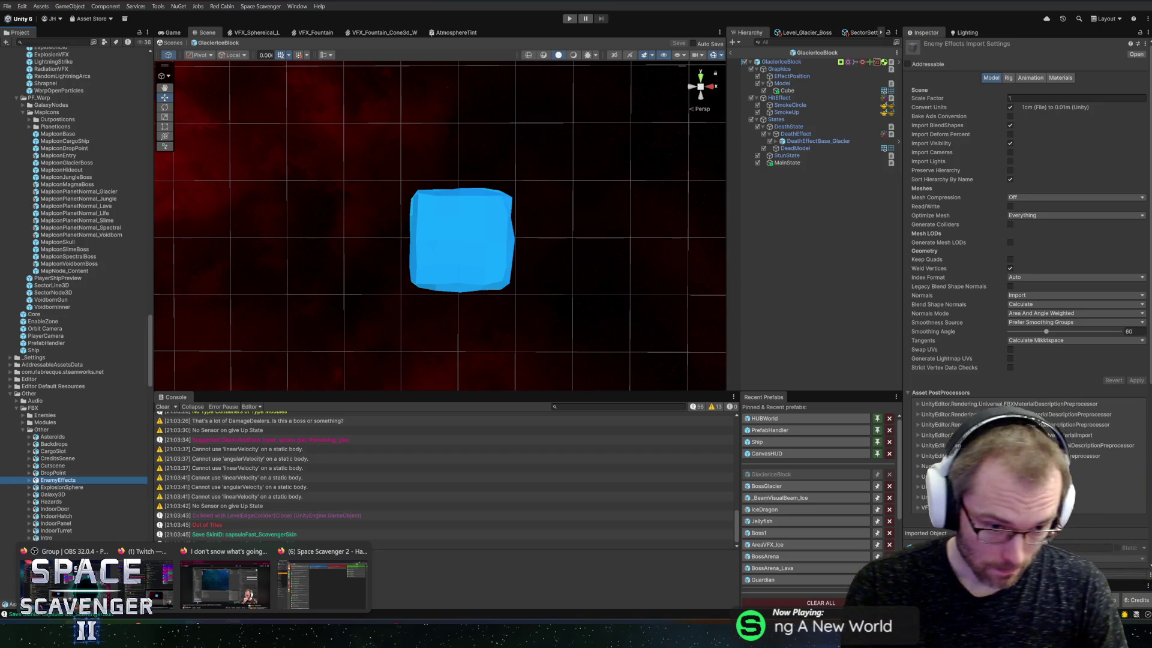
{"action": "left_click", "coordinate": [62, 559]}
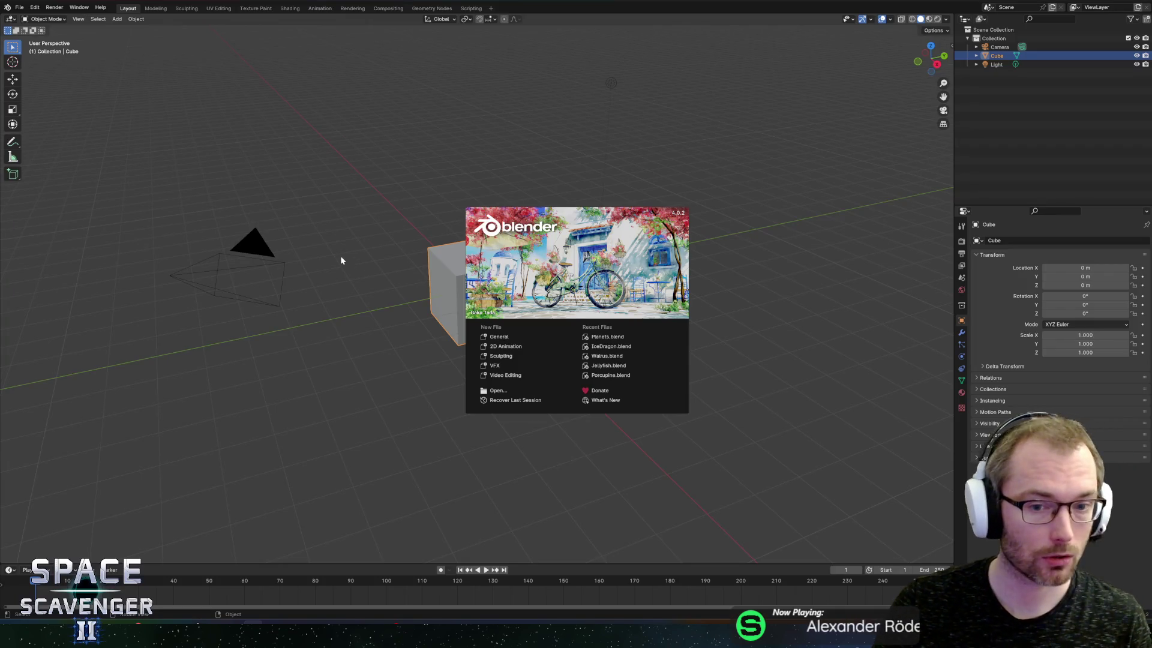
Open EnemyEffects.blend from the Enemies folder
{"action": "left_click", "coordinate": [19, 8]}
{"action": "left_click", "coordinate": [19, 8]}
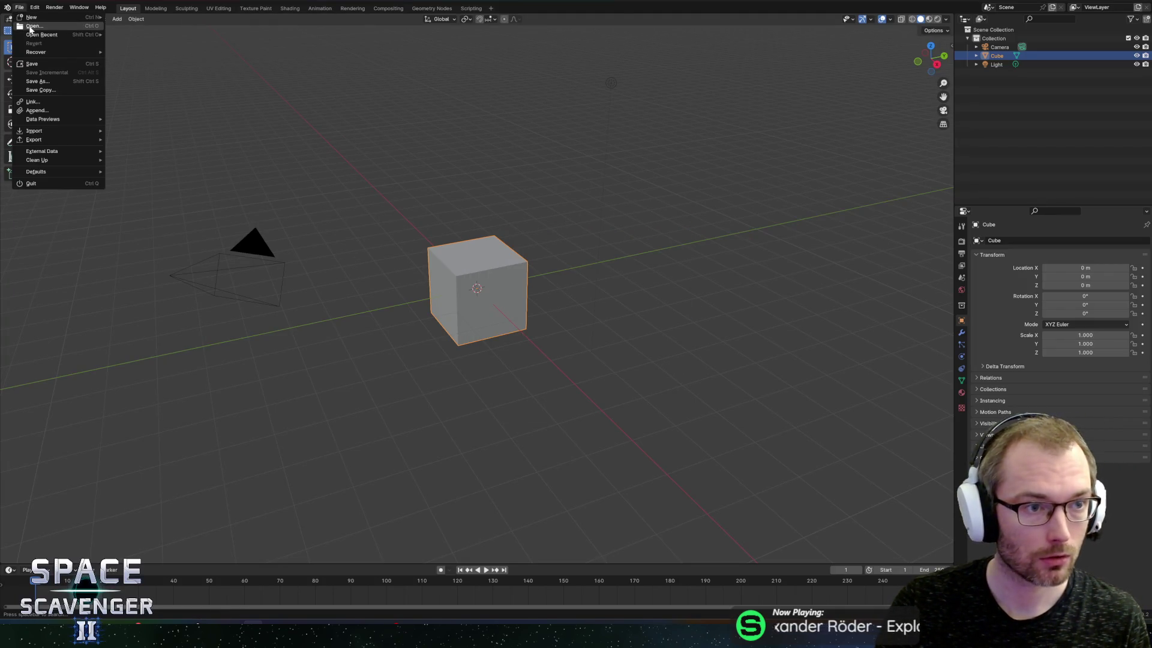
{"action": "left_click", "coordinate": [30, 30]}
{"action": "double_click", "coordinate": [334, 95]}
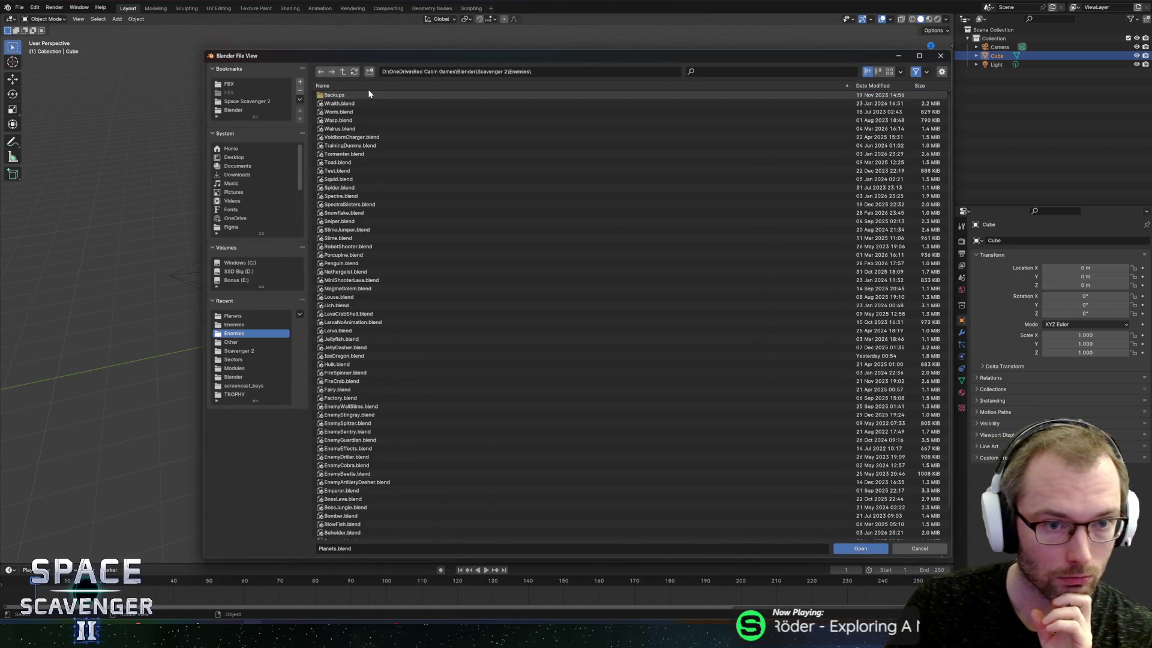
{"action": "left_click", "coordinate": [333, 84]}
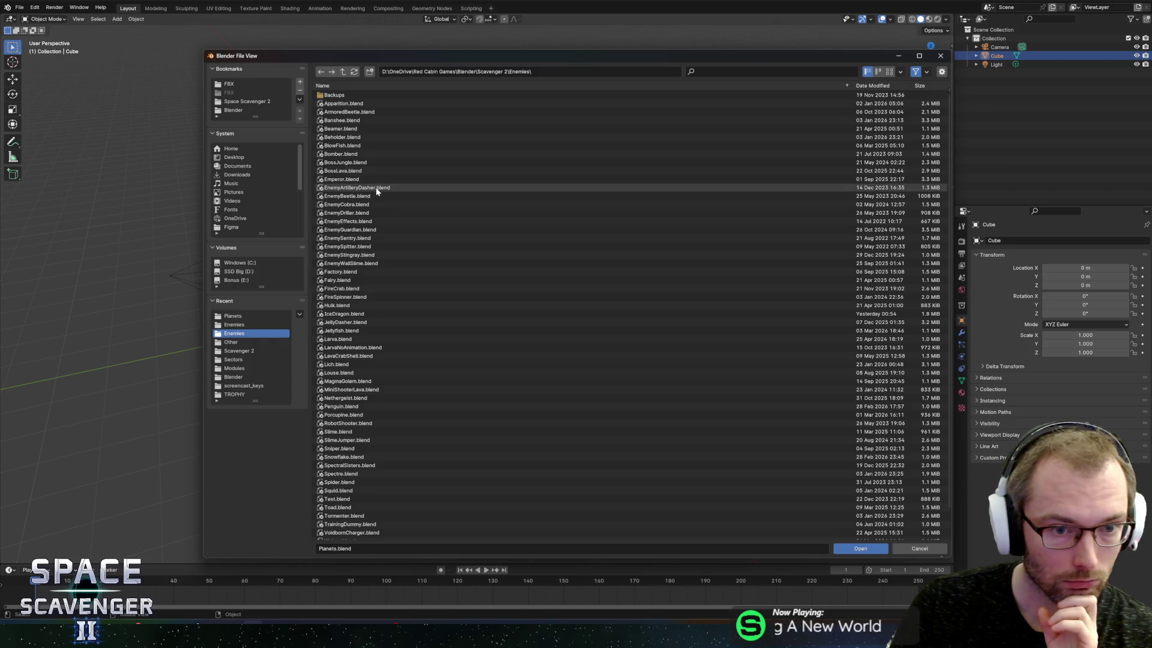
{"action": "double_click", "coordinate": [357, 221]}
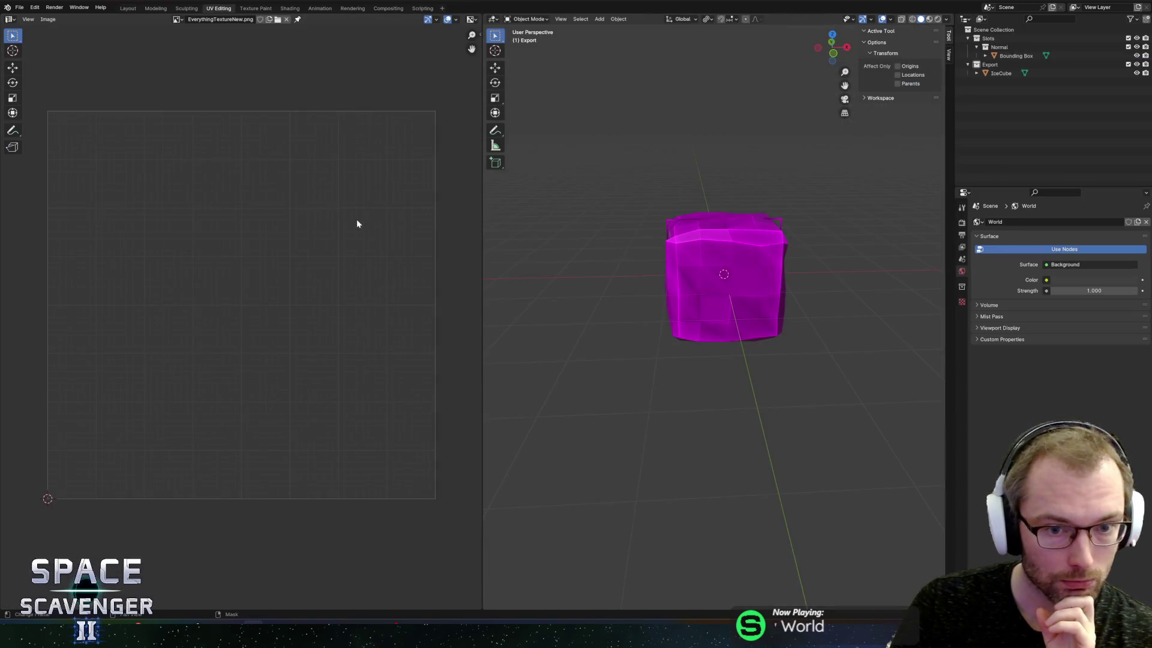
Check the IceCube's UV image in Edit Mode, then return to Object Mode
{"action": "left_click", "coordinate": [780, 263]}
{"action": "key", "text": "Tab"}
{"action": "left_click_drag", "start_coordinate": [766, 275], "coordinate": [708, 270]}
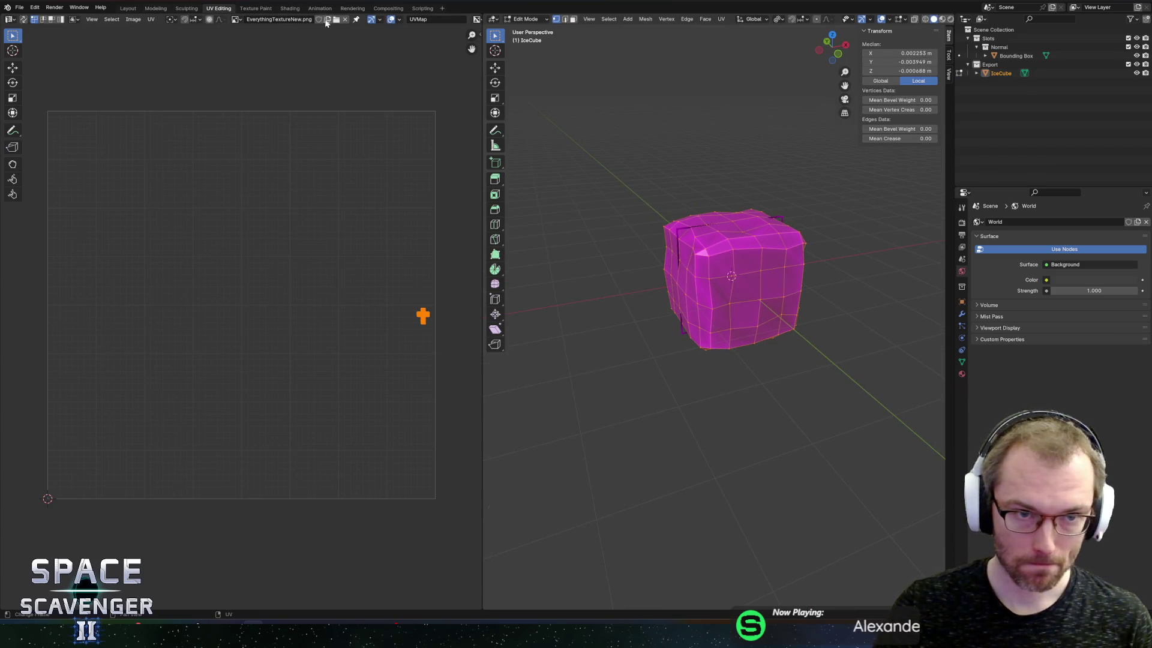
{"action": "left_click", "coordinate": [236, 19]}
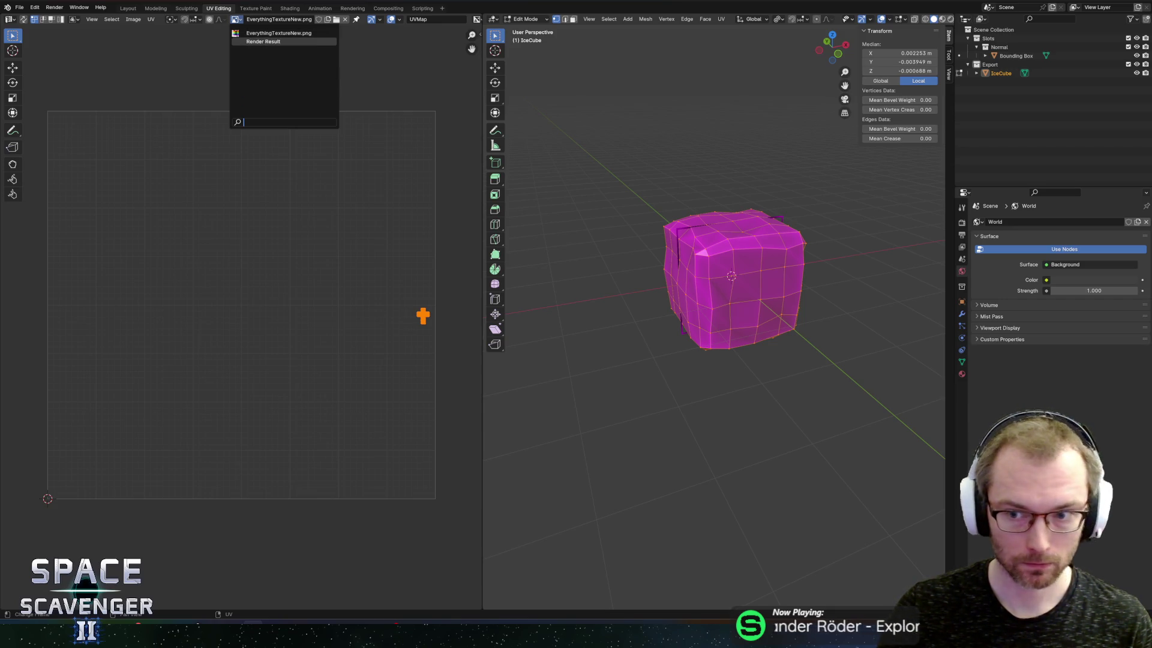
{"action": "key", "text": "Tab"}
Link the PaletteNew material from a .blend in the Scavenger 2 folder
{"action": "left_click", "coordinate": [19, 8]}
{"action": "left_click", "coordinate": [38, 102]}
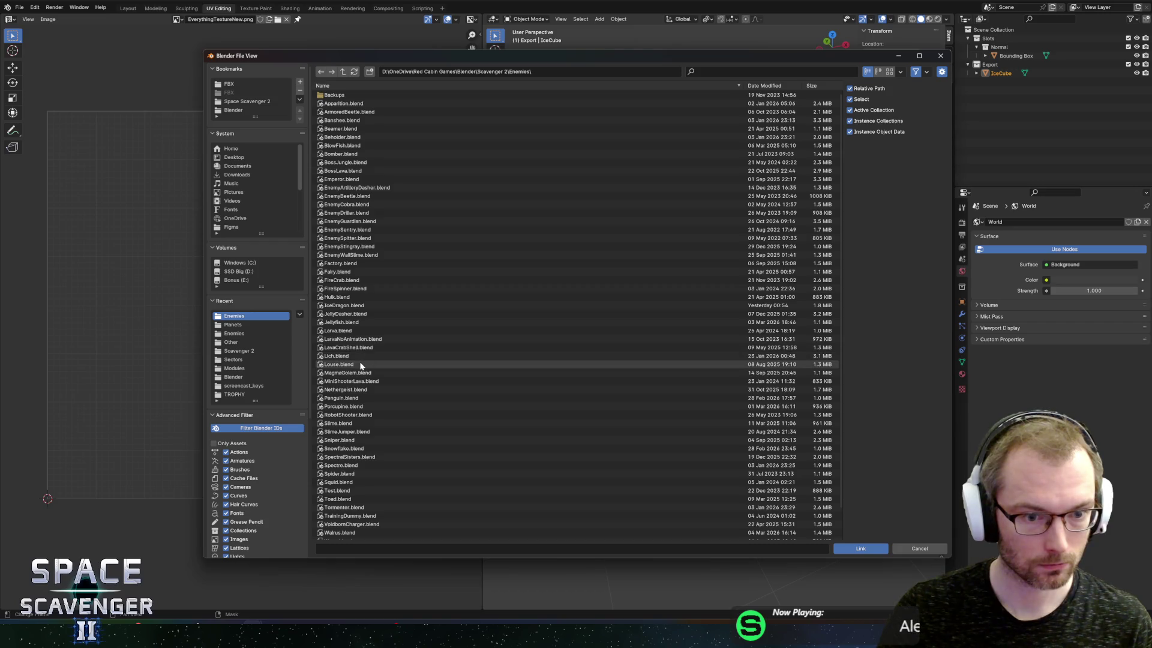
{"action": "left_click", "coordinate": [342, 71]}
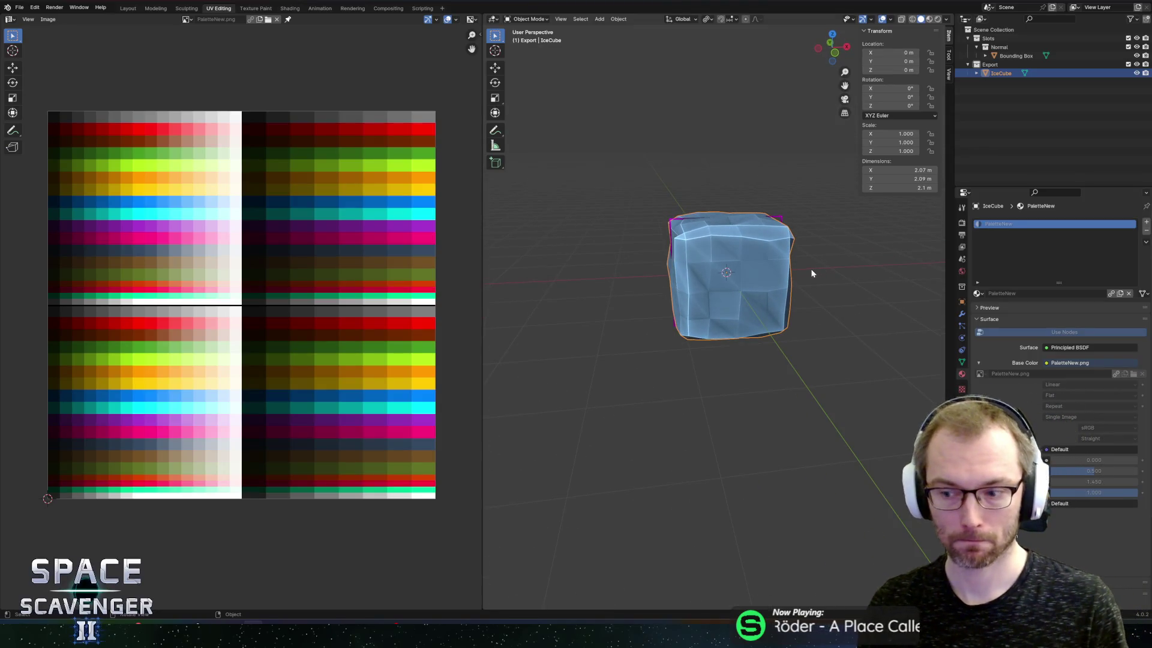
{"action": "key", "text": "ctrl+shift+e"}
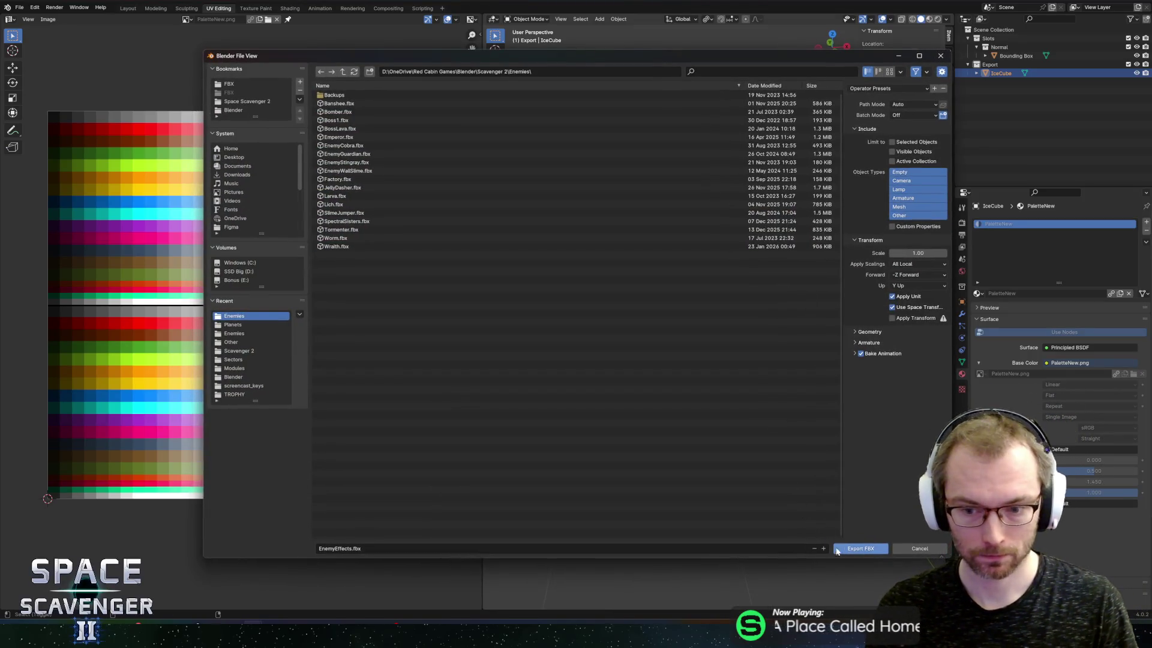
Export EnemyEffects.fbx into the project's FBX/Other folder using the Unity preset
{"action": "left_click", "coordinate": [229, 84]}
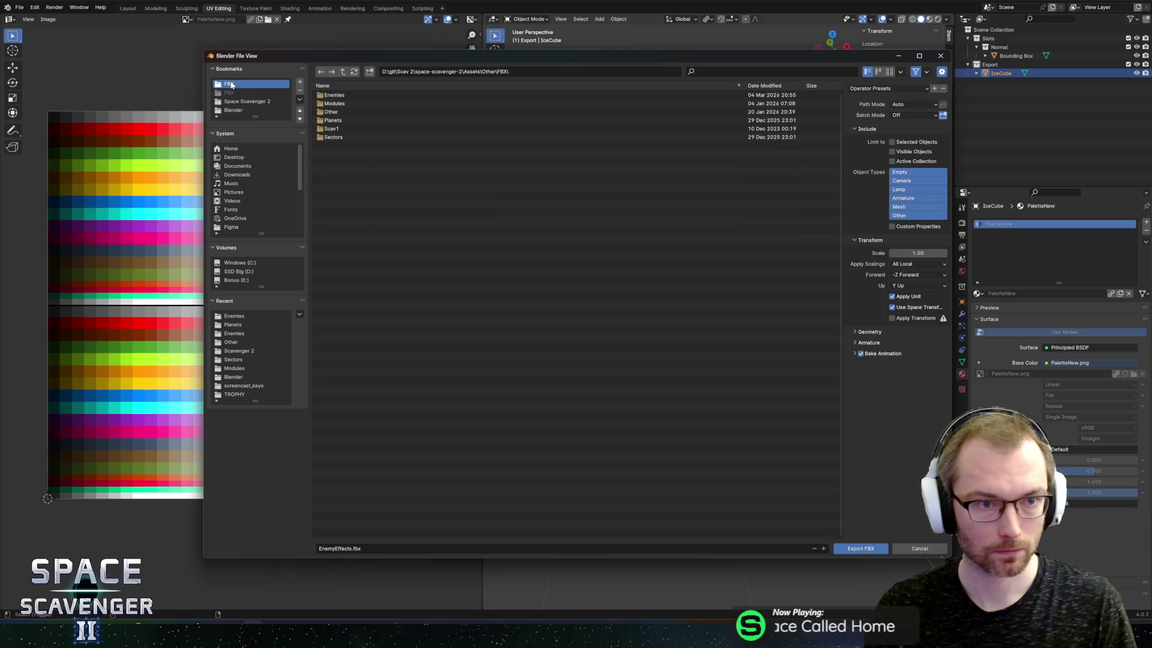
{"action": "double_click", "coordinate": [333, 112]}
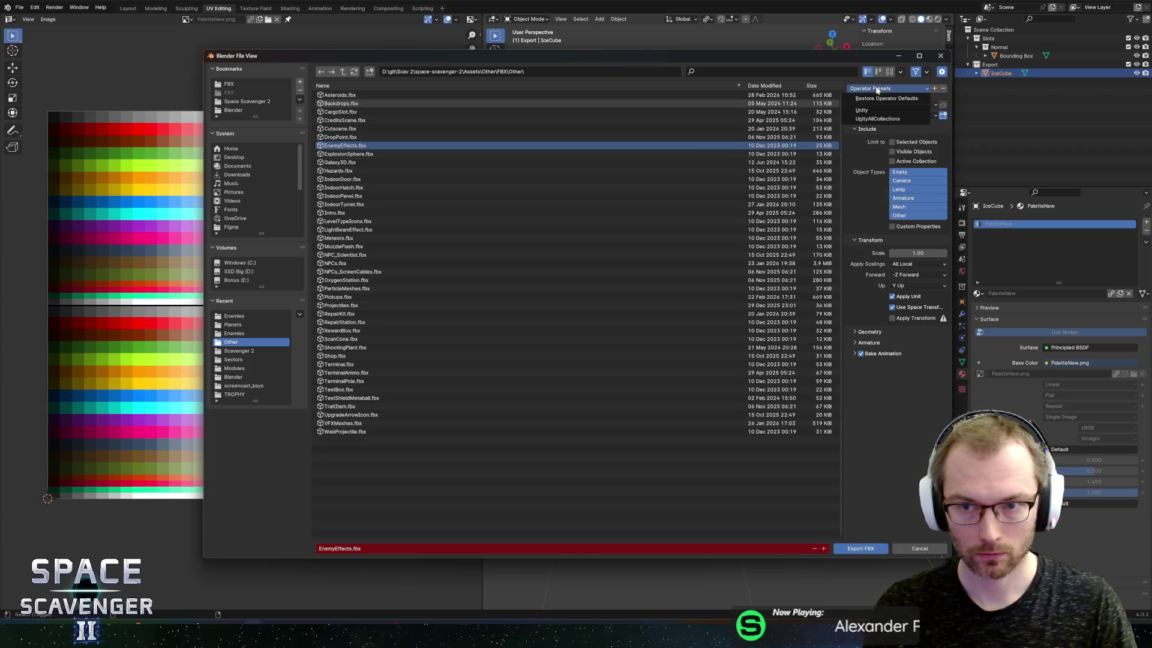
{"action": "left_click", "coordinate": [866, 110]}
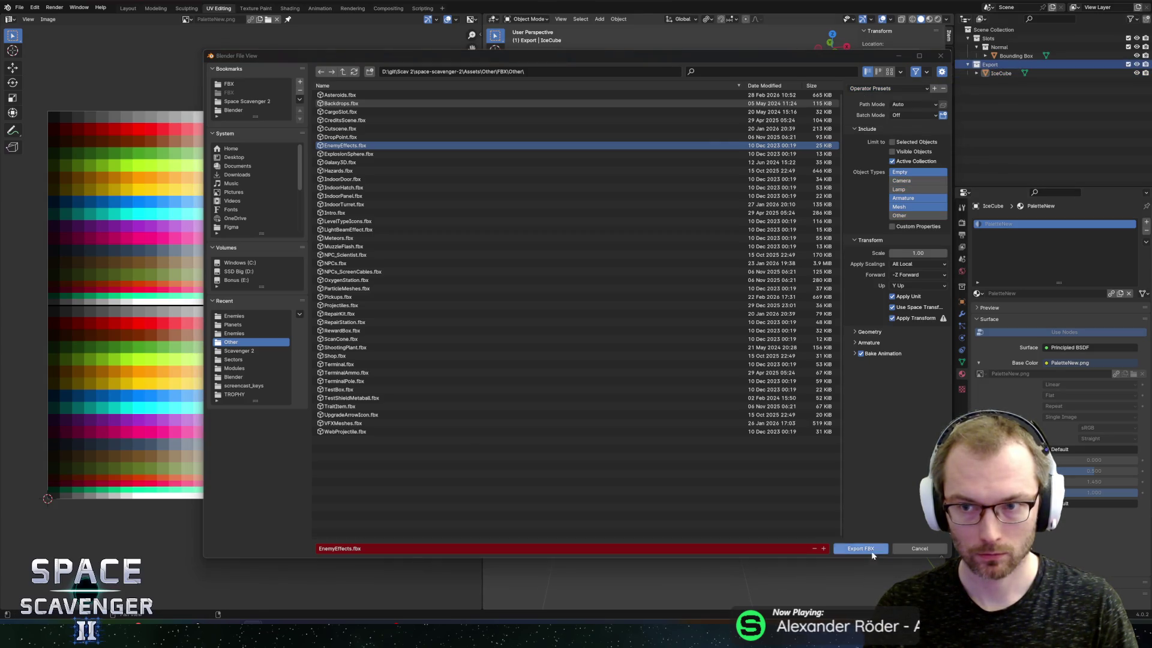
{"action": "left_click", "coordinate": [864, 548]}
{"action": "key", "text": "alt+Tab"}
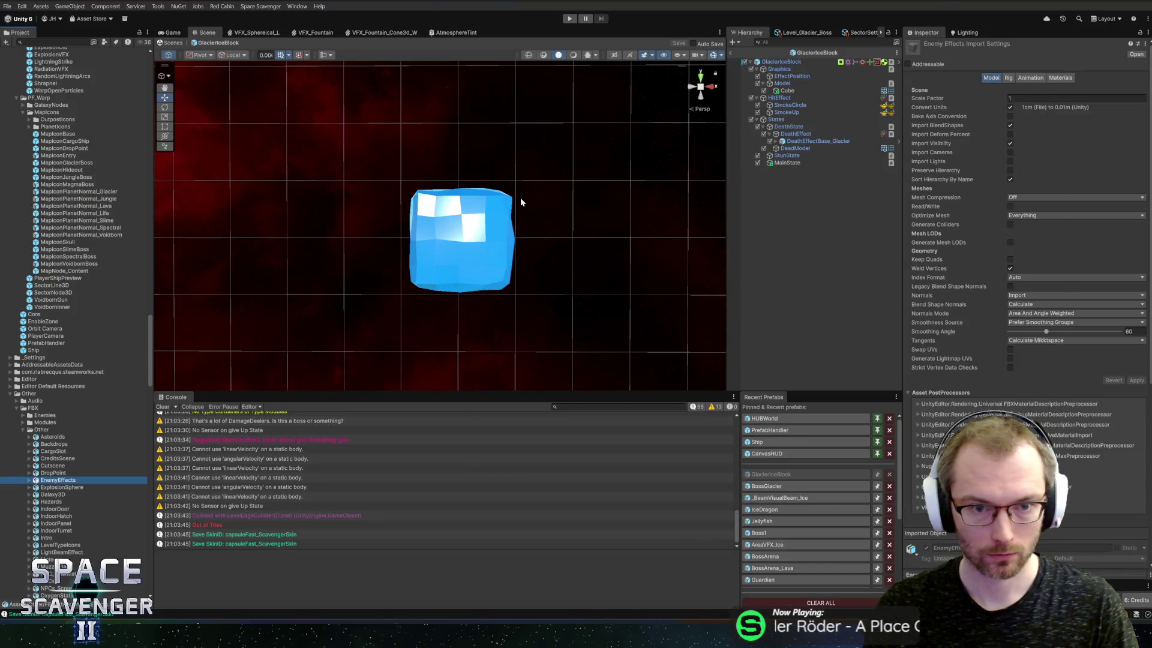
Replace the Cube's IceShiny material with _Basic in the Mesh Renderer
{"action": "left_click_drag", "start_coordinate": [570, 201], "coordinate": [563, 209]}
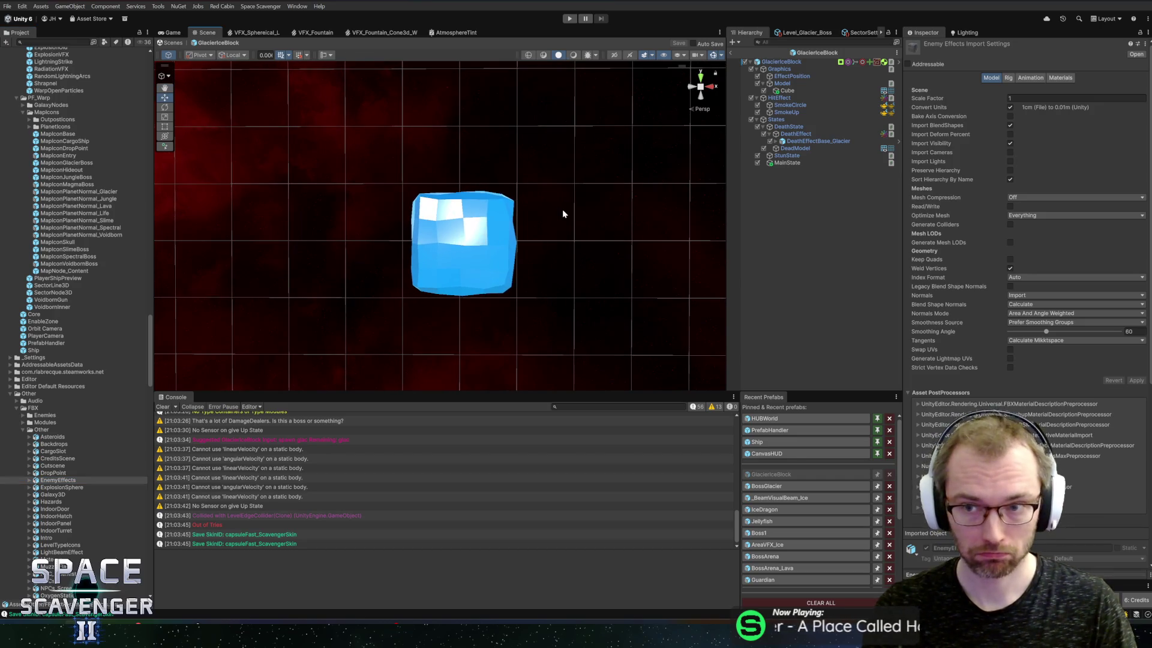
{"action": "left_click", "coordinate": [786, 91]}
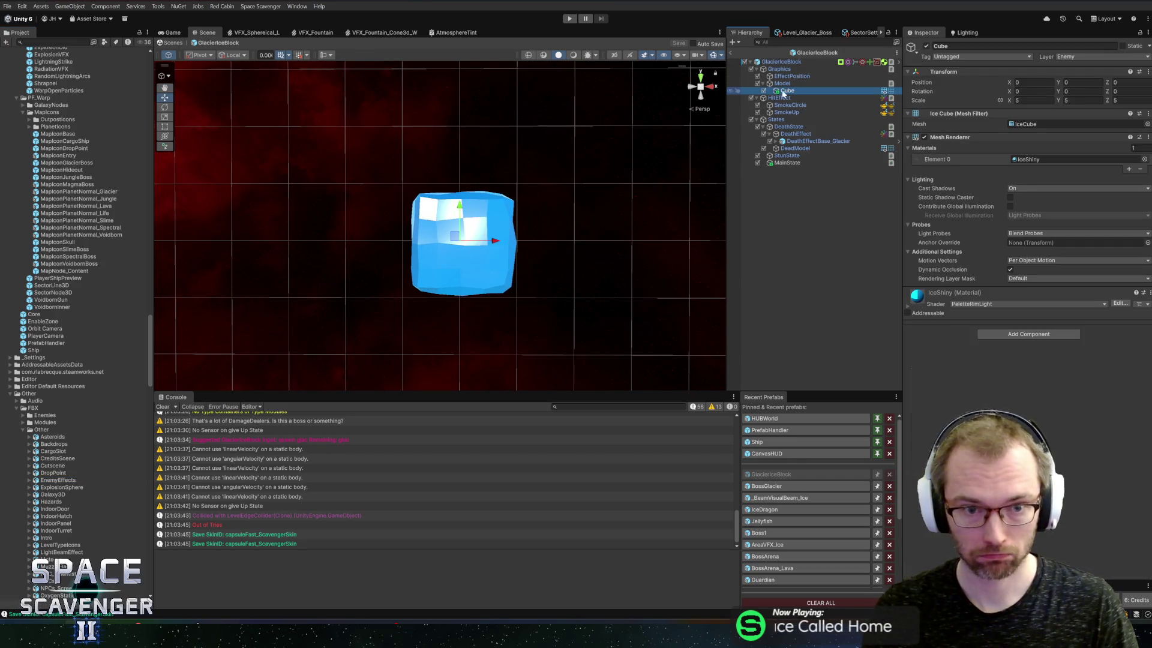
{"action": "left_click", "coordinate": [1144, 160]}
{"action": "type", "text": "basic"}
{"action": "double_click", "coordinate": [870, 113]}
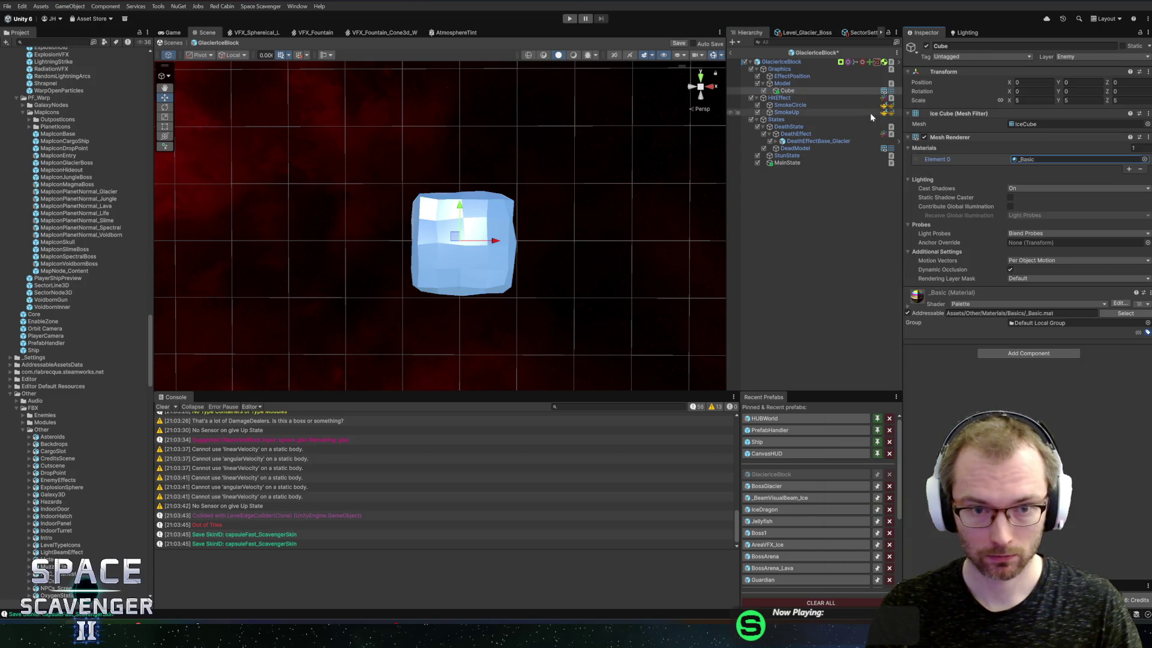
{"action": "mouse_move", "coordinate": [558, 203]}
{"action": "left_mouse_down"}
{"action": "mouse_move", "coordinate": [630, 198]}
{"action": "mouse_move", "coordinate": [470, 178]}
{"action": "mouse_move", "coordinate": [511, 186]}
{"action": "mouse_move", "coordinate": [530, 226]}
{"action": "left_mouse_up"}
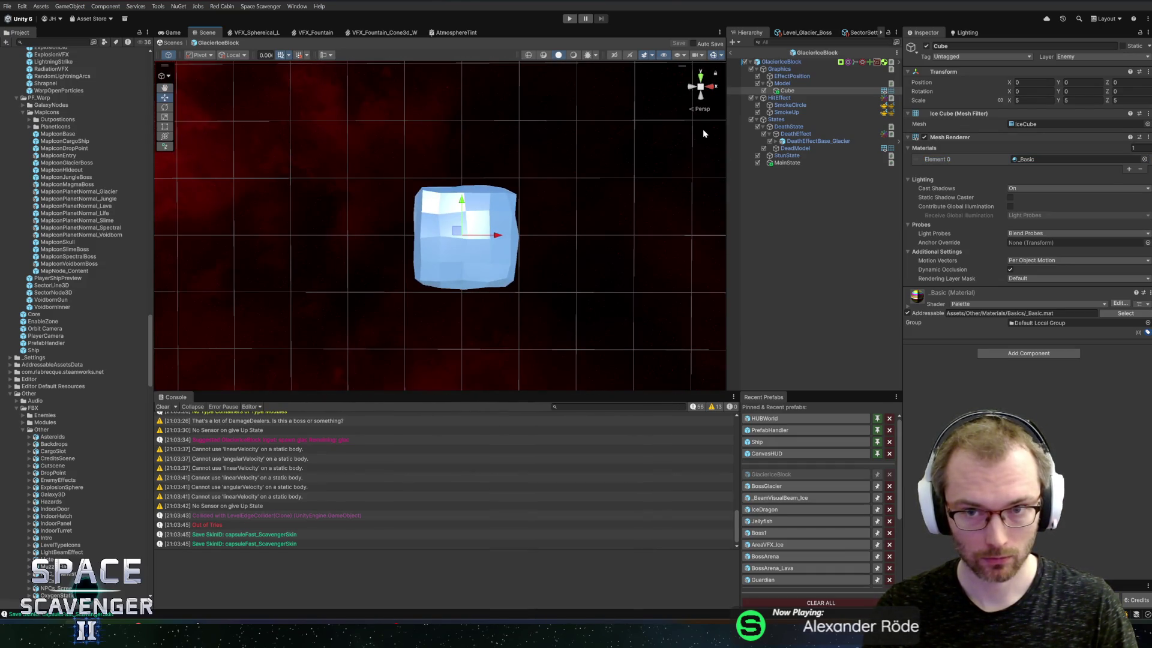
Exit Prefab Mode for GlacierIceBlock and start Play mode
{"action": "left_click", "coordinate": [780, 62]}
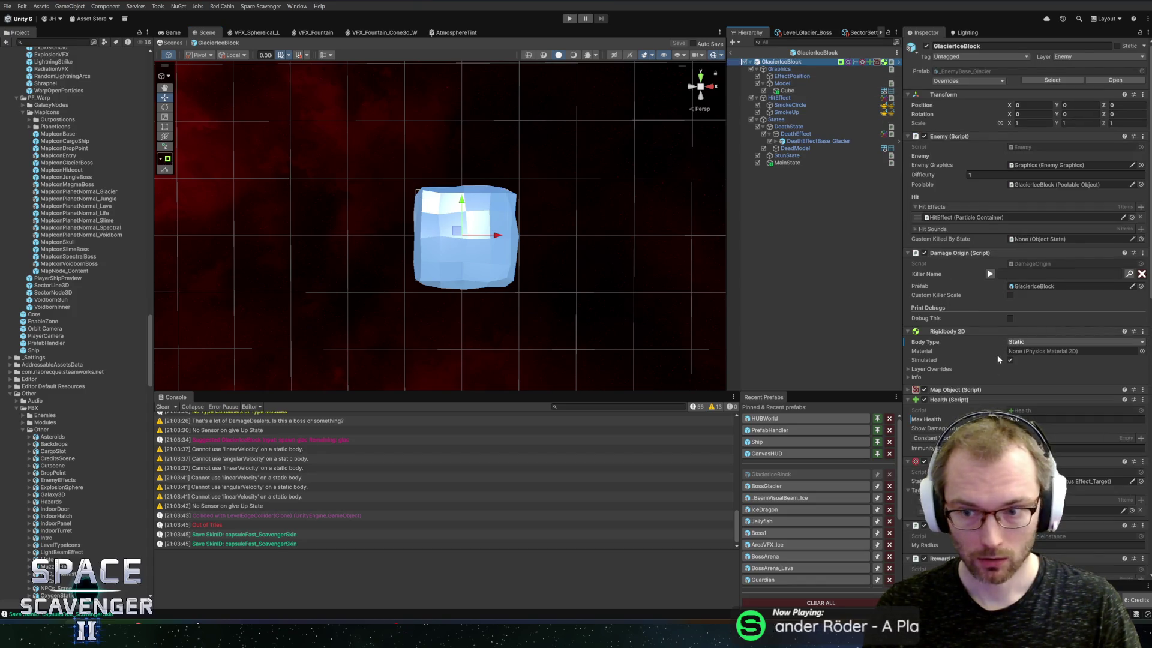
{"action": "scroll", "coordinate": [997, 353], "scroll_direction": "down", "scroll_amount": 1}
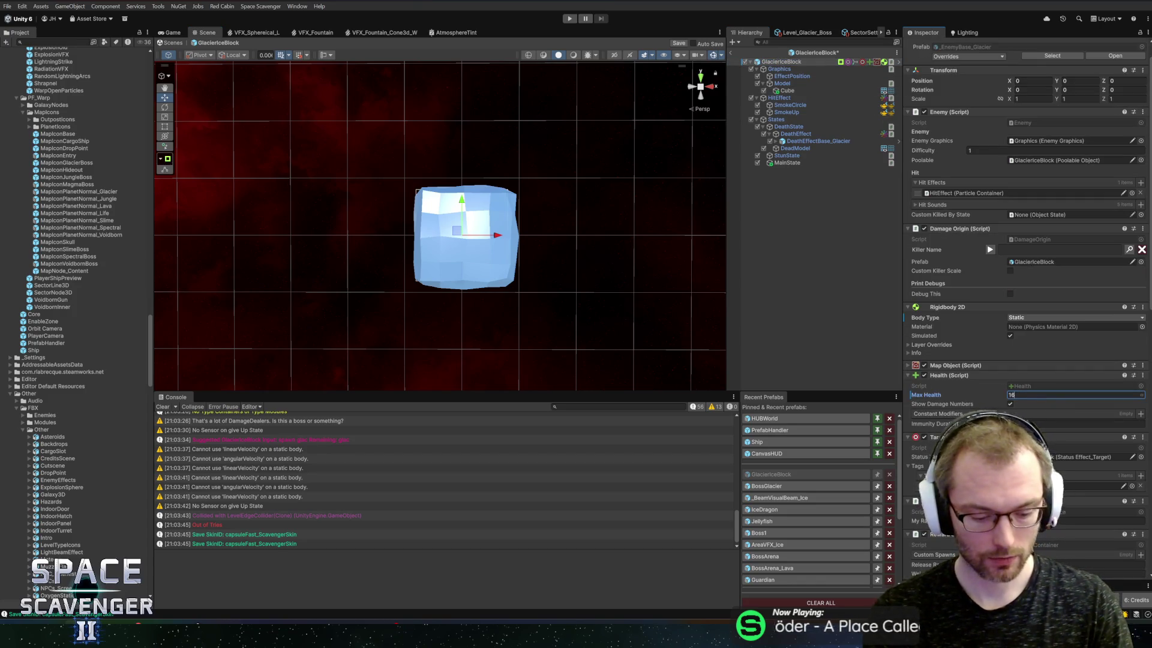
{"action": "left_click", "coordinate": [733, 54]}
{"action": "left_click", "coordinate": [570, 18]}
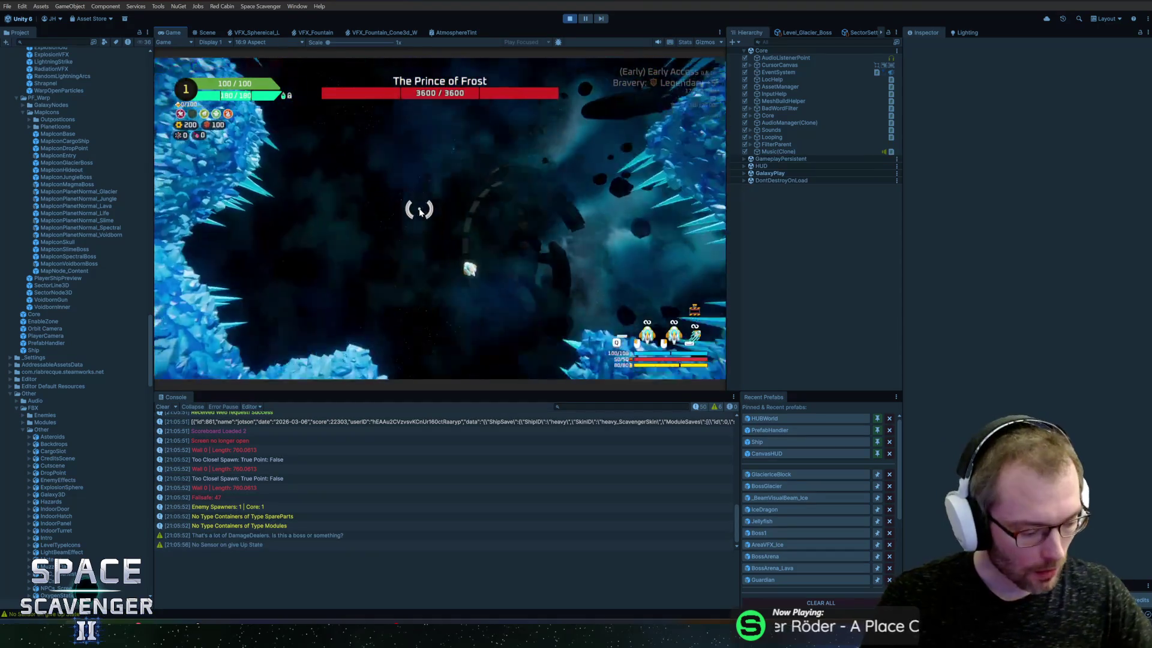
Maximize the Game view and make the ship invulnerable from the debug console
{"action": "double_click", "coordinate": [170, 33]}
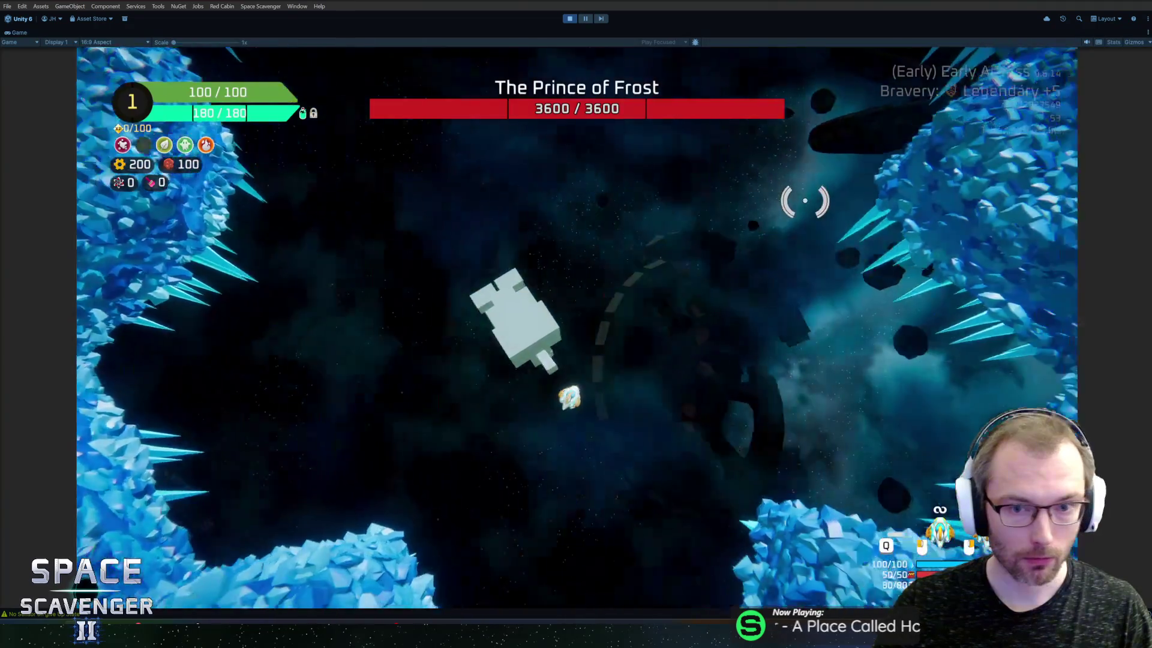
{"action": "key", "text": "grave"}
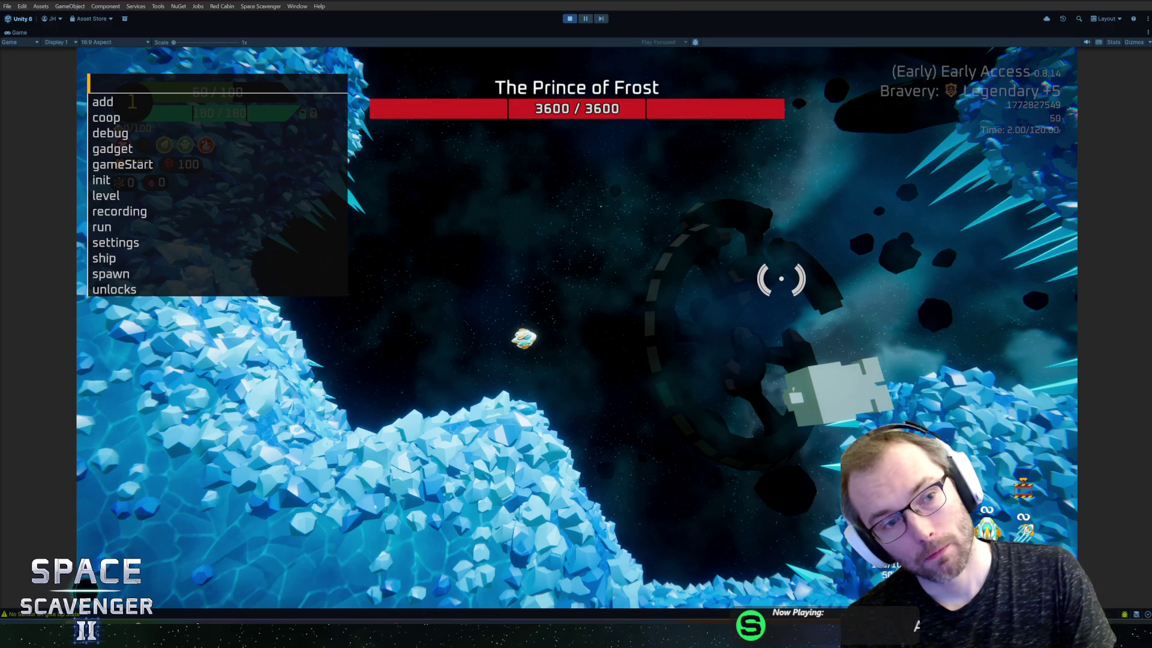
{"action": "key", "text": "Up"}
{"action": "key", "text": "Return"}
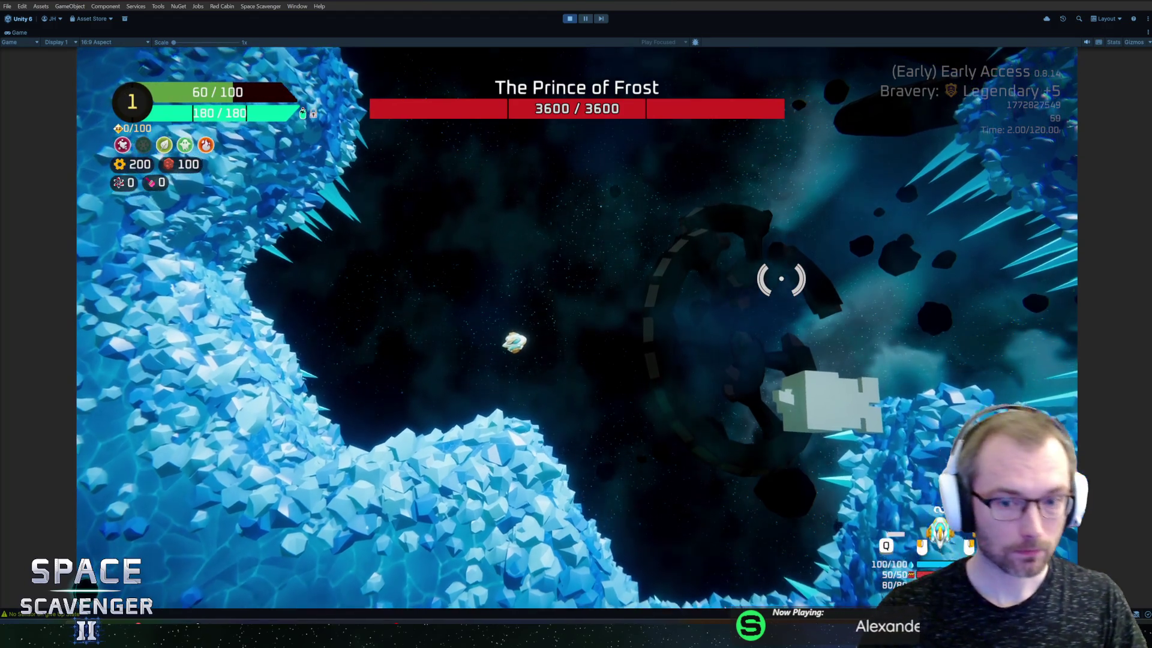
Spawn two GlacierIceBlock chunks near the ship with the console's spawn command
{"action": "key", "text": "grave"}
{"action": "type", "text": "spawn glac"}
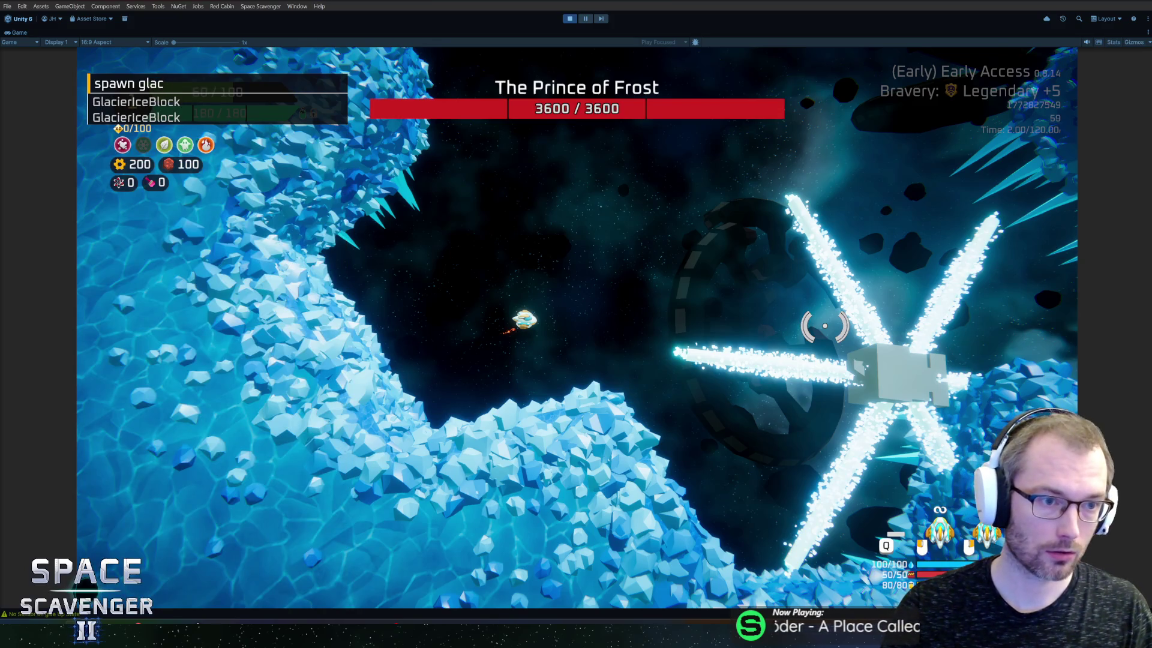
{"action": "key", "text": "Tab"}
{"action": "key", "text": "Return"}
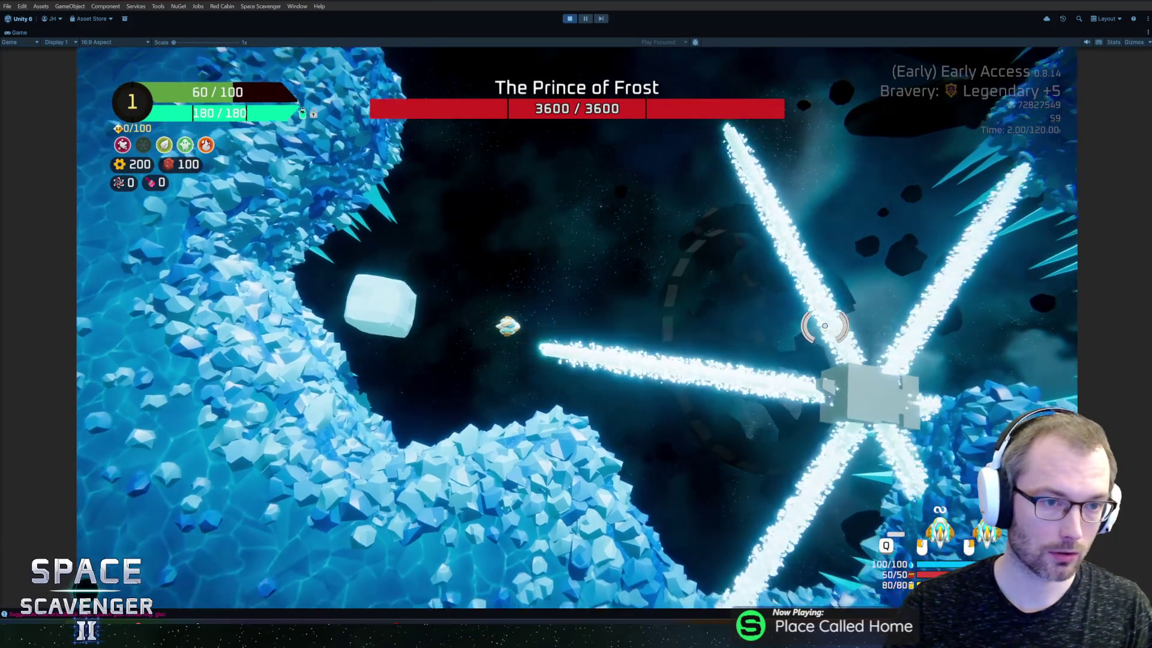
{"action": "key", "text": "grave"}
{"action": "key", "text": "Up"}
{"action": "key", "text": "Return"}
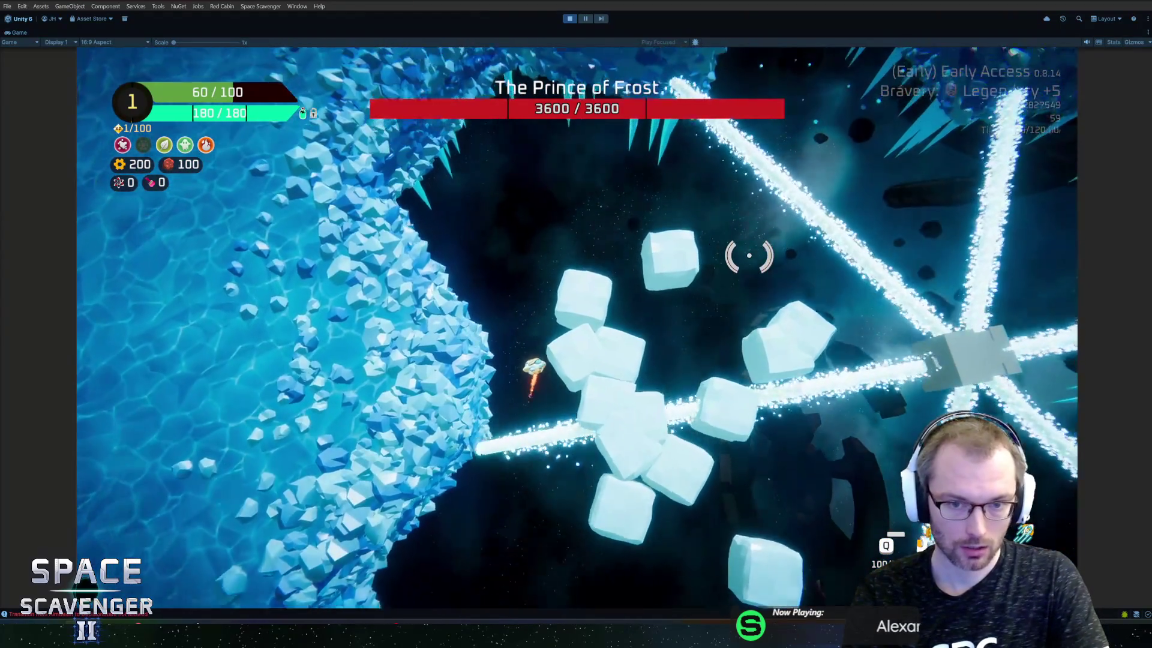
Fly the ship around the ice cave and boss arena, then pause and quit the run
{"action": "key", "text": "d"}
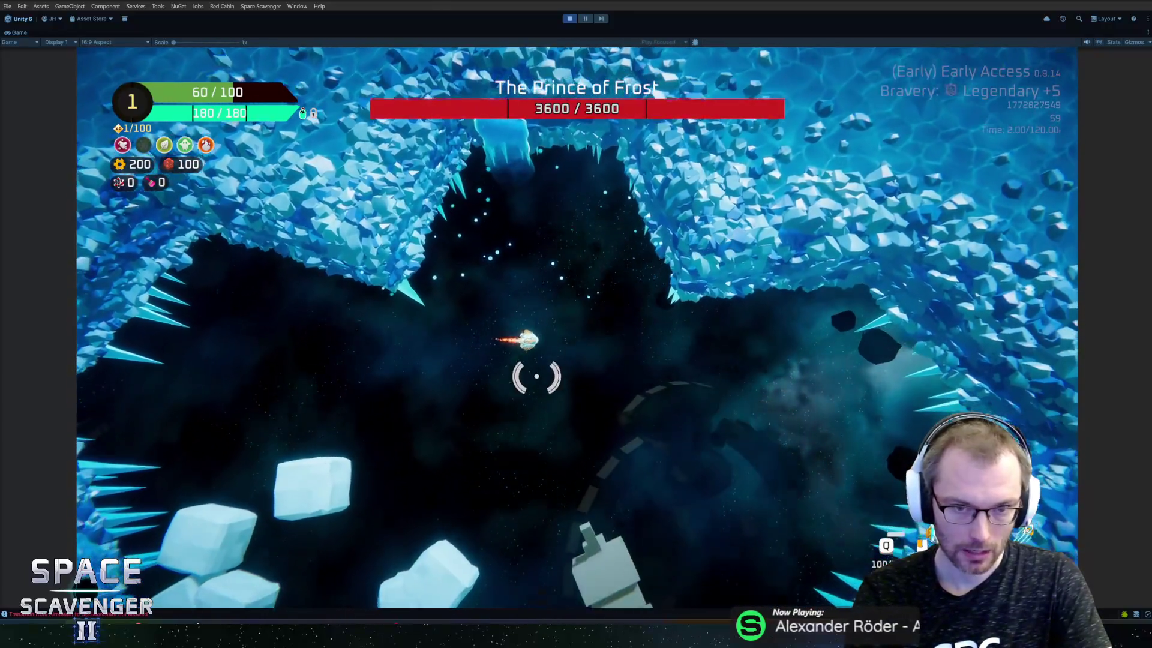
{"action": "key", "text": "a"}
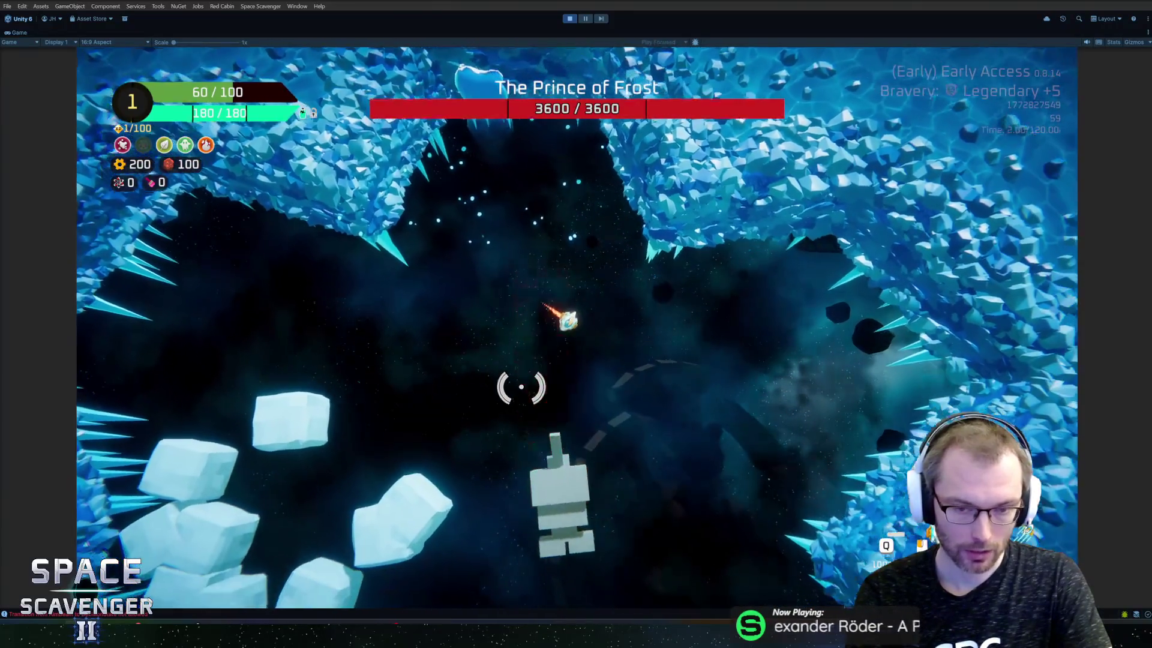
{"action": "key", "text": "a"}
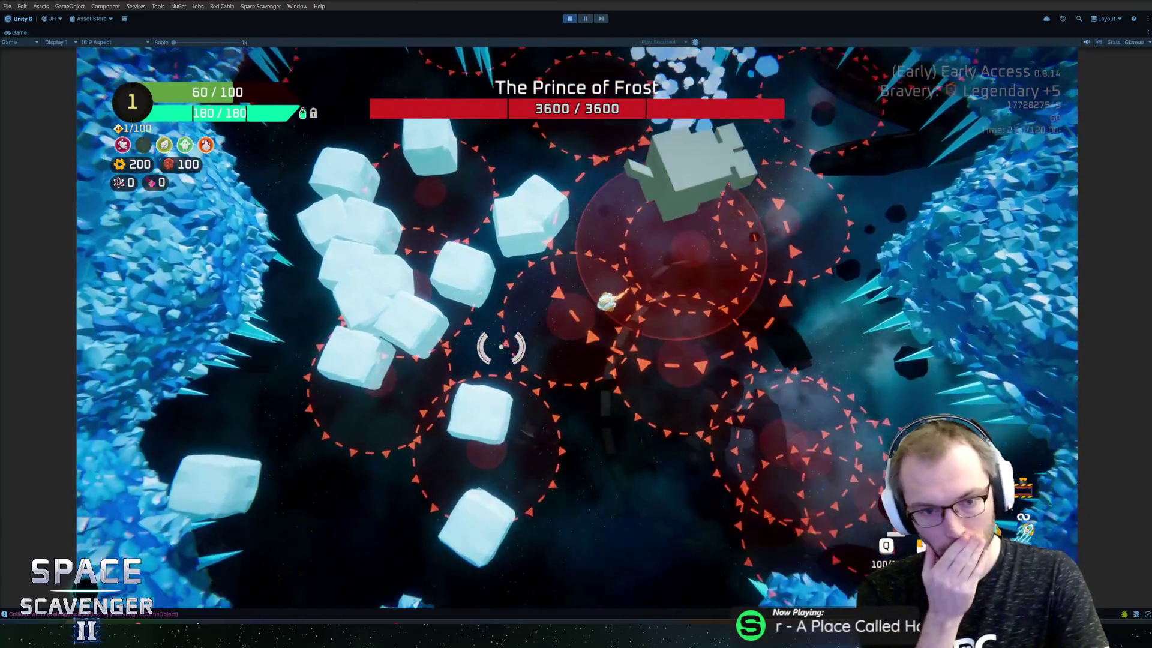
{"action": "key", "text": "s"}
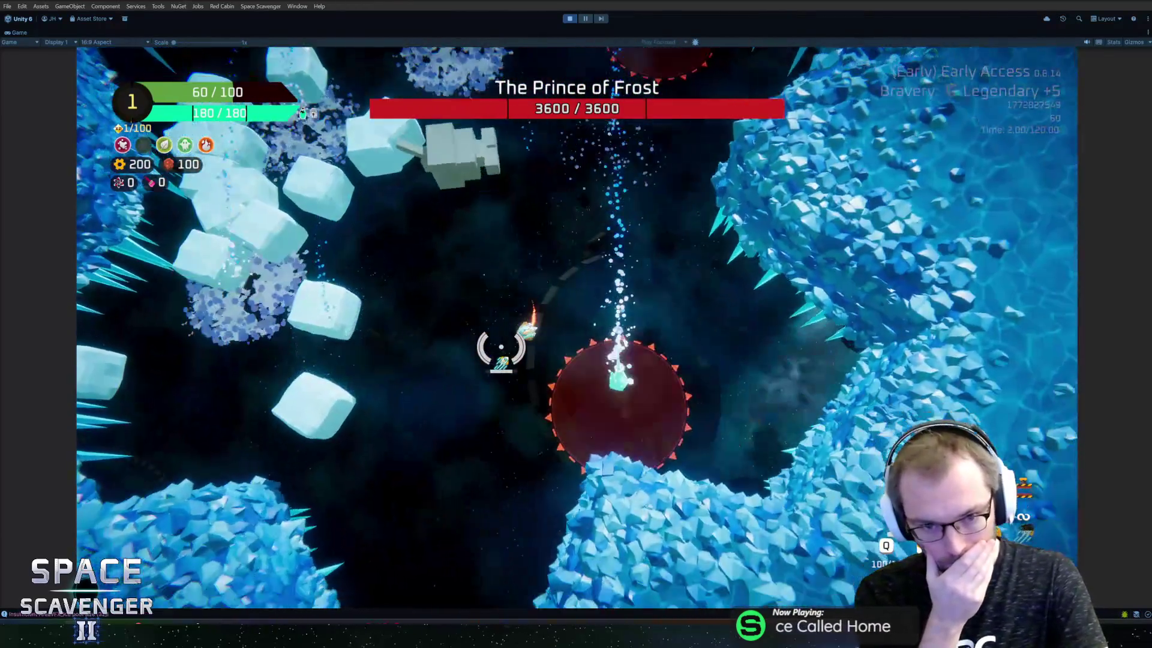
{"action": "key", "text": "w"}
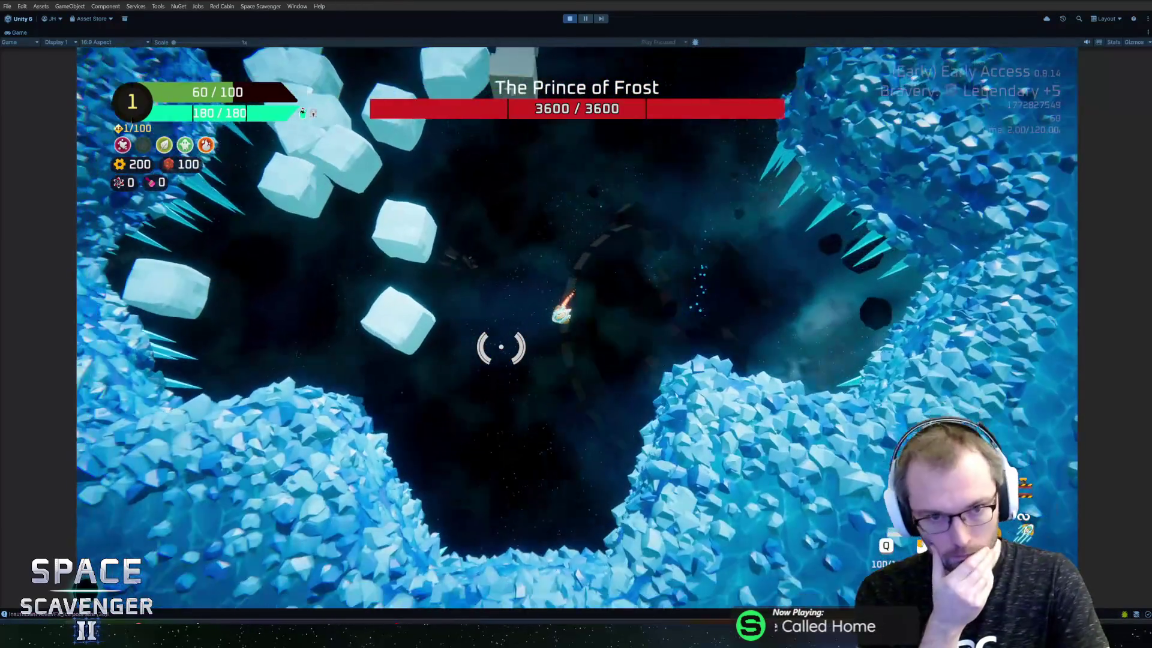
{"action": "key", "text": "w"}
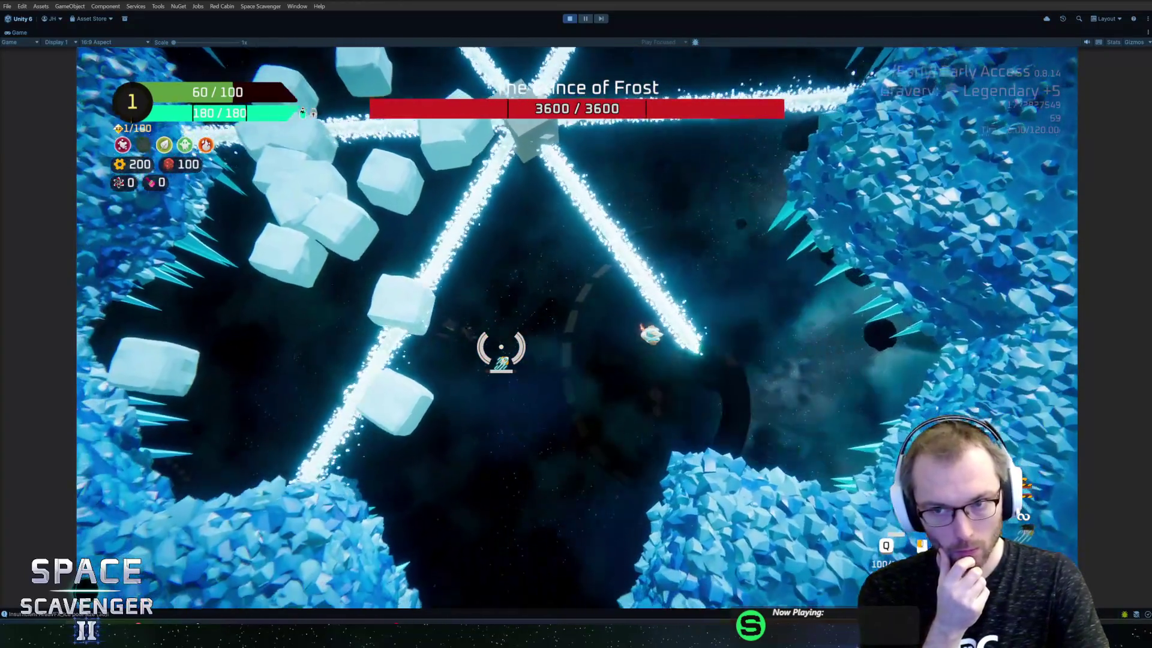
{"action": "key", "text": "w"}
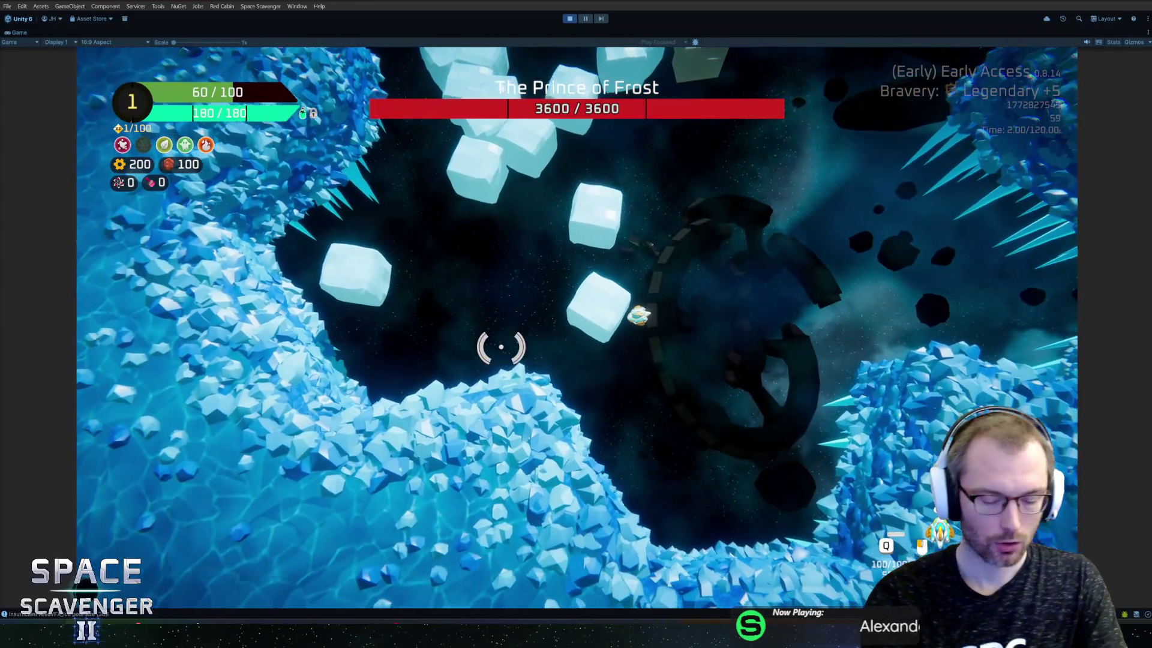
{"action": "key", "text": "Escape"}
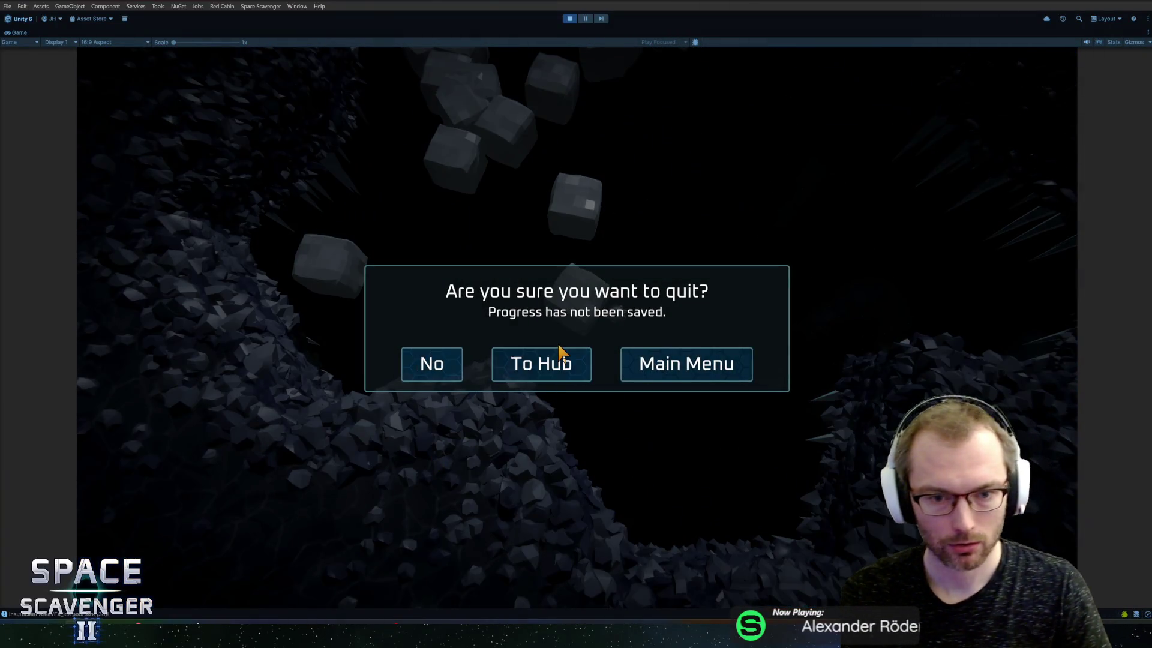
{"action": "left_click", "coordinate": [557, 354]}
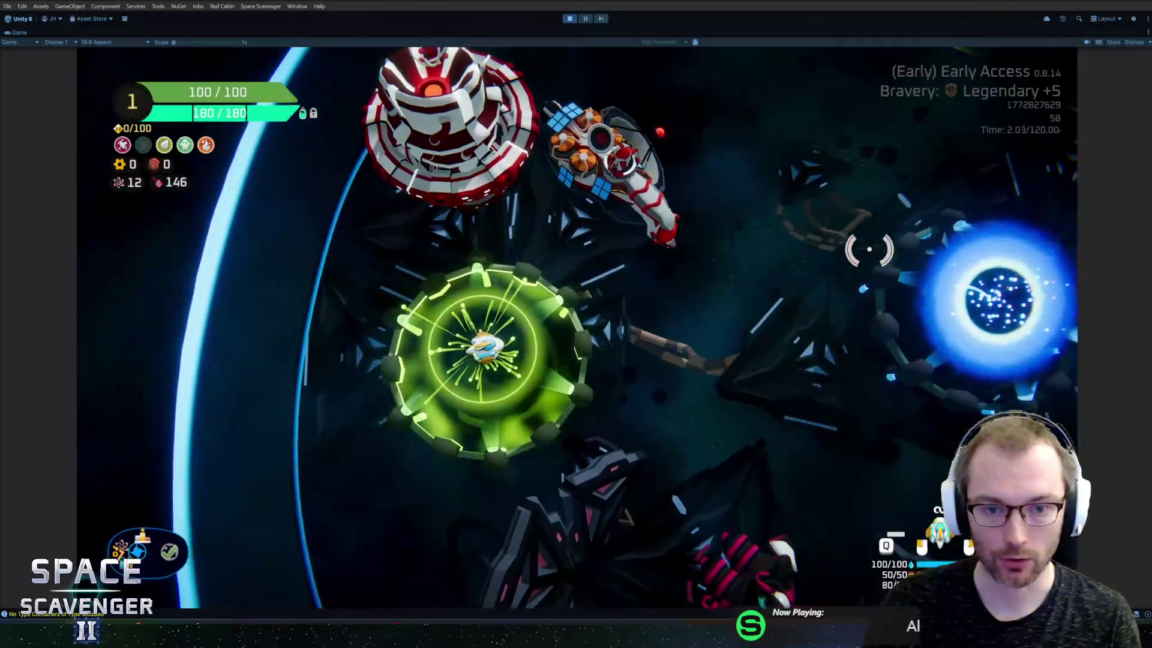
Start a new trial from the hub portal at Legendary +4 bravery, re-maximizing the Game view
{"action": "key", "text": "f"}
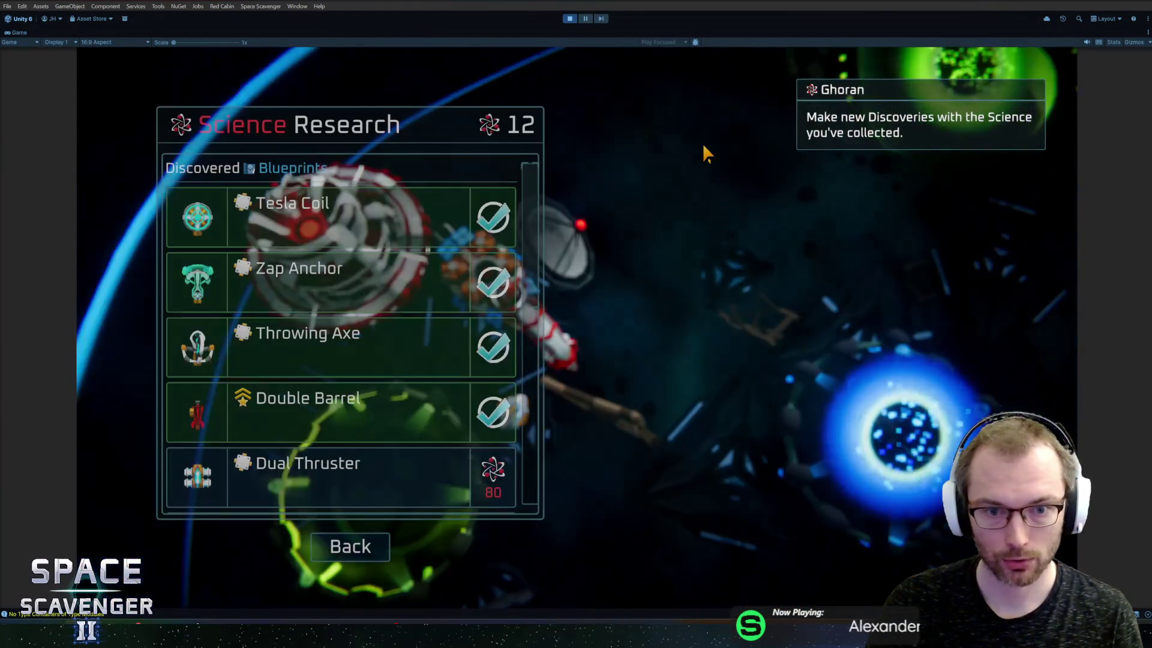
{"action": "key", "text": "Escape"}
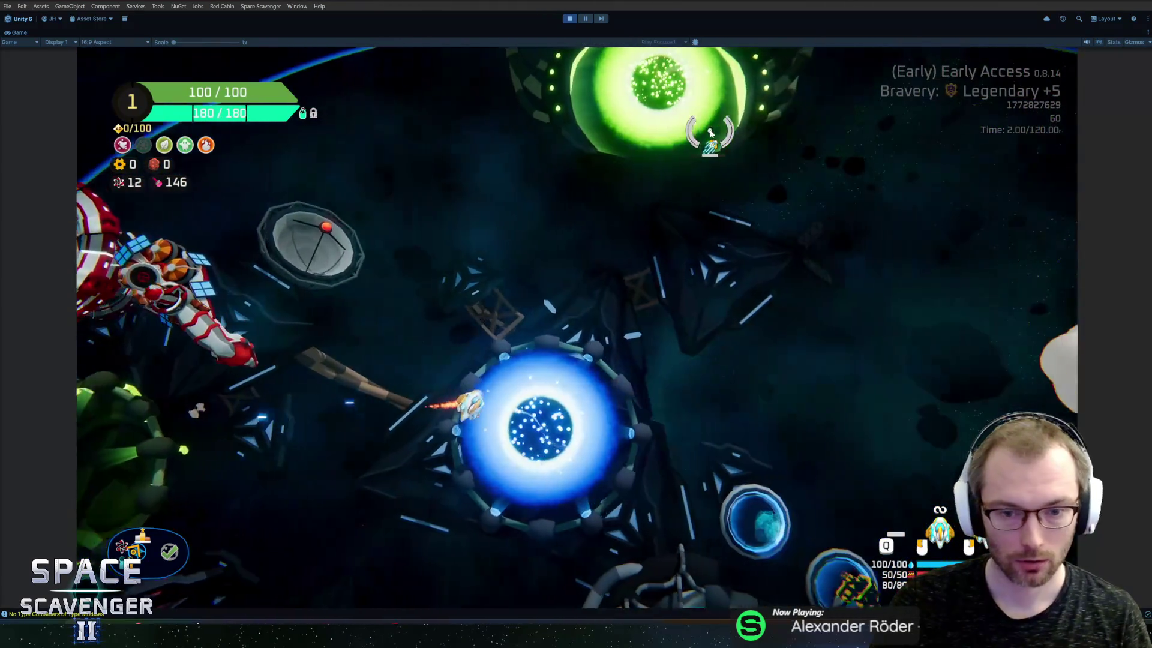
{"action": "key", "text": "f"}
{"action": "key", "text": "Left"}
{"action": "key", "text": "Return"}
{"action": "key", "text": "a"}
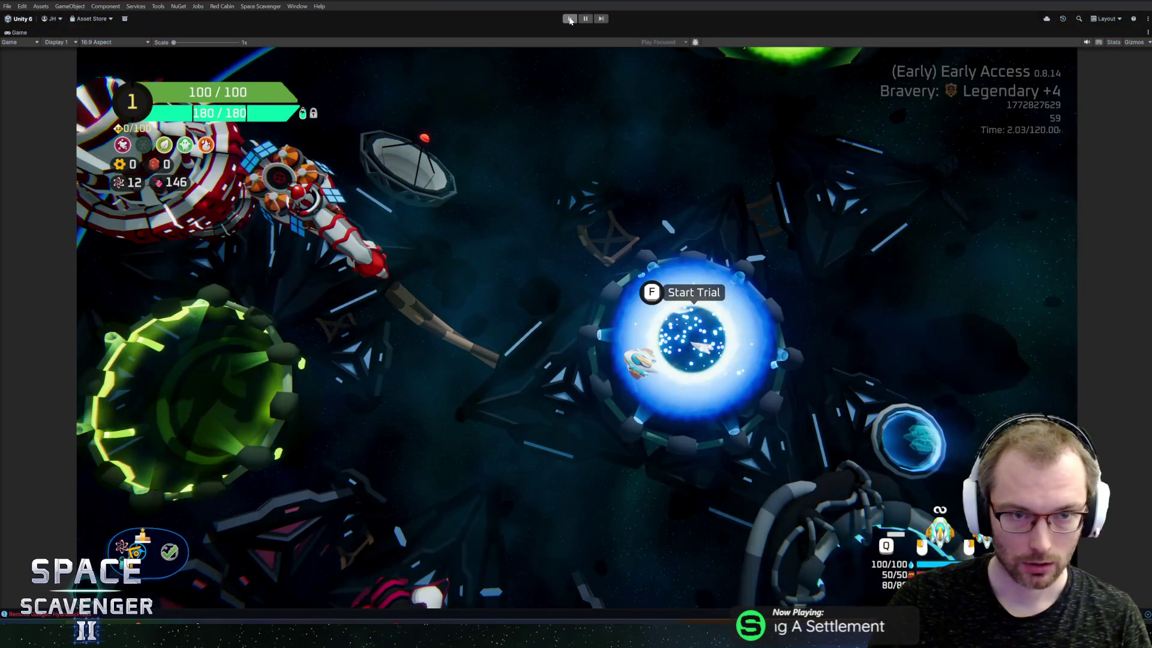
{"action": "left_click", "coordinate": [568, 18]}
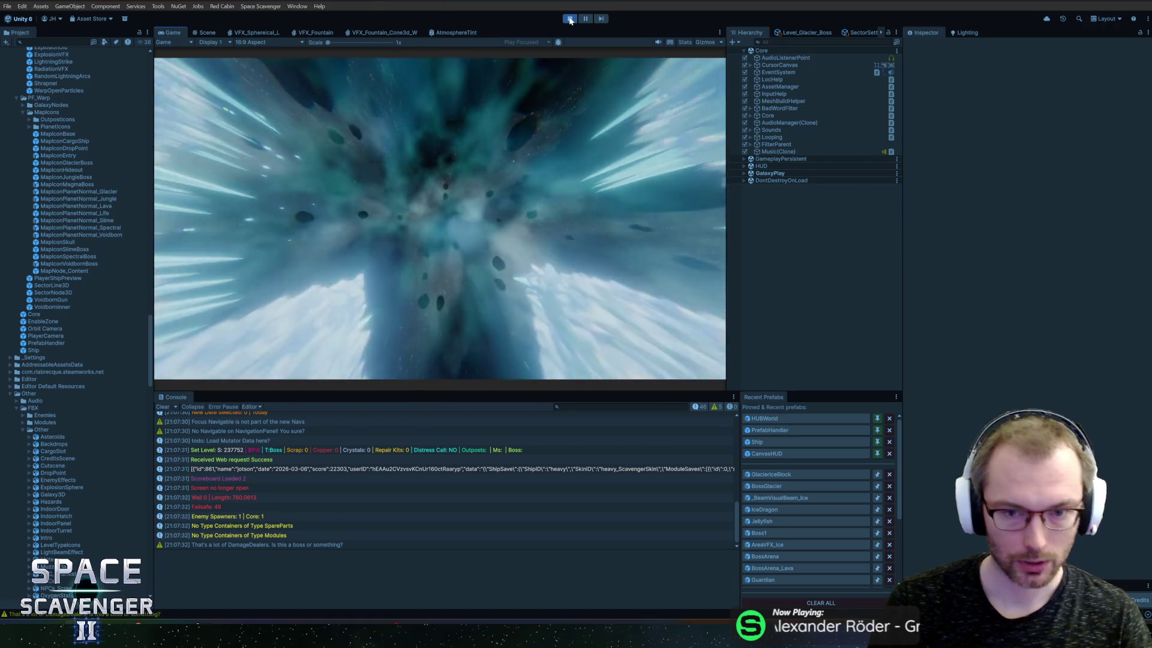
{"action": "double_click", "coordinate": [174, 33]}
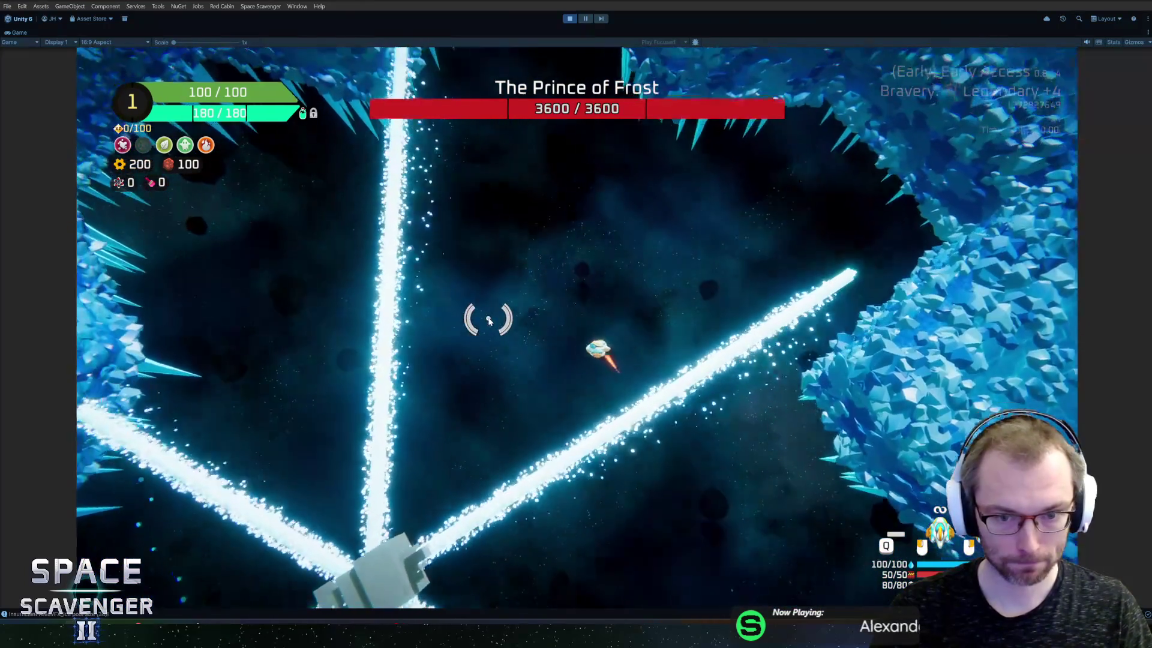
Spawn two GlacierIceBlock chunks via 'spawn GlacierIceBlock' in the console, then stop Play mode
{"action": "key", "text": "grave"}
{"action": "key", "text": "Return"}
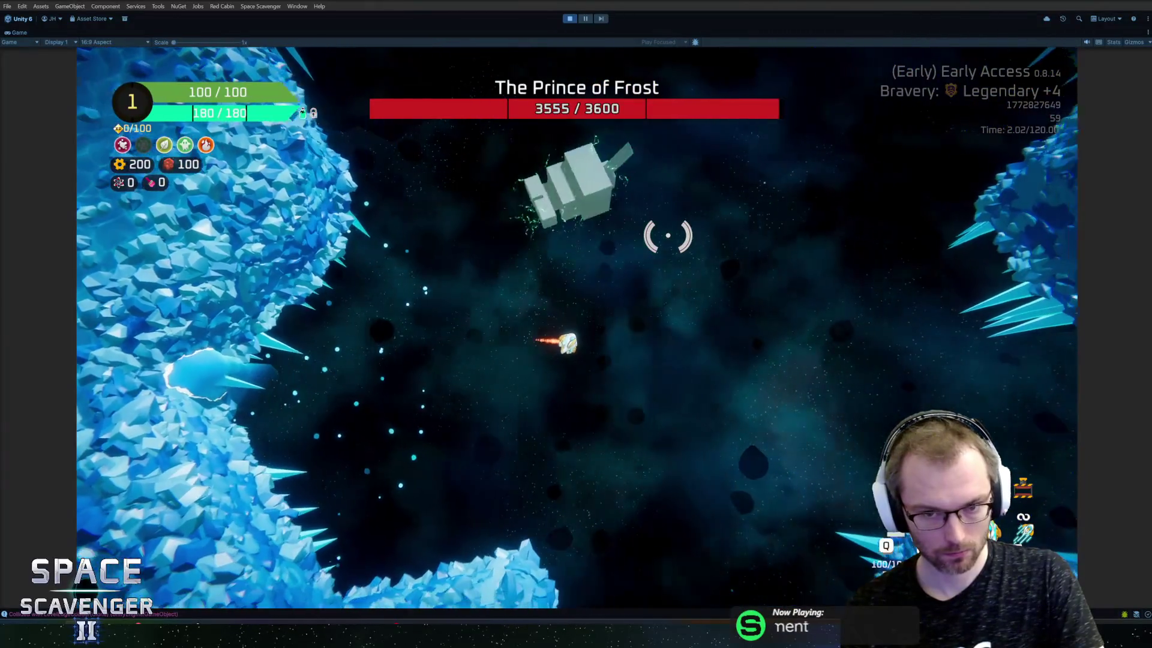
{"action": "key", "text": "grave"}
{"action": "type", "text": "awn gl"}
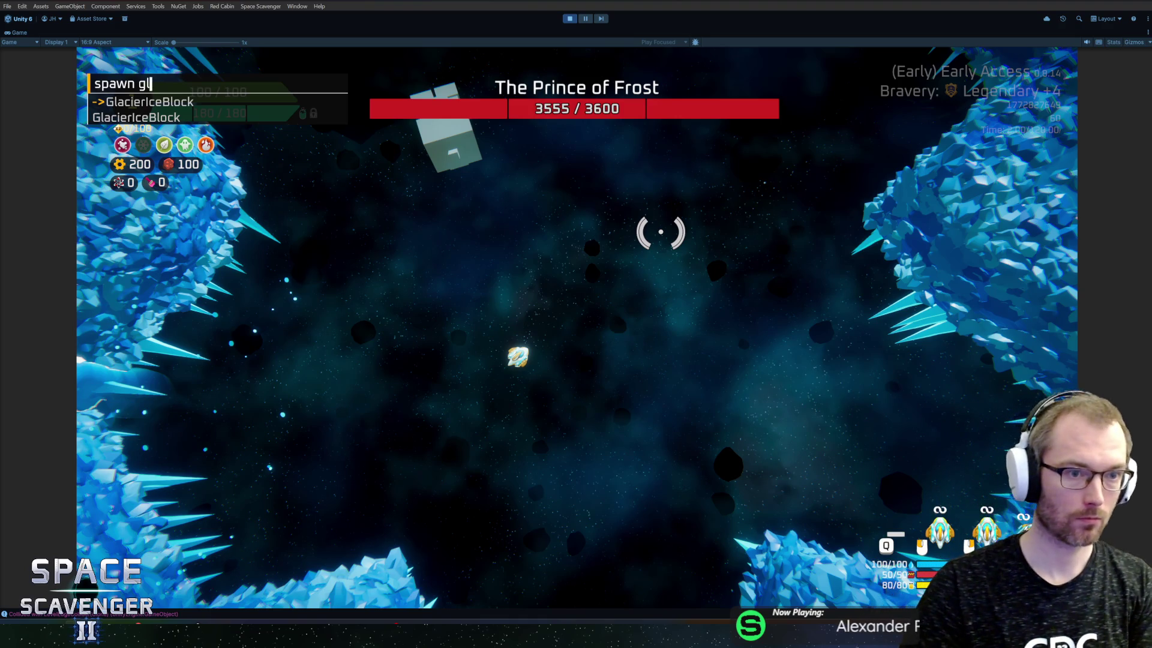
{"action": "key", "text": "Return"}
{"action": "key", "text": "grave"}
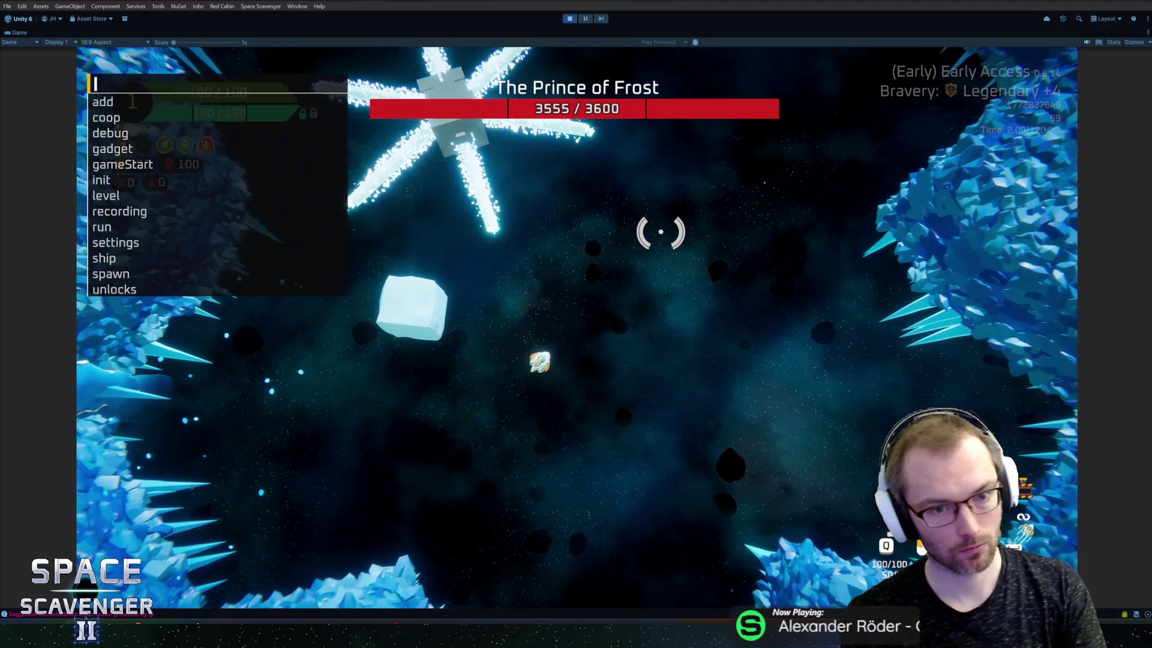
{"action": "key", "text": "Up"}
{"action": "key", "text": "Return"}
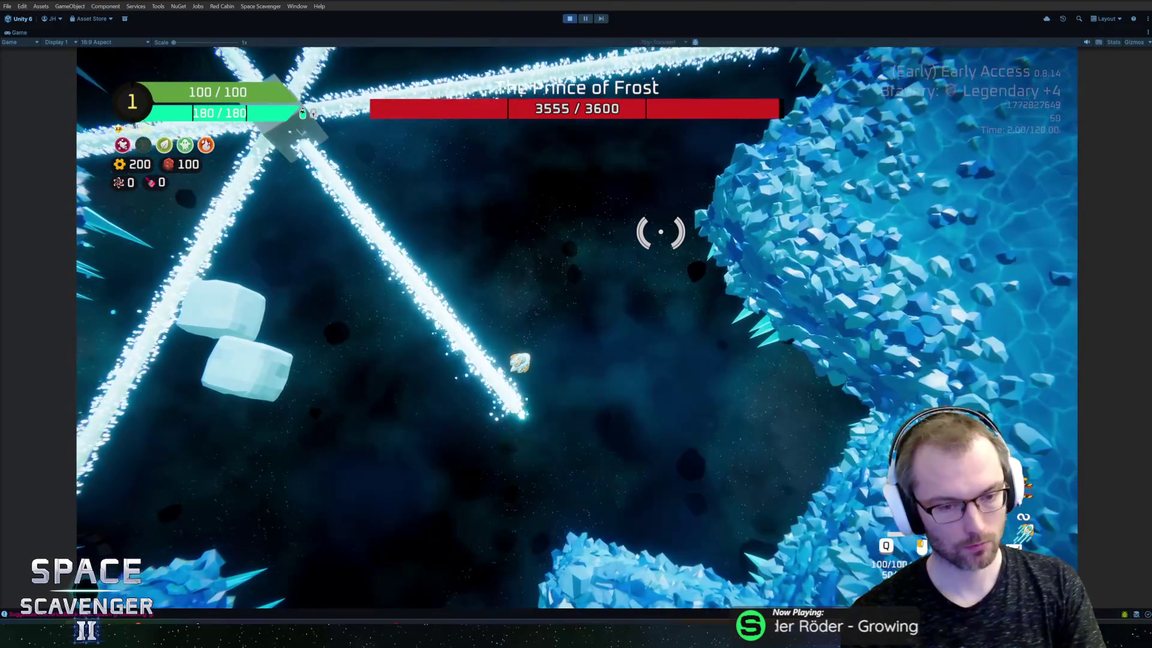
{"action": "key", "text": "ctrl+p"}
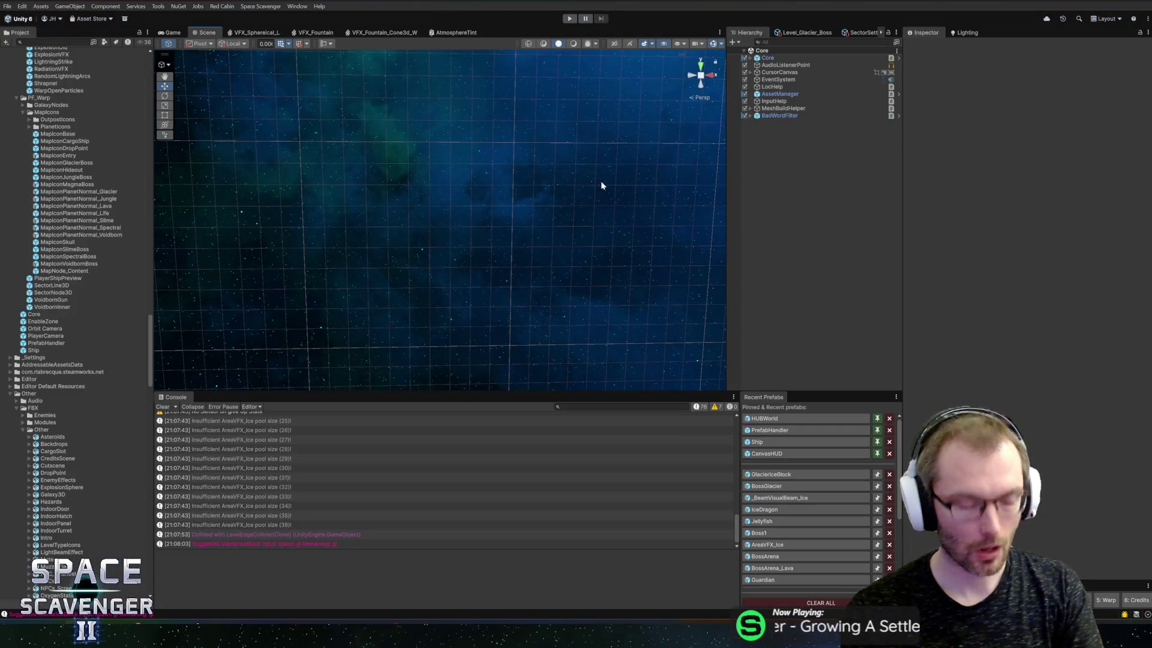
In Rider, remove the GlacierIceBlock field line from PrefabHandler.cs and close that file
{"action": "key", "text": "alt+Tab"}
{"action": "key", "text": "alt+Tab"}
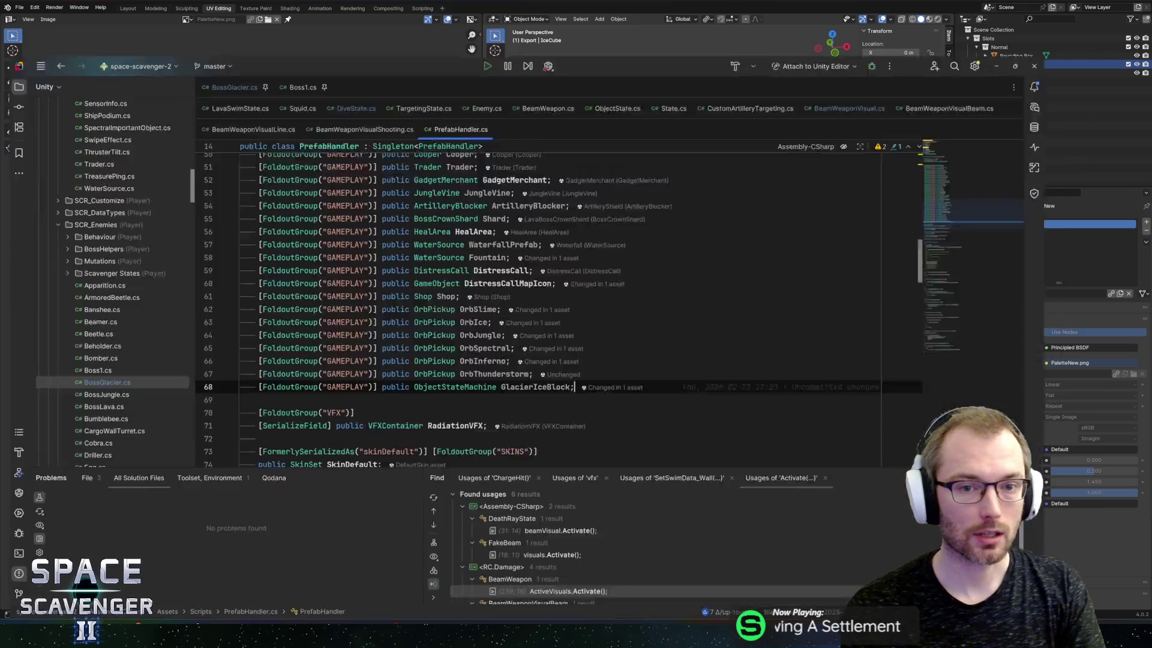
{"action": "key", "text": "ctrl+z"}
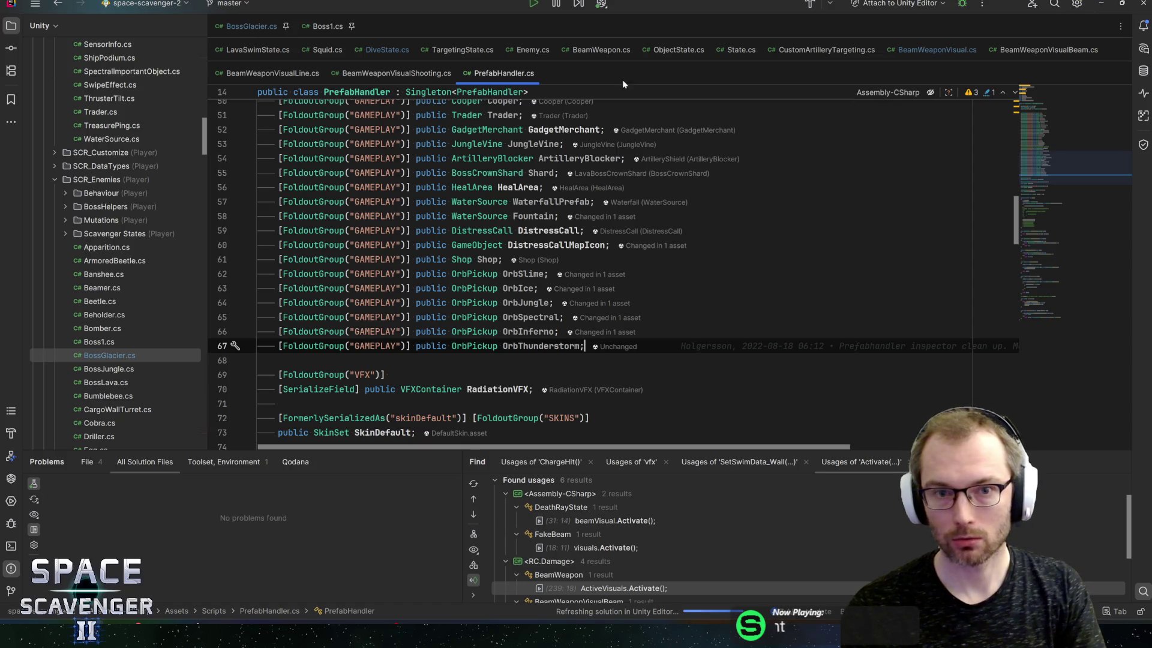
{"action": "middle_click", "coordinate": [522, 76]}
{"action": "key", "text": "ctrl+F4"}
{"action": "key", "text": "ctrl+F4"}
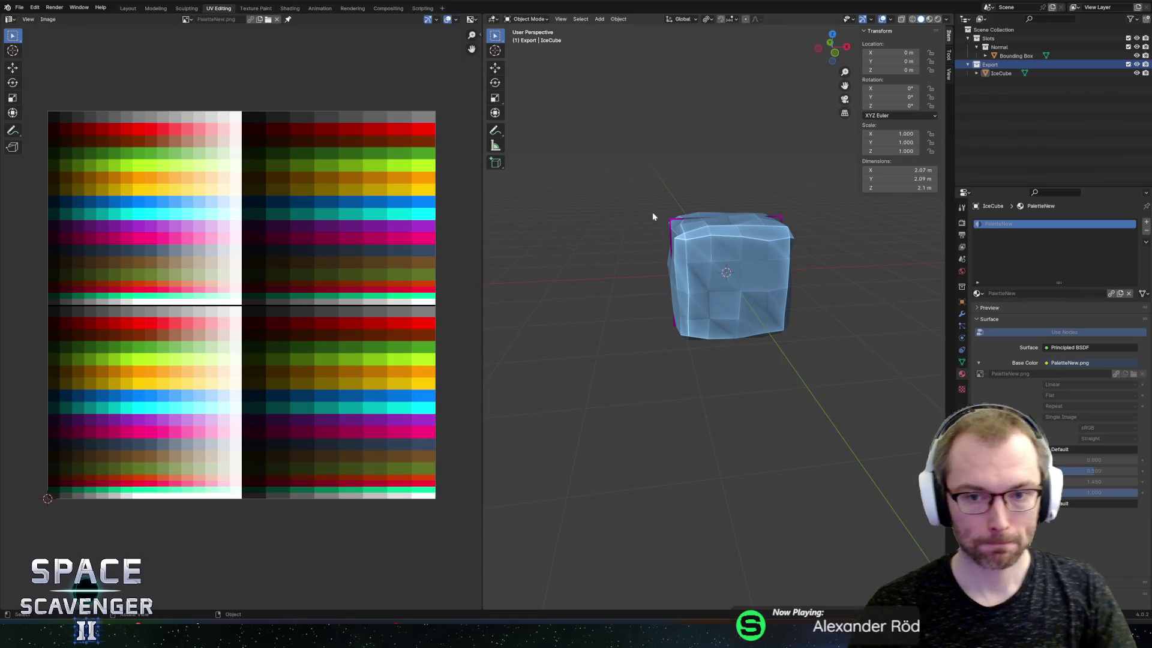
Save EnemyEffects.blend in Blender and zoom the viewport out from the IceCube
{"action": "key", "text": "alt+Tab"}
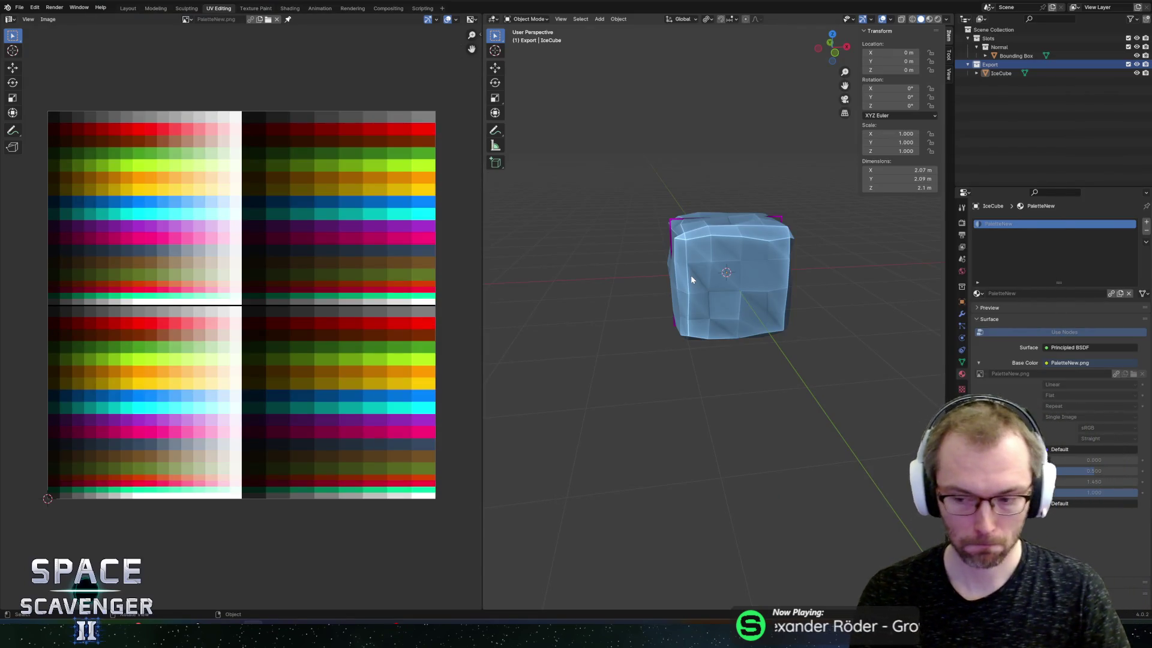
{"action": "key", "text": "alt+Tab"}
{"action": "key", "text": "alt+Tab"}
{"action": "key", "text": "alt+Tab"}
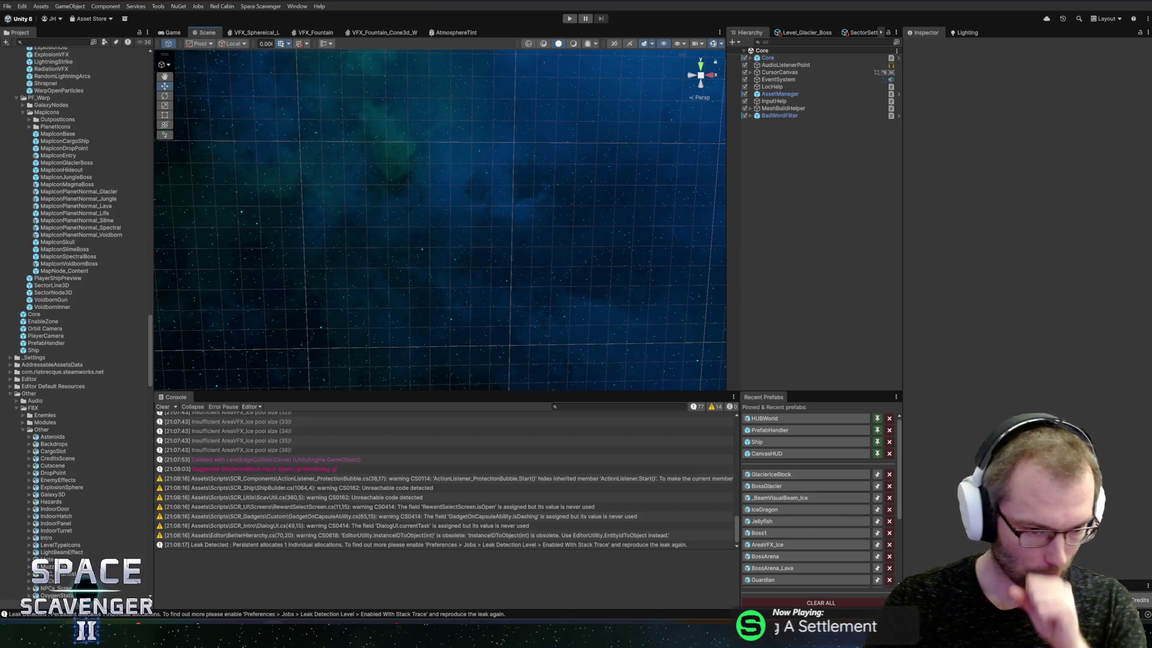
{"action": "key", "text": "alt+Tab"}
{"action": "key", "text": "ctrl+s"}
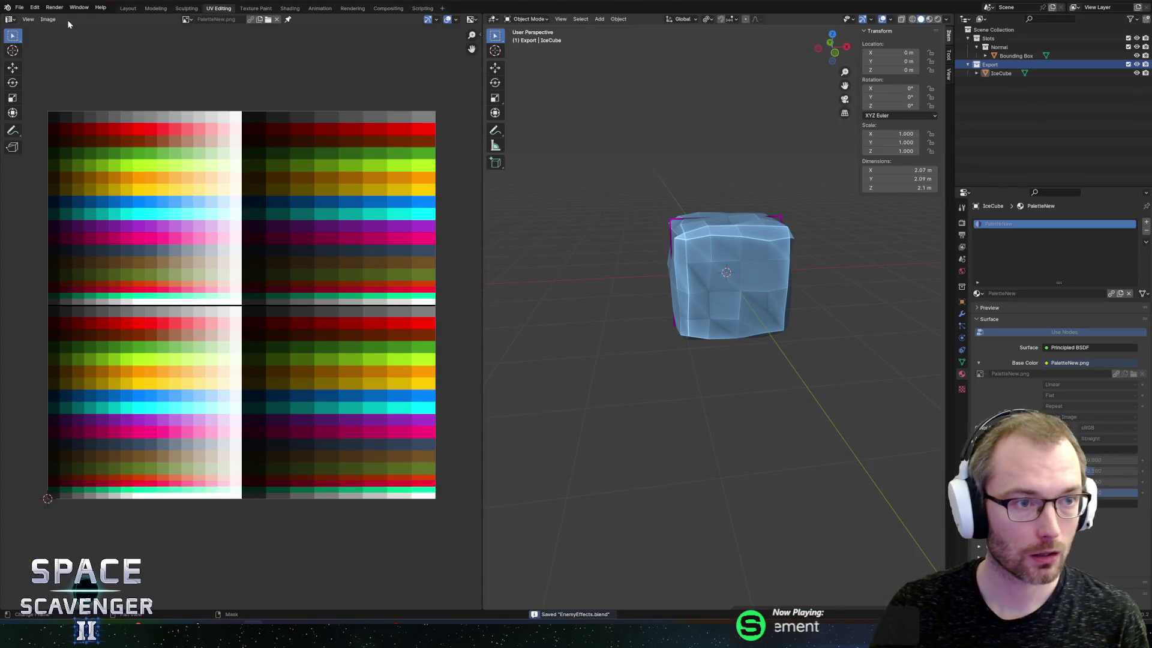
{"action": "scroll", "coordinate": [654, 215], "scroll_direction": "down", "scroll_amount": 3}
{"action": "mouse_move", "coordinate": [654, 214]}
{"action": "left_mouse_down"}
{"action": "mouse_move", "coordinate": [826, 253]}
{"action": "mouse_move", "coordinate": [760, 253]}
{"action": "mouse_move", "coordinate": [764, 265]}
{"action": "mouse_move", "coordinate": [931, 252]}
{"action": "mouse_move", "coordinate": [713, 240]}
{"action": "mouse_move", "coordinate": [725, 266]}
{"action": "left_mouse_up"}
Add a cylinder mesh with 5 vertices
{"action": "key", "text": "shift+a"}
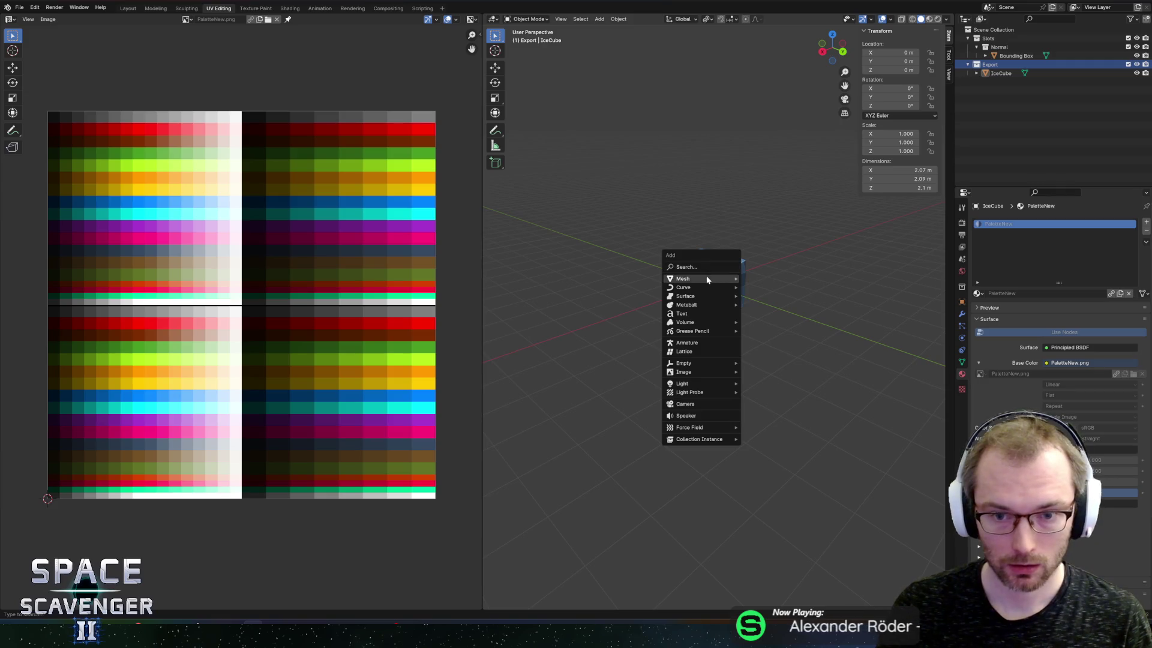
{"action": "mouse_move", "coordinate": [703, 280]}
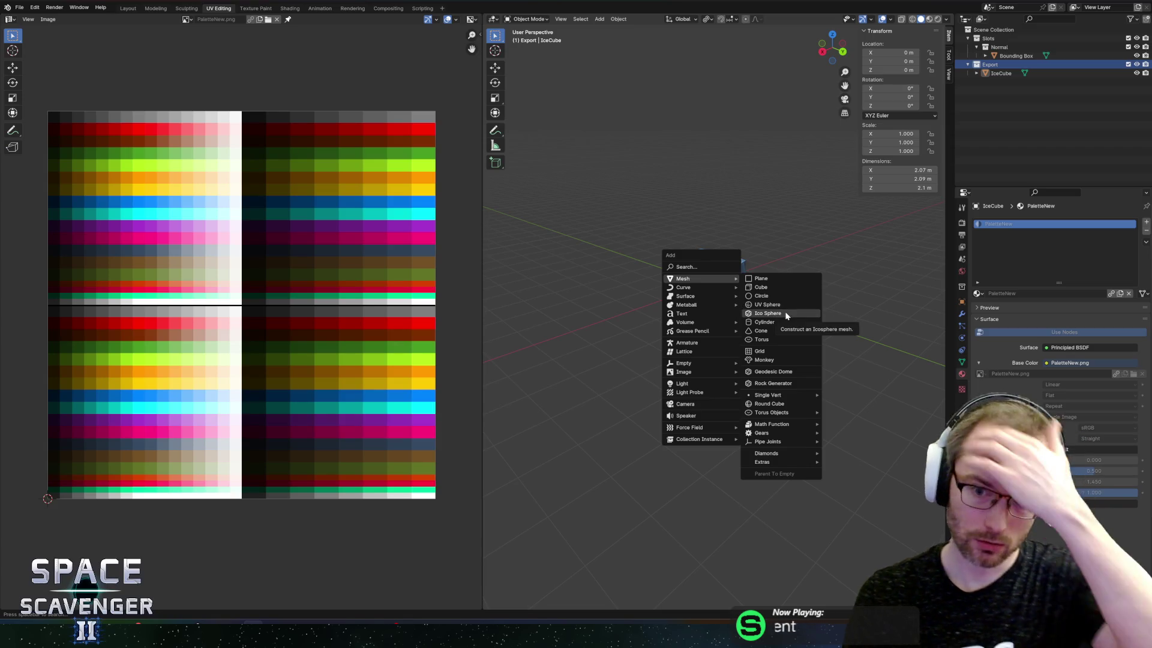
{"action": "left_click", "coordinate": [767, 323]}
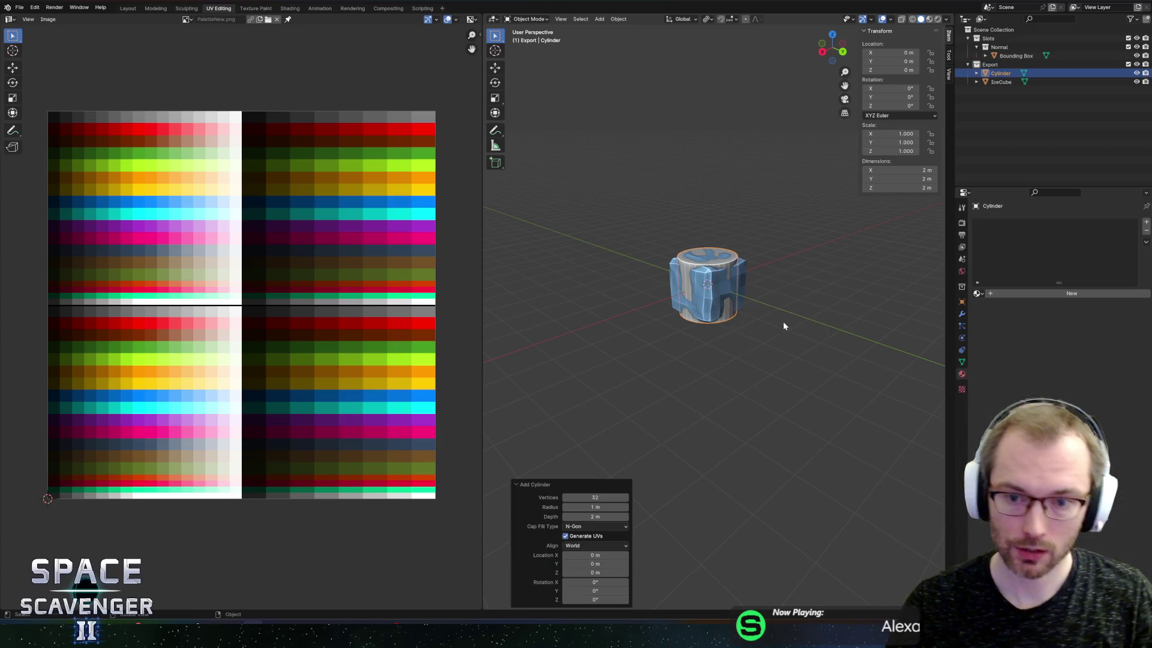
{"action": "left_click", "coordinate": [594, 498]}
{"action": "type", "text": "5"}
{"action": "key", "text": "Return"}
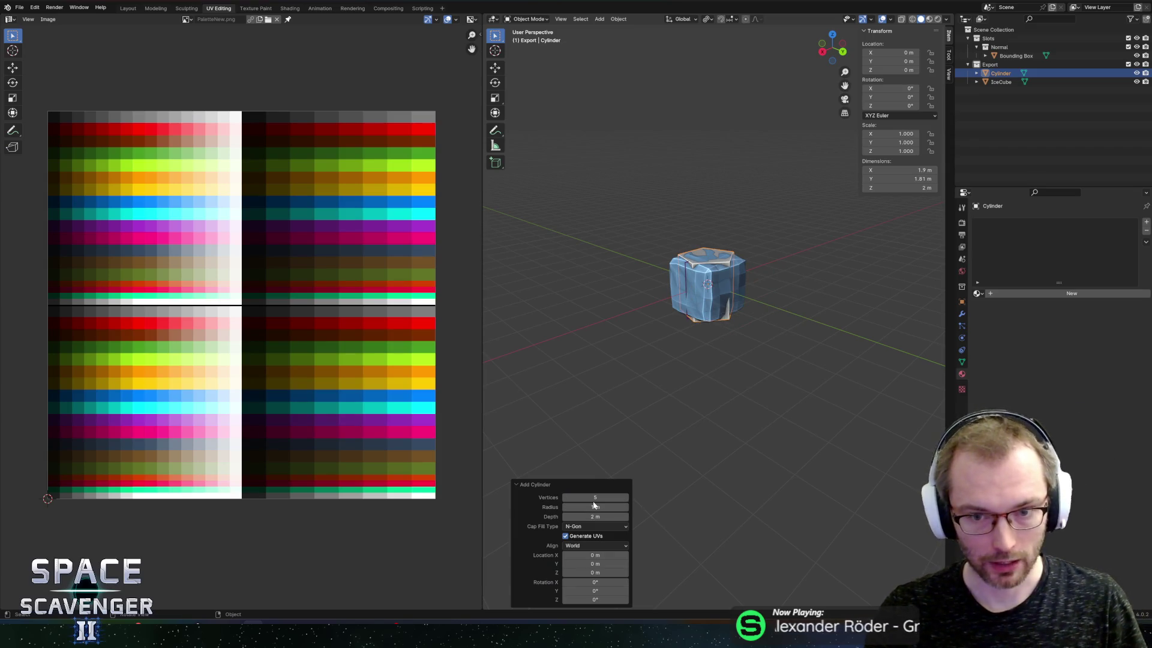
In Edit Mode, select the whole cylinder mesh and move it 1 m up along Z
{"action": "key", "text": "Tab"}
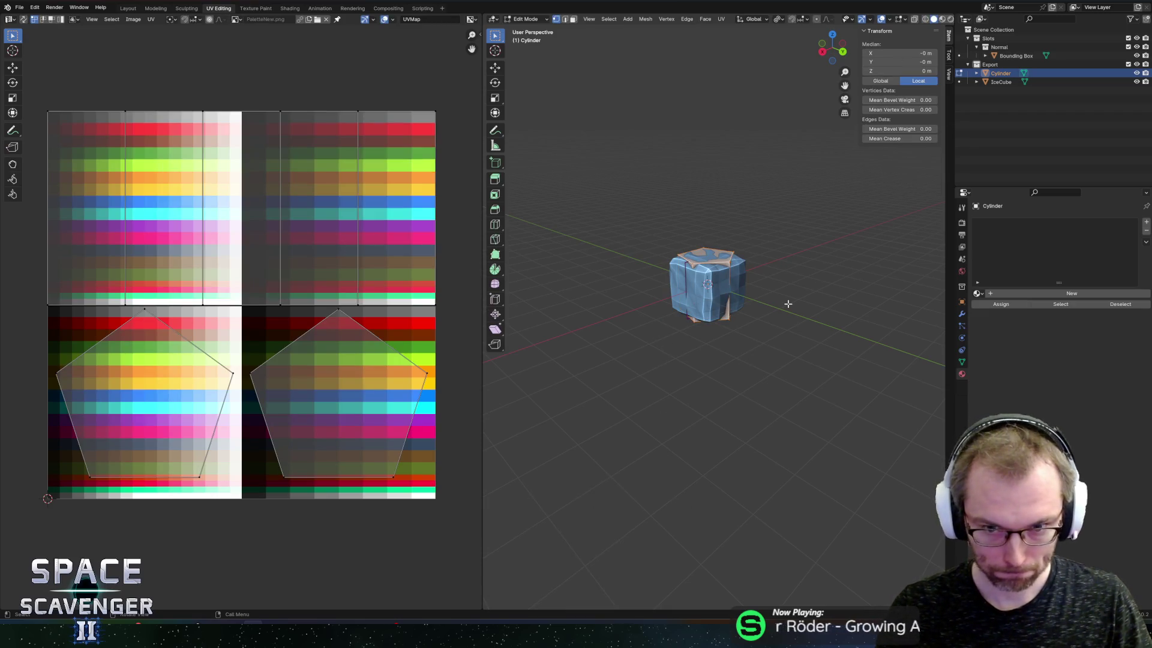
{"action": "key", "text": "alt+a"}
{"action": "key", "text": "a"}
{"action": "key", "text": "alt+a"}
{"action": "key", "text": "a"}
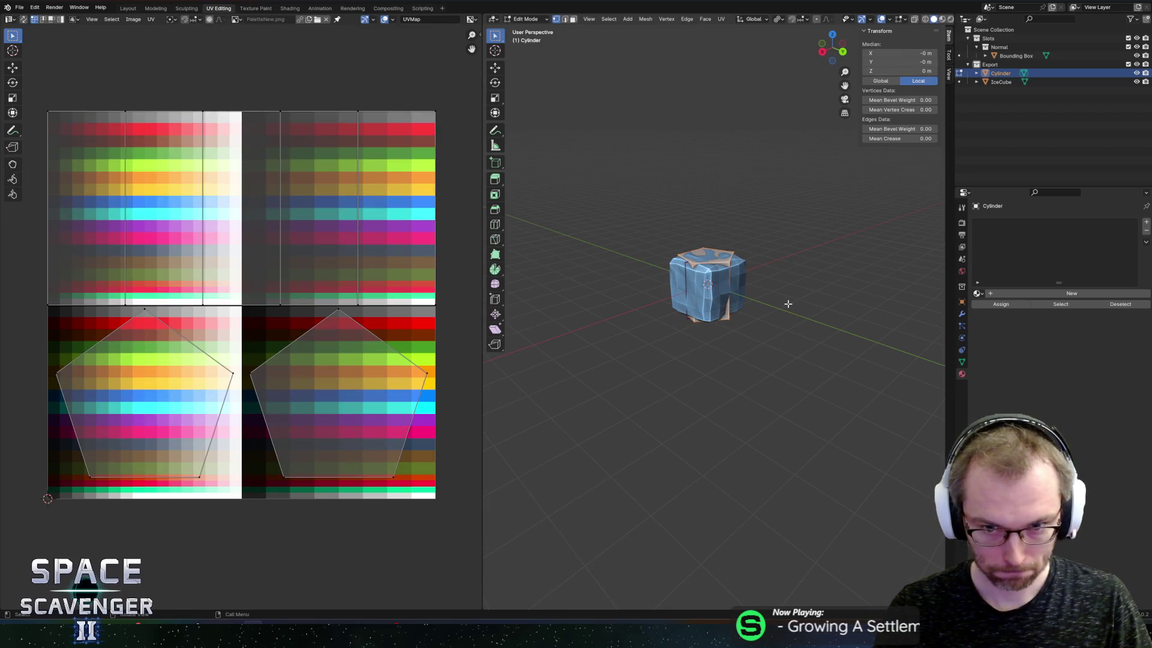
{"action": "key", "text": "g"}
{"action": "key", "text": "z"}
{"action": "key", "text": "1"}
{"action": "key", "text": "Return"}
Rotate the cylinder mesh -90° about the X axis
{"action": "key", "text": "z"}
{"action": "key", "text": "Escape"}
{"action": "type", "text": "rzx"}
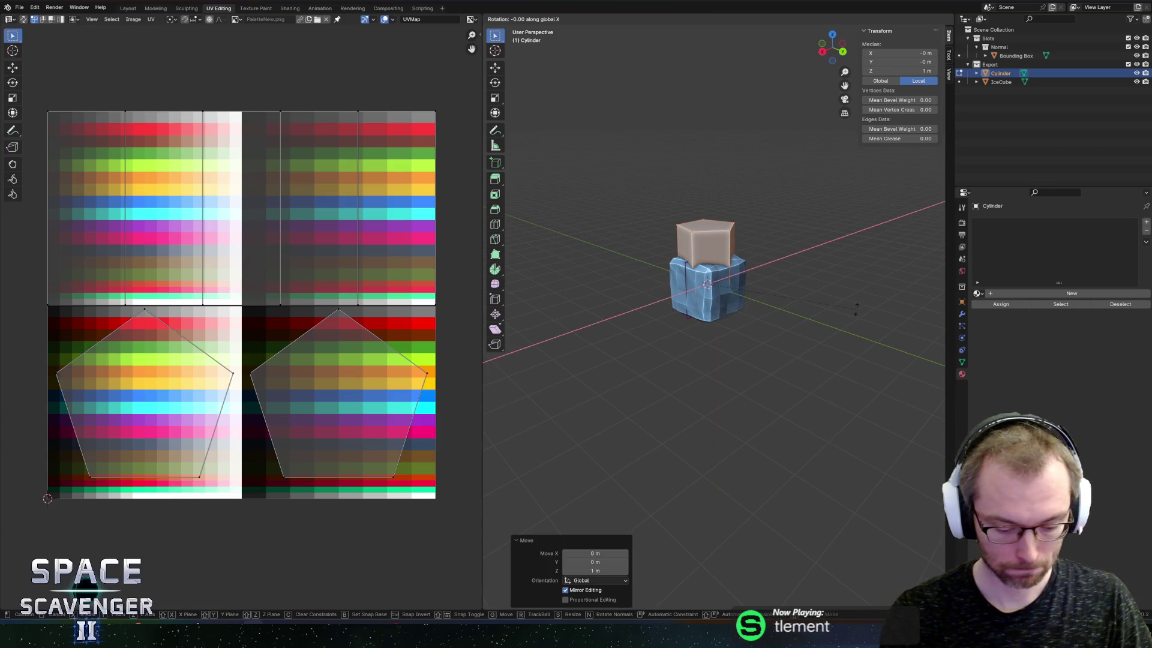
{"action": "type", "text": "-90"}
{"action": "key", "text": "Return"}
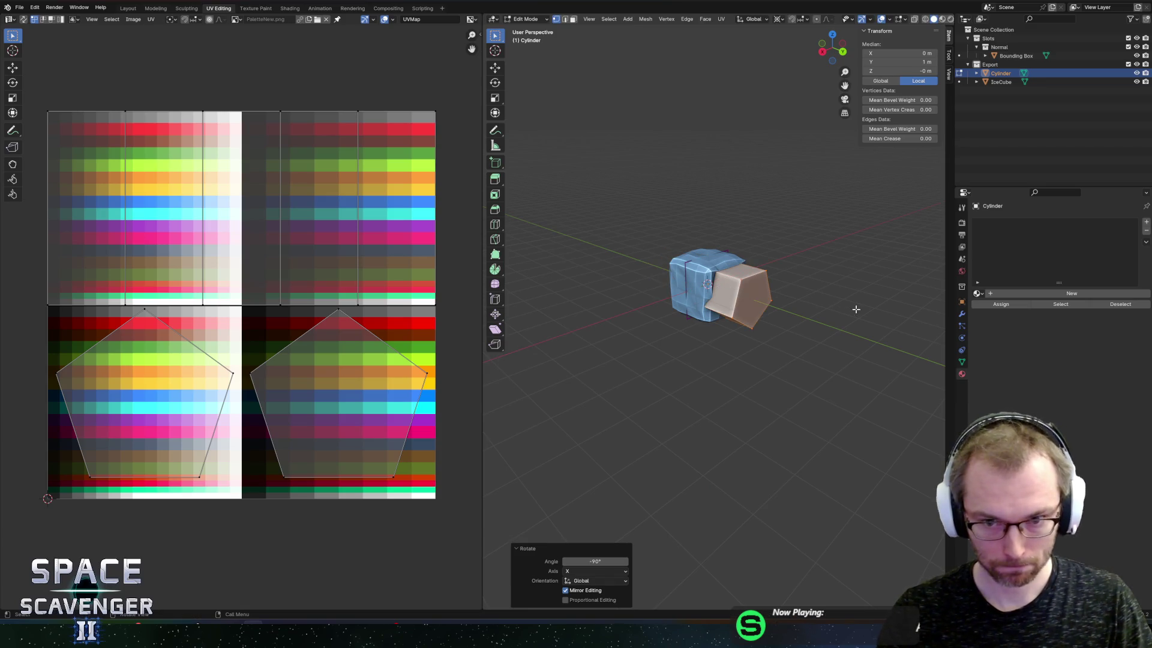
Return to Object Mode and select the IceCube object
{"action": "key", "text": "Tab"}
{"action": "left_click", "coordinate": [707, 273]}
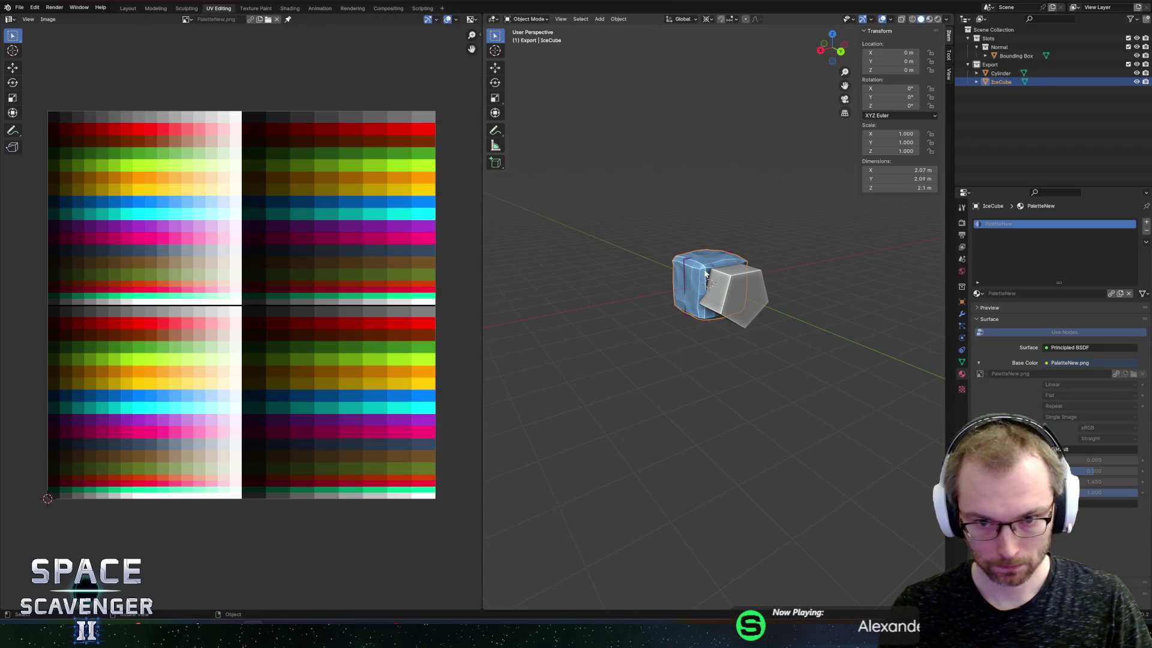
{"action": "key", "text": "g"}
{"action": "key", "text": "Escape"}
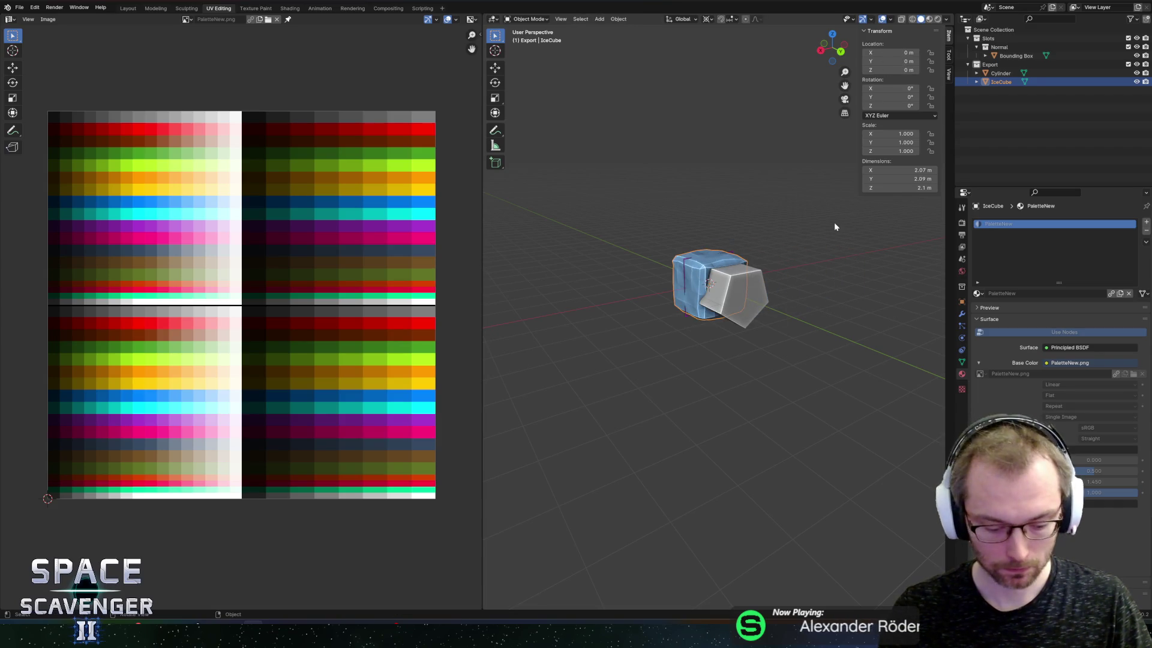
Hide the IceCube, then taper the prism by edge-sliding three vertices (-0.215) and moving them along Z
{"action": "key", "text": "h"}
{"action": "left_click", "coordinate": [735, 287]}
{"action": "key", "text": "Tab"}
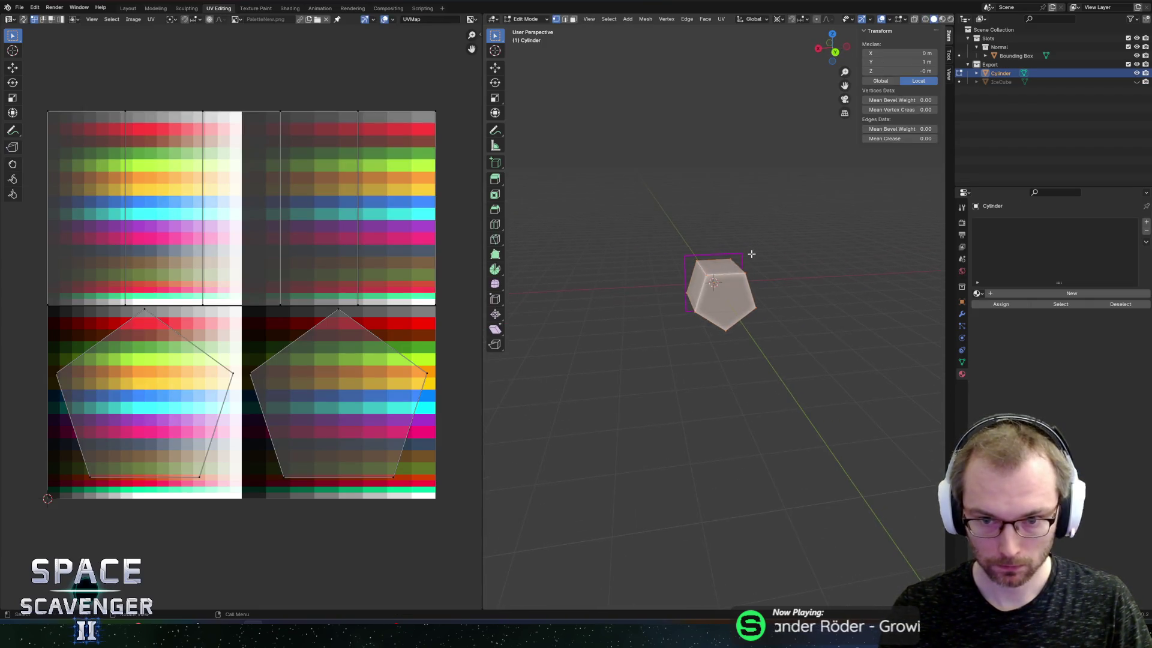
{"action": "left_click", "coordinate": [705, 256]}
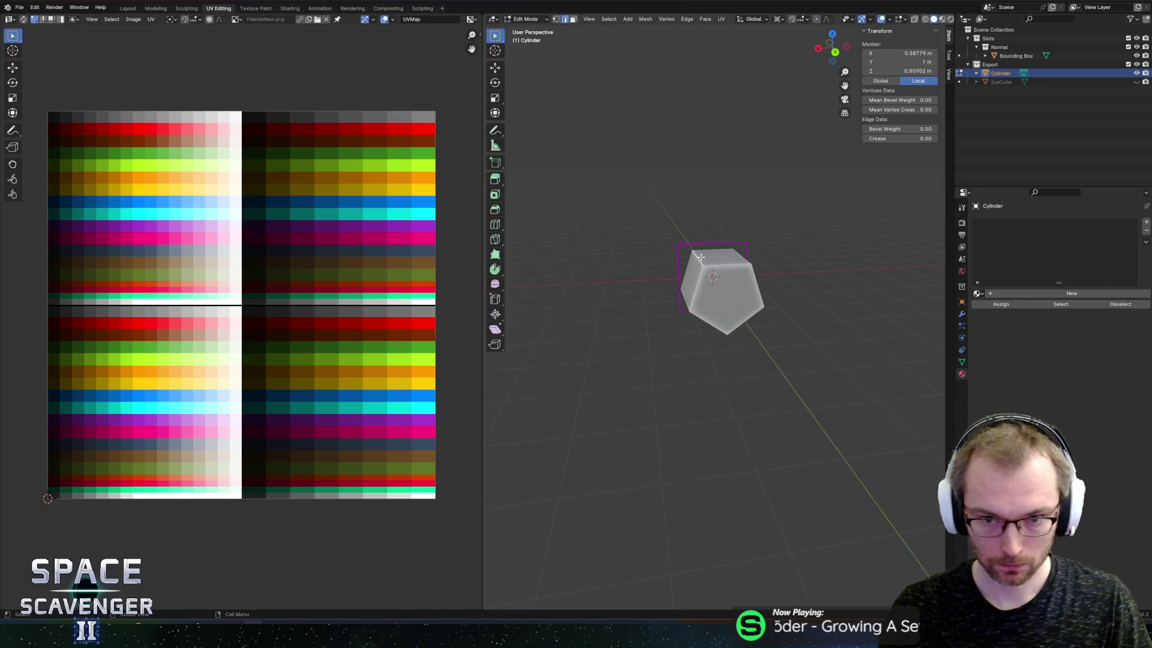
{"action": "left_click", "coordinate": [764, 308]}
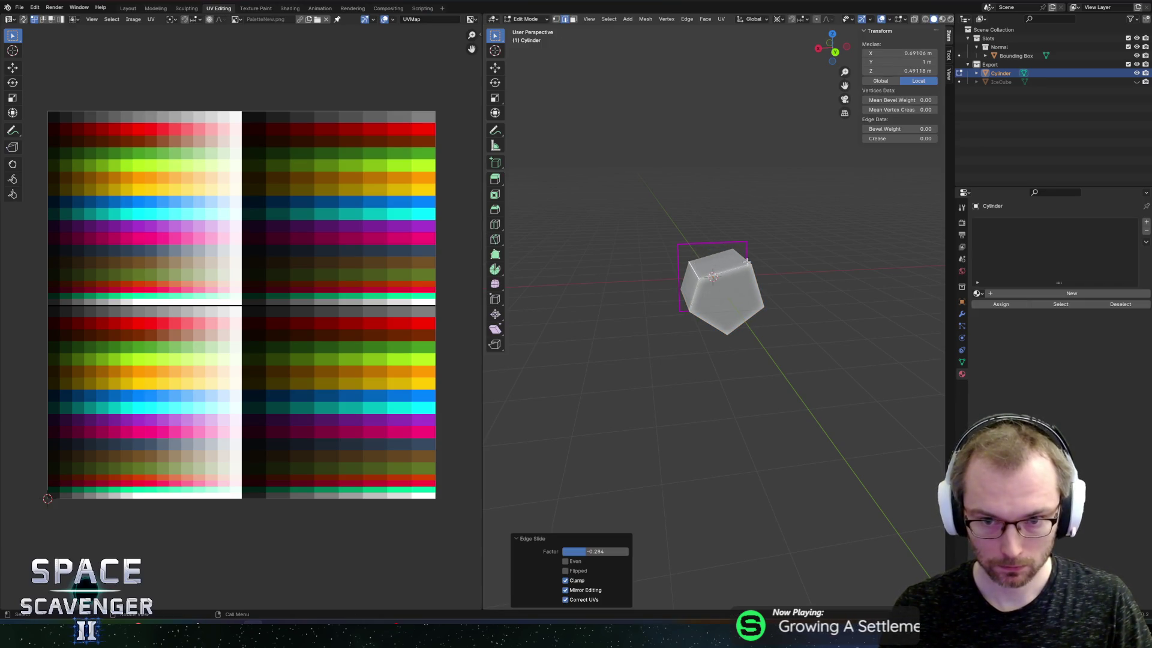
{"action": "left_click", "coordinate": [728, 307]}
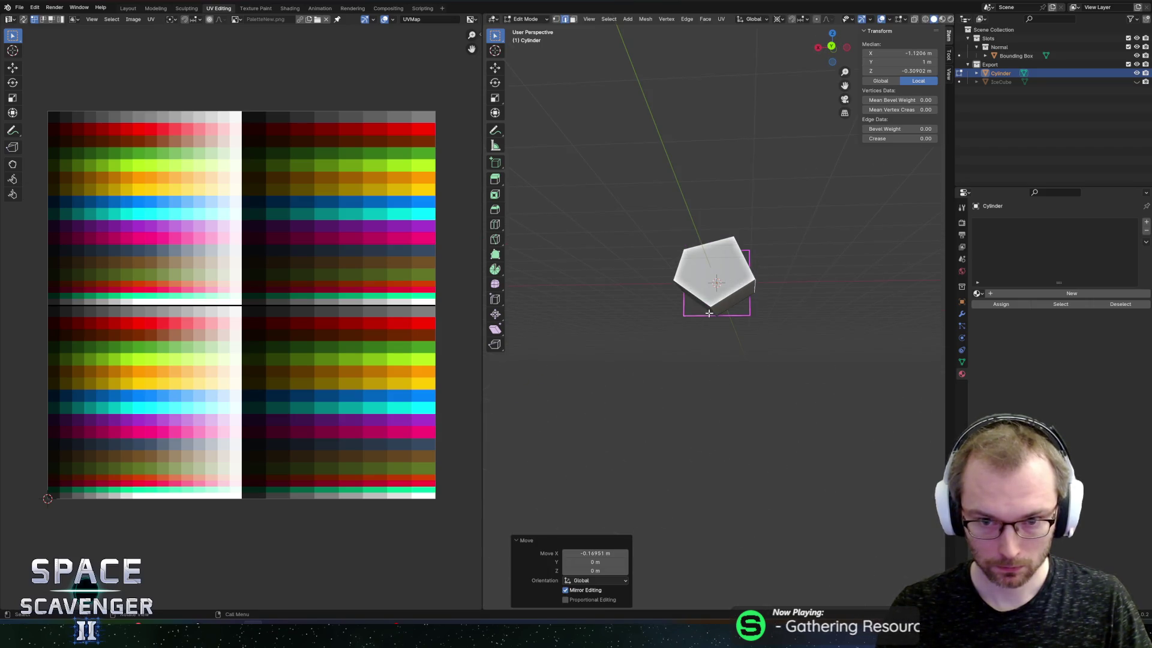
{"action": "key", "text": "g"}
{"action": "key", "text": "g"}
{"action": "left_click", "coordinate": [708, 306]}
{"action": "key", "text": "g"}
{"action": "key", "text": "z"}
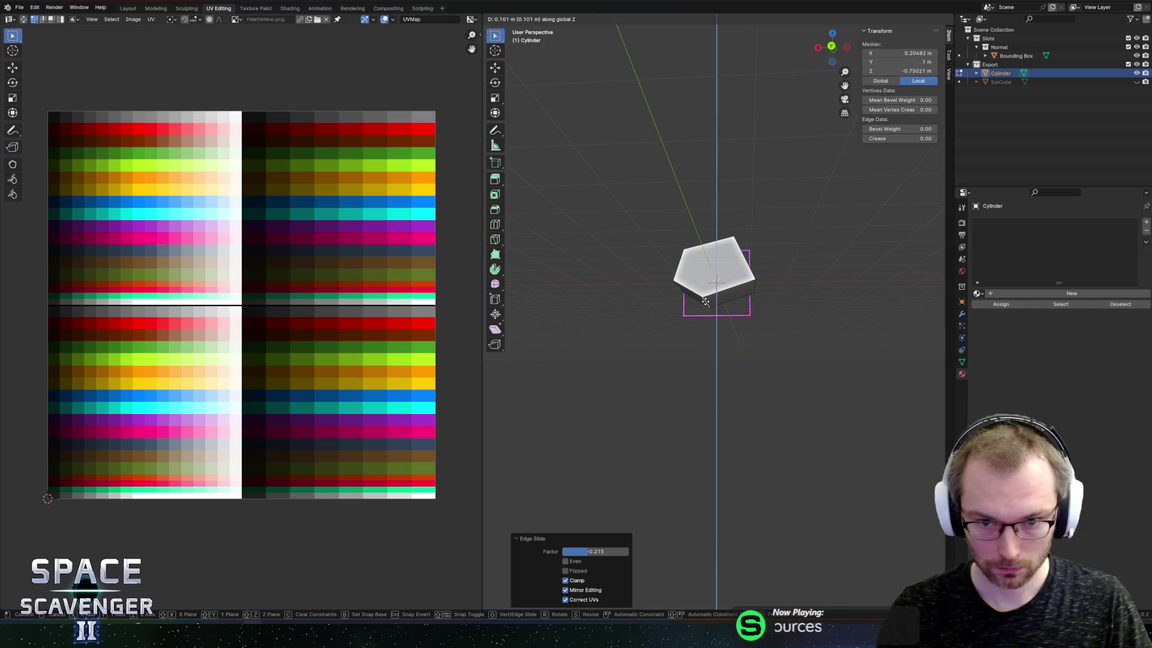
{"action": "left_click", "coordinate": [706, 303]}
Check the tapered shape, then triangulate all faces with Beauty quad and n-gon methods
{"action": "key", "text": "Tab"}
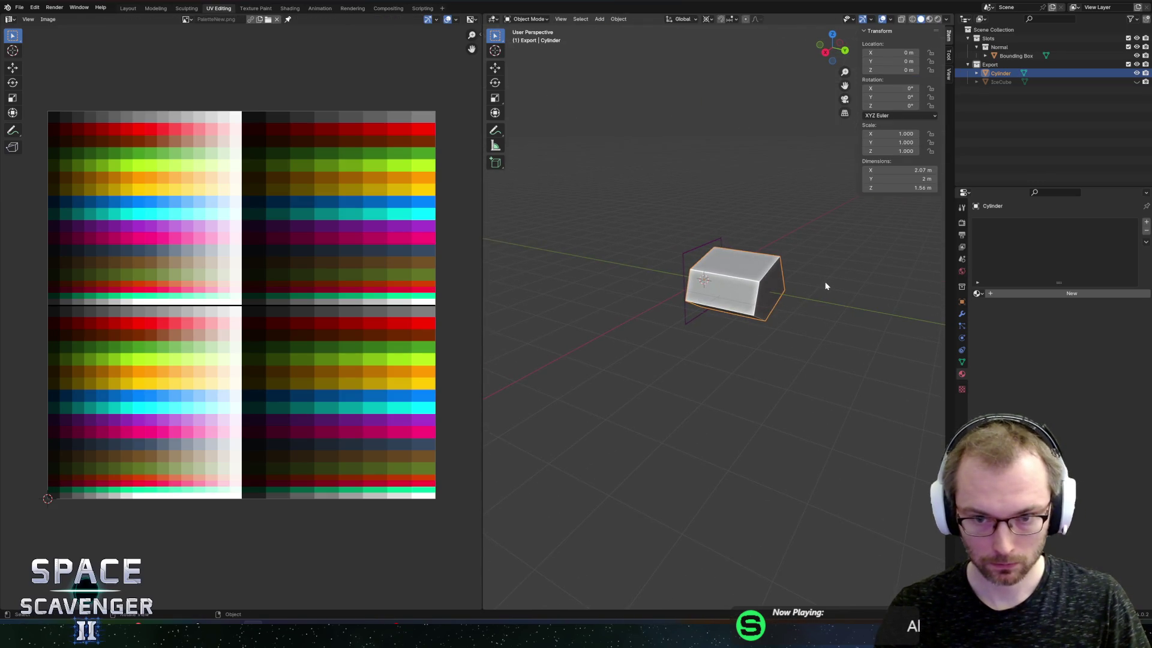
{"action": "key", "text": "Tab"}
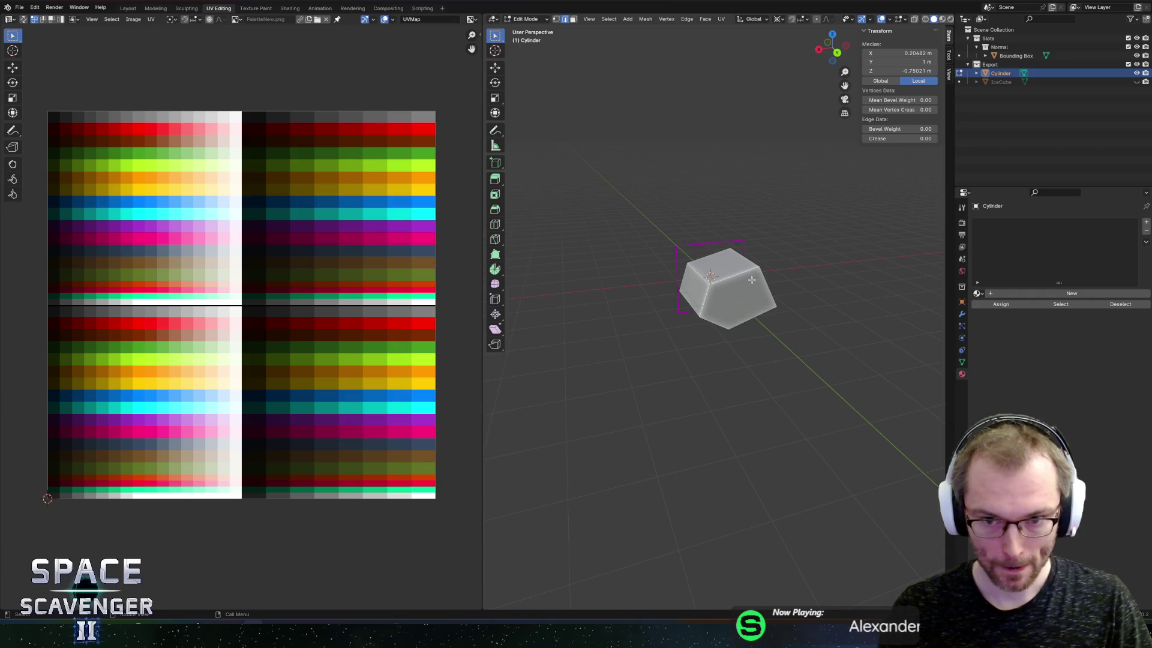
{"action": "key", "text": "a"}
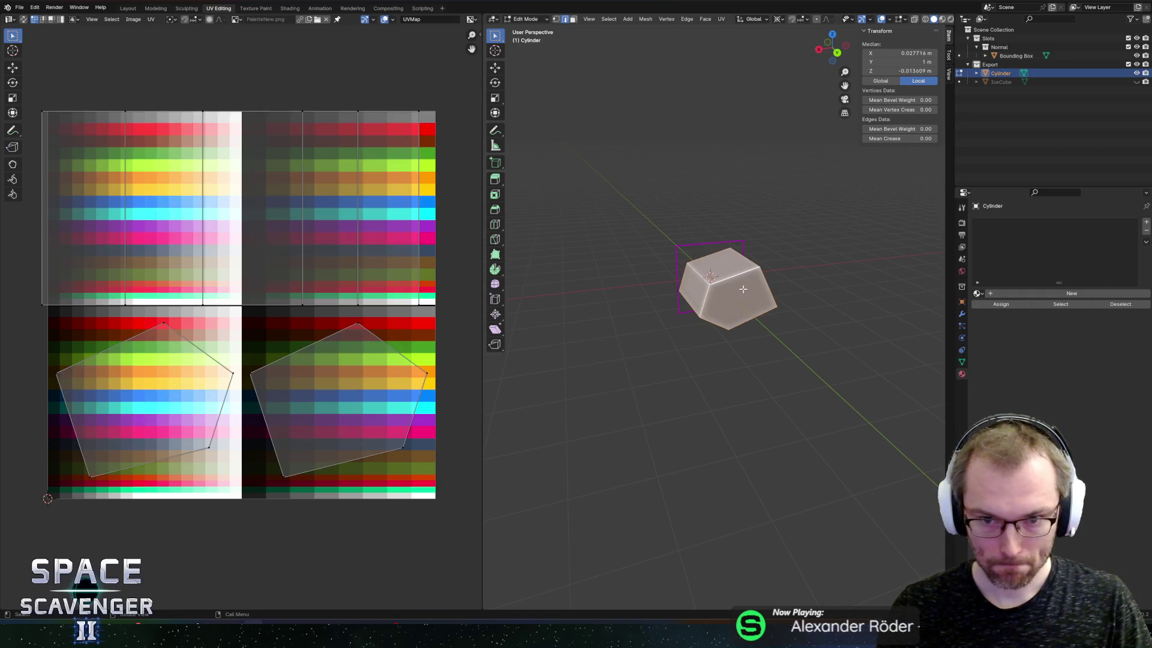
{"action": "key", "text": "ctrl+t"}
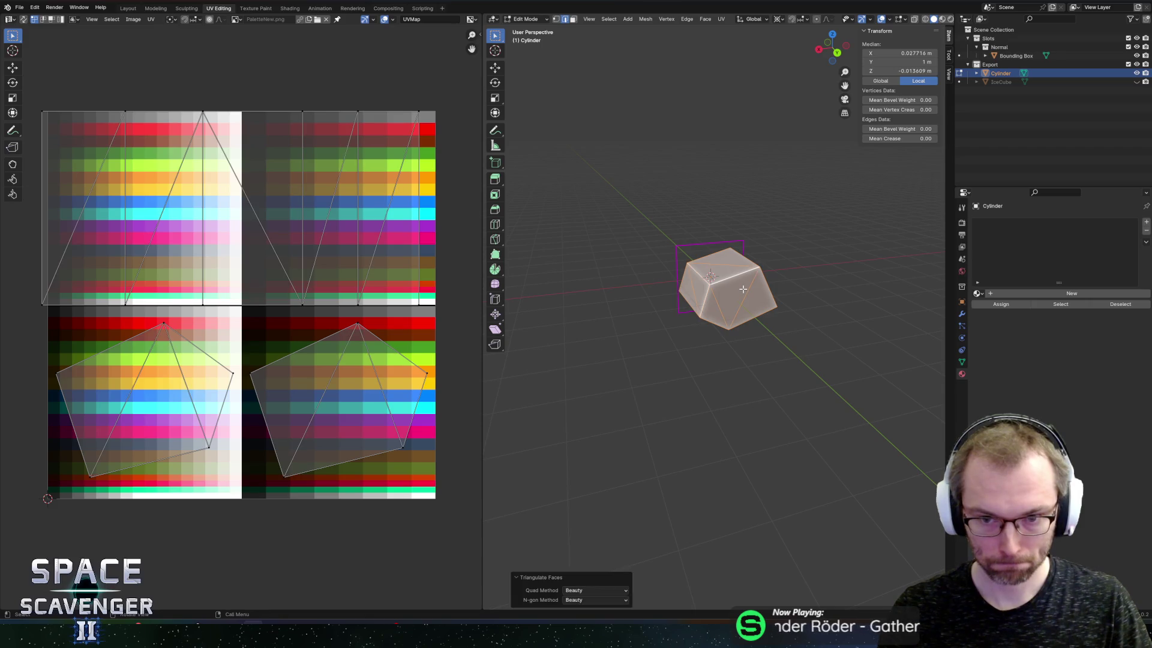
Subdivide the block's mesh, trying and undoing triangulation of the whole mesh and one side face
{"action": "right_click", "coordinate": [744, 290]}
{"action": "left_click", "coordinate": [747, 293]}
{"action": "key", "text": "ctrl+t"}
{"action": "key", "text": "ctrl+z"}
{"action": "key", "text": "3"}
{"action": "left_click", "coordinate": [771, 298]}
{"action": "key", "text": "ctrl+t"}
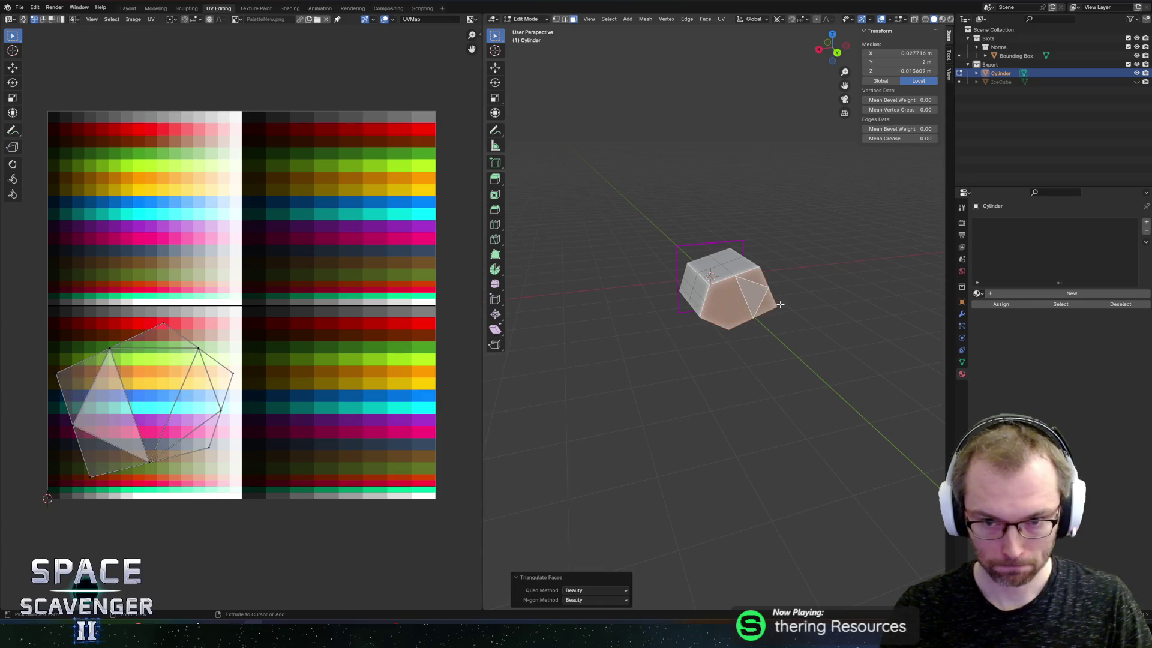
{"action": "key", "text": "ctrl+z"}
{"action": "key", "text": "1"}
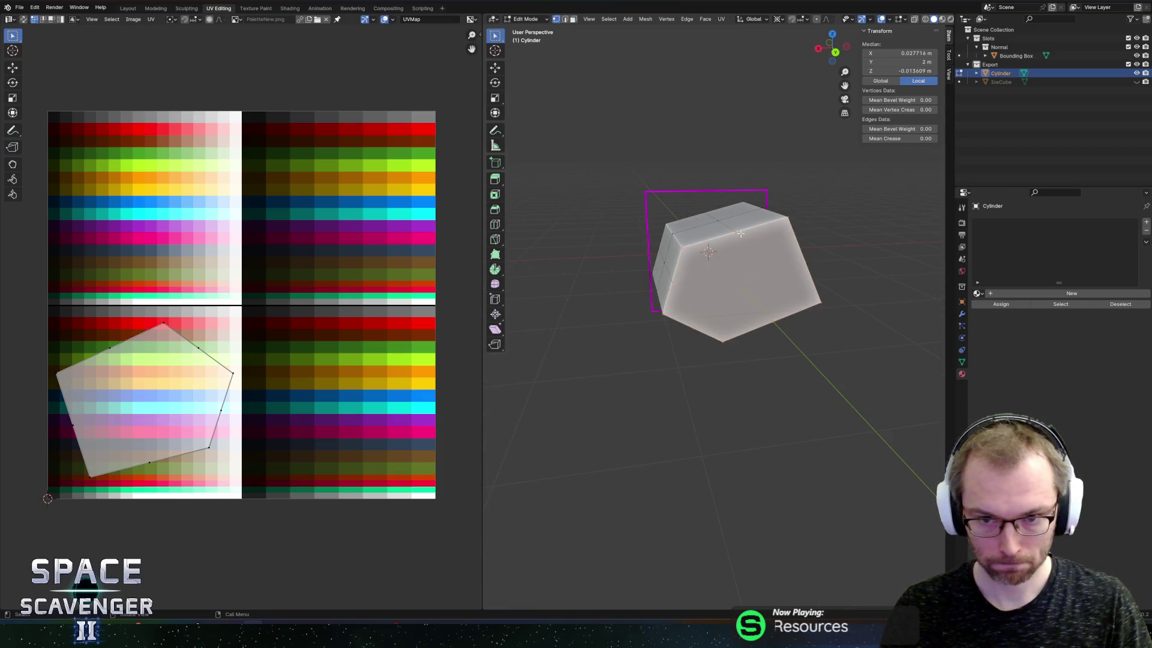
Select vertices along the block's edges to isolate the extra subdivision edges
{"action": "left_click", "coordinate": [762, 240], "text": "shift"}
{"action": "left_click", "coordinate": [747, 263], "text": "shift"}
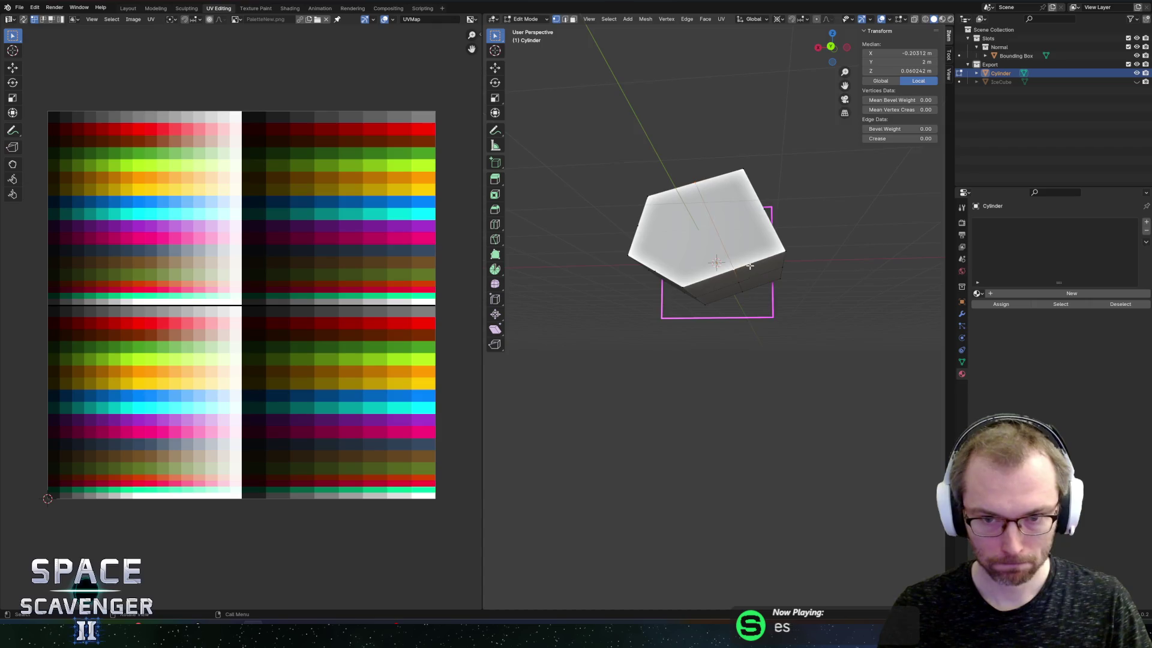
{"action": "left_click", "coordinate": [703, 269]}
{"action": "left_click", "coordinate": [623, 288], "text": "shift"}
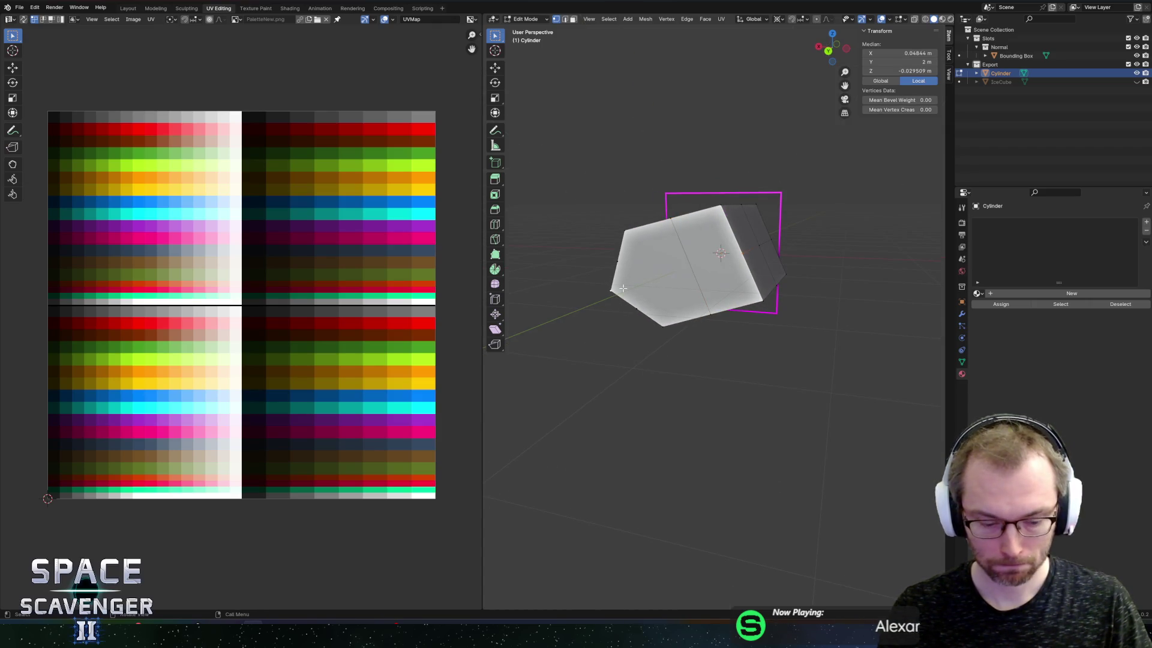
{"action": "left_click", "coordinate": [623, 289], "text": "shift"}
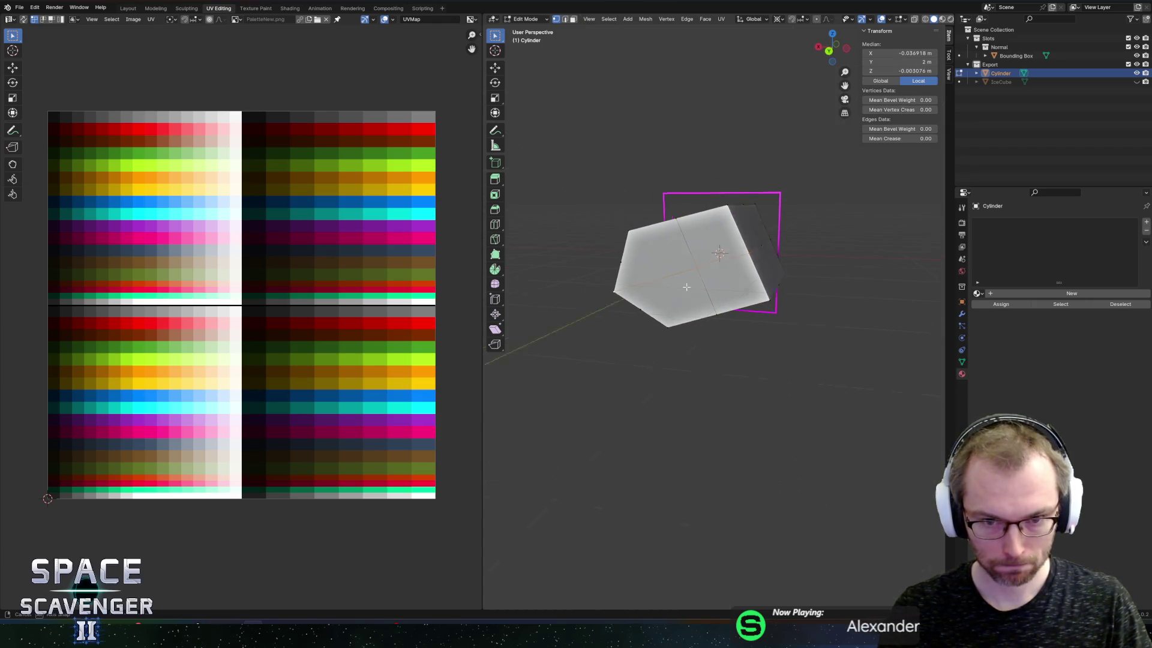
{"action": "left_click", "coordinate": [728, 288], "text": "shift"}
{"action": "left_click", "coordinate": [742, 313], "text": "shift"}
{"action": "left_click", "coordinate": [742, 314], "text": "shift"}
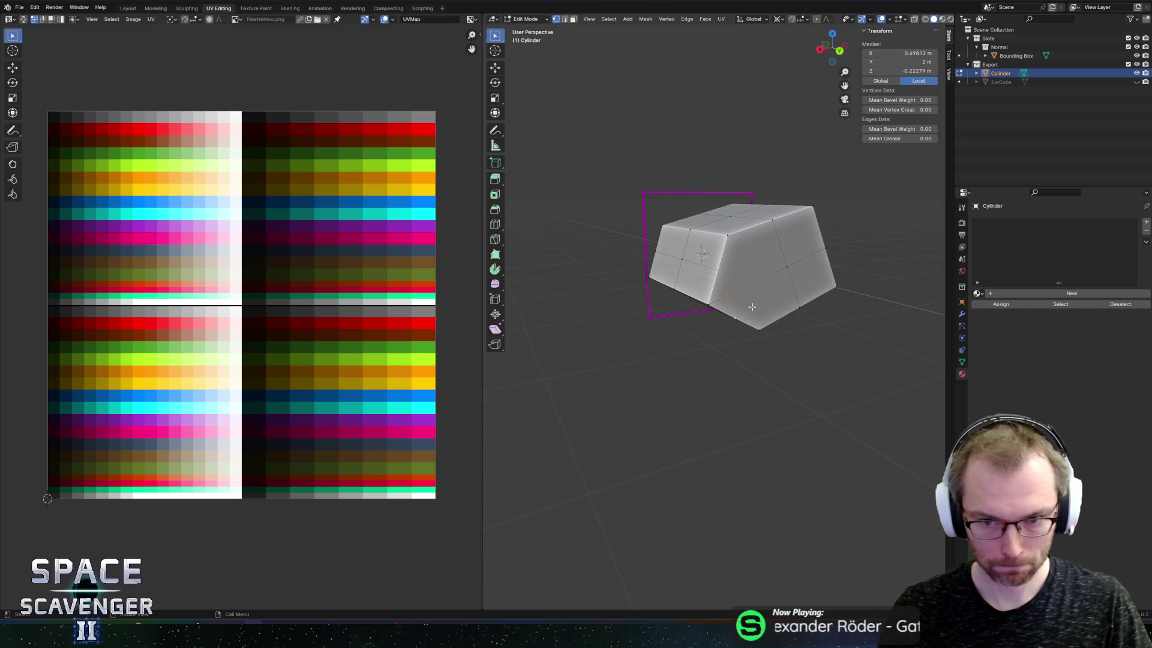
{"action": "left_click", "coordinate": [740, 262]}
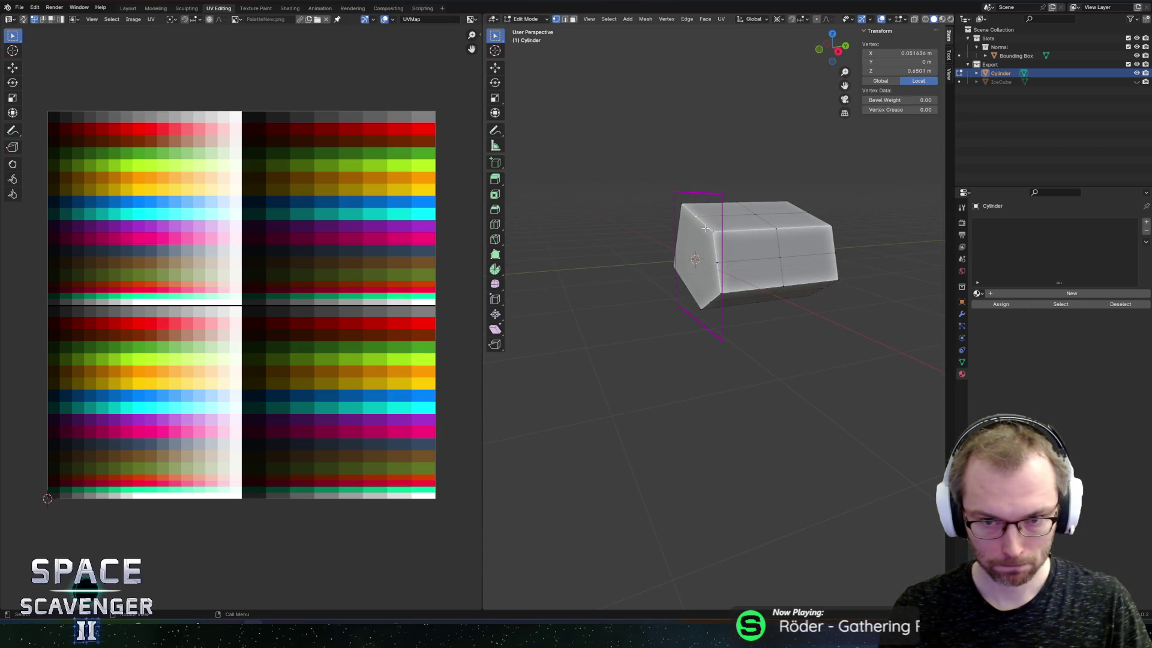
{"action": "left_click", "coordinate": [686, 290], "text": "shift"}
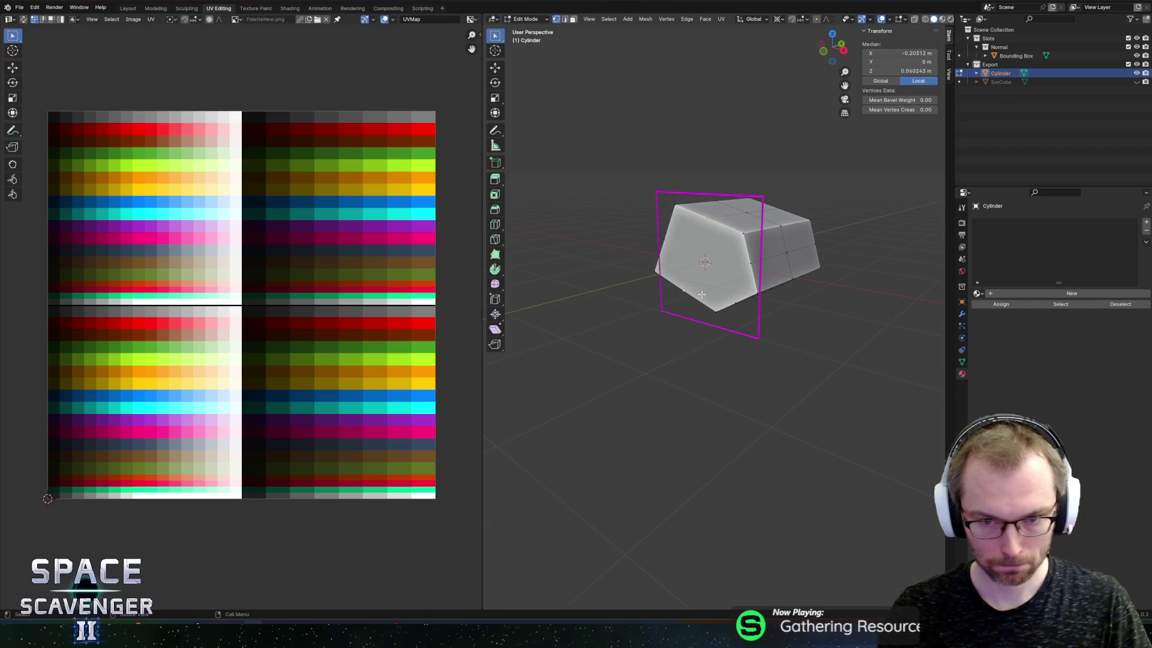
{"action": "left_click", "coordinate": [743, 238]}
{"action": "left_click", "coordinate": [733, 297], "text": "shift"}
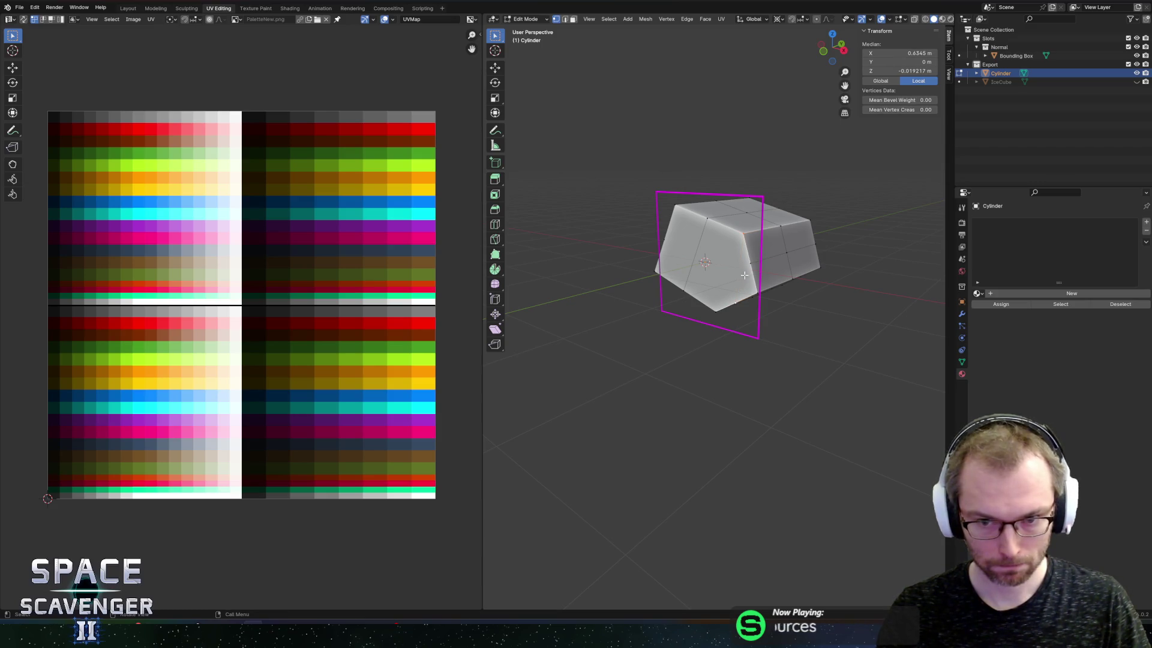
Settle on the final corner vertices to remove and bring up the delete options
{"action": "left_click", "coordinate": [747, 297]}
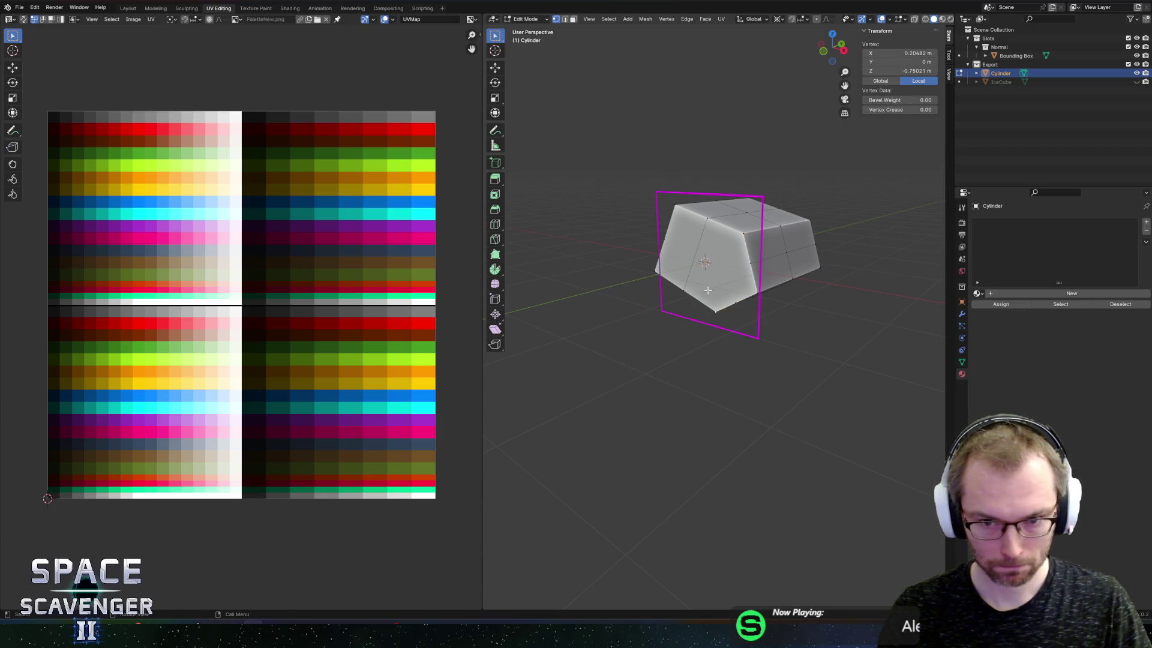
{"action": "left_click", "coordinate": [757, 291]}
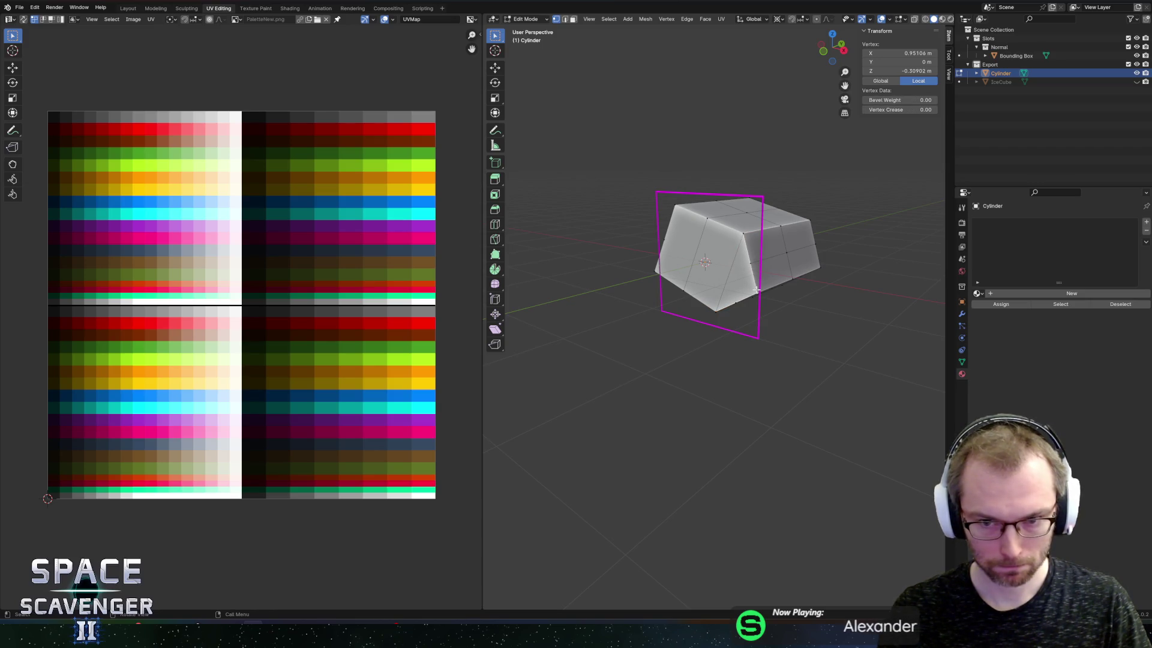
{"action": "left_click", "coordinate": [676, 245]}
{"action": "left_click_drag", "start_coordinate": [676, 244], "coordinate": [757, 274]}
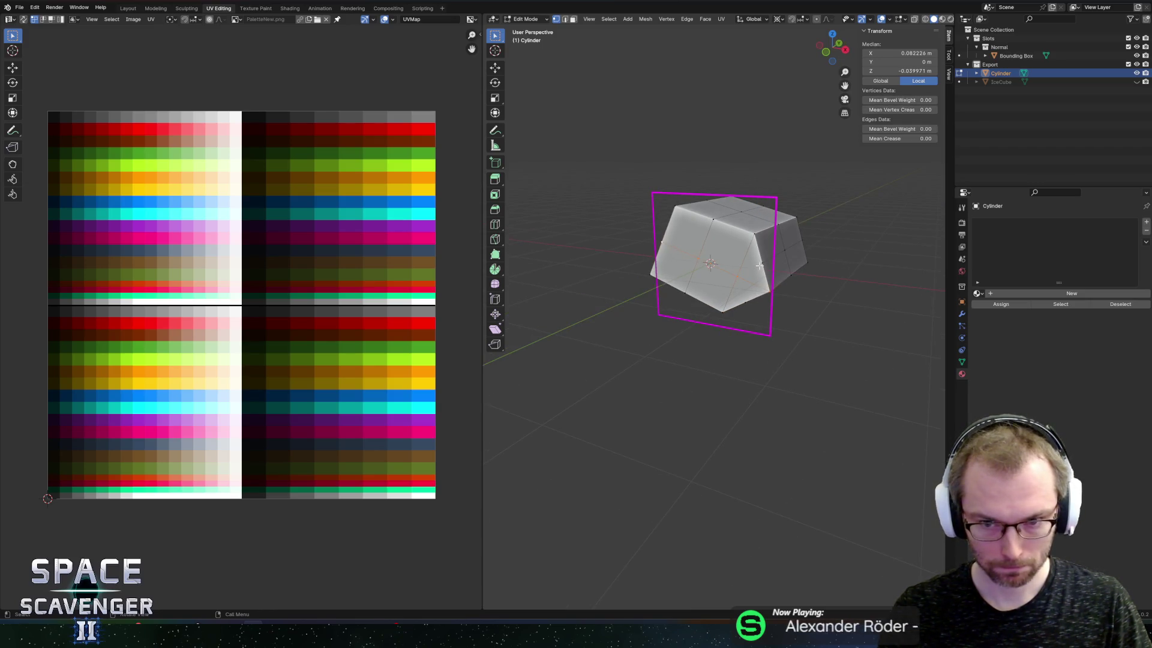
{"action": "left_click", "coordinate": [740, 297], "text": "shift"}
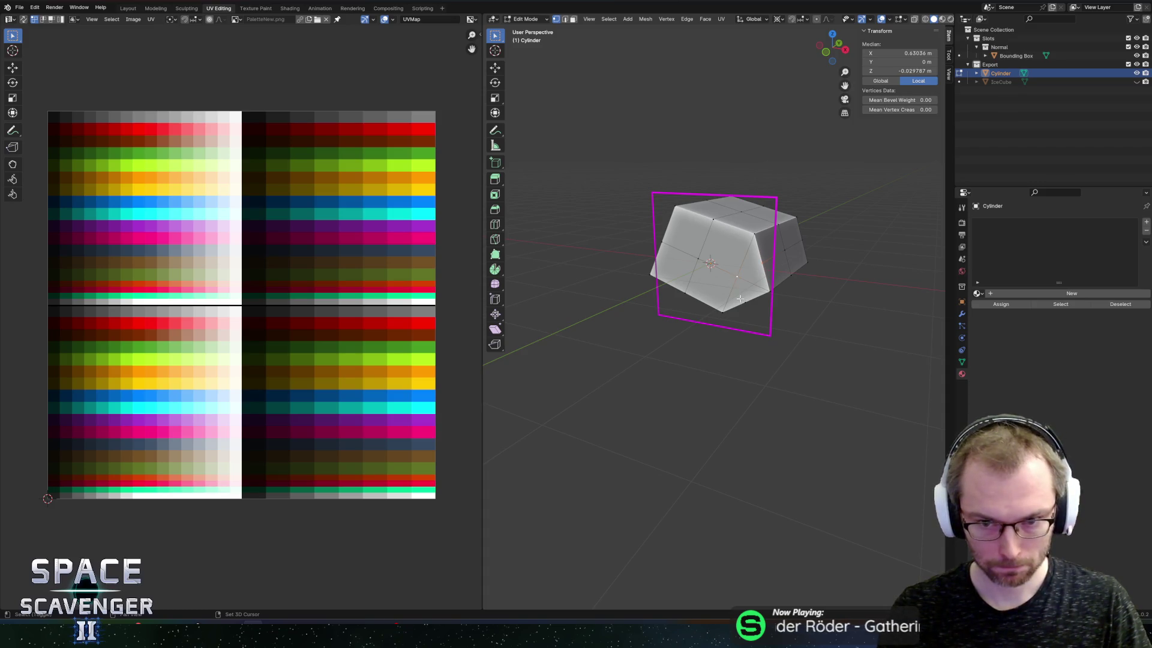
{"action": "left_click_drag", "start_coordinate": [741, 306], "coordinate": [687, 267]}
{"action": "left_click", "coordinate": [669, 276], "text": "shift"}
{"action": "left_click", "coordinate": [676, 301], "text": "shift"}
{"action": "key", "text": "x"}
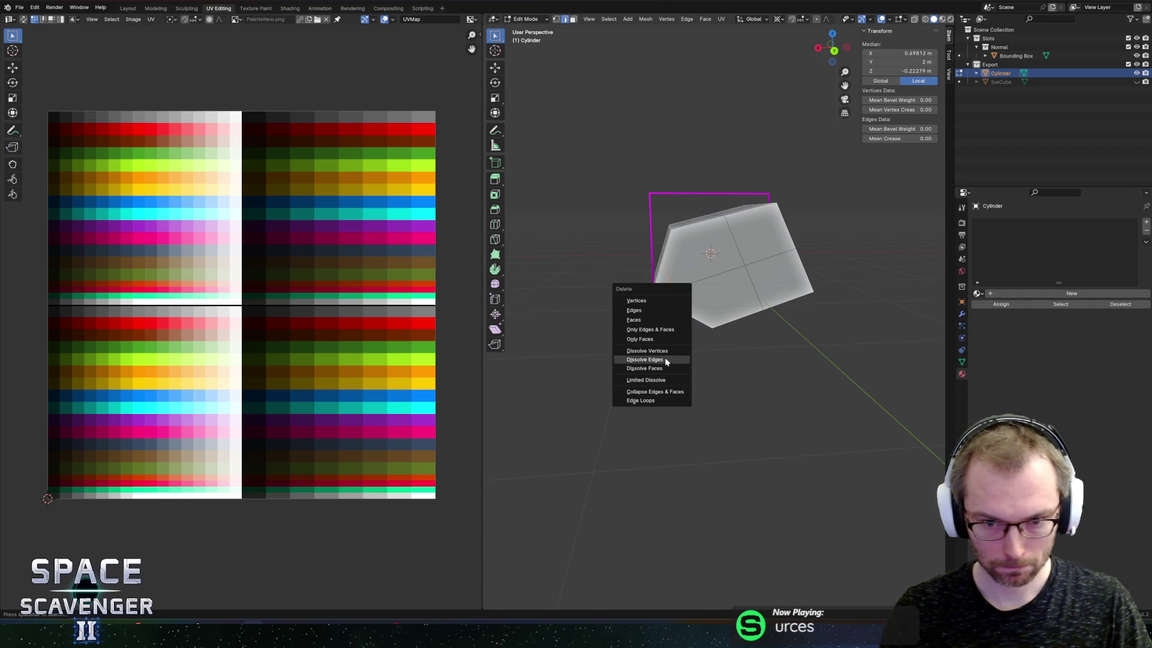
Dissolve the selected edges instead of the vertices to flatten the faces
{"action": "left_click", "coordinate": [664, 350]}
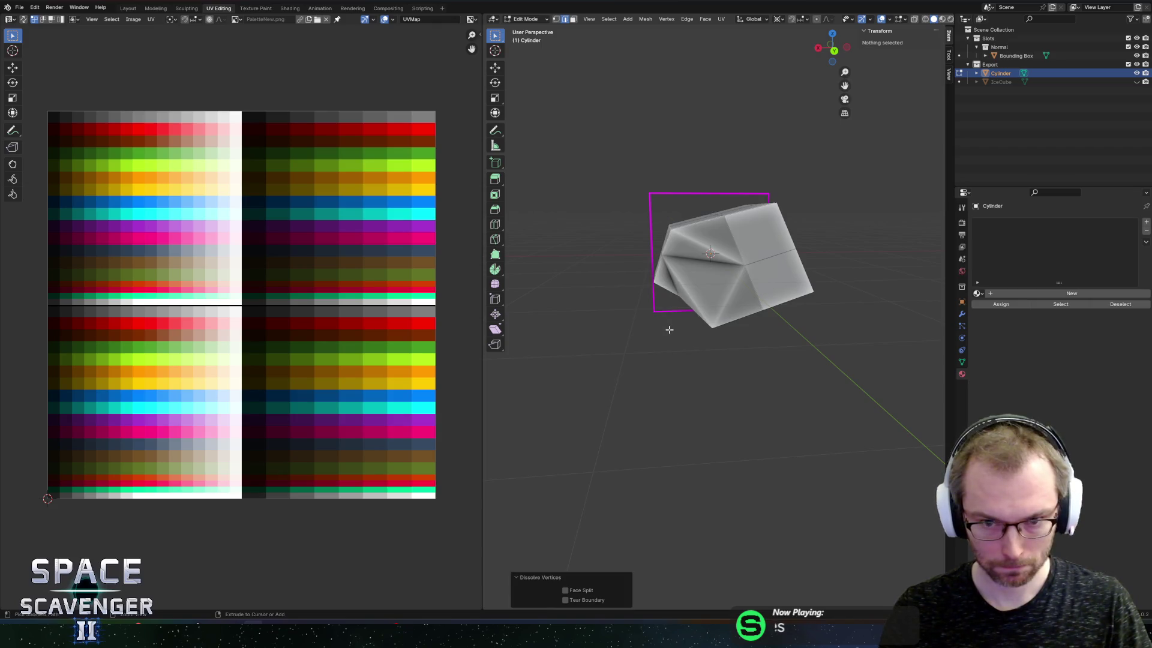
{"action": "key", "text": "ctrl+z"}
{"action": "key", "text": "x"}
{"action": "left_click", "coordinate": [664, 340]}
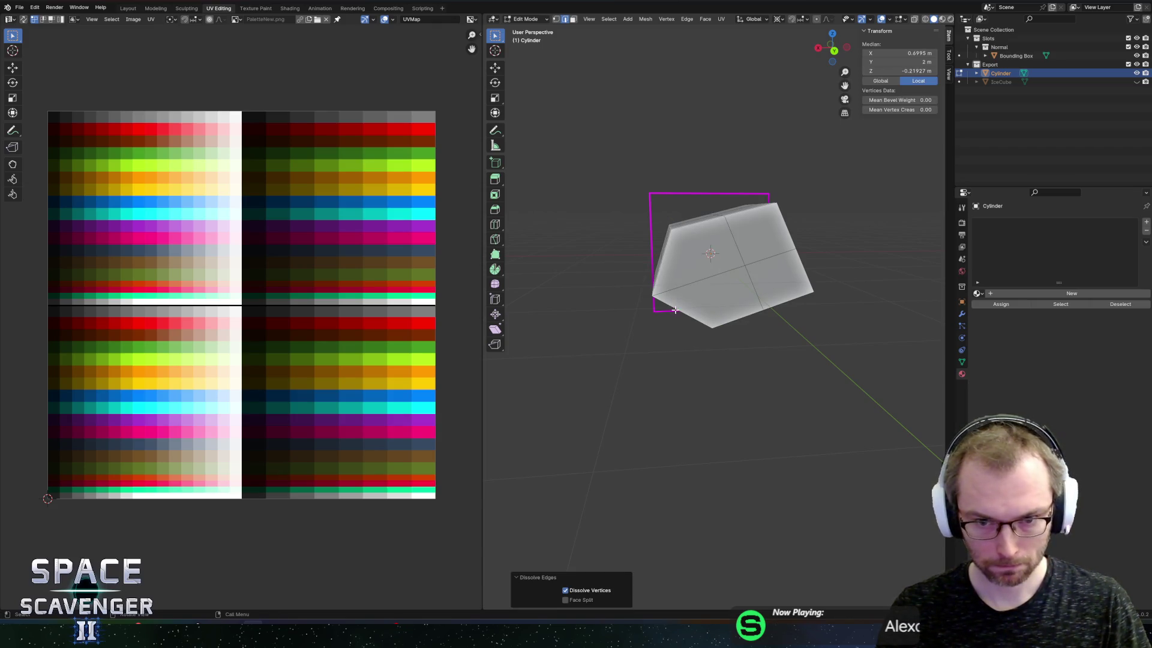
Clear the selection and pick several corner vertices of the block
{"action": "key", "text": "1"}
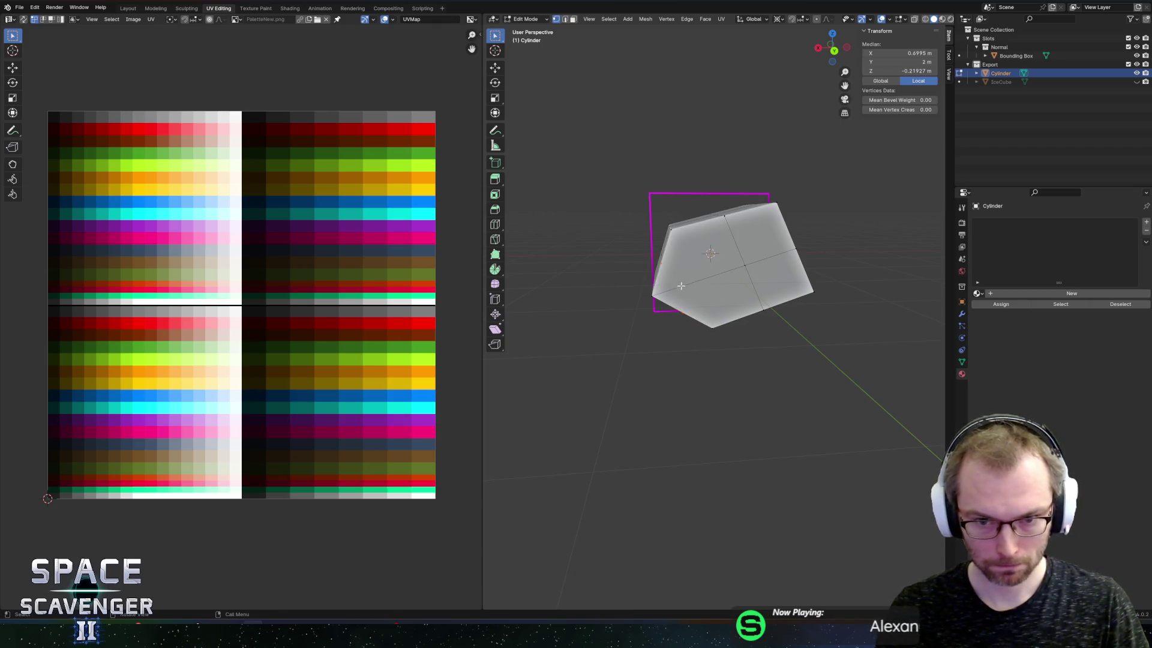
{"action": "key", "text": "alt+a"}
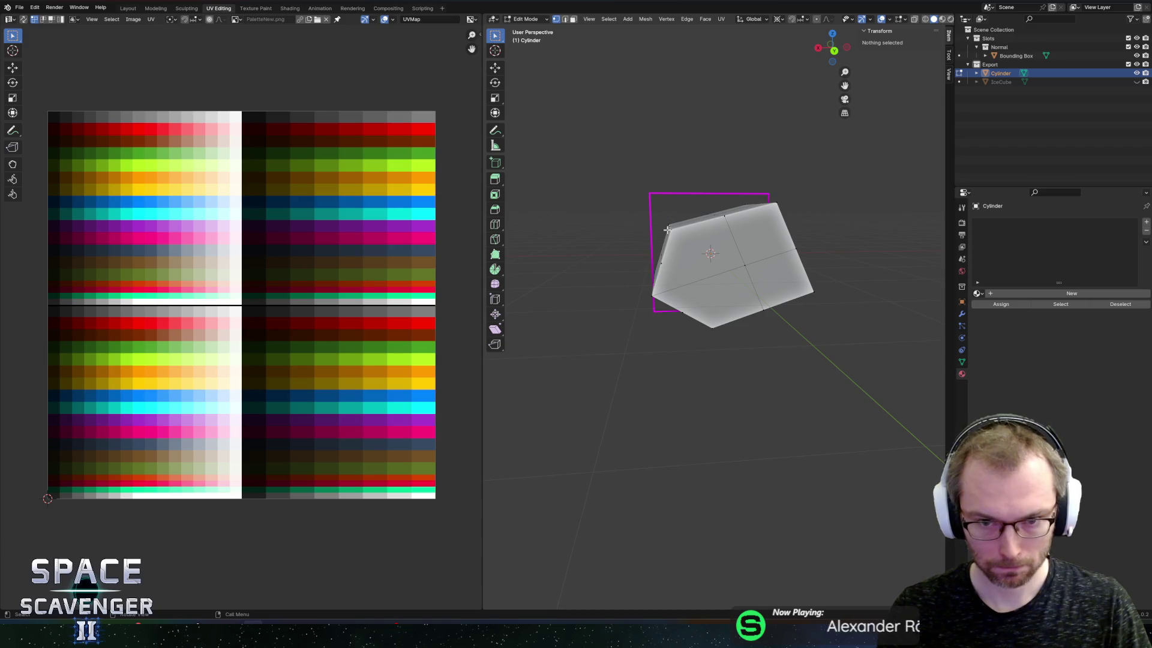
{"action": "left_click", "coordinate": [668, 230]}
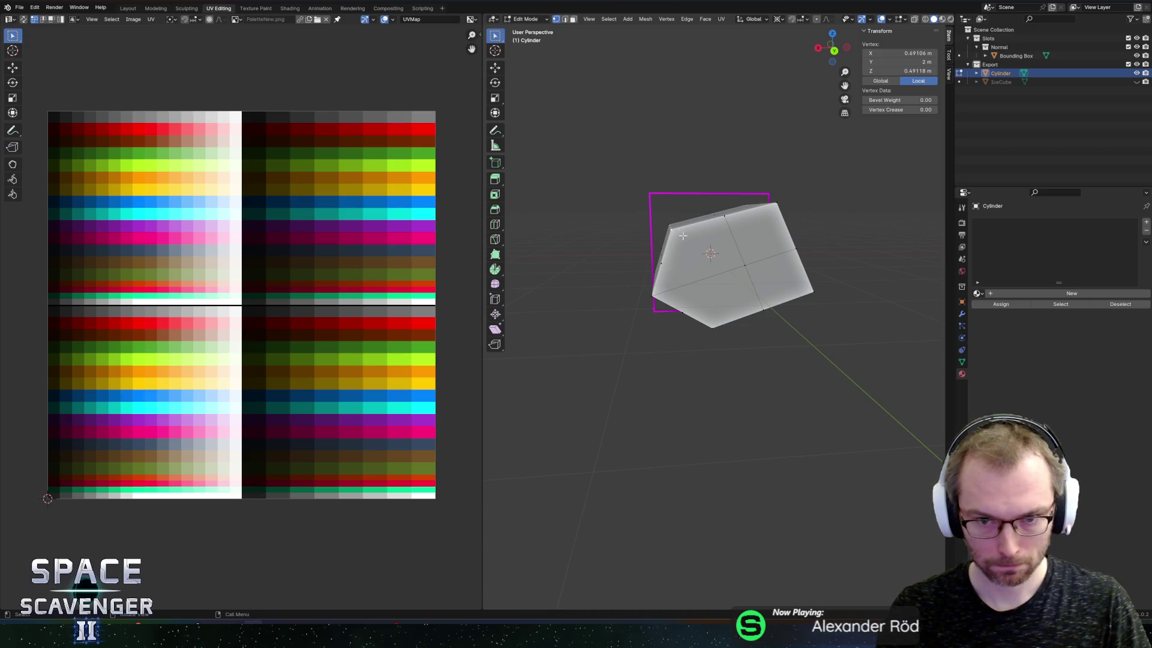
{"action": "left_click", "coordinate": [724, 324], "text": "shift"}
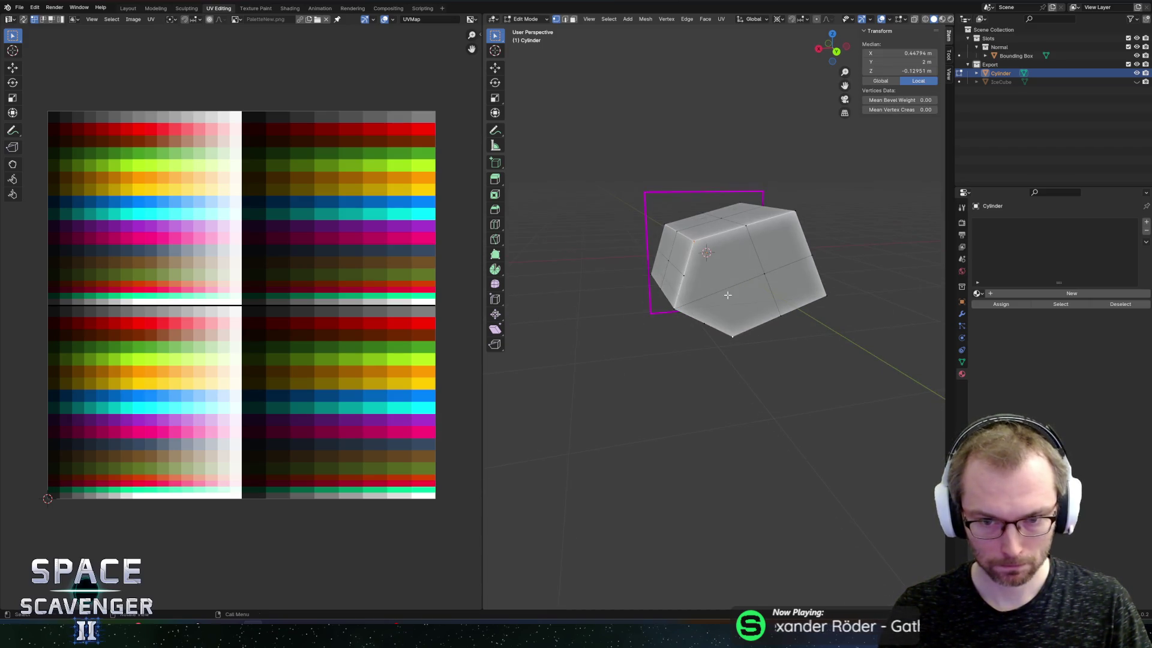
{"action": "left_click", "coordinate": [719, 303], "text": "shift"}
{"action": "left_click", "coordinate": [689, 284], "text": "shift"}
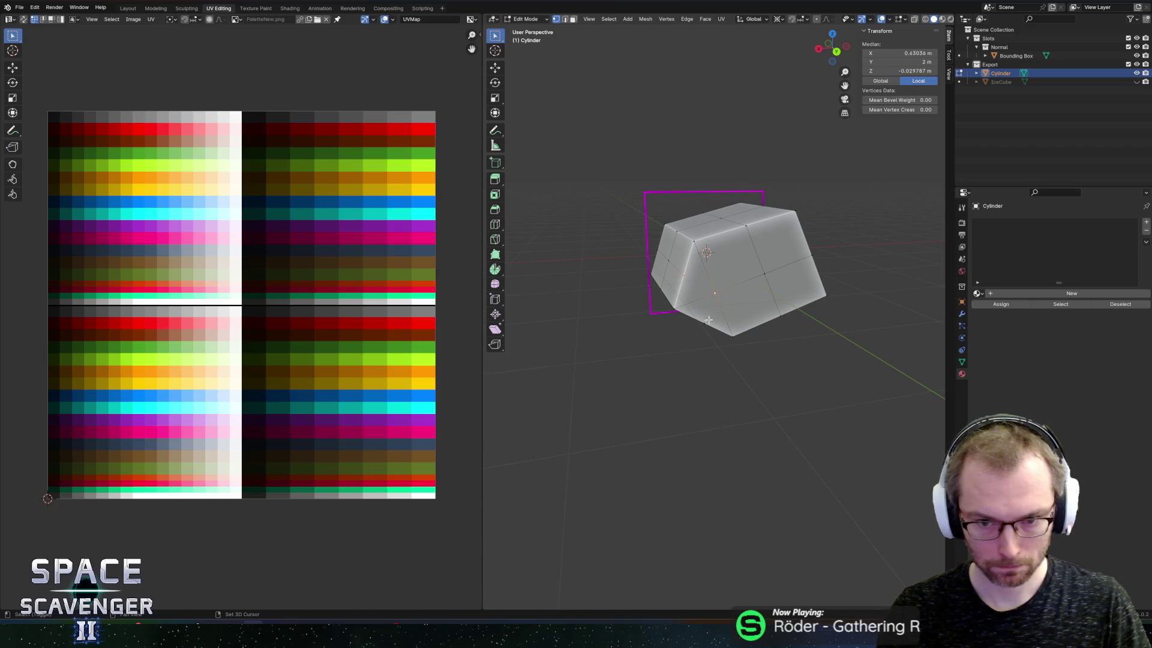
{"action": "left_click", "coordinate": [706, 321], "text": "shift"}
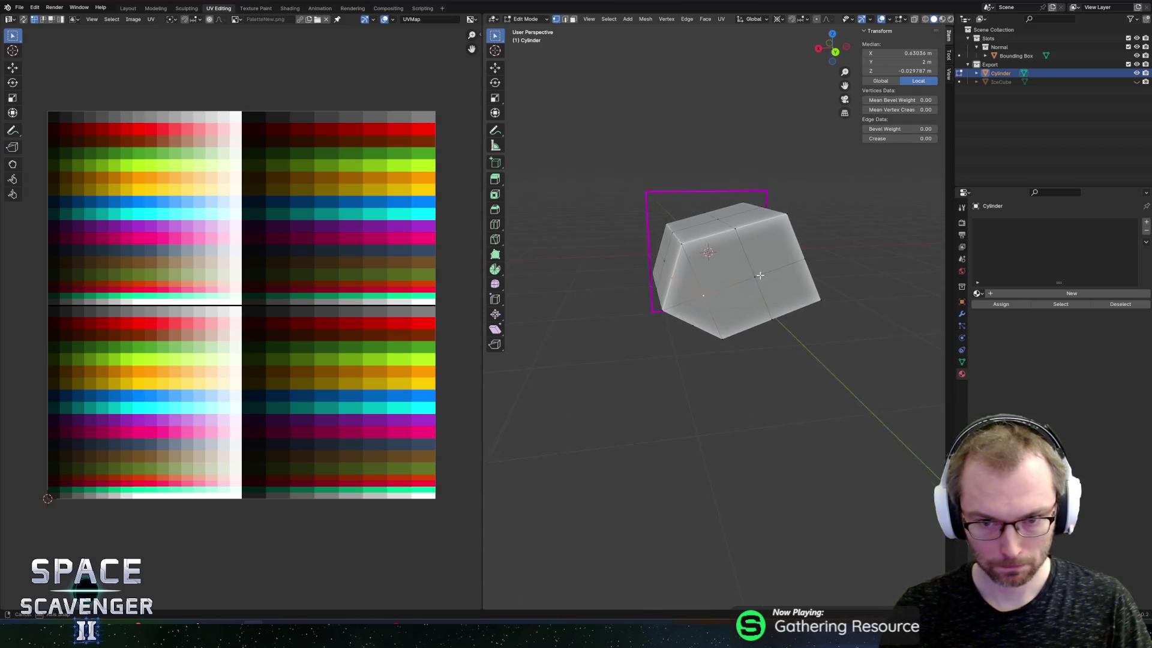
{"action": "left_click", "coordinate": [689, 313], "text": "shift"}
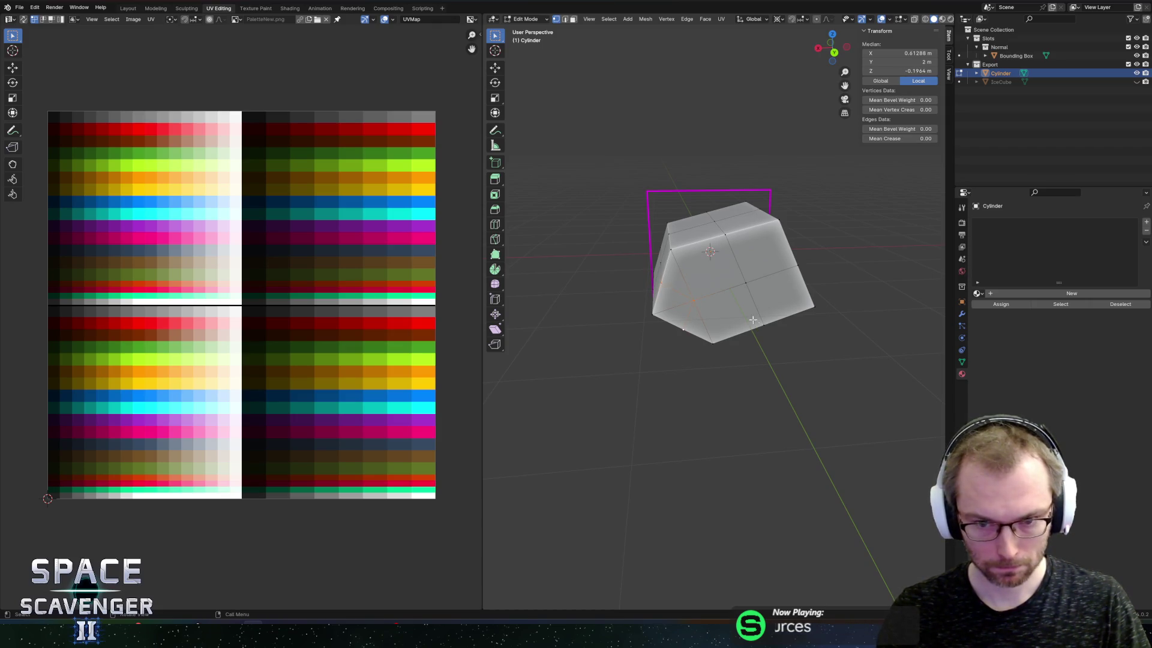
Select the whole mesh, test and undo the To Sphere tool, then select an edge loop
{"action": "key", "text": "a"}
{"action": "left_click_drag", "start_coordinate": [814, 285], "coordinate": [839, 290]}
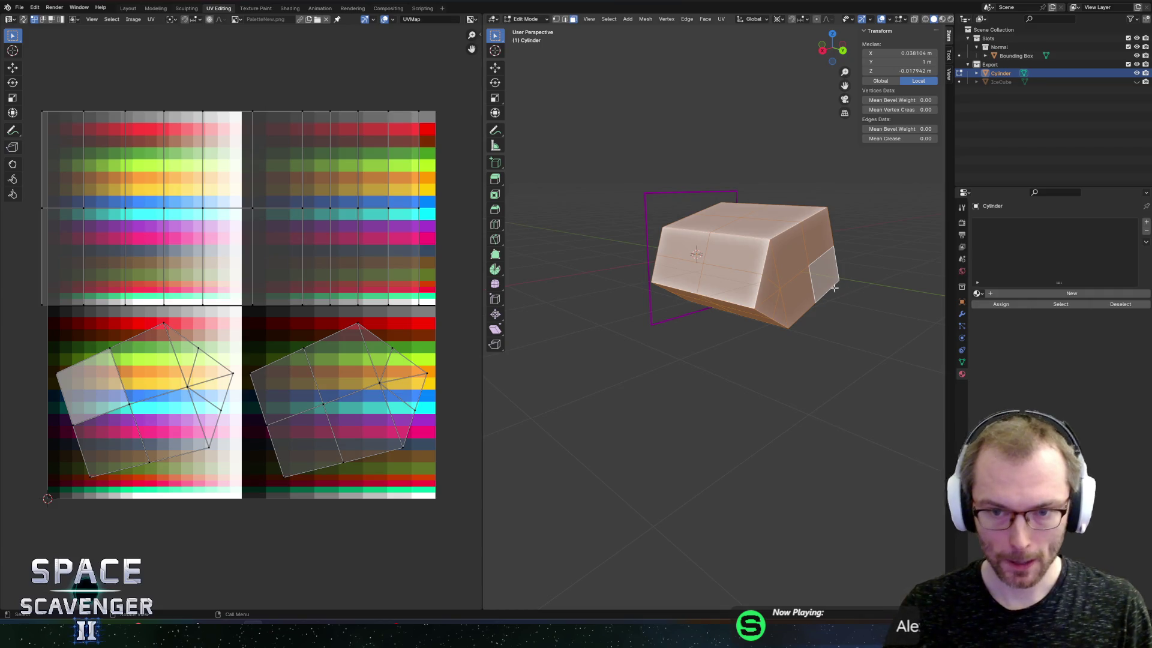
{"action": "left_click", "coordinate": [496, 285]}
{"action": "mouse_move", "coordinate": [710, 278]}
{"action": "left_mouse_down"}
{"action": "mouse_move", "coordinate": [838, 281]}
{"action": "mouse_move", "coordinate": [790, 328]}
{"action": "mouse_move", "coordinate": [707, 318]}
{"action": "left_mouse_up"}
{"action": "key", "text": "ctrl+z"}
{"action": "left_click", "coordinate": [707, 317]}
{"action": "left_click", "coordinate": [707, 316], "text": "alt"}
Select the edge loop and set the transform orientation to Normal
{"action": "key", "text": "z"}
{"action": "key", "text": "period"}
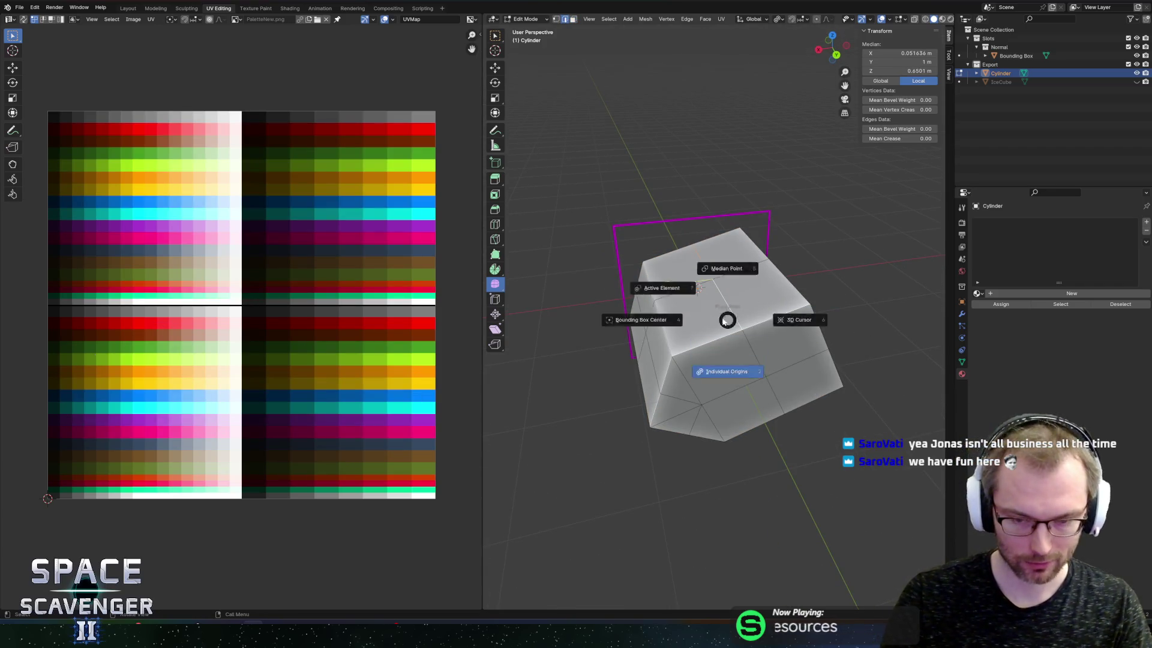
{"action": "key", "text": "period"}
{"action": "key", "text": "Escape"}
{"action": "key", "text": "comma"}
{"action": "left_click", "coordinate": [682, 377]}
Push the edge loop inward along its normal Z axis in two moves
{"action": "key", "text": "g"}
{"action": "key", "text": "z"}
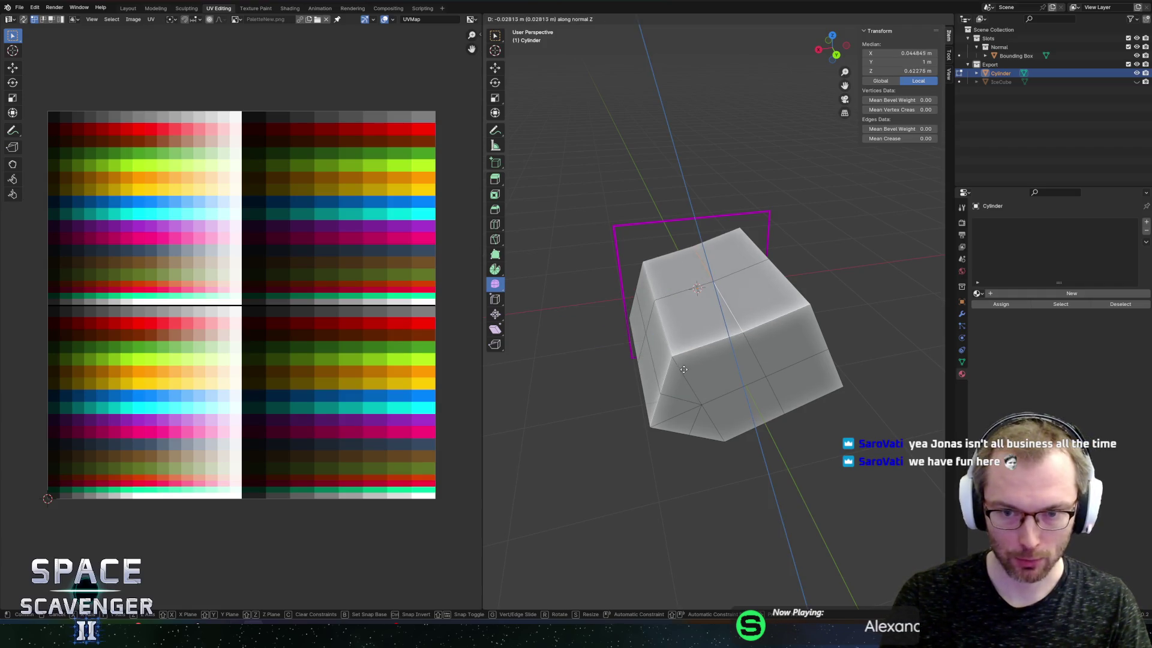
{"action": "left_click", "coordinate": [687, 370]}
{"action": "left_click_drag", "start_coordinate": [687, 369], "coordinate": [624, 252]}
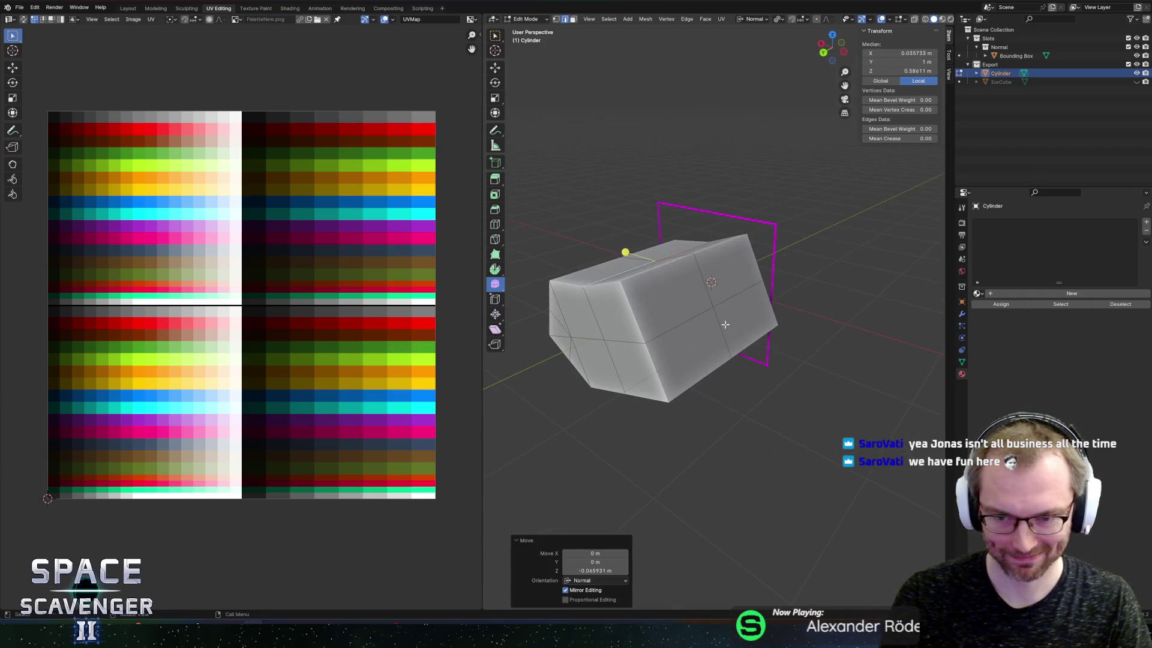
{"action": "key", "text": "g"}
{"action": "key", "text": "z"}
{"action": "left_click", "coordinate": [690, 312]}
{"action": "mouse_move", "coordinate": [690, 313]}
{"action": "left_mouse_down"}
{"action": "mouse_move", "coordinate": [710, 255]}
{"action": "mouse_move", "coordinate": [666, 282]}
{"action": "mouse_move", "coordinate": [696, 300]}
{"action": "mouse_move", "coordinate": [678, 259]}
{"action": "left_mouse_up"}
Slide one edge along the mesh to shift its position
{"action": "key", "text": "2"}
{"action": "left_click", "coordinate": [665, 282]}
{"action": "key", "text": "g"}
{"action": "key", "text": "g"}
{"action": "left_click", "coordinate": [668, 293]}
Slide several corner vertices to make the block's outline uneven
{"action": "key", "text": "1"}
{"action": "left_click", "coordinate": [705, 294]}
{"action": "key", "text": "g"}
{"action": "key", "text": "g"}
{"action": "left_click", "coordinate": [672, 270]}
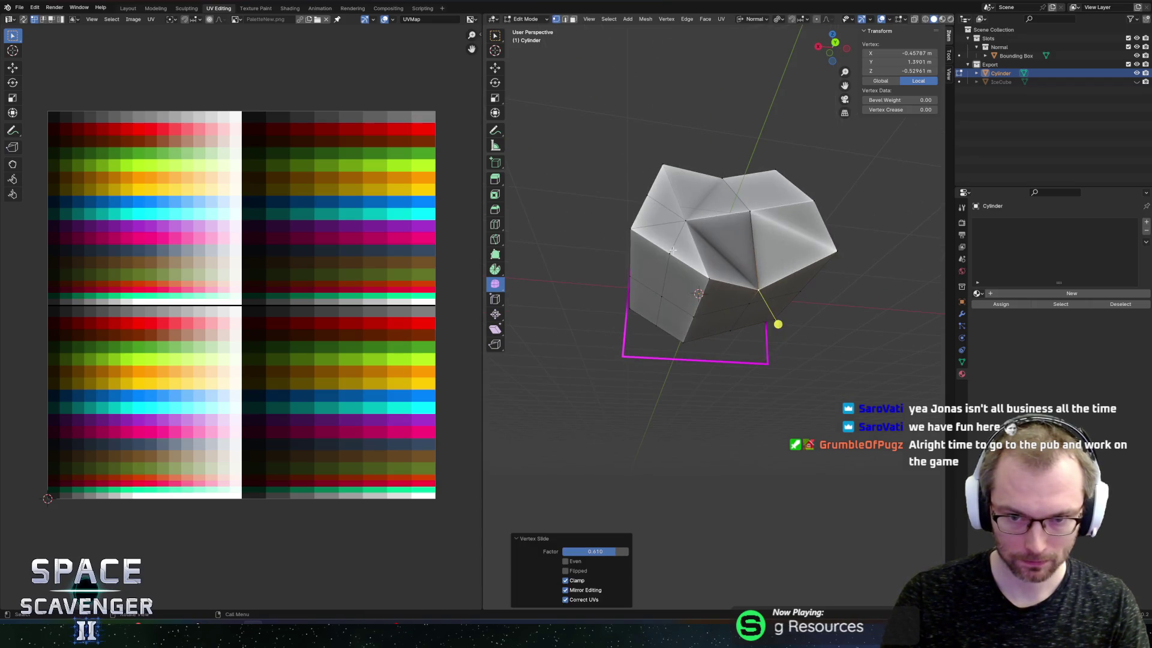
{"action": "left_click", "coordinate": [669, 250]}
{"action": "key", "text": "g"}
{"action": "key", "text": "g"}
{"action": "left_click", "coordinate": [681, 259]}
{"action": "key", "text": "g"}
{"action": "key", "text": "g"}
{"action": "left_click", "coordinate": [684, 264]}
{"action": "mouse_move", "coordinate": [684, 264]}
{"action": "left_mouse_down"}
{"action": "mouse_move", "coordinate": [767, 282]}
{"action": "mouse_move", "coordinate": [732, 288]}
{"action": "left_mouse_up"}
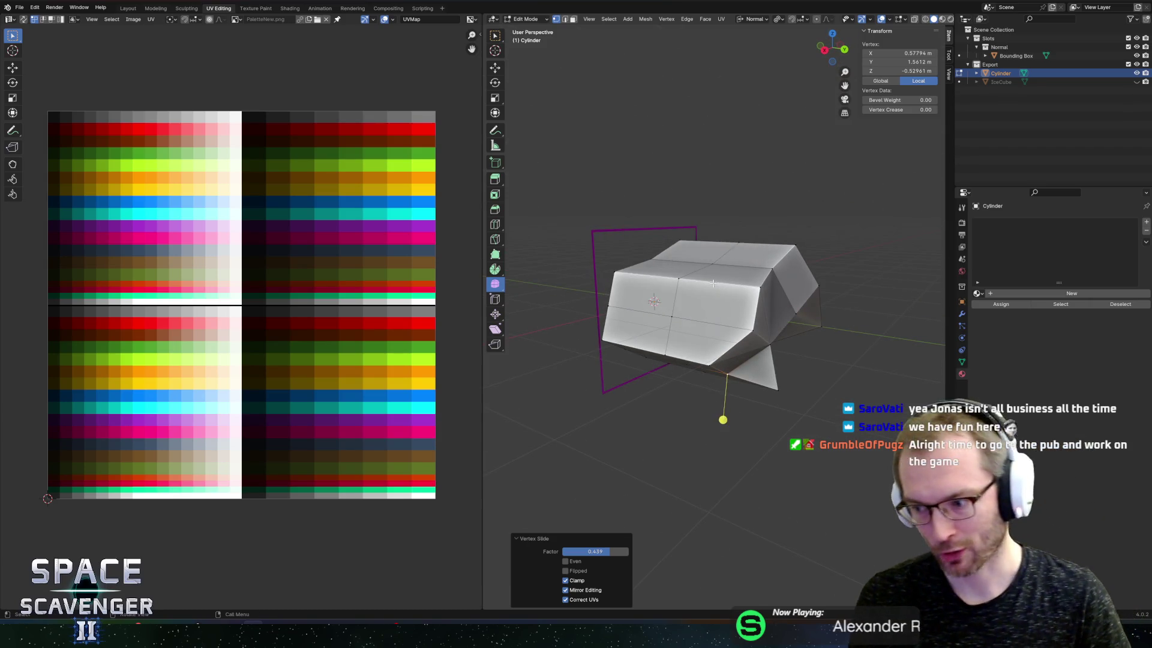
Slide another edge on the lower part of the mesh
{"action": "left_click", "coordinate": [725, 300]}
{"action": "left_click", "coordinate": [777, 257], "text": "shift"}
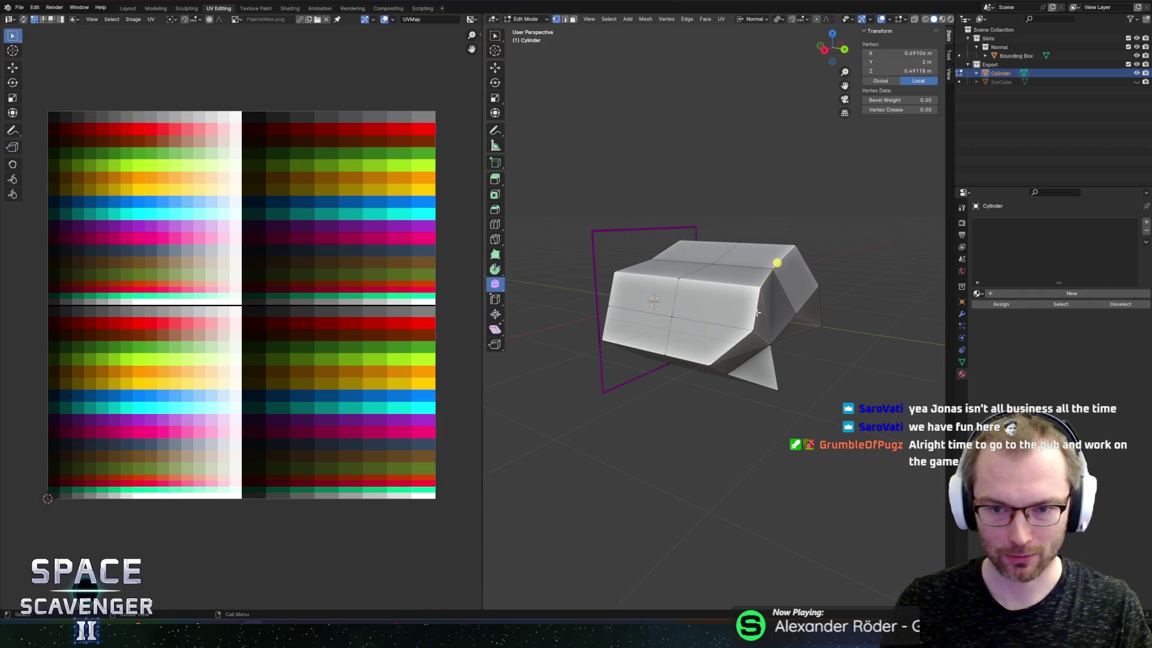
{"action": "key", "text": "g"}
{"action": "key", "text": "g"}
{"action": "left_click", "coordinate": [742, 333]}
{"action": "mouse_move", "coordinate": [742, 333]}
{"action": "left_mouse_down"}
{"action": "mouse_move", "coordinate": [714, 309]}
{"action": "mouse_move", "coordinate": [719, 298]}
{"action": "mouse_move", "coordinate": [689, 317]}
{"action": "left_mouse_up"}
Nudge two more vertices with small slides
{"action": "left_click", "coordinate": [689, 317]}
{"action": "key", "text": "g"}
{"action": "key", "text": "g"}
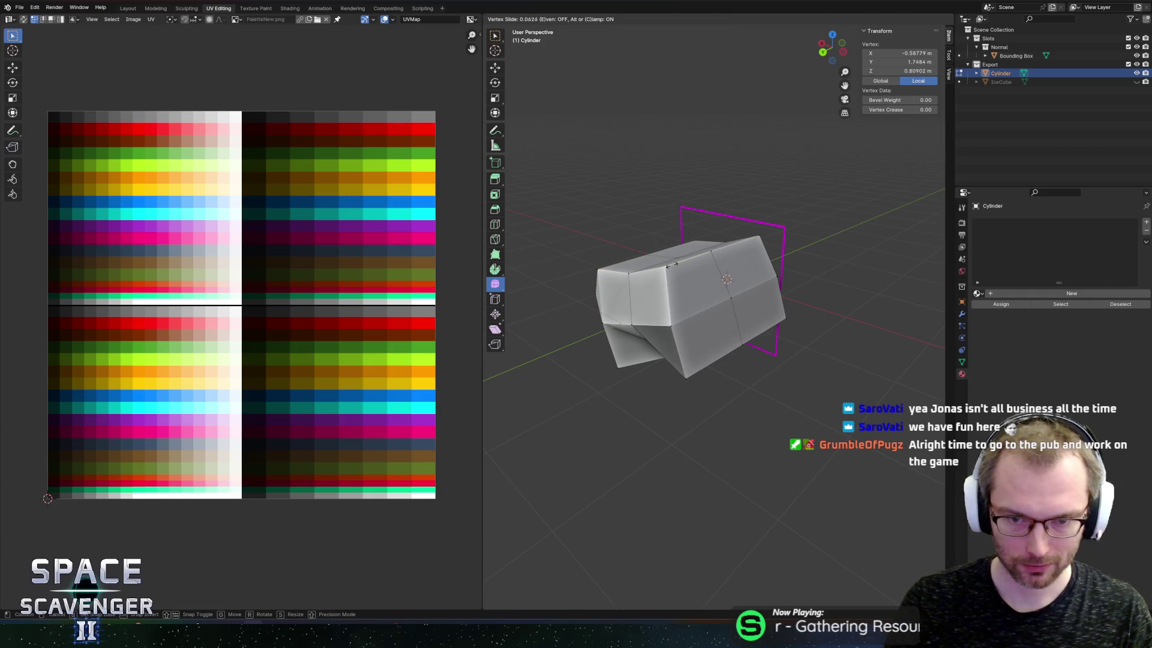
{"action": "left_click", "coordinate": [689, 310]}
{"action": "key", "text": "g"}
{"action": "right_click", "coordinate": [682, 319]}
{"action": "left_click", "coordinate": [679, 323]}
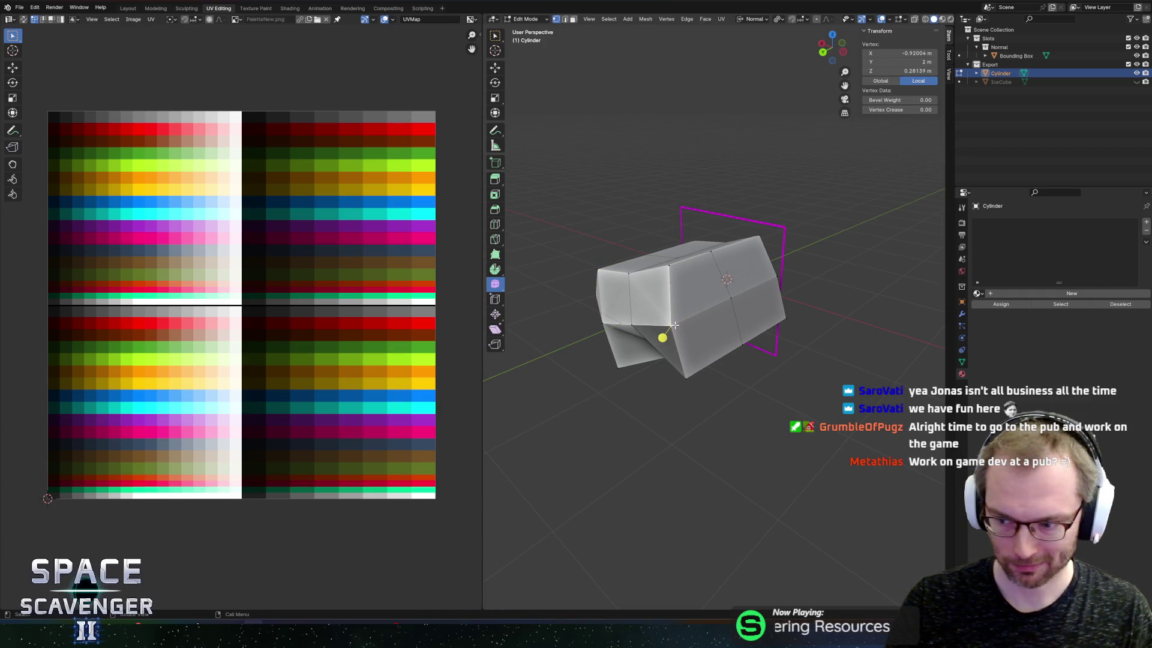
{"action": "key", "text": "g"}
{"action": "key", "text": "g"}
{"action": "left_click", "coordinate": [676, 324]}
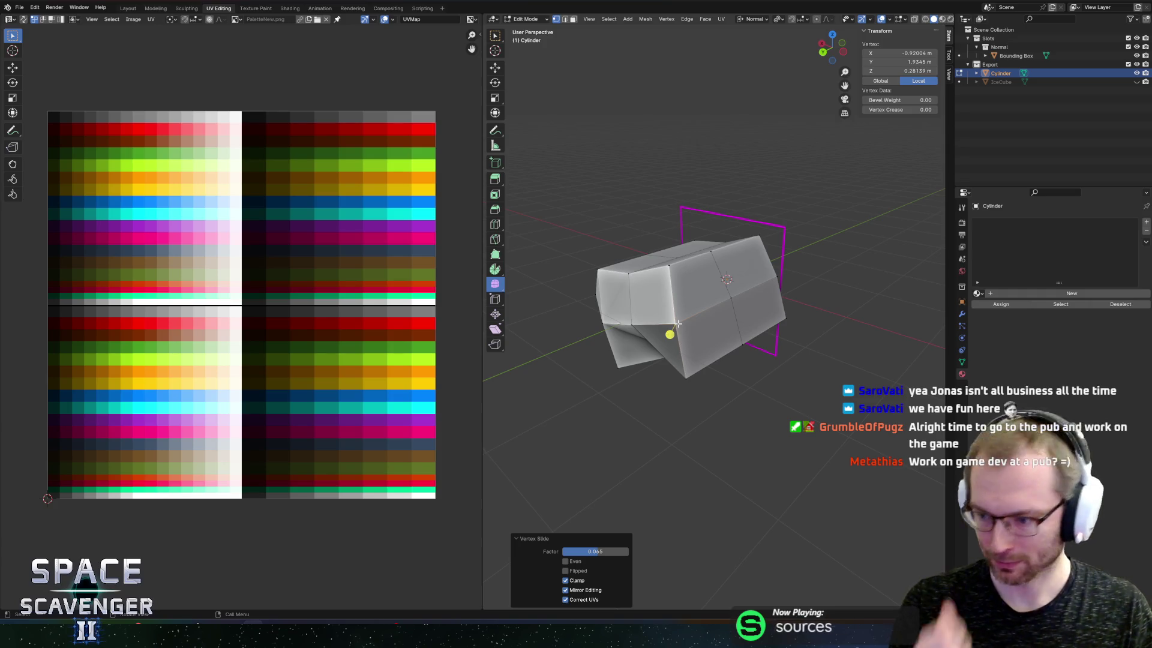
{"action": "mouse_move", "coordinate": [601, 343]}
{"action": "left_mouse_down"}
{"action": "mouse_move", "coordinate": [751, 270]}
{"action": "mouse_move", "coordinate": [730, 311]}
{"action": "mouse_move", "coordinate": [749, 316]}
{"action": "mouse_move", "coordinate": [643, 323]}
{"action": "left_mouse_up"}
Scale a set of left-side faces, undo it, and inspect the object in Object Mode
{"action": "key", "text": "3"}
{"action": "left_click", "coordinate": [696, 312]}
{"action": "key", "text": "c"}
{"action": "key", "text": "Escape"}
{"action": "key", "text": "s"}
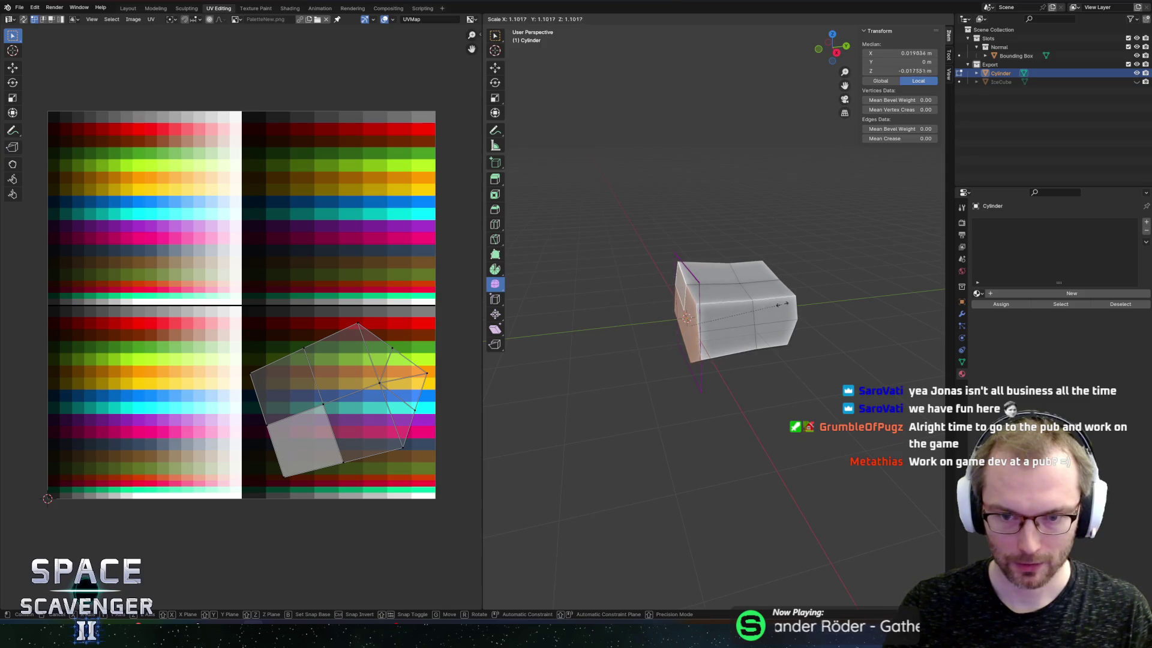
{"action": "left_click", "coordinate": [790, 305]}
{"action": "mouse_move", "coordinate": [790, 304]}
{"action": "left_mouse_down"}
{"action": "mouse_move", "coordinate": [731, 267]}
{"action": "mouse_move", "coordinate": [750, 265]}
{"action": "left_mouse_up"}
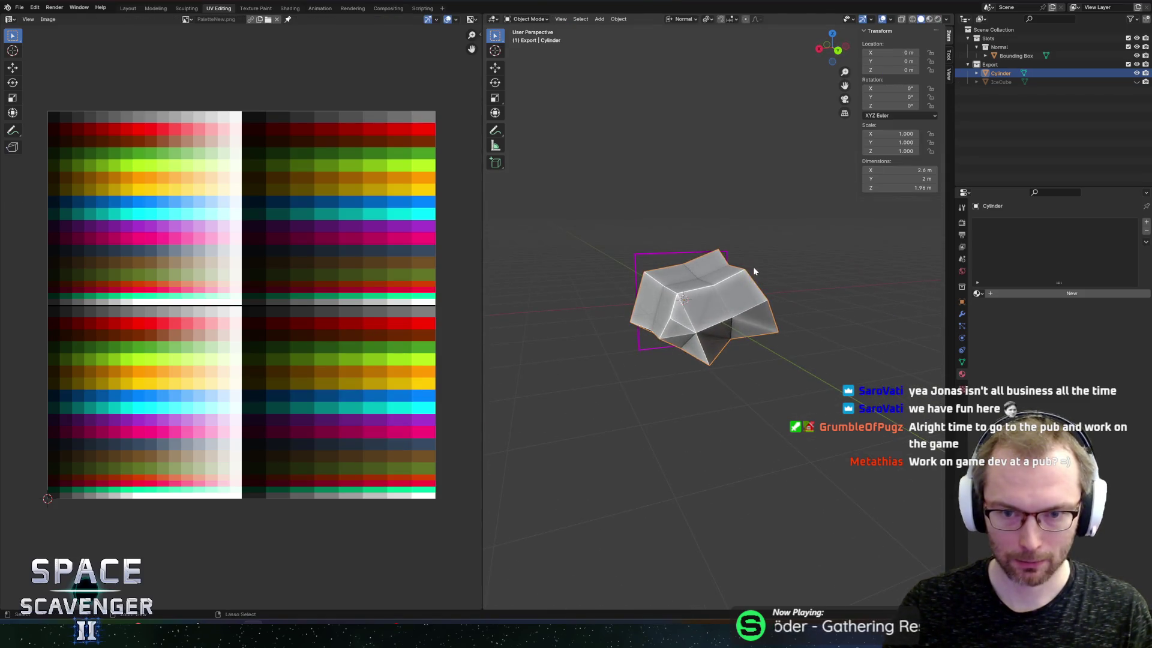
{"action": "key", "text": "ctrl+z"}
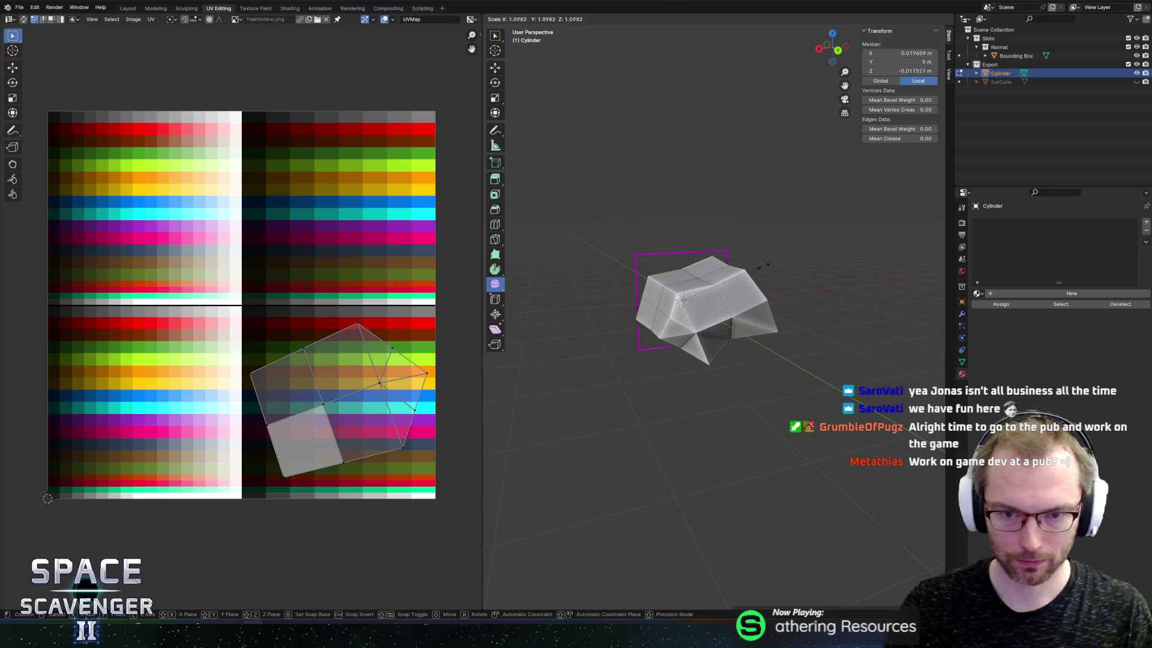
{"action": "key", "text": "Tab"}
{"action": "left_click_drag", "start_coordinate": [752, 268], "coordinate": [706, 276]}
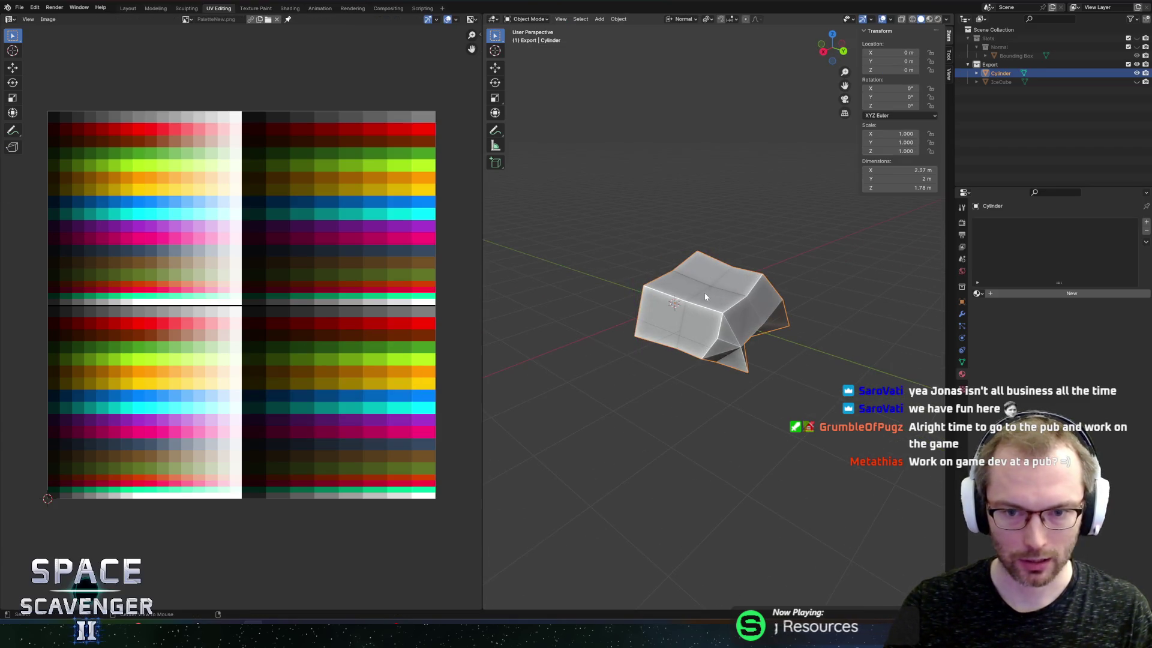
{"action": "key", "text": "Tab"}
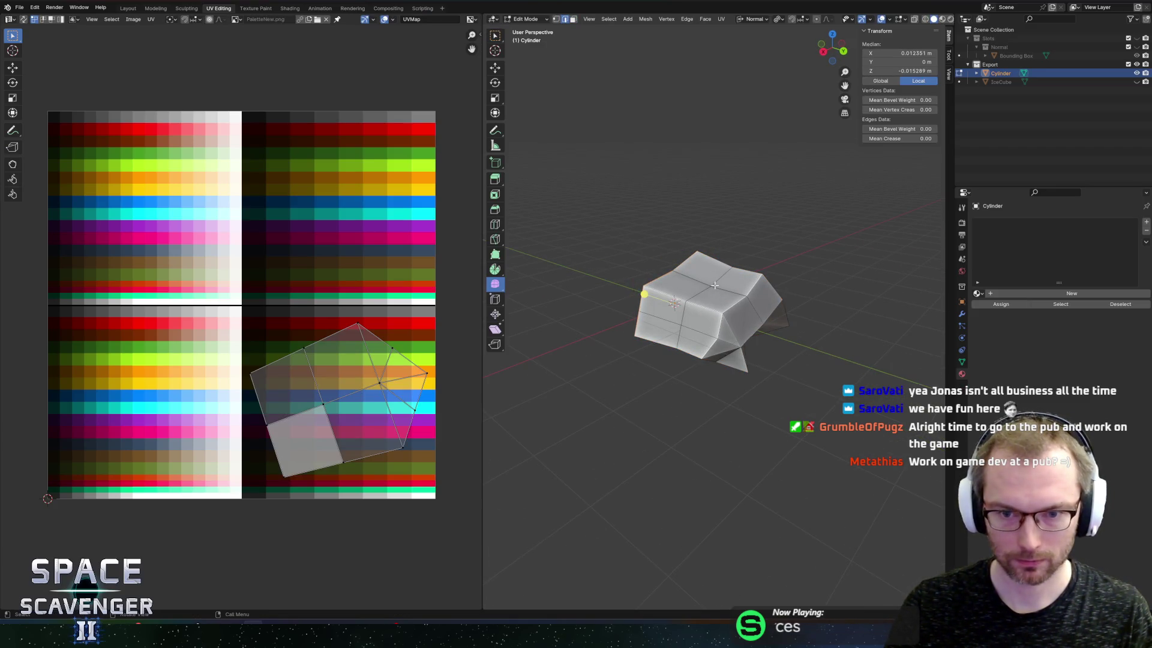
Randomize the vertex positions with a slight 1.063 scale-up, then check the lumpy result
{"action": "left_click", "coordinate": [710, 286]}
{"action": "key", "text": "2"}
{"action": "left_click", "coordinate": [708, 324]}
{"action": "mouse_move", "coordinate": [502, 291]}
{"action": "left_mouse_down"}
{"action": "mouse_move", "coordinate": [520, 287]}
{"action": "mouse_move", "coordinate": [528, 304]}
{"action": "left_mouse_up"}
{"action": "left_click_drag", "start_coordinate": [699, 345], "coordinate": [702, 342]}
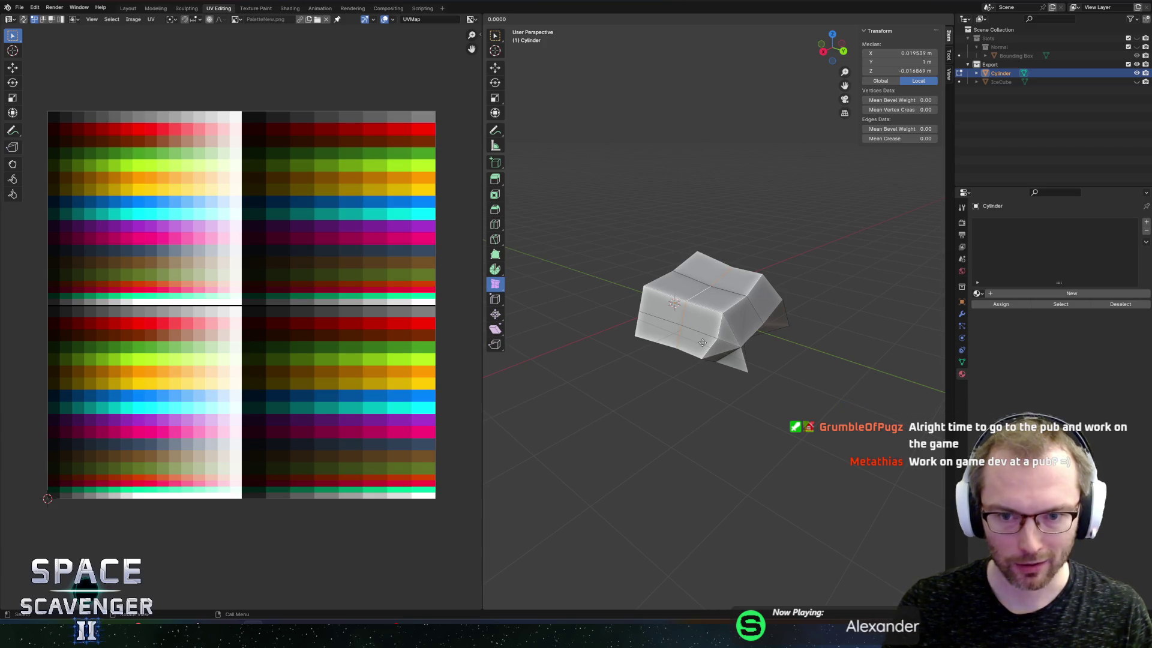
{"action": "left_click", "coordinate": [701, 343]}
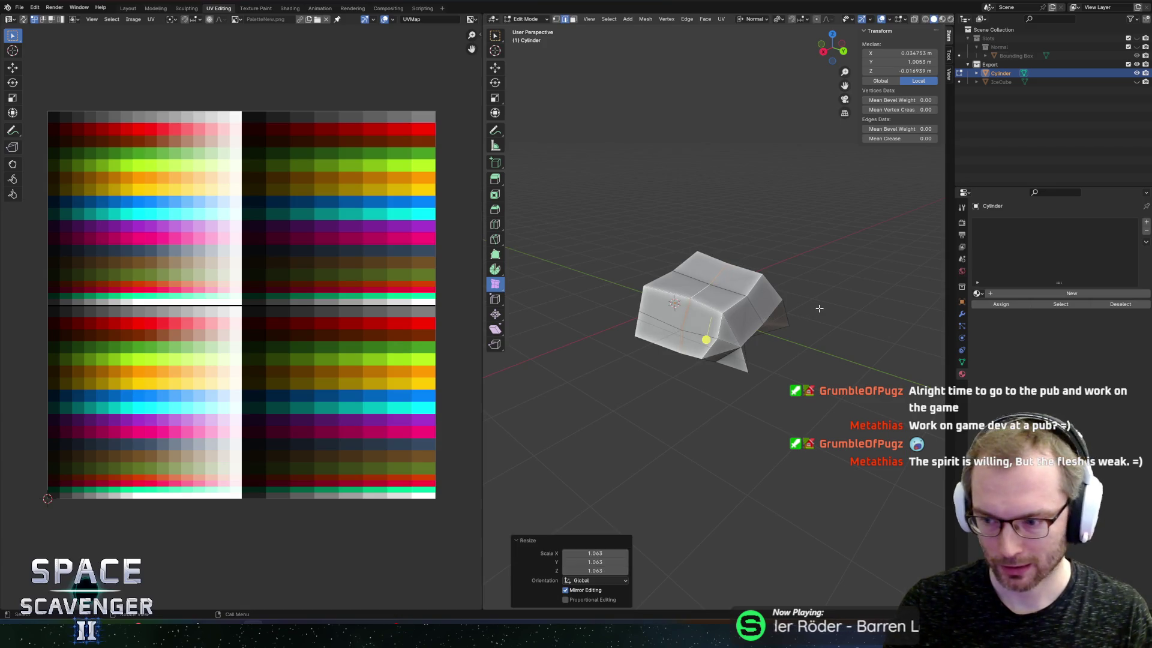
{"action": "key", "text": "Tab"}
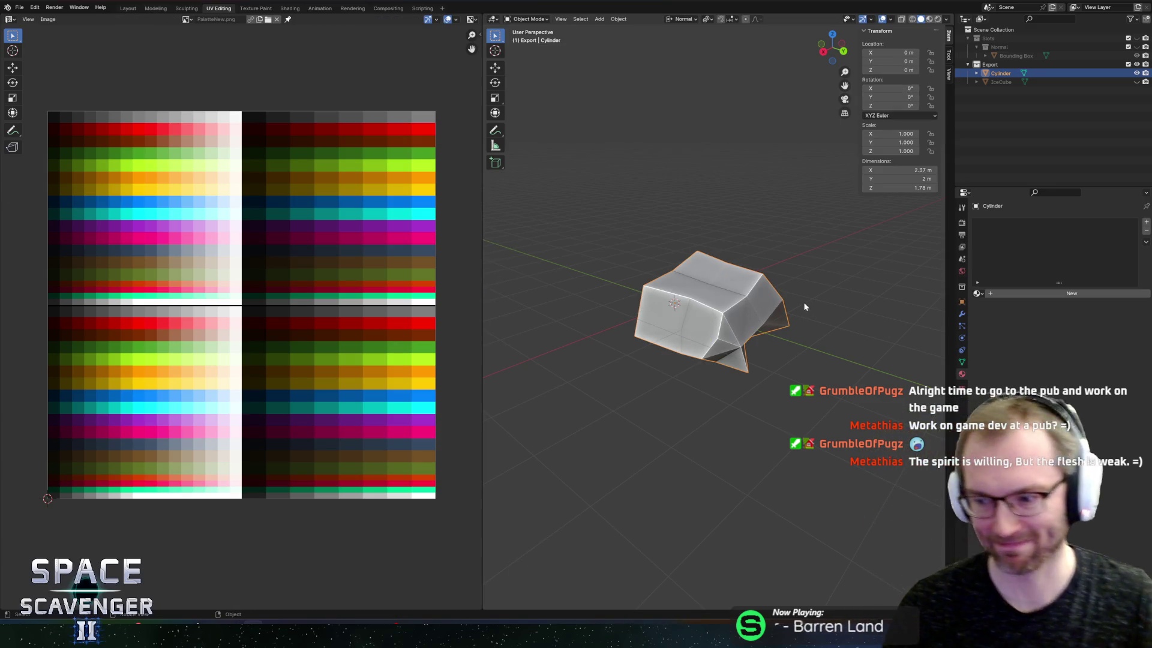
{"action": "key", "text": "Tab"}
{"action": "key", "text": "Tab"}
{"action": "key", "text": "Tab"}
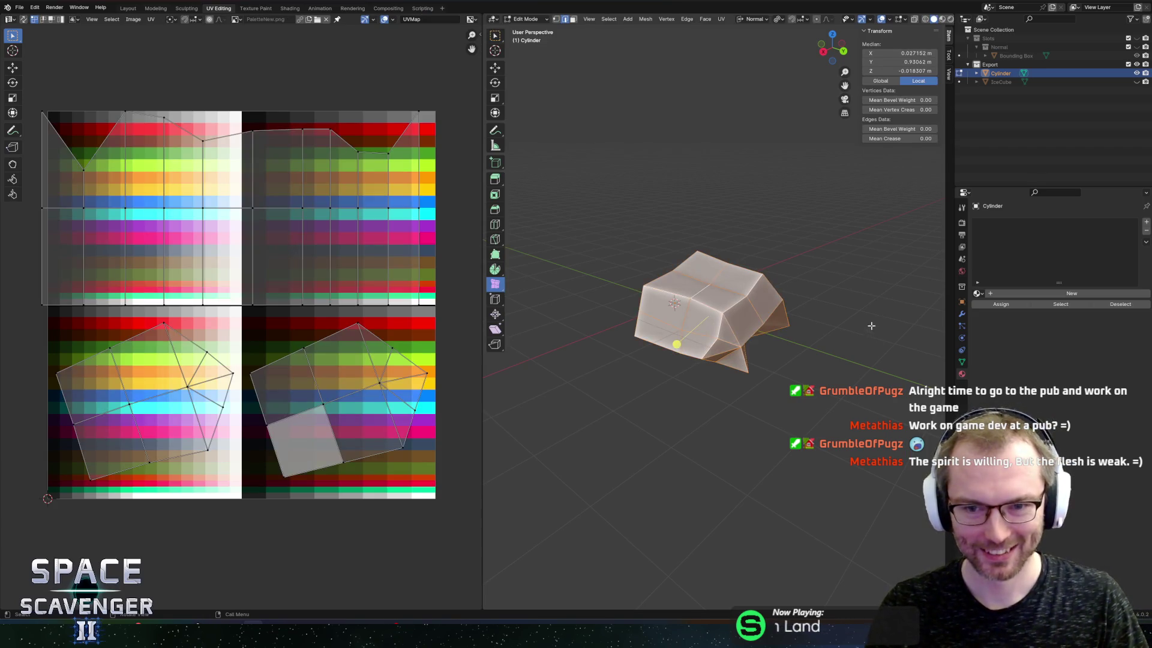
Duplicate the mesh, rotate the copy 90° about global Y, and shift it along X
{"action": "key", "text": "shift+d"}
{"action": "key", "text": "x"}
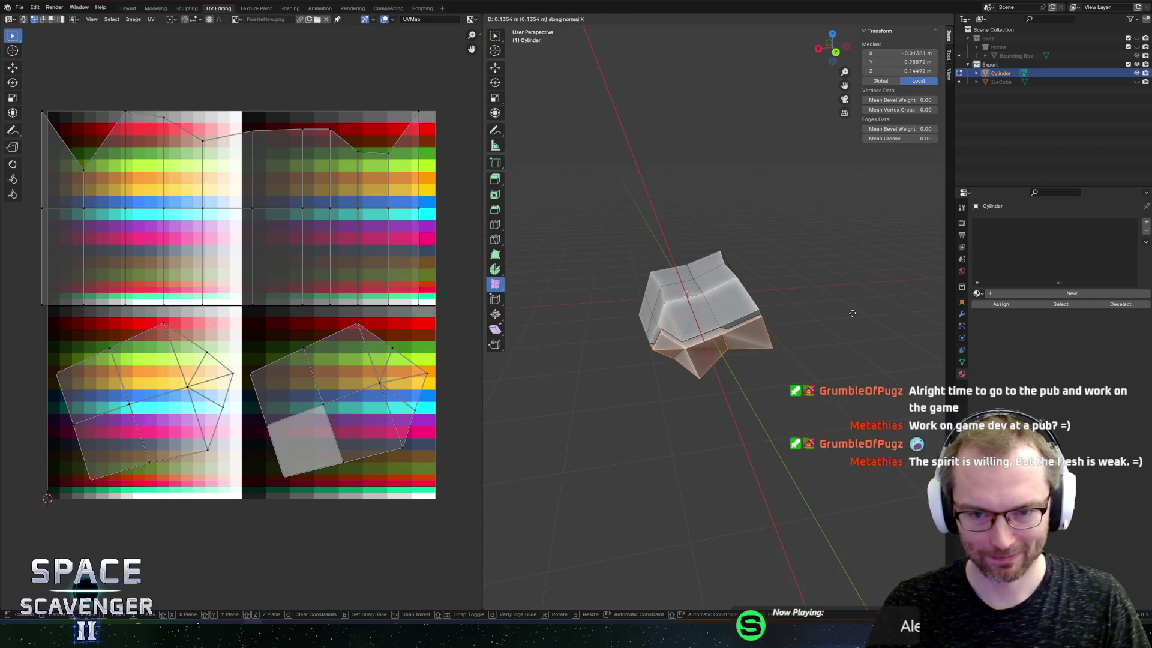
{"action": "key", "text": "Escape"}
{"action": "left_click", "coordinate": [792, 315]}
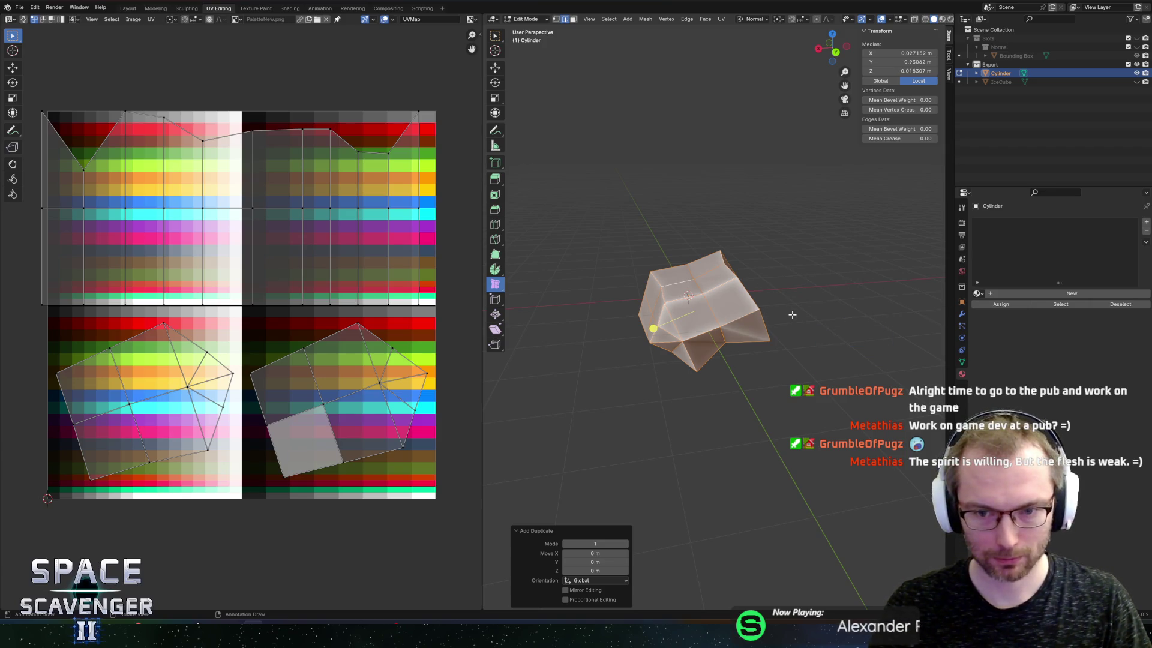
{"action": "key", "text": "Escape"}
{"action": "key", "text": "comma"}
{"action": "left_click", "coordinate": [765, 262]}
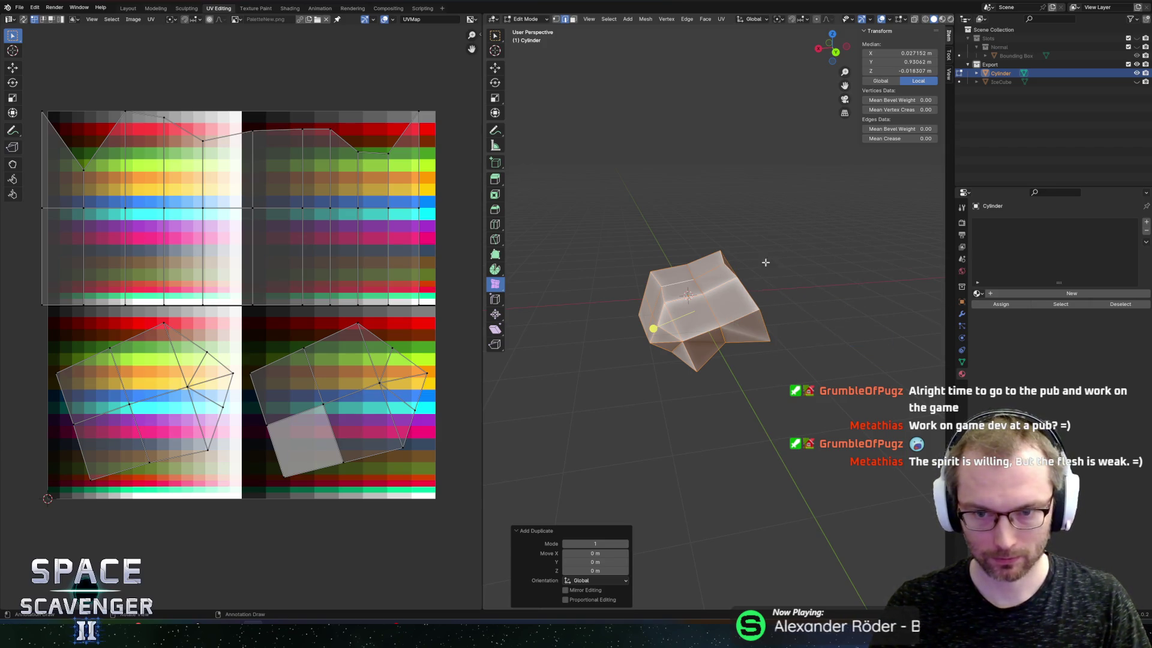
{"action": "type", "text": "ry"}
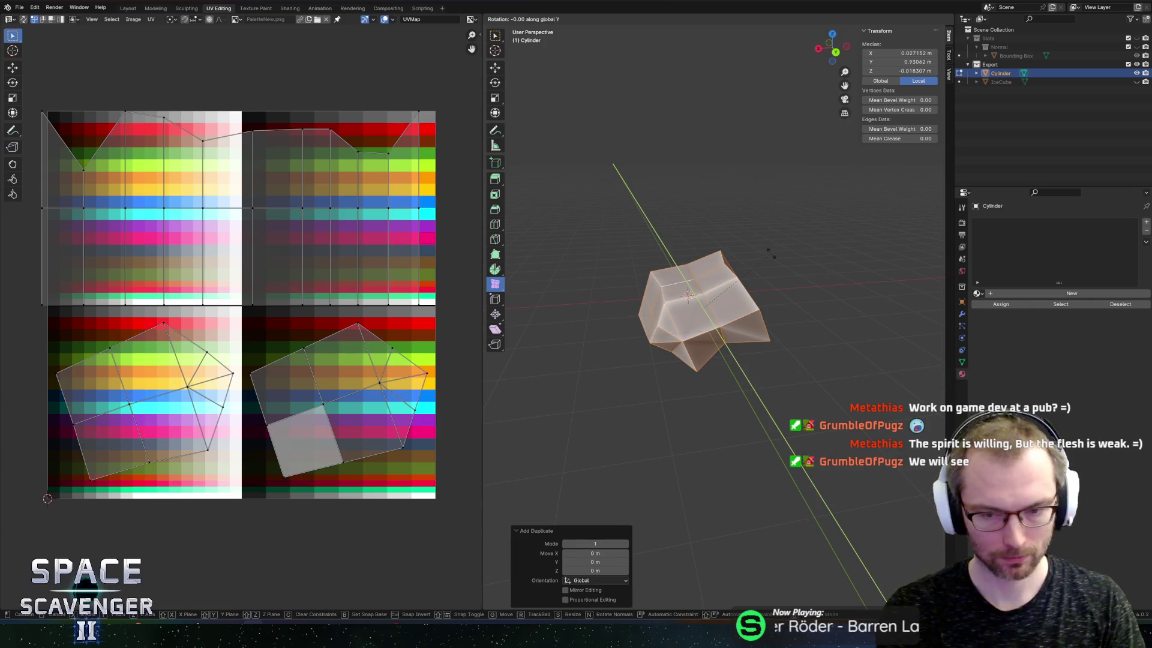
{"action": "type", "text": "90"}
{"action": "key", "text": "Return"}
{"action": "key", "text": "g"}
{"action": "key", "text": "x"}
{"action": "left_click", "coordinate": [821, 262]}
{"action": "left_click", "coordinate": [822, 262]}
Stretch the selected faces along the Y axis and check the whole block
{"action": "left_click_drag", "start_coordinate": [823, 274], "coordinate": [908, 279]}
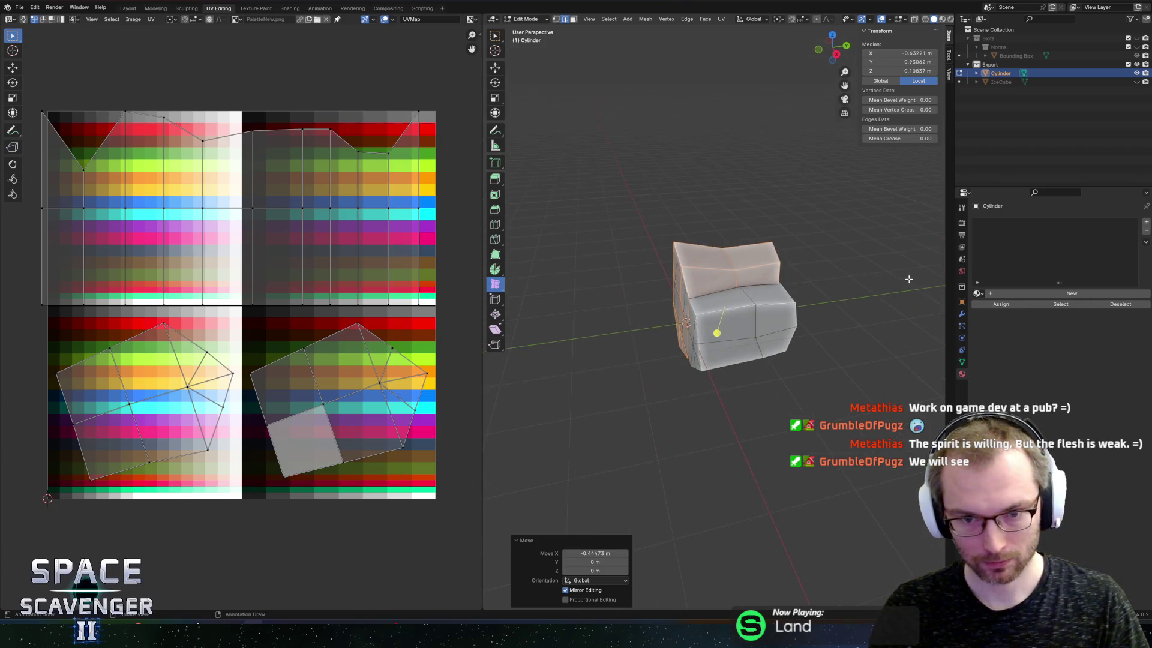
{"action": "key", "text": "z"}
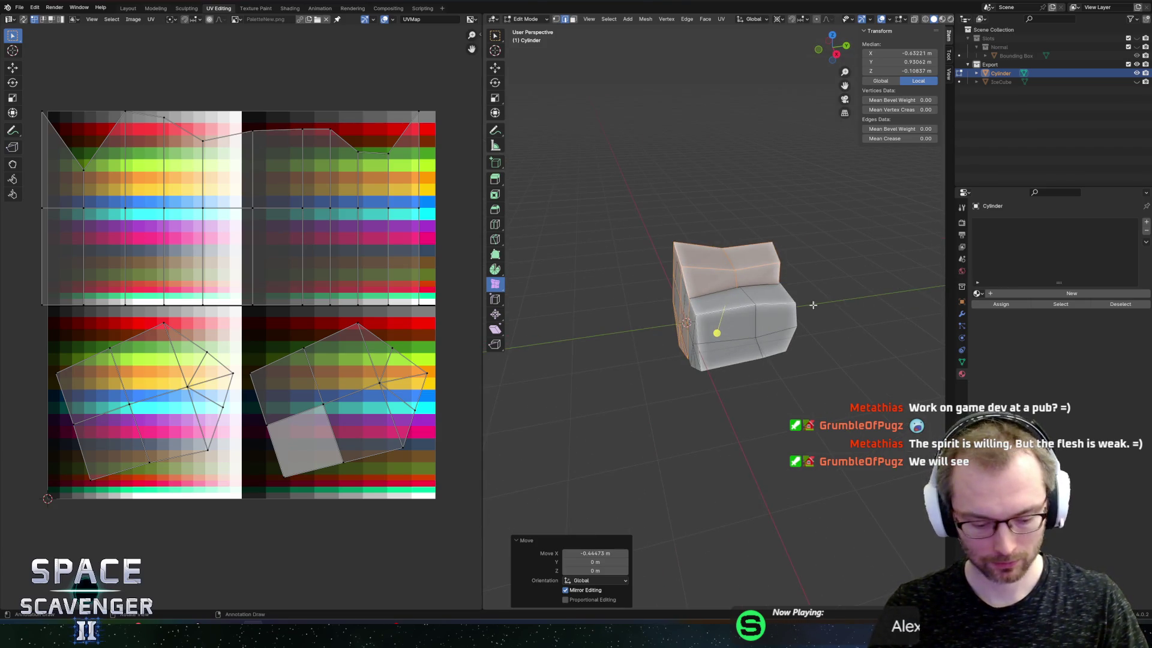
{"action": "key", "text": "s"}
{"action": "key", "text": "y"}
{"action": "left_click", "coordinate": [852, 303]}
{"action": "key", "text": "Tab"}
{"action": "mouse_move", "coordinate": [780, 287]}
{"action": "left_mouse_down"}
{"action": "mouse_move", "coordinate": [691, 270]}
{"action": "mouse_move", "coordinate": [768, 254]}
{"action": "mouse_move", "coordinate": [771, 270]}
{"action": "left_mouse_up"}
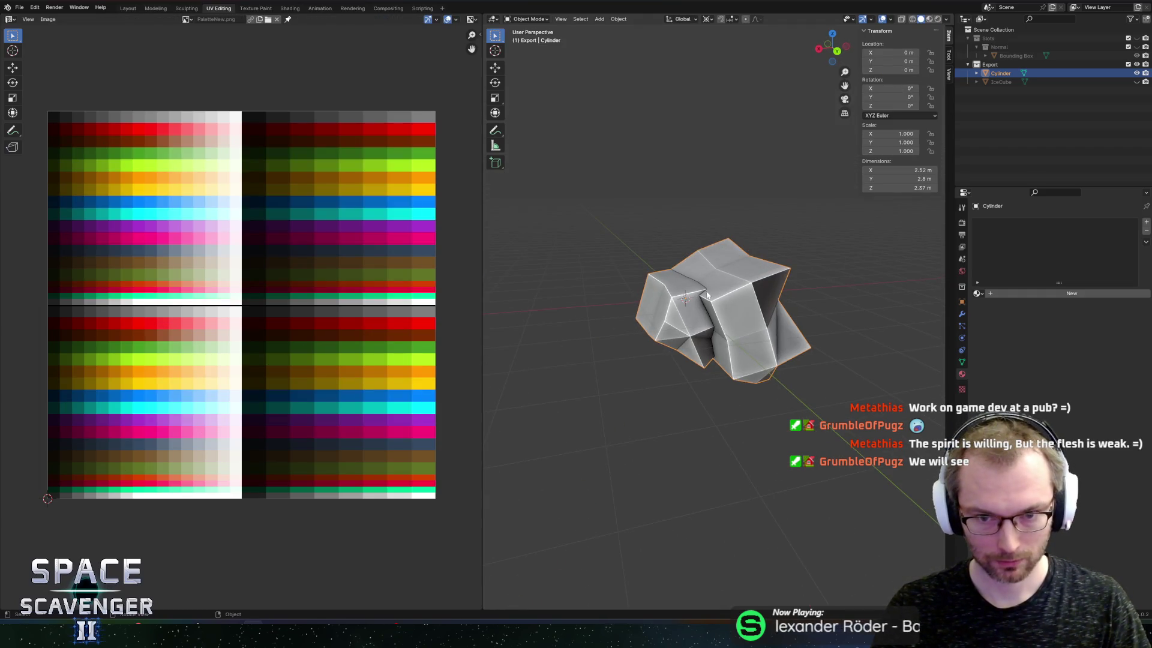
{"action": "key", "text": "Tab"}
Duplicate the left chunk, scale it to about 0.57, and stack it on top of the block
{"action": "left_click", "coordinate": [674, 313]}
{"action": "key", "text": "ctrl+l"}
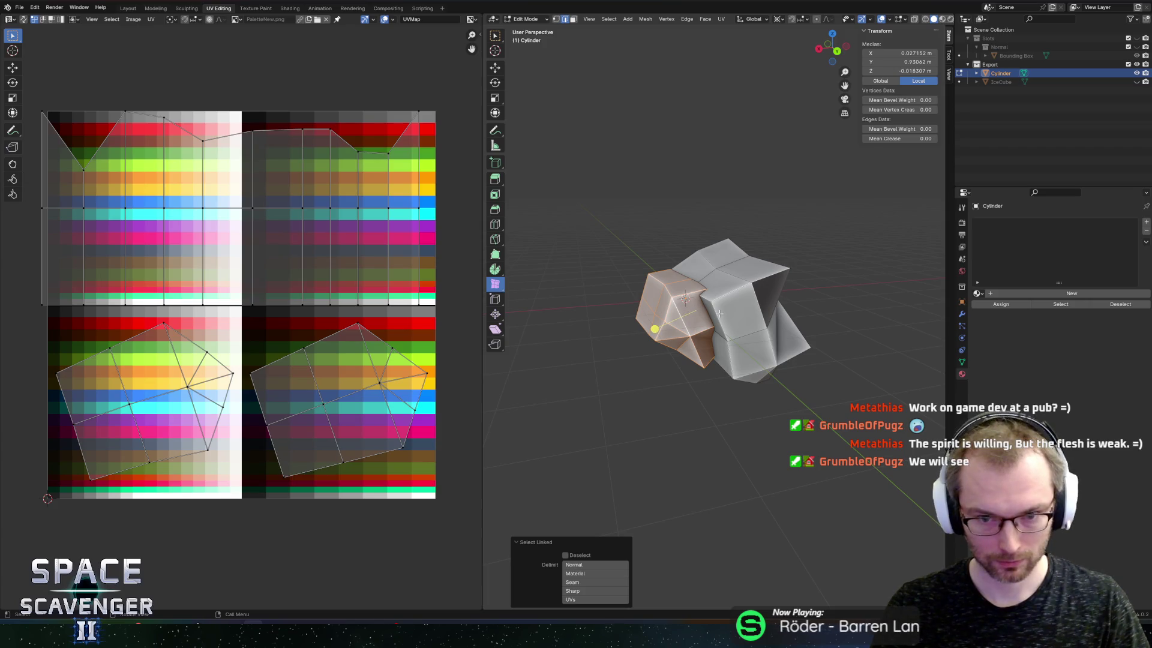
{"action": "key", "text": "shift+d"}
{"action": "key", "text": "z"}
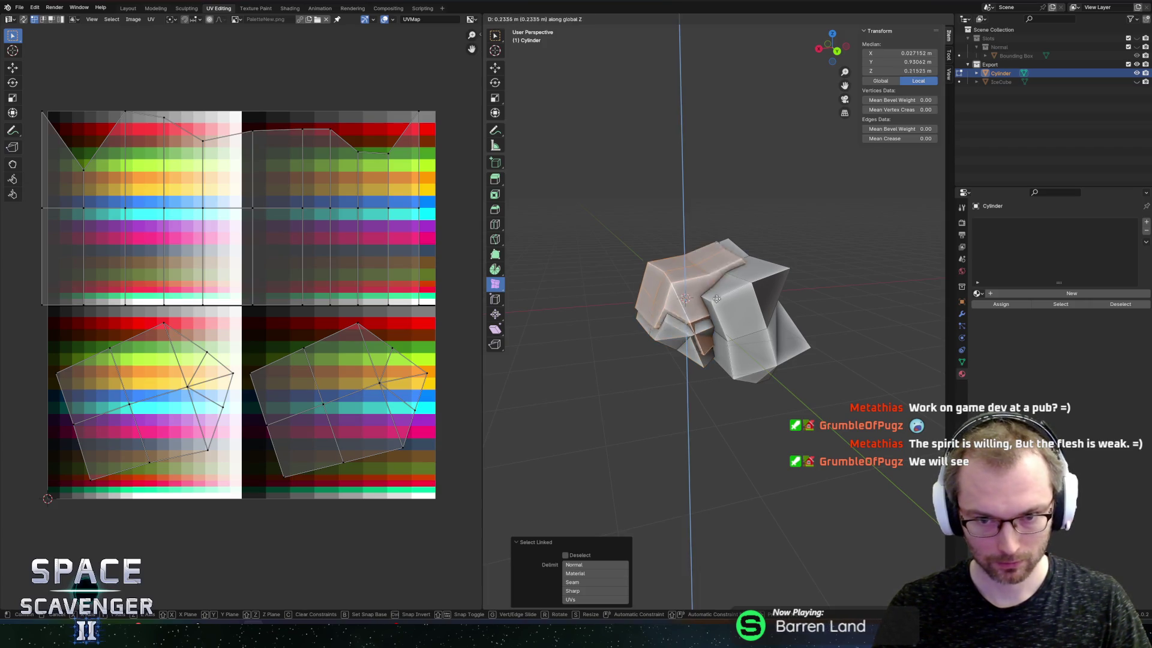
{"action": "key", "text": "Return"}
{"action": "key", "text": "s"}
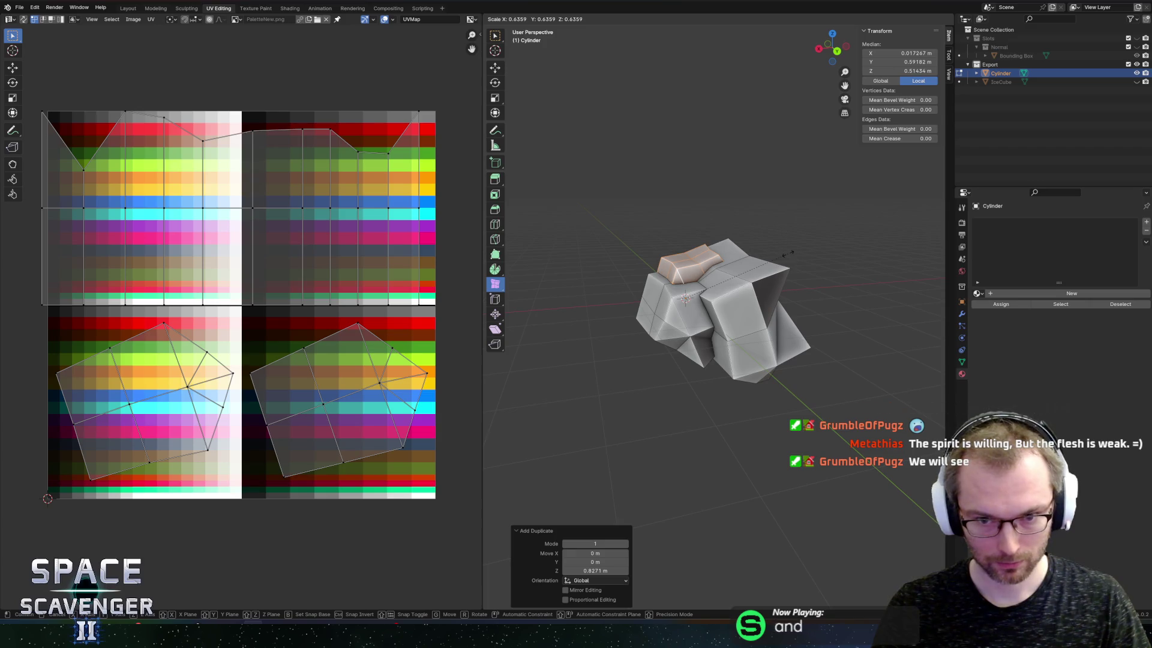
{"action": "left_click", "coordinate": [782, 256]}
{"action": "key", "text": "g"}
{"action": "key", "text": "z"}
{"action": "left_click", "coordinate": [779, 246]}
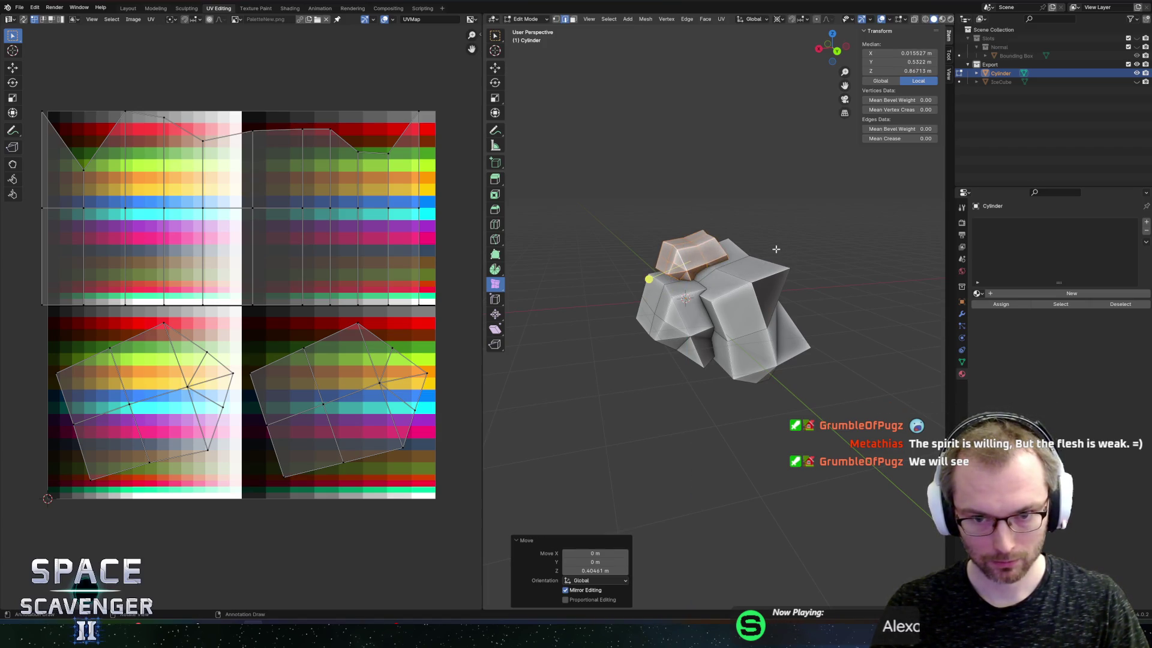
Isolate the mesh in local view and set the pivot to bounding box center
{"action": "key", "text": "comma"}
{"action": "key", "text": "Escape"}
{"action": "key", "text": "KP_Divide"}
{"action": "key", "text": "period"}
{"action": "left_click", "coordinate": [737, 303]}
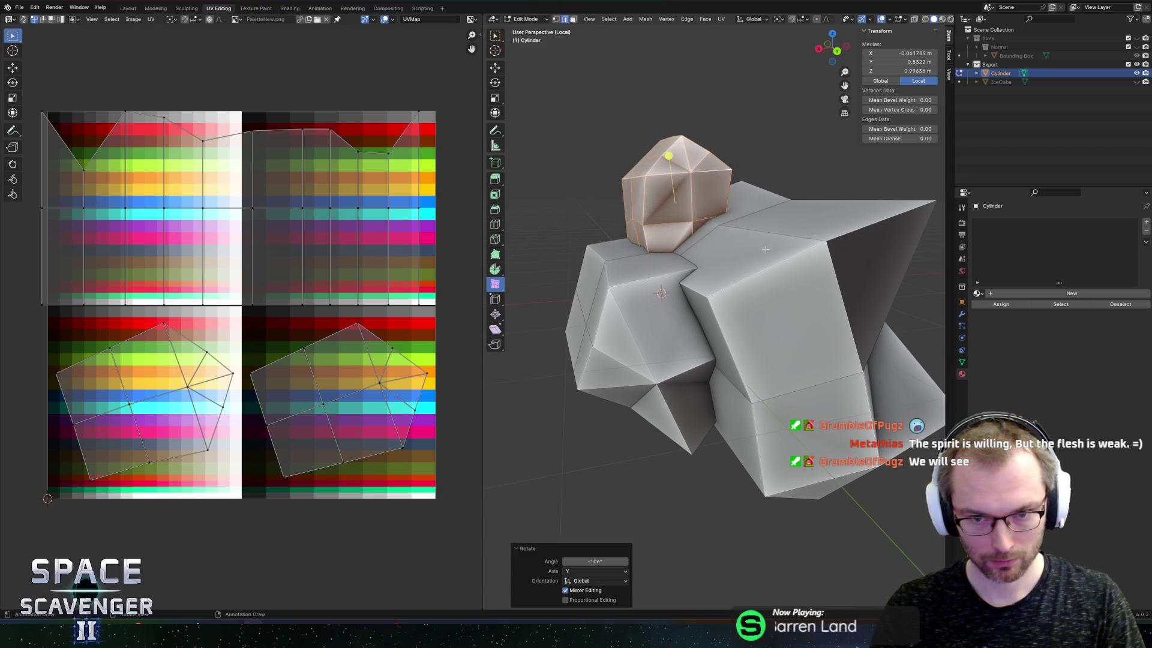
{"action": "key", "text": "Tab"}
{"action": "scroll", "coordinate": [789, 246], "scroll_direction": "down", "scroll_amount": 5}
{"action": "key", "text": "Tab"}
{"action": "left_click_drag", "start_coordinate": [789, 243], "coordinate": [842, 267]}
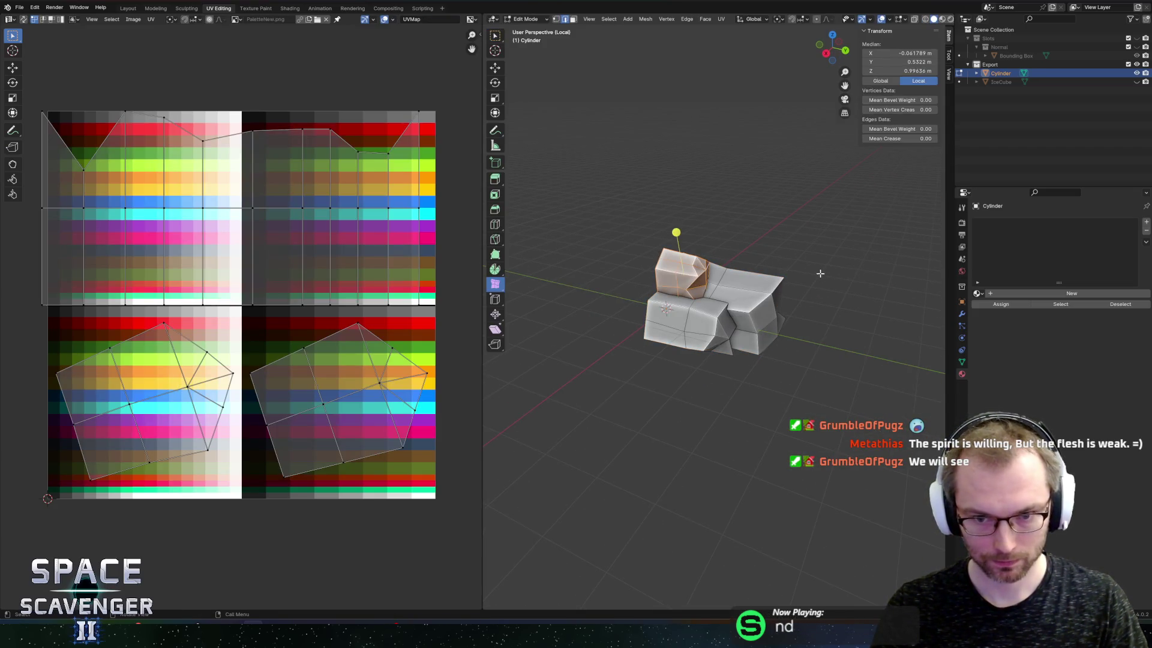
Shrink all of the block's UVs to a dot and place it on a blue swatch
{"action": "key", "text": "a"}
{"action": "key", "text": "a"}
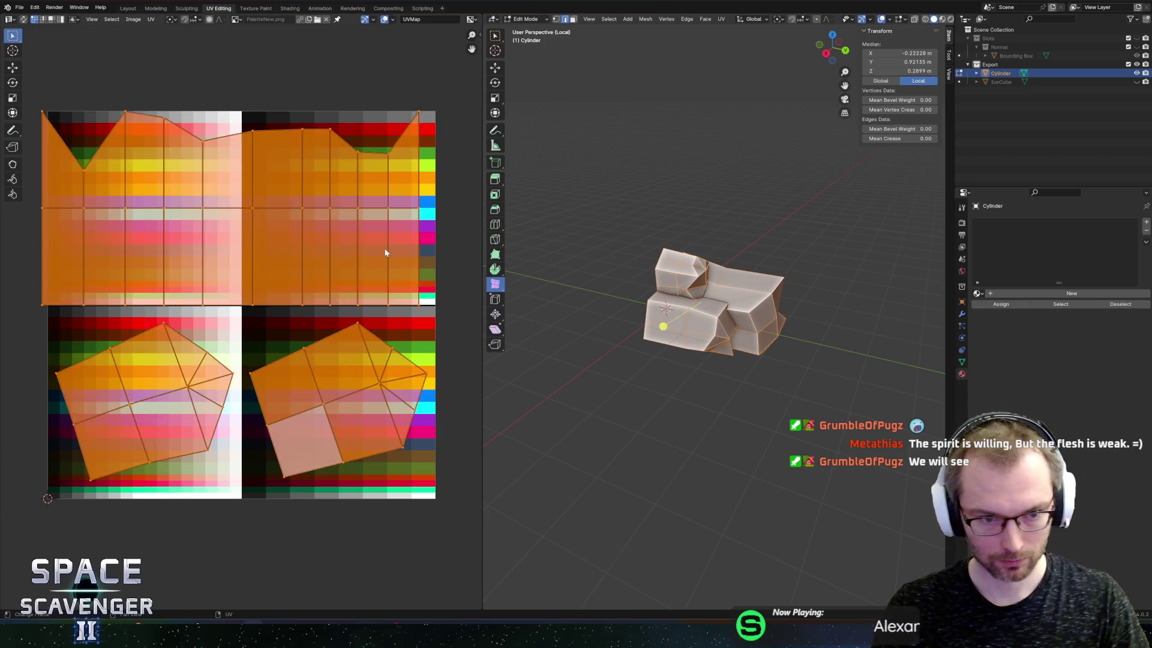
{"action": "key", "text": "s"}
{"action": "left_click", "coordinate": [363, 267]}
{"action": "key", "text": "s"}
{"action": "left_click", "coordinate": [265, 282]}
{"action": "key", "text": "g"}
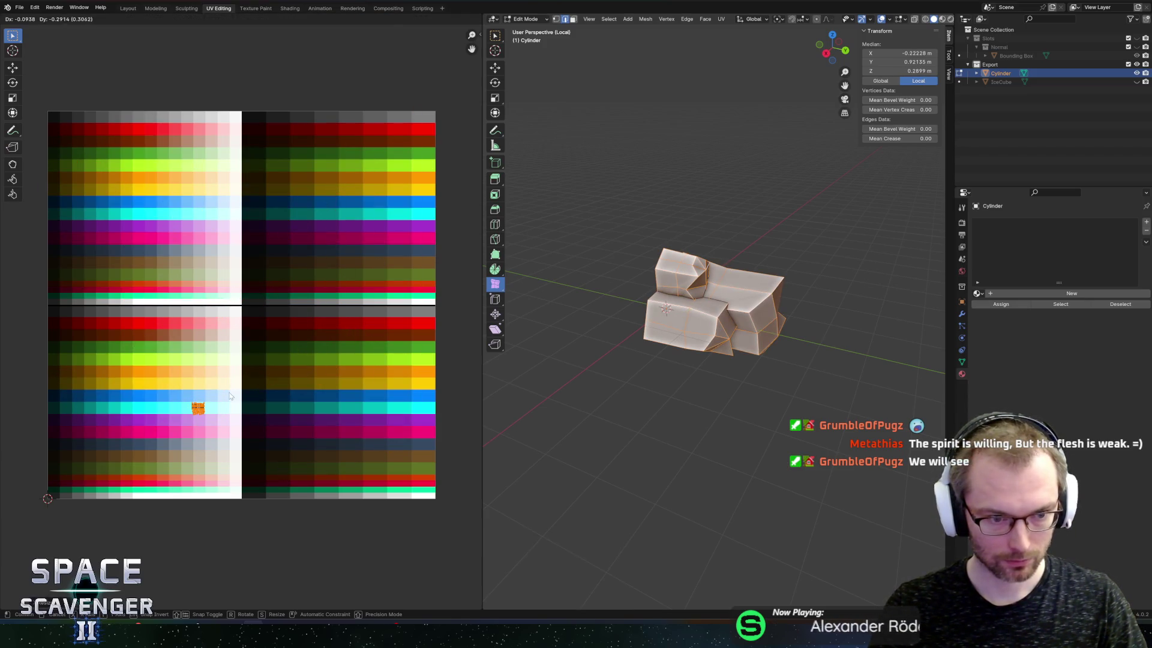
{"action": "left_click", "coordinate": [233, 362]}
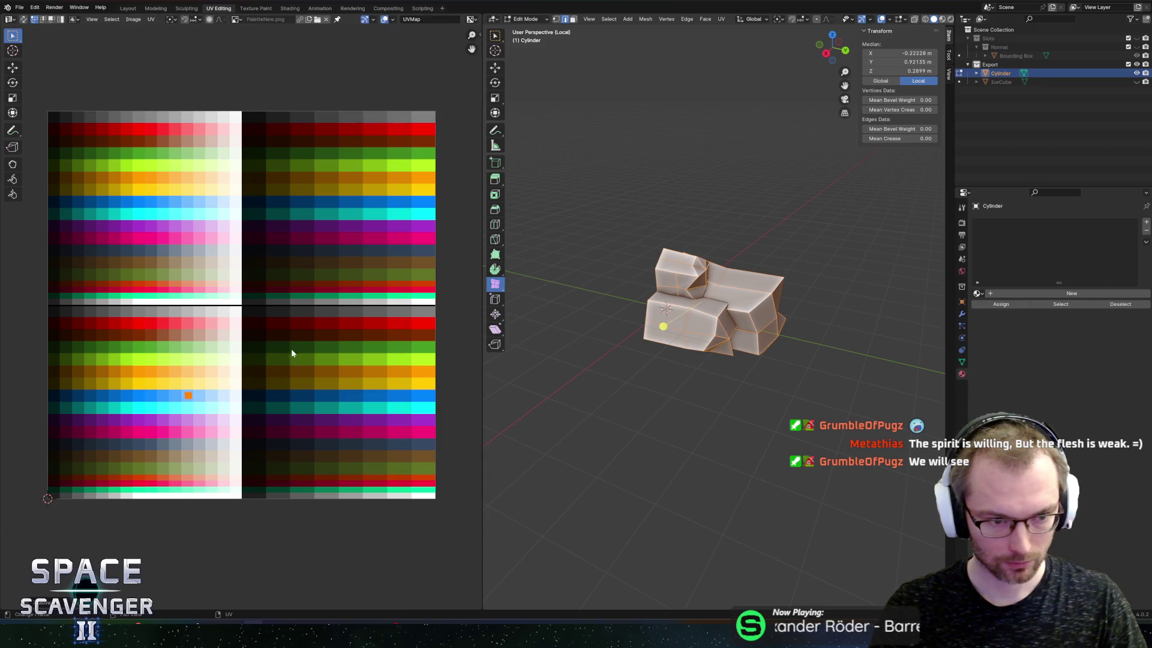
Move the small upper block's UVs onto the neighbouring palette swatch
{"action": "left_click", "coordinate": [684, 292]}
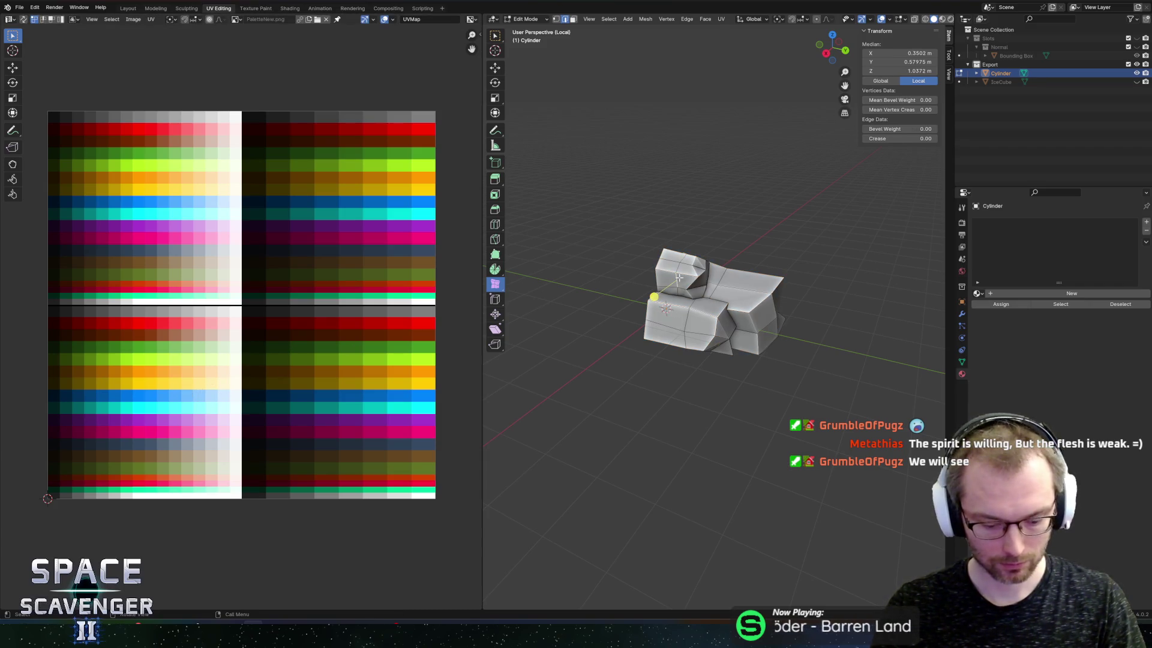
{"action": "key", "text": "ctrl+l"}
{"action": "key", "text": "g"}
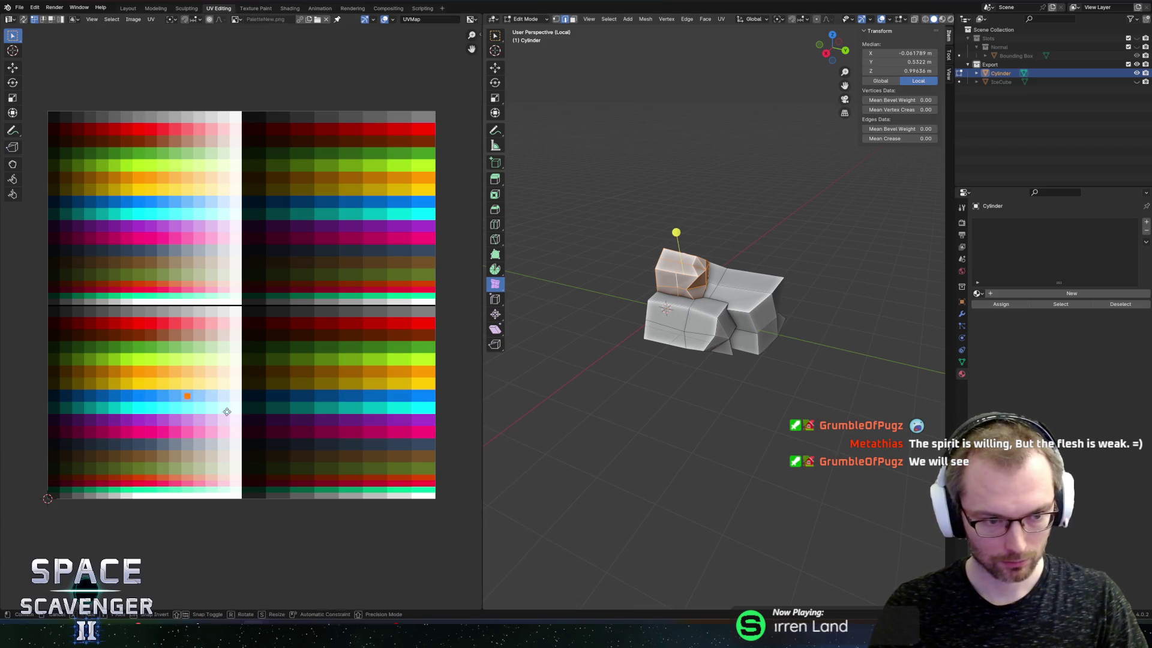
{"action": "key", "text": "x"}
{"action": "left_click", "coordinate": [242, 411]}
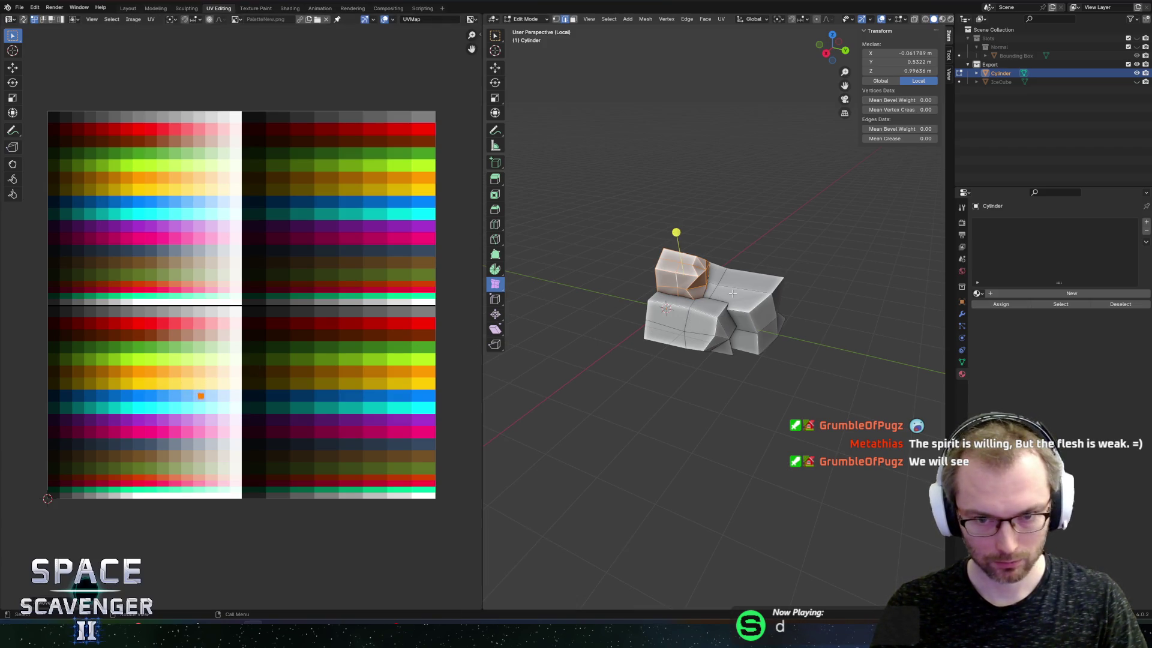
Assign the PaletteNew material to the block and inspect it in blue
{"action": "key", "text": "Tab"}
{"action": "left_click", "coordinate": [1071, 292]}
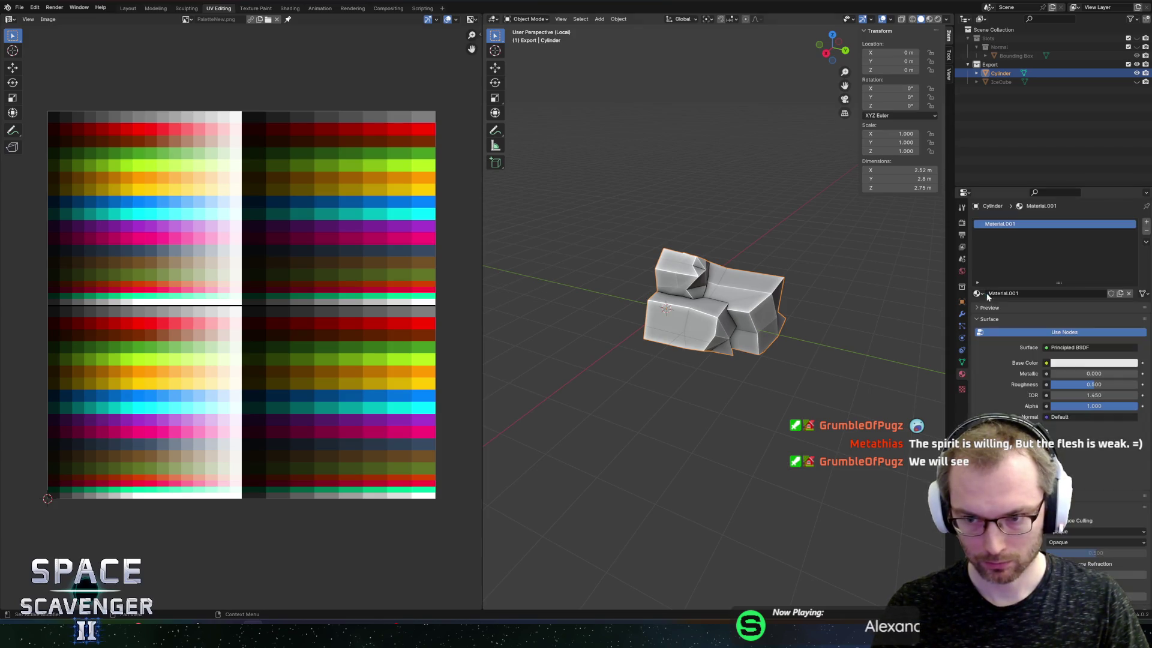
{"action": "left_click", "coordinate": [981, 293]}
{"action": "left_click", "coordinate": [1007, 311]}
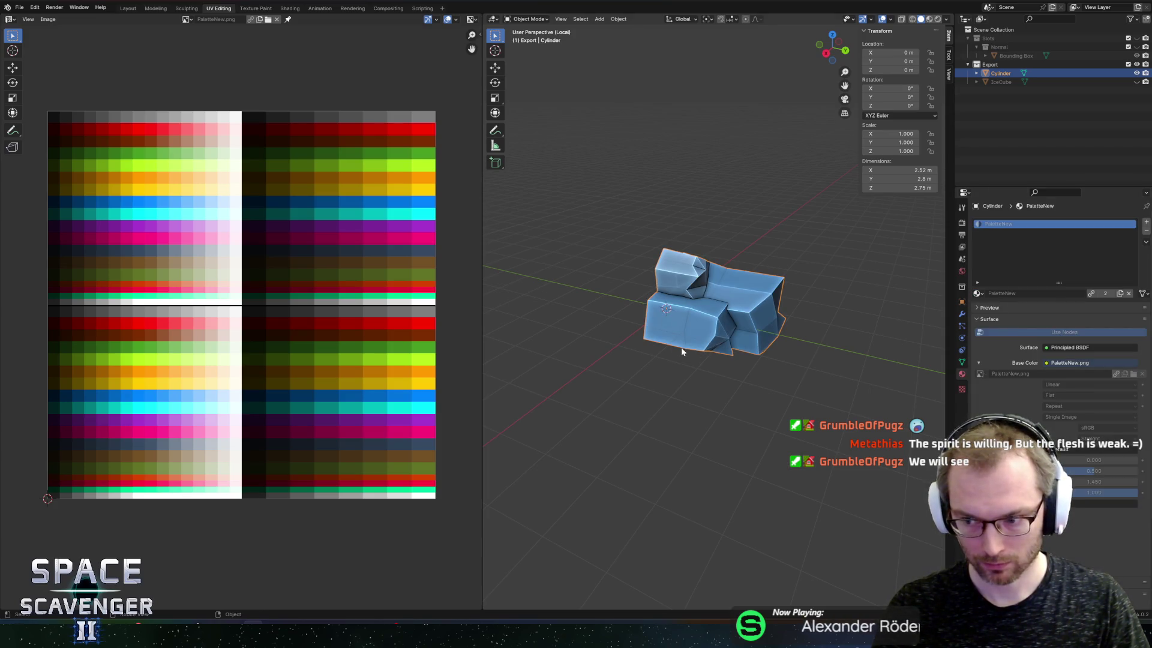
{"action": "key", "text": "alt+a"}
{"action": "mouse_move", "coordinate": [764, 321]}
{"action": "left_mouse_down"}
{"action": "mouse_move", "coordinate": [788, 248]}
{"action": "mouse_move", "coordinate": [756, 317]}
{"action": "mouse_move", "coordinate": [828, 280]}
{"action": "mouse_move", "coordinate": [800, 273]}
{"action": "mouse_move", "coordinate": [789, 288]}
{"action": "mouse_move", "coordinate": [836, 251]}
{"action": "left_mouse_up"}
Shift the selected faces along X, then slide an edge and a corner vertex
{"action": "key", "text": "Tab"}
{"action": "key", "text": "g"}
{"action": "key", "text": "x"}
{"action": "left_click", "coordinate": [834, 277]}
{"action": "key", "text": "g"}
{"action": "key", "text": "g"}
{"action": "left_click", "coordinate": [770, 308]}
{"action": "left_click", "coordinate": [694, 334]}
{"action": "scroll", "coordinate": [786, 330], "scroll_direction": "up", "scroll_amount": 3}
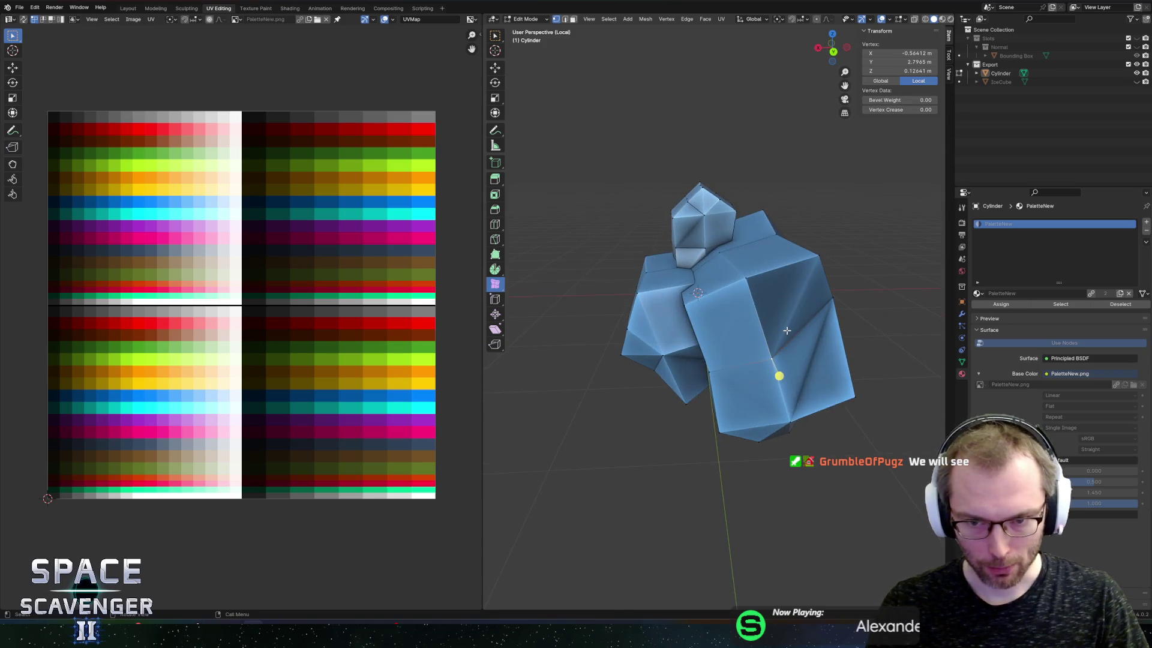
{"action": "key", "text": "g"}
{"action": "key", "text": "g"}
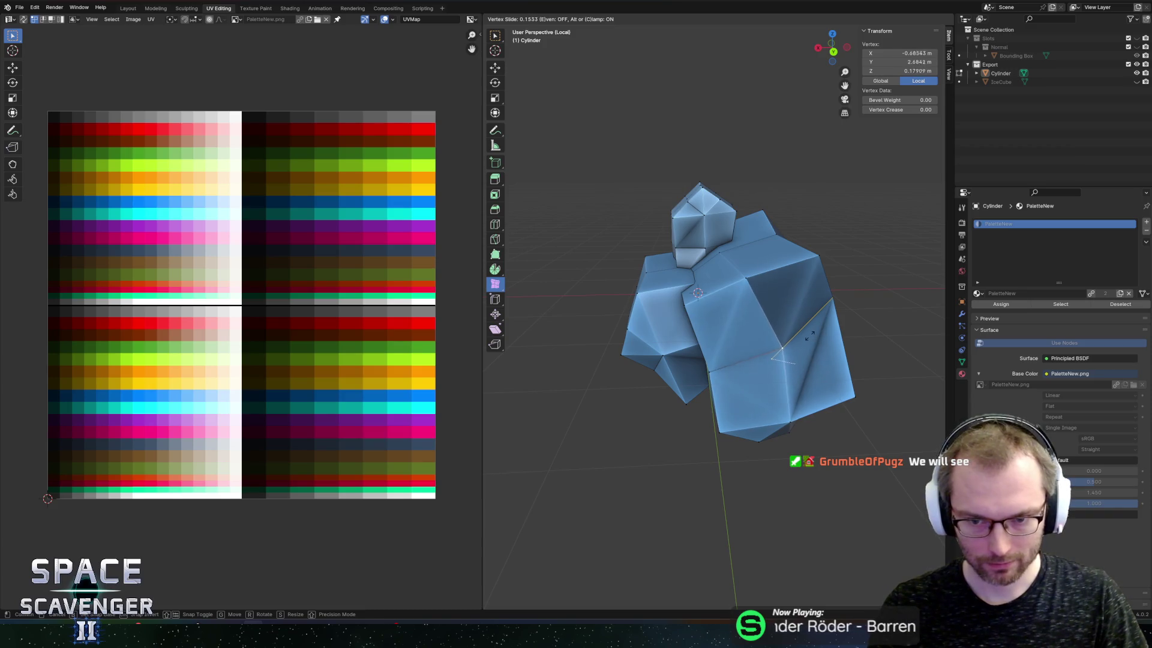
{"action": "left_click", "coordinate": [798, 354]}
Pull the corner vertex out of place, including a move along Y
{"action": "left_click_drag", "start_coordinate": [798, 354], "coordinate": [897, 397]}
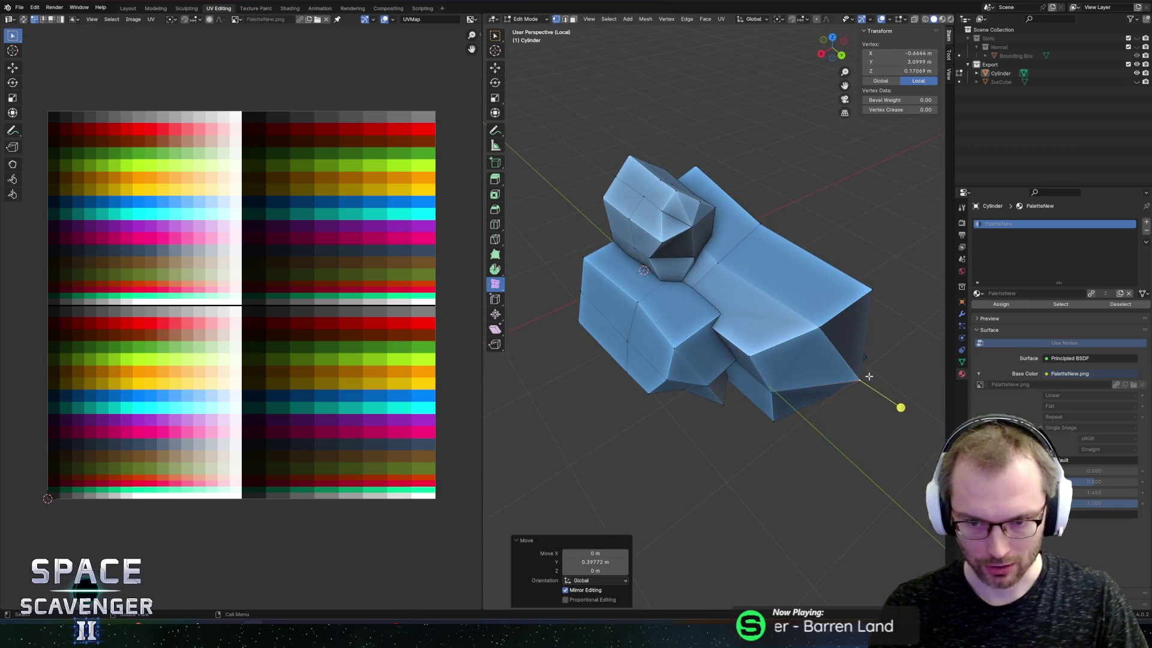
{"action": "scroll", "coordinate": [869, 377], "scroll_direction": "down", "scroll_amount": 5}
{"action": "scroll", "coordinate": [868, 359], "scroll_direction": "up", "scroll_amount": 5}
{"action": "key", "text": "g"}
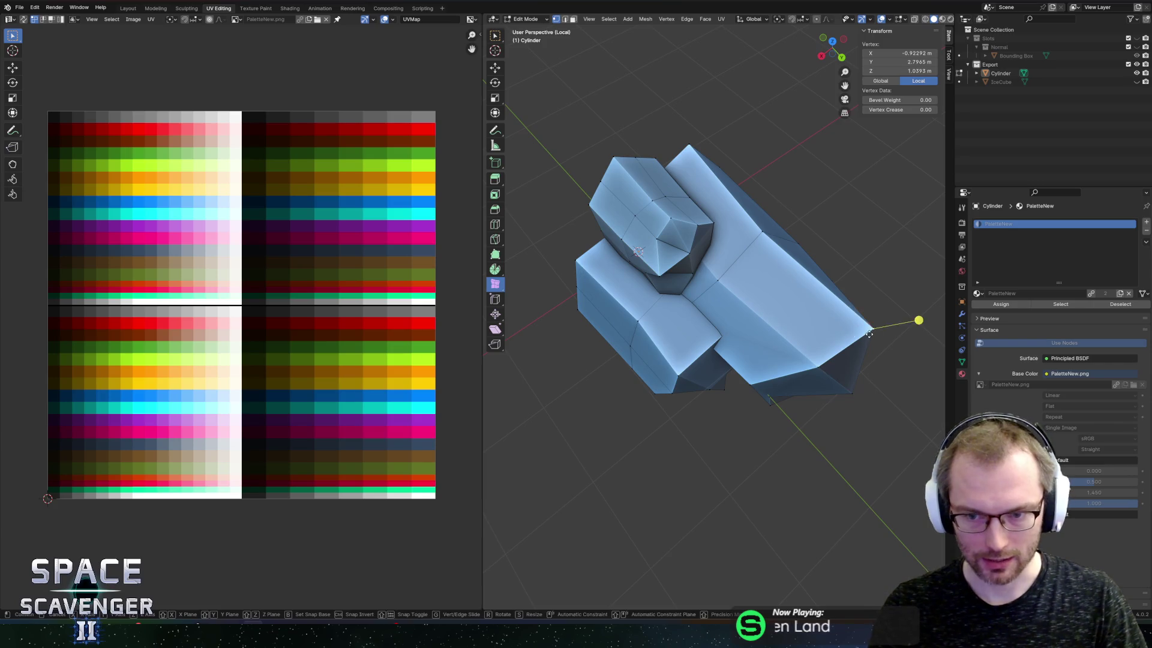
{"action": "left_click", "coordinate": [864, 321]}
{"action": "scroll", "coordinate": [852, 315], "scroll_direction": "down", "scroll_amount": 3}
{"action": "mouse_move", "coordinate": [775, 361]}
{"action": "left_mouse_down"}
{"action": "mouse_move", "coordinate": [785, 325]}
{"action": "mouse_move", "coordinate": [801, 347]}
{"action": "mouse_move", "coordinate": [741, 374]}
{"action": "left_mouse_up"}
{"action": "key", "text": "g"}
{"action": "key", "text": "y"}
{"action": "left_click", "coordinate": [799, 347]}
Randomize a front face with the Randomize tool to make it jagged
{"action": "key", "text": "Tab"}
{"action": "key", "text": "Tab"}
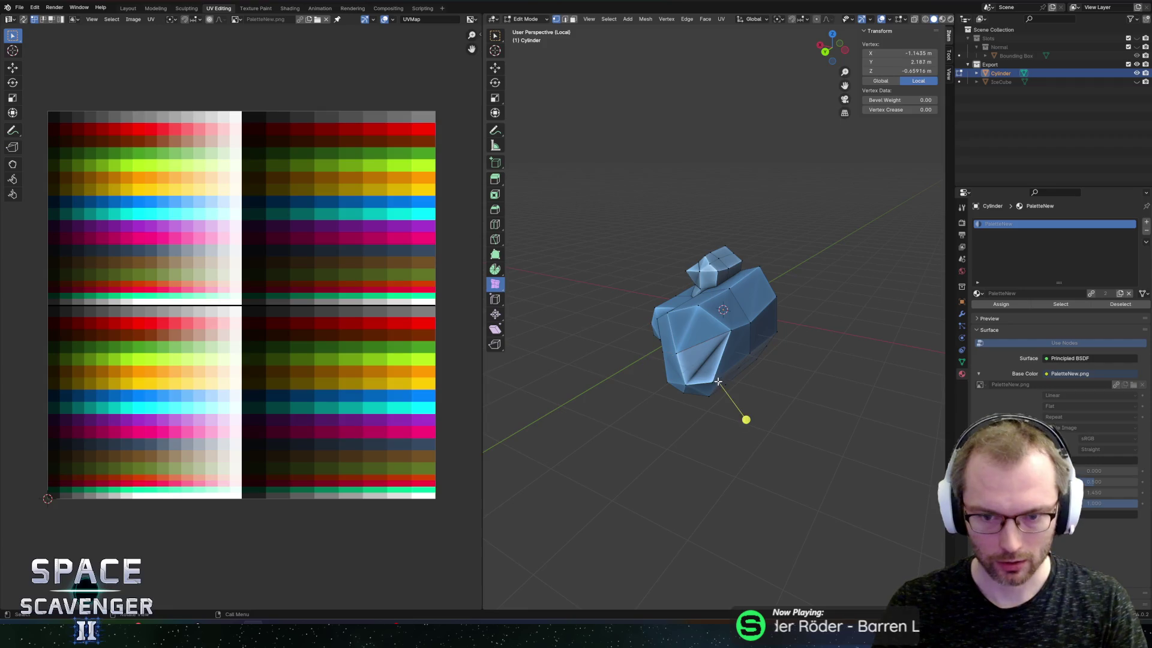
{"action": "left_click_drag", "start_coordinate": [647, 363], "coordinate": [694, 407]}
{"action": "scroll", "coordinate": [694, 407], "scroll_direction": "up", "scroll_amount": 3}
{"action": "key", "text": "Tab"}
{"action": "left_click_drag", "start_coordinate": [625, 401], "coordinate": [720, 396]}
{"action": "scroll", "coordinate": [780, 393], "scroll_direction": "down", "scroll_amount": 4}
{"action": "mouse_move", "coordinate": [877, 390]}
{"action": "left_mouse_down"}
{"action": "mouse_move", "coordinate": [765, 332]}
{"action": "mouse_move", "coordinate": [708, 348]}
{"action": "mouse_move", "coordinate": [701, 366]}
{"action": "mouse_move", "coordinate": [732, 345]}
{"action": "left_mouse_up"}
{"action": "scroll", "coordinate": [679, 352], "scroll_direction": "up", "scroll_amount": 3}
{"action": "key", "text": "Tab"}
{"action": "left_click", "coordinate": [686, 376]}
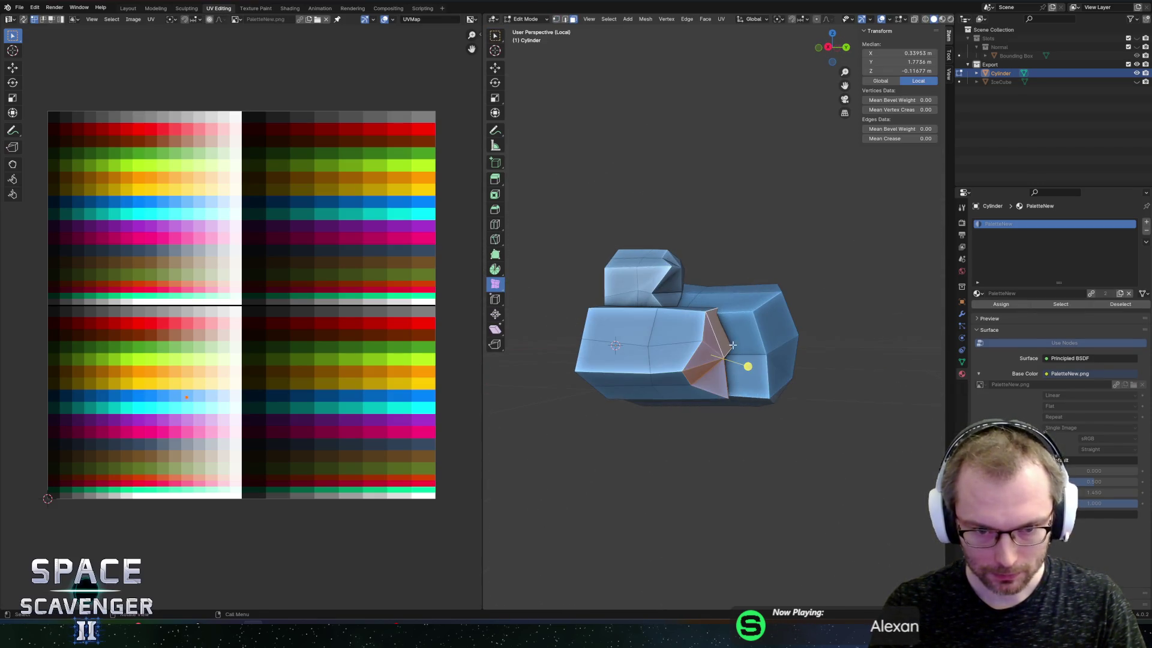
{"action": "left_click", "coordinate": [493, 285]}
{"action": "left_click_drag", "start_coordinate": [750, 366], "coordinate": [649, 327]}
Select a single front edge and enable X-ray see-through shading
{"action": "key", "text": "Tab"}
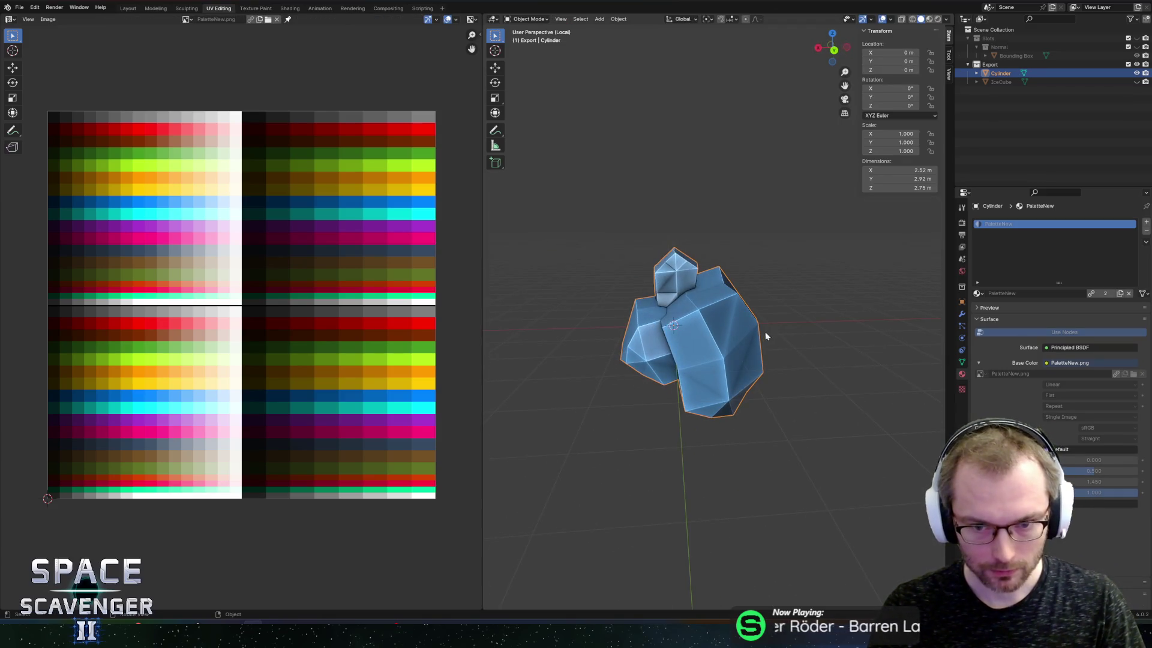
{"action": "left_click_drag", "start_coordinate": [775, 330], "coordinate": [688, 360]}
{"action": "key", "text": "Tab"}
{"action": "left_click", "coordinate": [689, 360]}
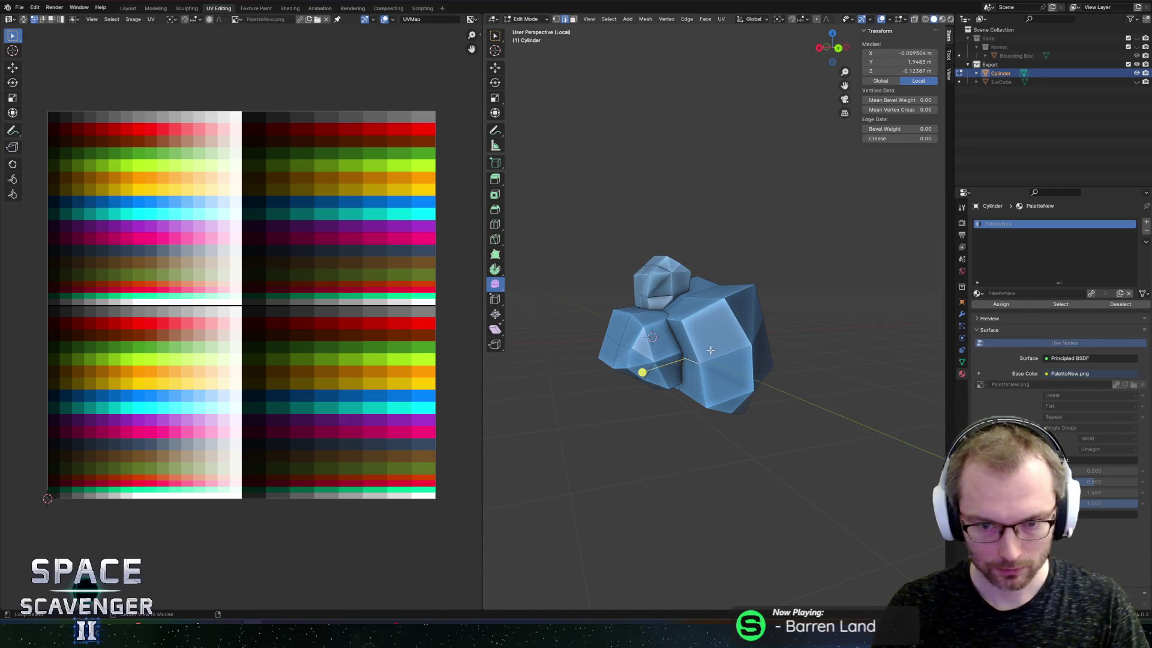
{"action": "key", "text": "alt+z"}
Move the selected edge along X and turn X-ray shading off
{"action": "key", "text": "g"}
{"action": "key", "text": "x"}
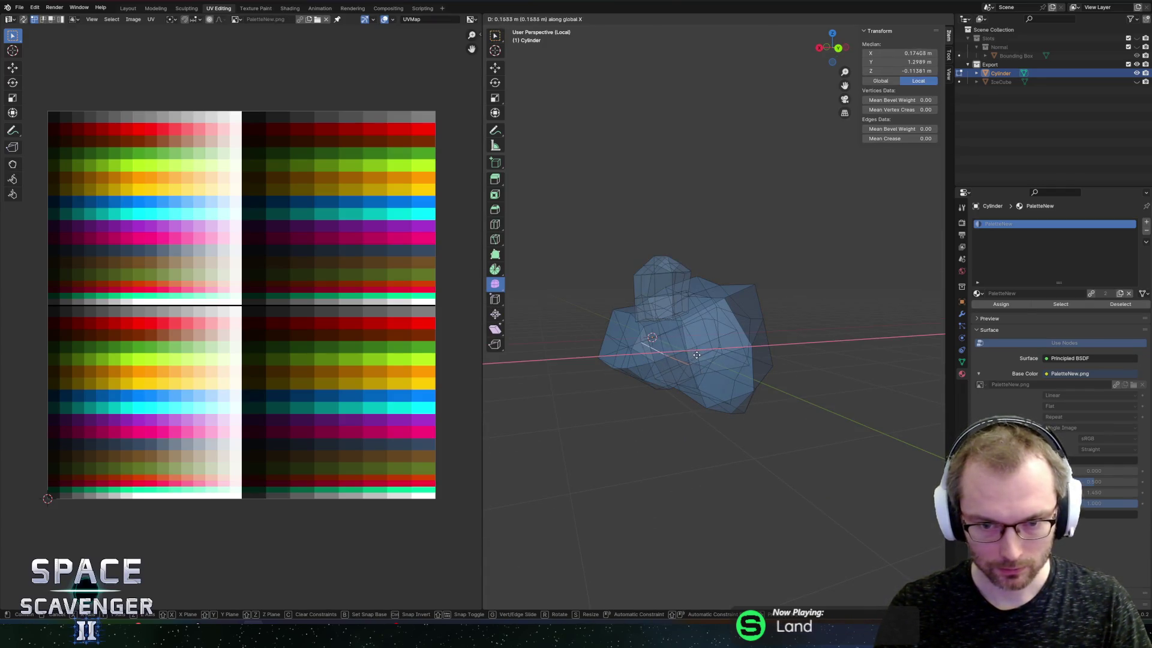
{"action": "left_click", "coordinate": [705, 355]}
{"action": "key", "text": "alt+z"}
Rename the object IceBlock01, save EnemyEffects.blend, and export the model
{"action": "key", "text": "Tab"}
{"action": "key", "text": "Tab"}
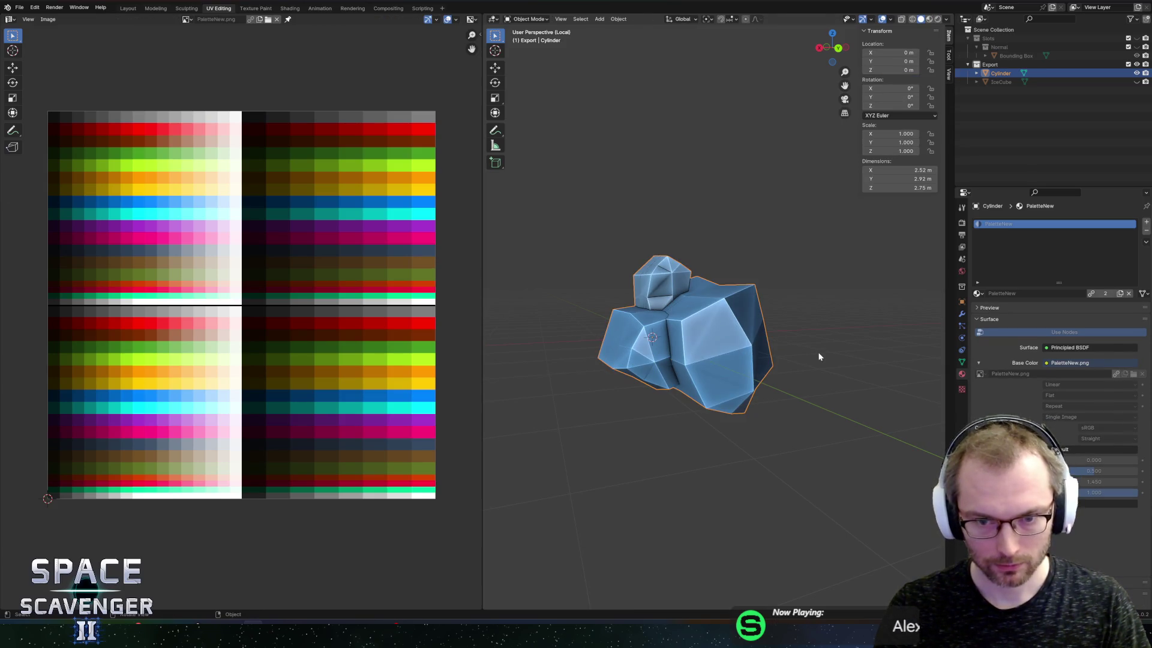
{"action": "key", "text": "Tab"}
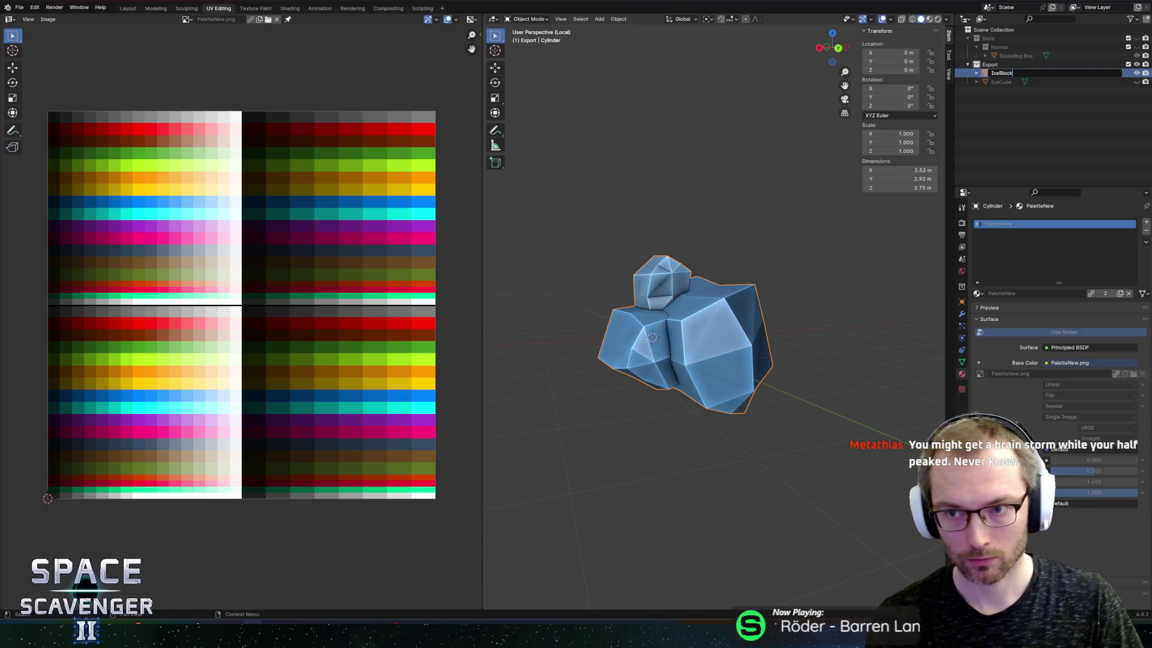
{"action": "type", "text": "01"}
{"action": "key", "text": "Return"}
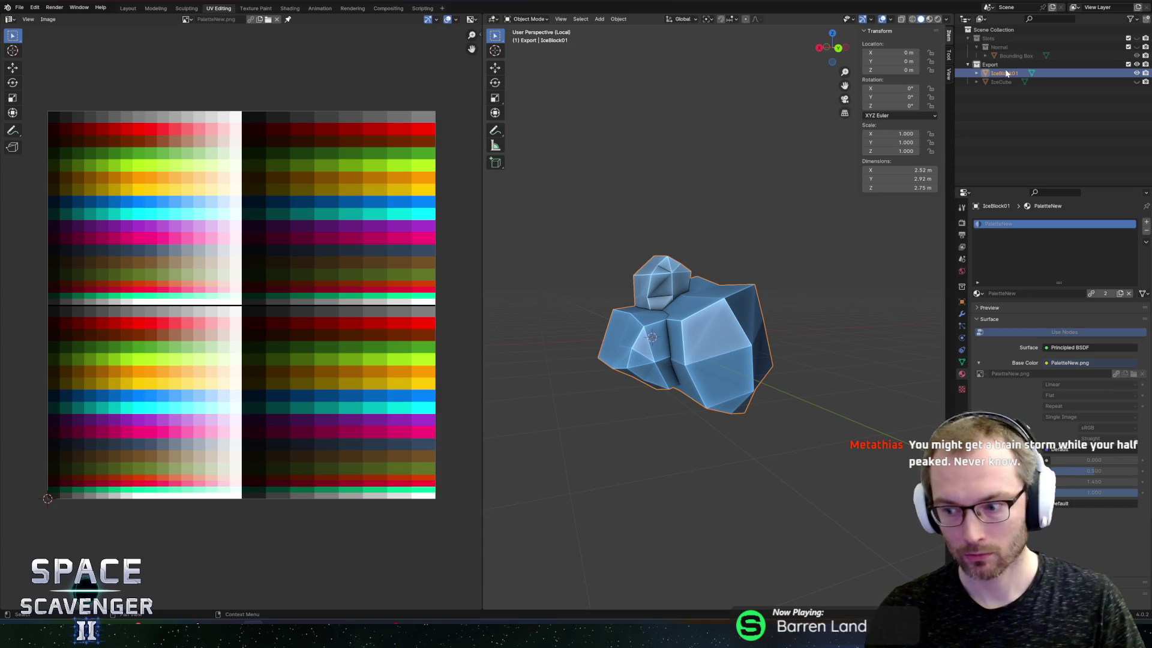
{"action": "key", "text": "ctrl+s"}
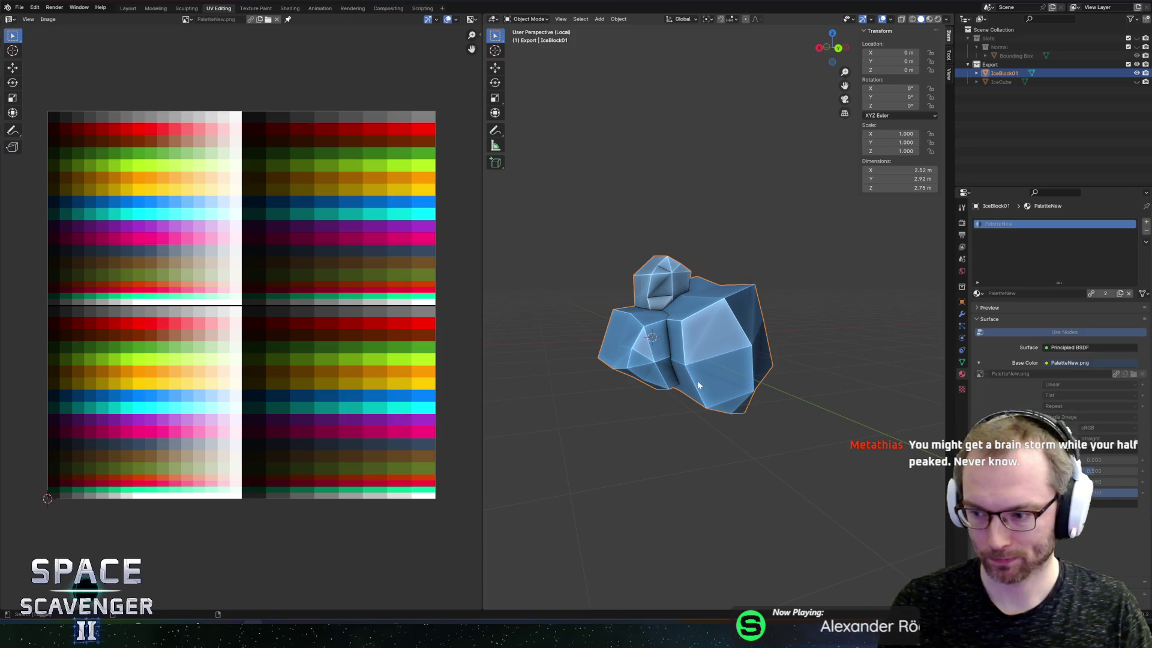
{"action": "key", "text": "ctrl+shift+e"}
{"action": "left_click", "coordinate": [860, 548]}
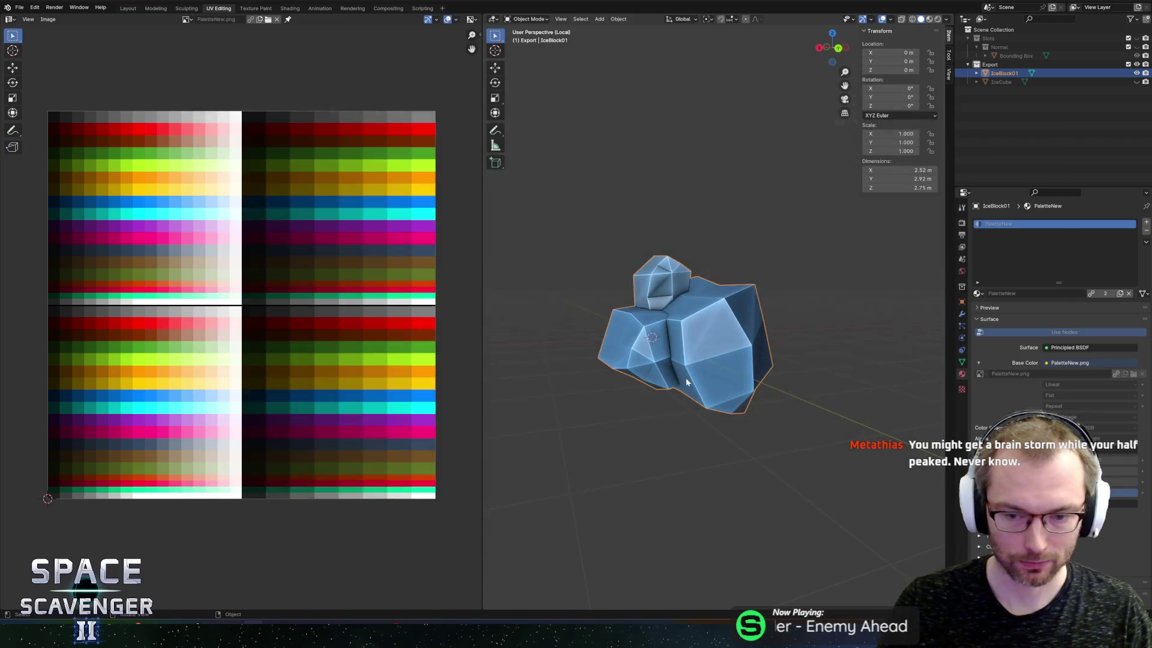
{"action": "key", "text": "alt+Tab"}
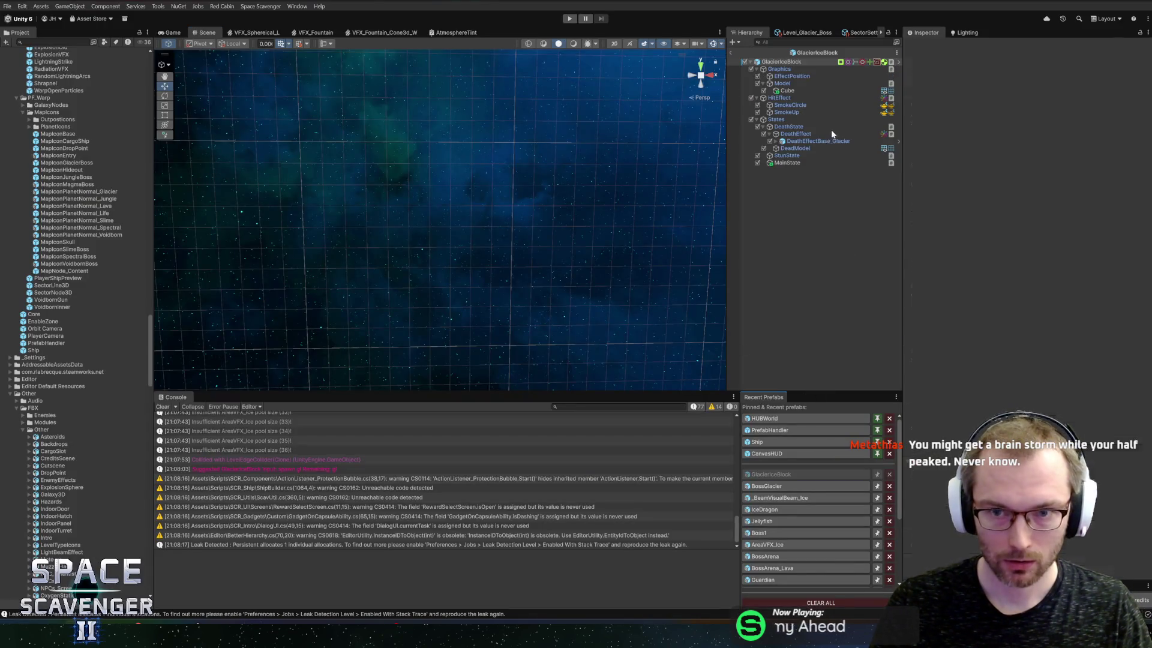
Add a Random Mesh component to the Cube, linking its Mesh Filter and listing IceBlock01
{"action": "left_click", "coordinate": [803, 90]}
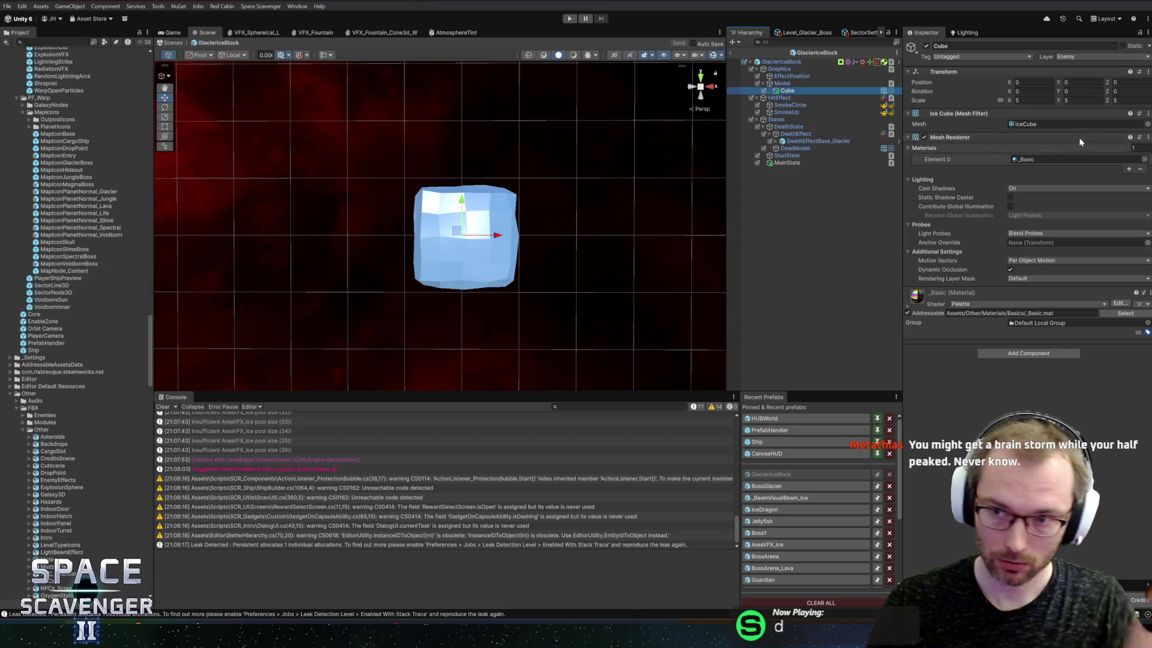
{"action": "left_click", "coordinate": [1022, 354]}
{"action": "type", "text": "randommesh"}
{"action": "key", "text": "Return"}
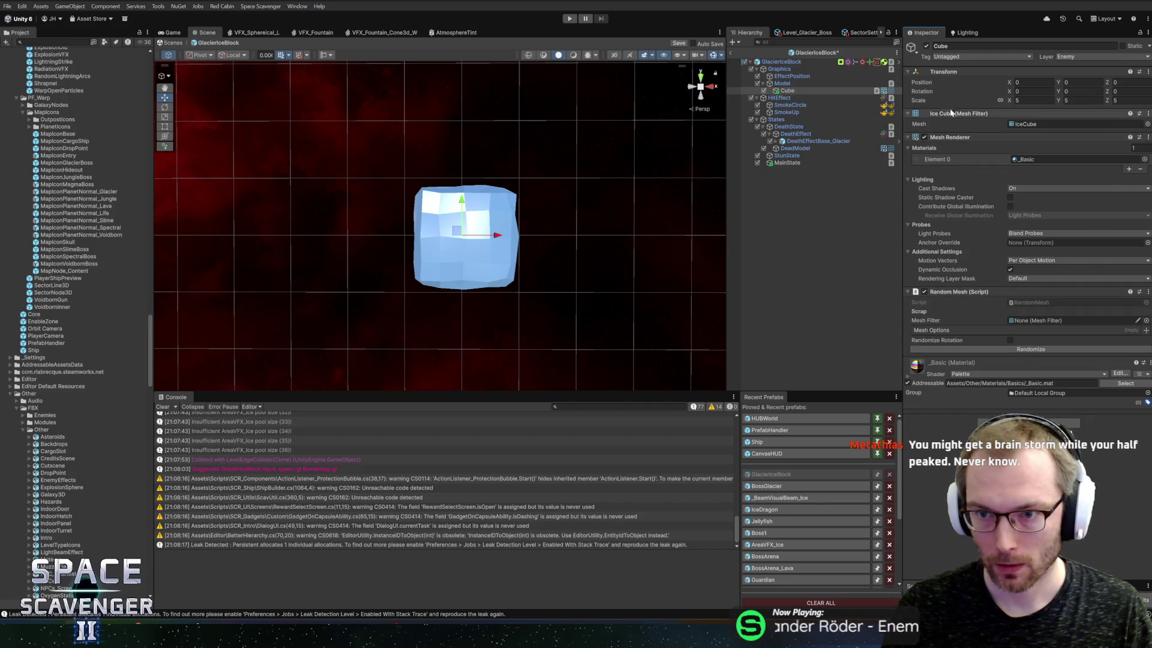
{"action": "mouse_move", "coordinate": [942, 112]}
{"action": "left_mouse_down"}
{"action": "mouse_move", "coordinate": [1050, 293]}
{"action": "mouse_move", "coordinate": [1124, 319]}
{"action": "left_mouse_up"}
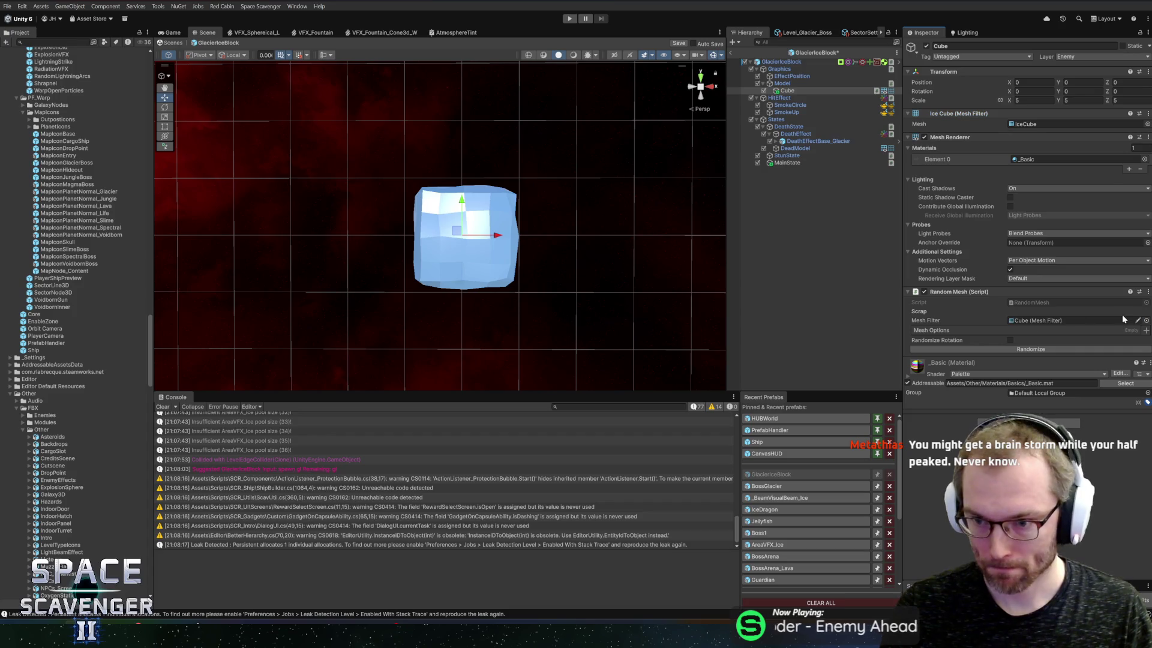
{"action": "left_click", "coordinate": [1144, 330]}
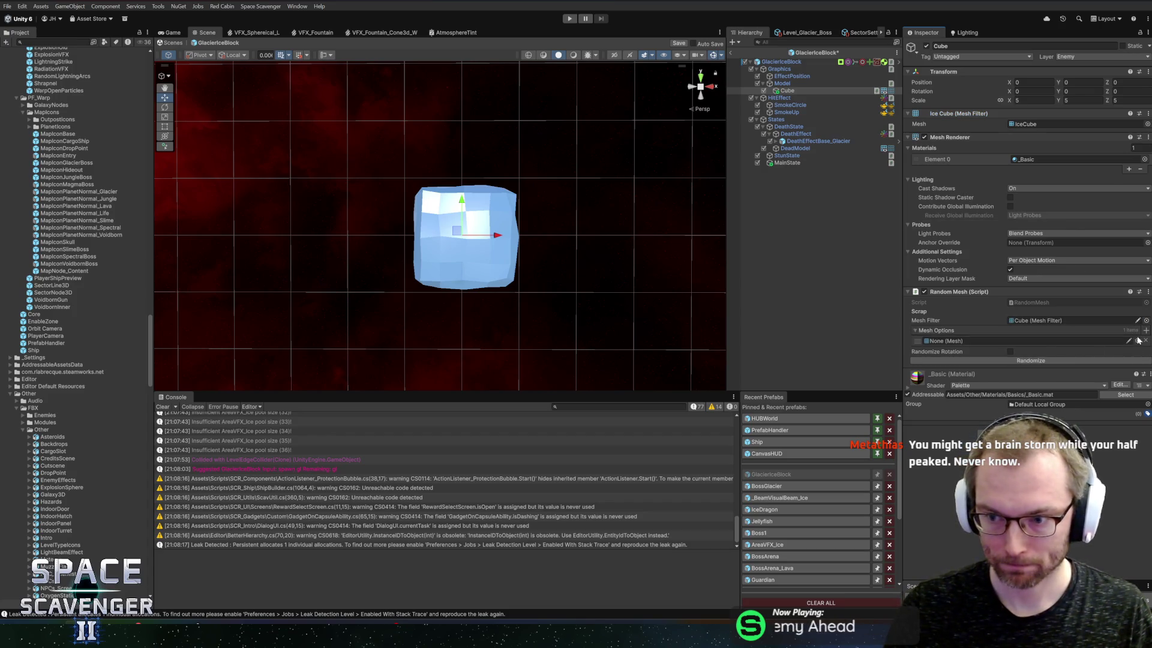
{"action": "left_click", "coordinate": [1145, 340]}
{"action": "type", "text": "icebl"}
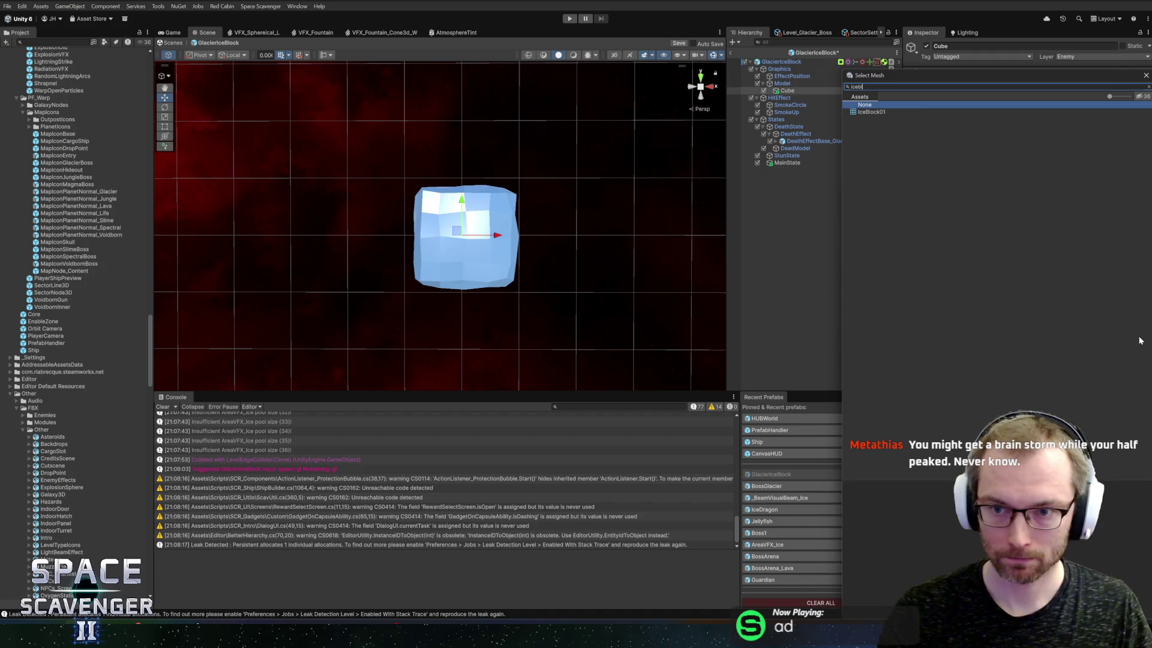
{"action": "double_click", "coordinate": [873, 112]}
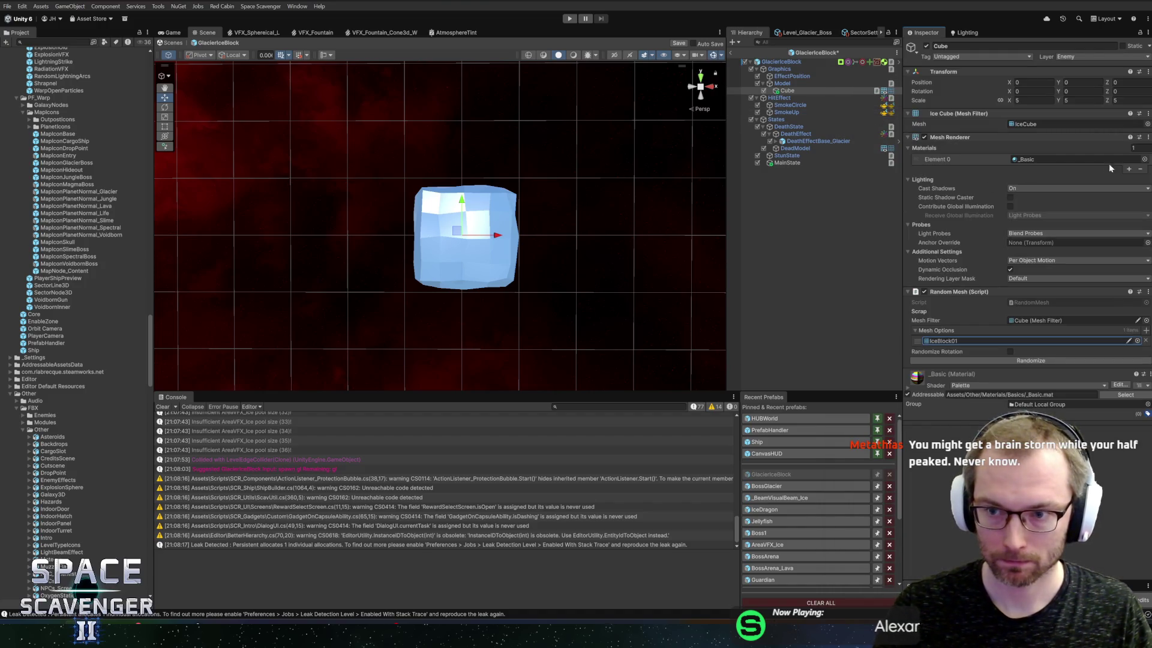
Set the Cube's mesh to IceBlock01, frame the GlacierIceBlock, then view the rock in Blender
{"action": "left_click", "coordinate": [1147, 125]}
{"action": "type", "text": "ice"}
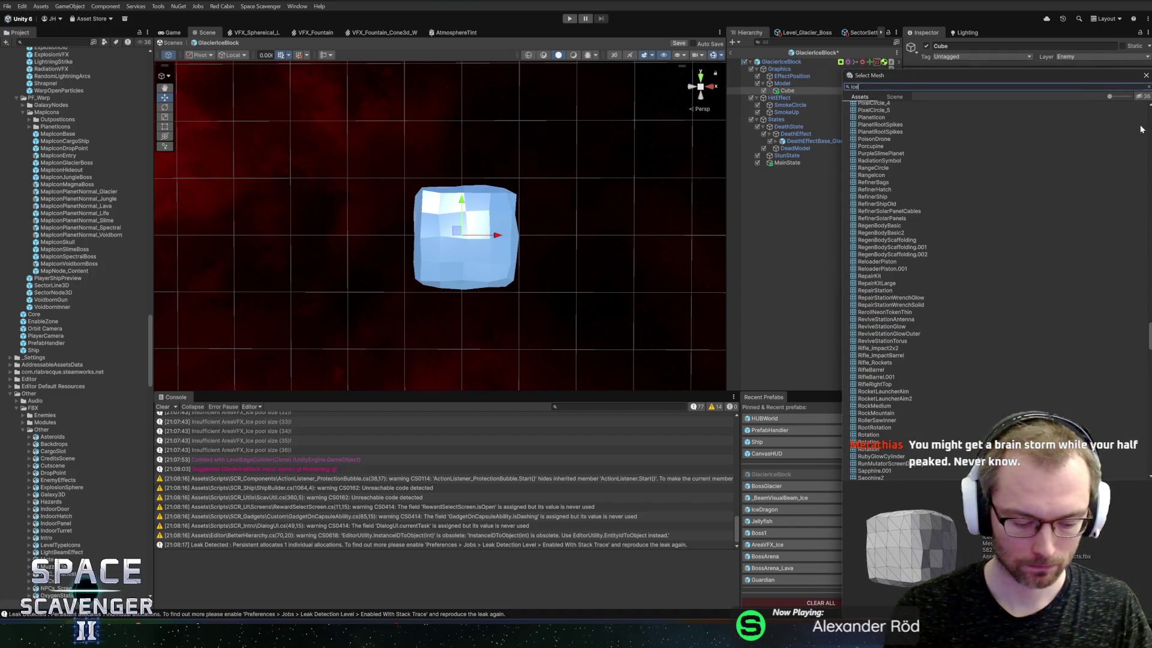
{"action": "type", "text": "block"}
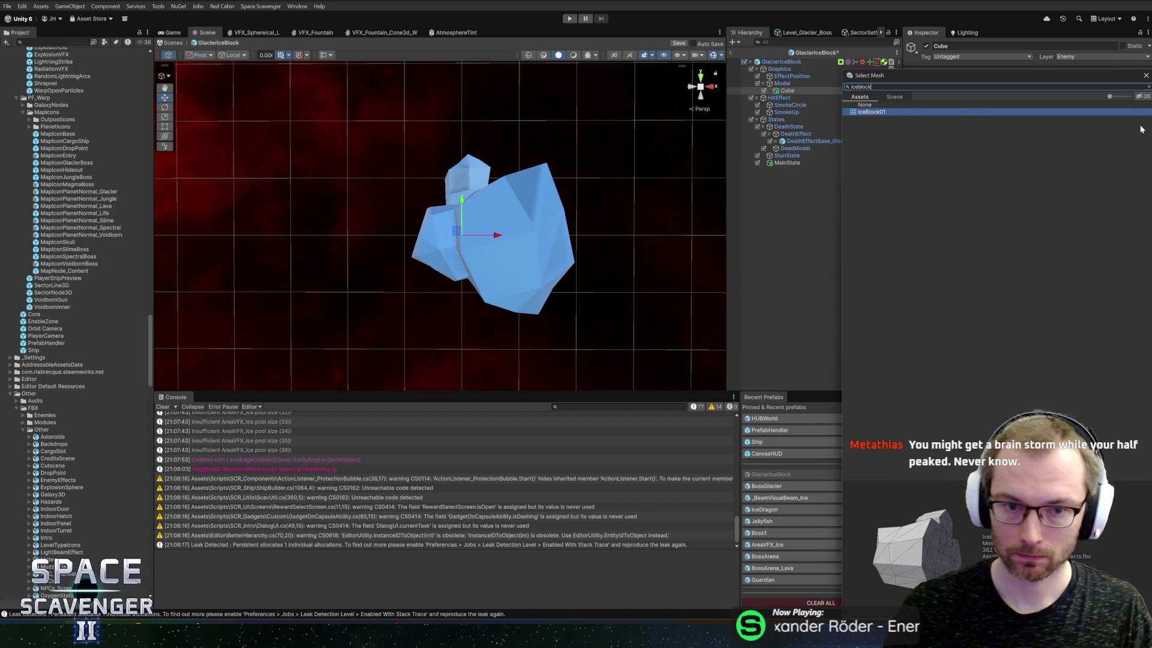
{"action": "key", "text": "Return"}
{"action": "mouse_move", "coordinate": [621, 202]}
{"action": "left_mouse_down"}
{"action": "mouse_move", "coordinate": [592, 197]}
{"action": "mouse_move", "coordinate": [683, 196]}
{"action": "mouse_move", "coordinate": [504, 220]}
{"action": "mouse_move", "coordinate": [540, 198]}
{"action": "mouse_move", "coordinate": [515, 133]}
{"action": "mouse_move", "coordinate": [545, 155]}
{"action": "mouse_move", "coordinate": [627, 162]}
{"action": "mouse_move", "coordinate": [619, 180]}
{"action": "mouse_move", "coordinate": [650, 334]}
{"action": "mouse_move", "coordinate": [619, 175]}
{"action": "mouse_move", "coordinate": [614, 272]}
{"action": "mouse_move", "coordinate": [583, 241]}
{"action": "left_mouse_up"}
{"action": "left_click", "coordinate": [780, 62]}
{"action": "key", "text": "f"}
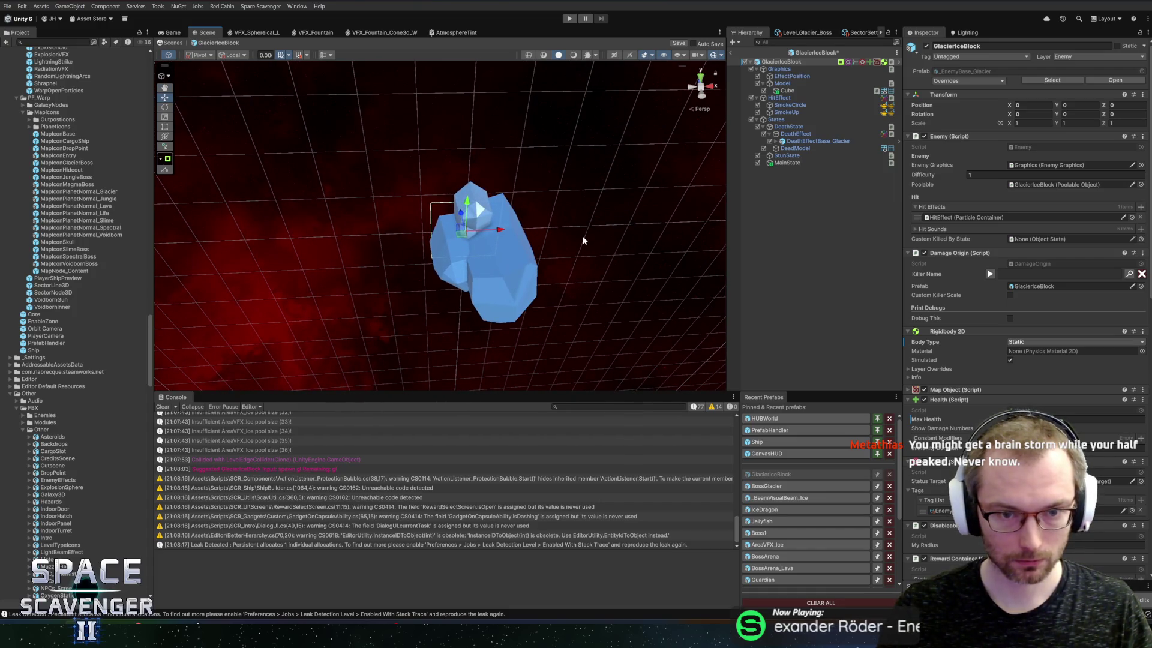
{"action": "key", "text": "alt+Tab"}
{"action": "left_click", "coordinate": [839, 48]}
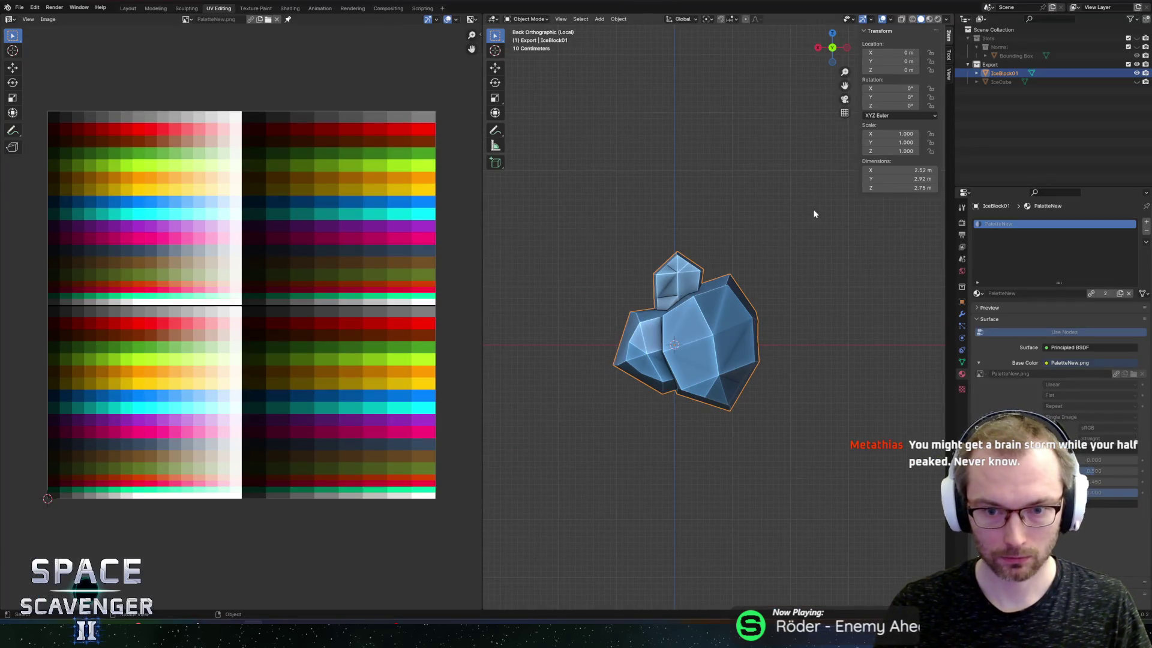
In Edit Mode, shift the whole IceBlock01 mesh sideways along X and lower it along Z
{"action": "key", "text": "Tab"}
{"action": "key", "text": "a"}
{"action": "key", "text": "g"}
{"action": "key", "text": "x"}
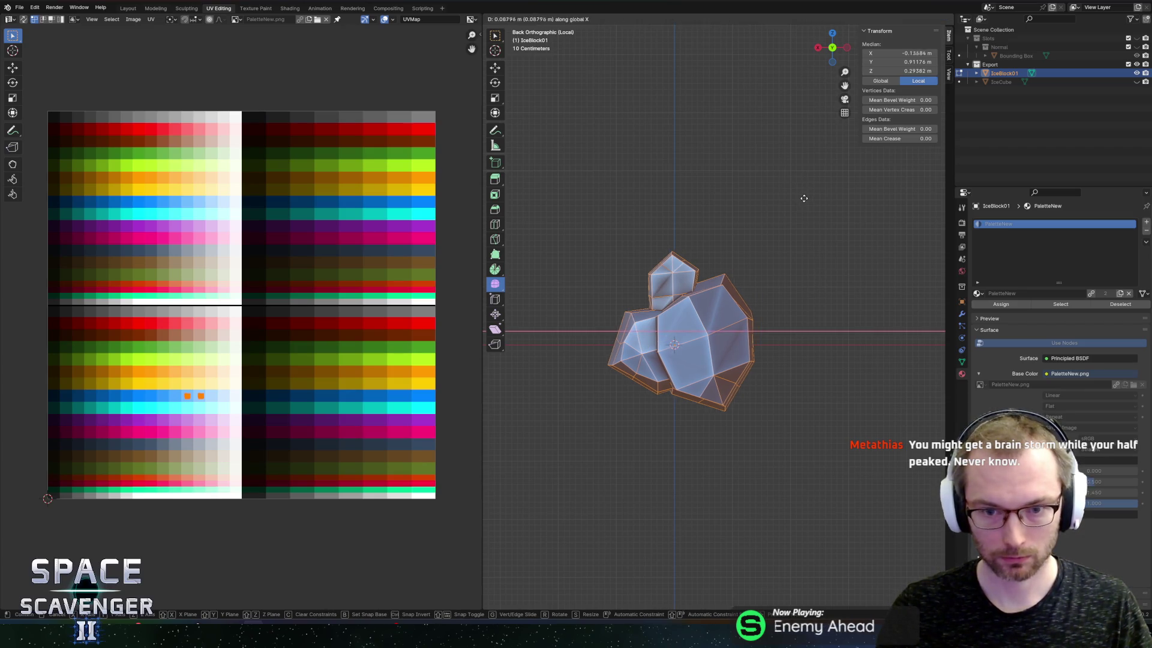
{"action": "left_click", "coordinate": [798, 198]}
{"action": "key", "text": "g"}
{"action": "key", "text": "z"}
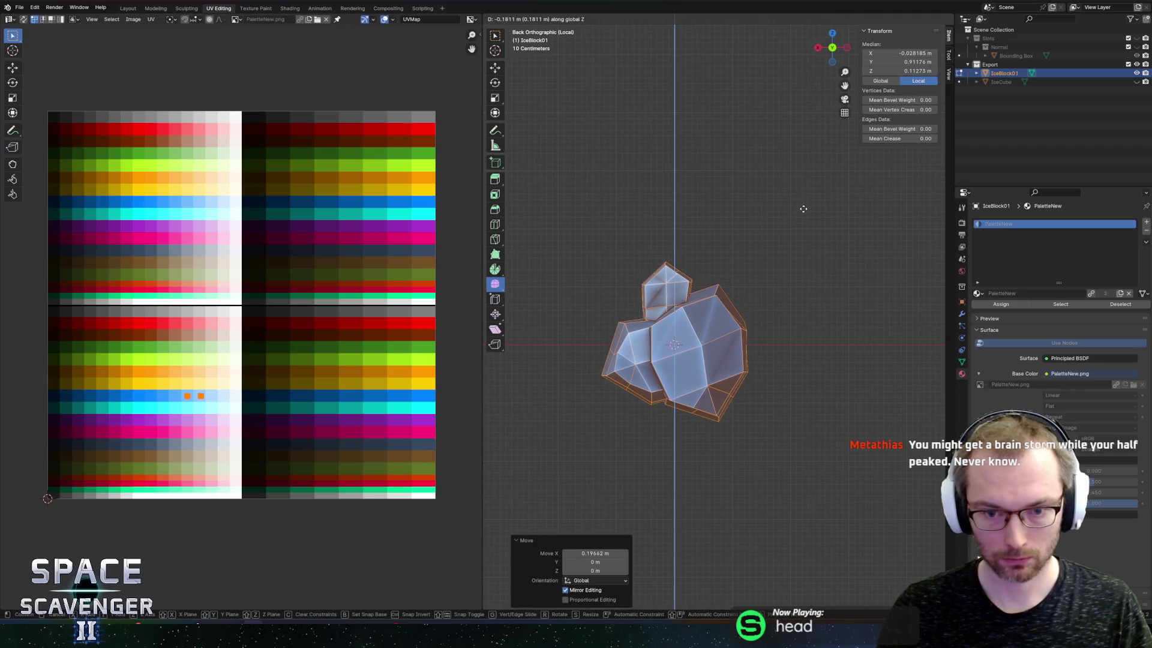
{"action": "left_click", "coordinate": [808, 212]}
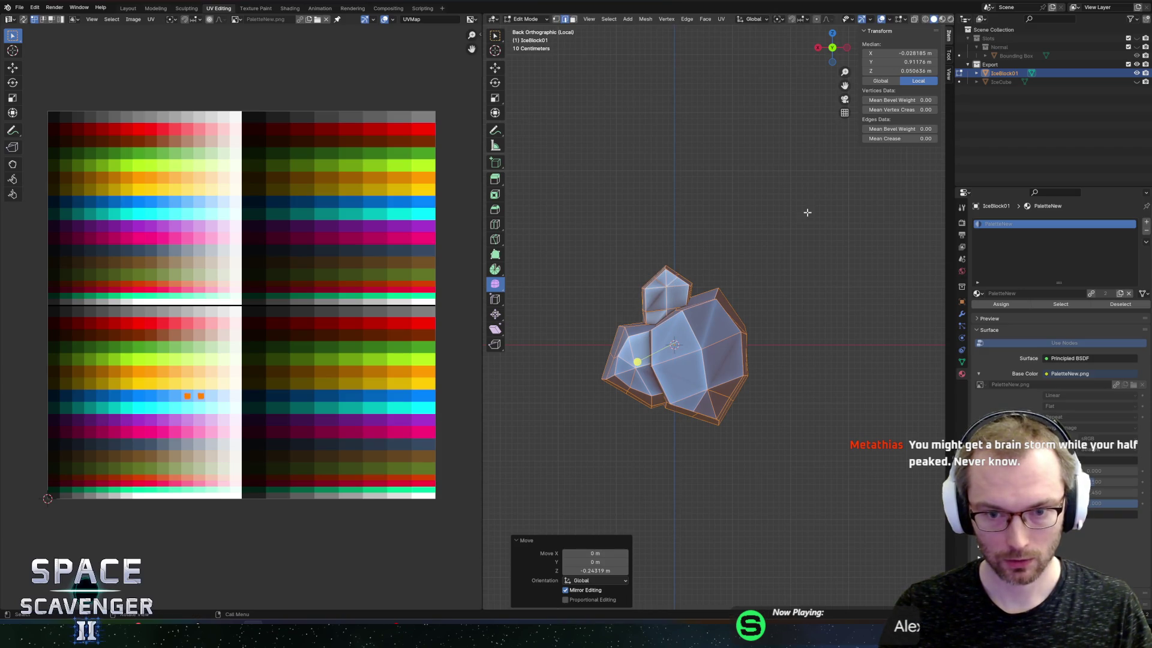
Abandon a Y-axis rotation and nudge the IceBlock01 mesh slightly further along X
{"action": "key", "text": "r"}
{"action": "key", "text": "y"}
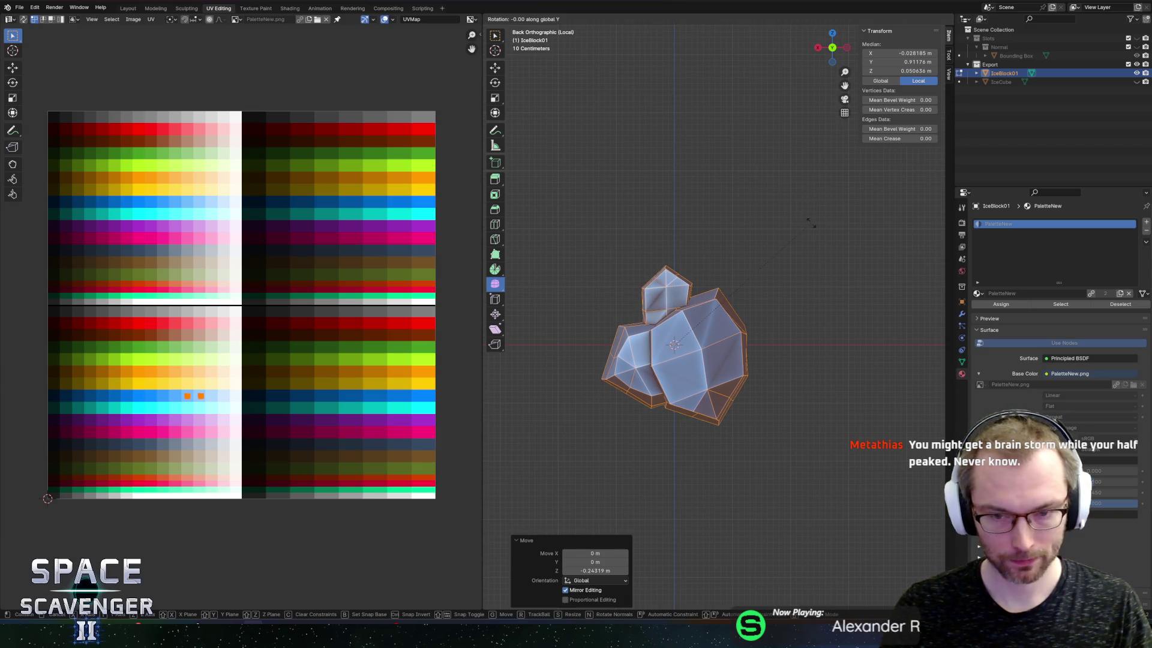
{"action": "right_click", "coordinate": [755, 163]}
{"action": "key", "text": "g"}
{"action": "key", "text": "x"}
{"action": "left_click", "coordinate": [748, 162]}
Re-export IceBlock01 as FBX and return to Unity
{"action": "key", "text": "ctrl+shift+e"}
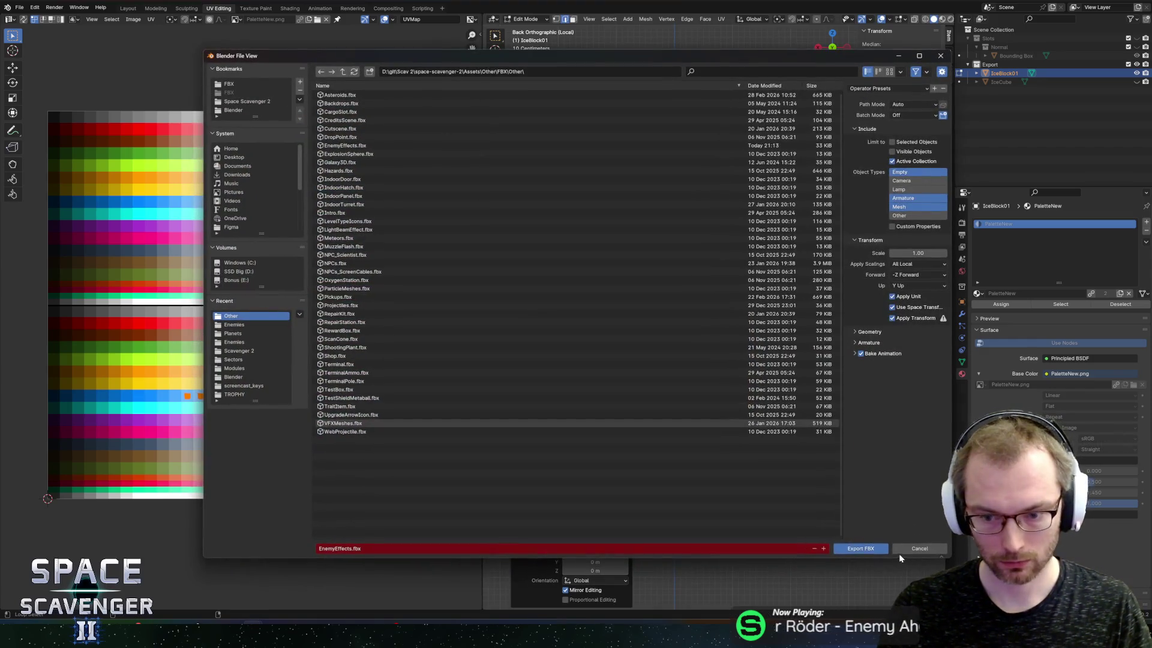
{"action": "left_click", "coordinate": [847, 537]}
{"action": "key", "text": "alt+Tab"}
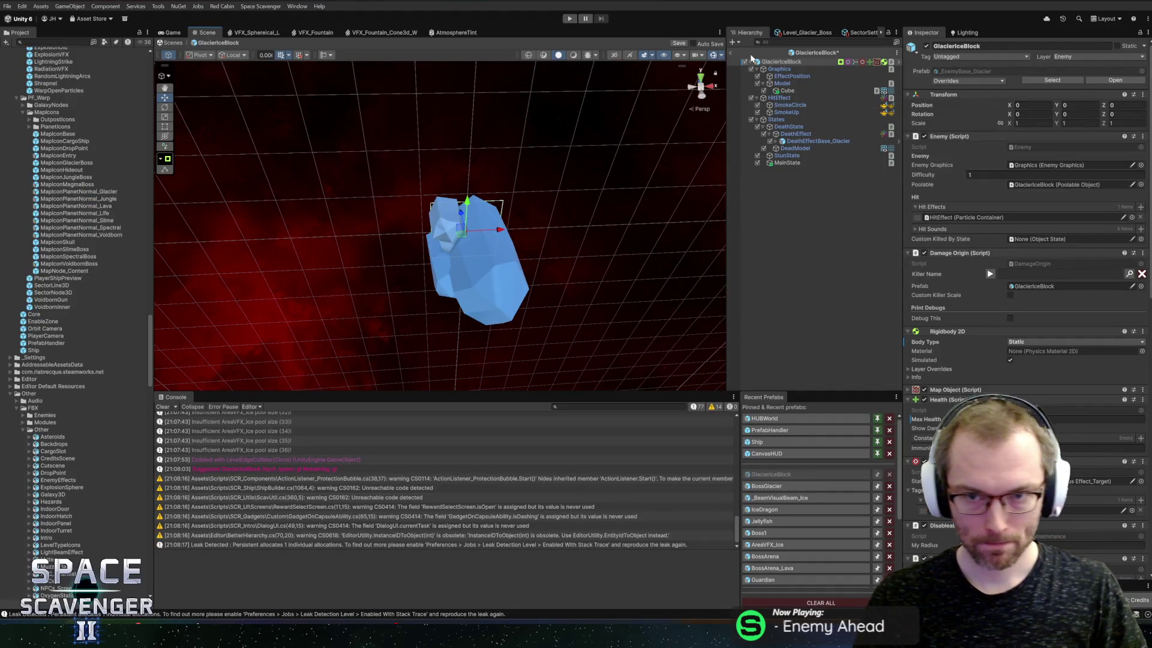
Leave prefab mode, start play mode, and spawn two GlacierIceBlocks via the in-game console
{"action": "left_click", "coordinate": [732, 54]}
{"action": "left_click", "coordinate": [569, 19]}
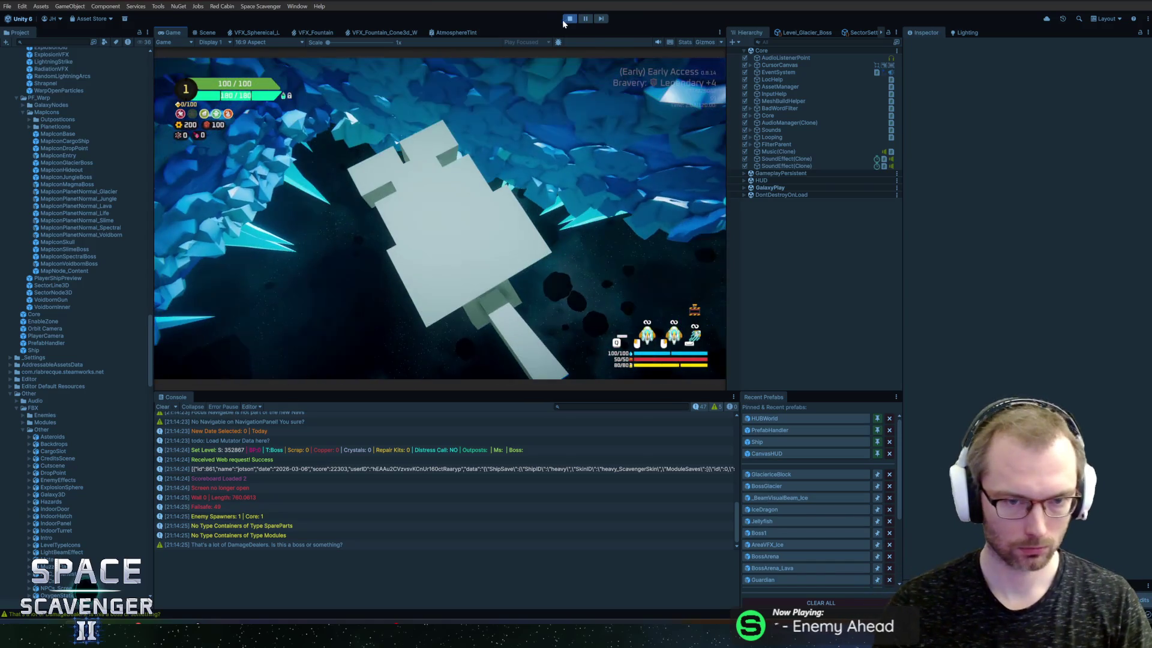
{"action": "type", "text": "spa"}
{"action": "key", "text": "grave"}
{"action": "type", "text": "spawn gl"}
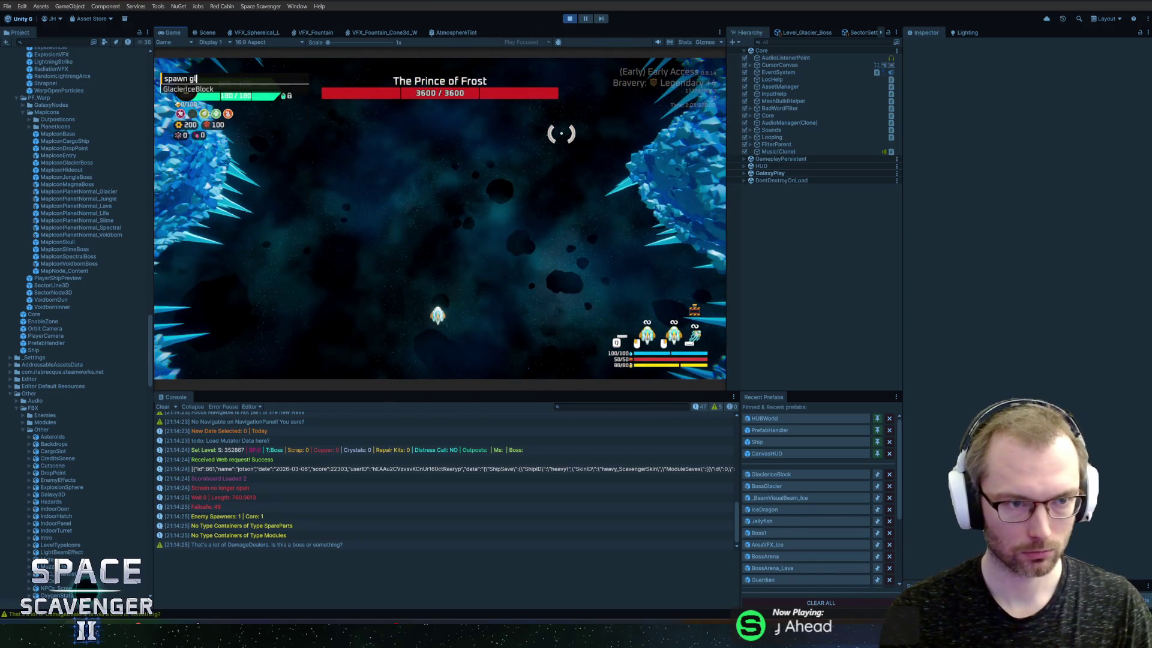
{"action": "key", "text": "Return"}
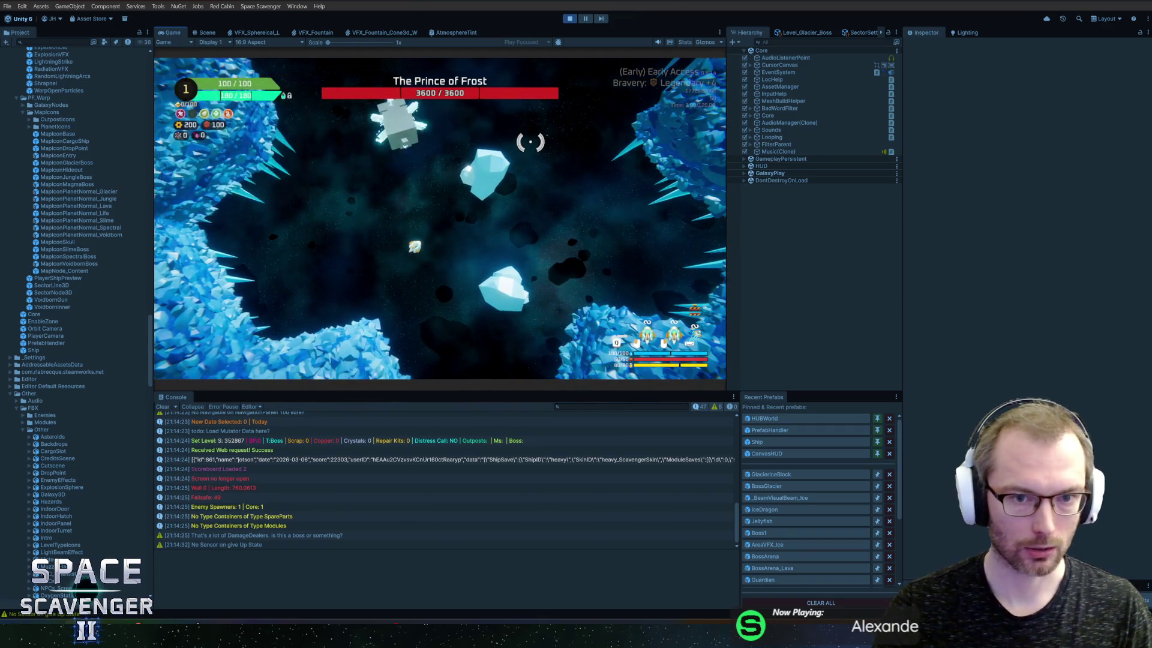
{"action": "key", "text": "grave"}
{"action": "type", "text": "spawn gl"}
{"action": "key", "text": "Tab"}
{"action": "key", "text": "Return"}
{"action": "key", "text": "grave"}
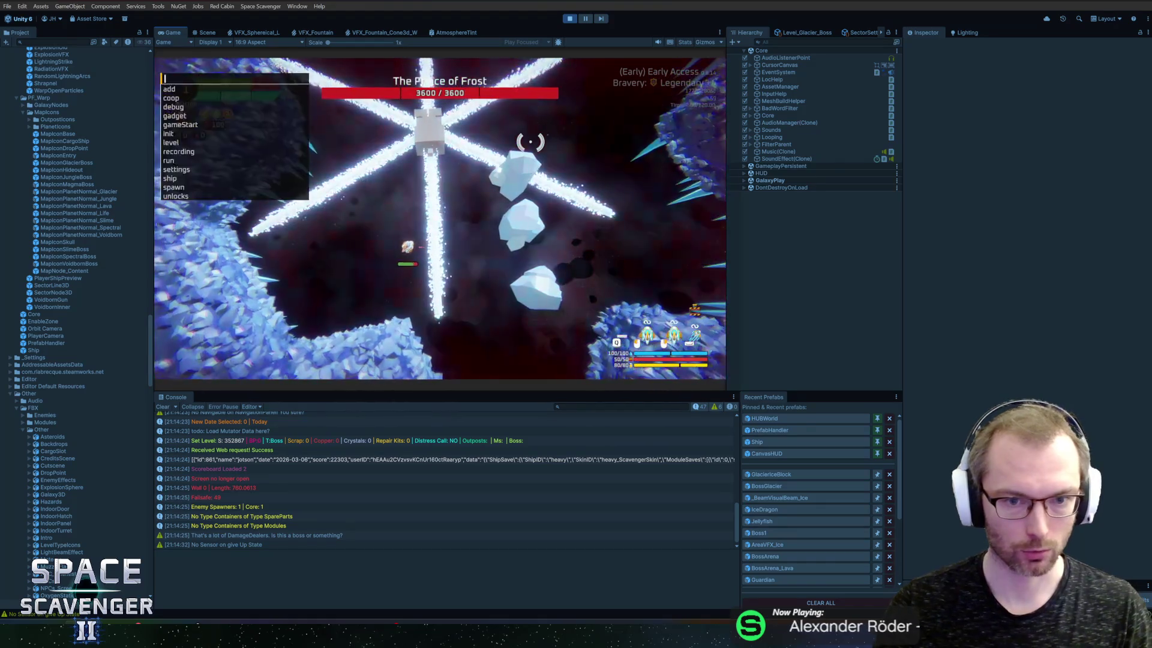
{"action": "key", "text": "Return"}
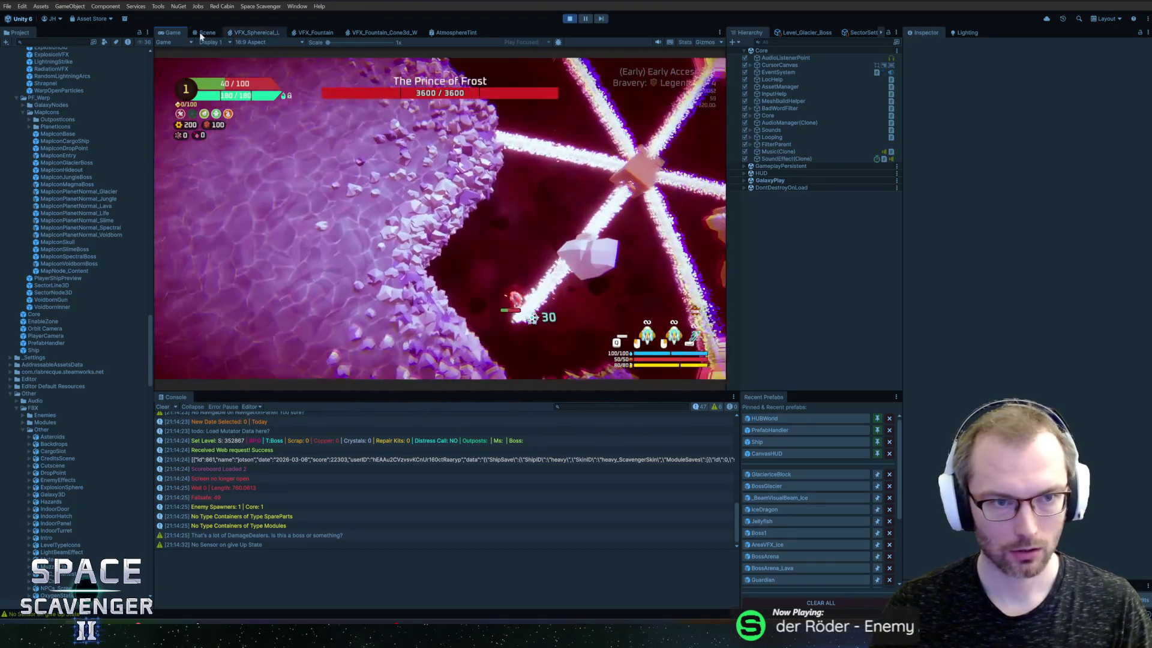
Maximize the Game view, run 'ship invulnerable', then stop play mode
{"action": "double_click", "coordinate": [183, 33]}
{"action": "key", "text": "grave"}
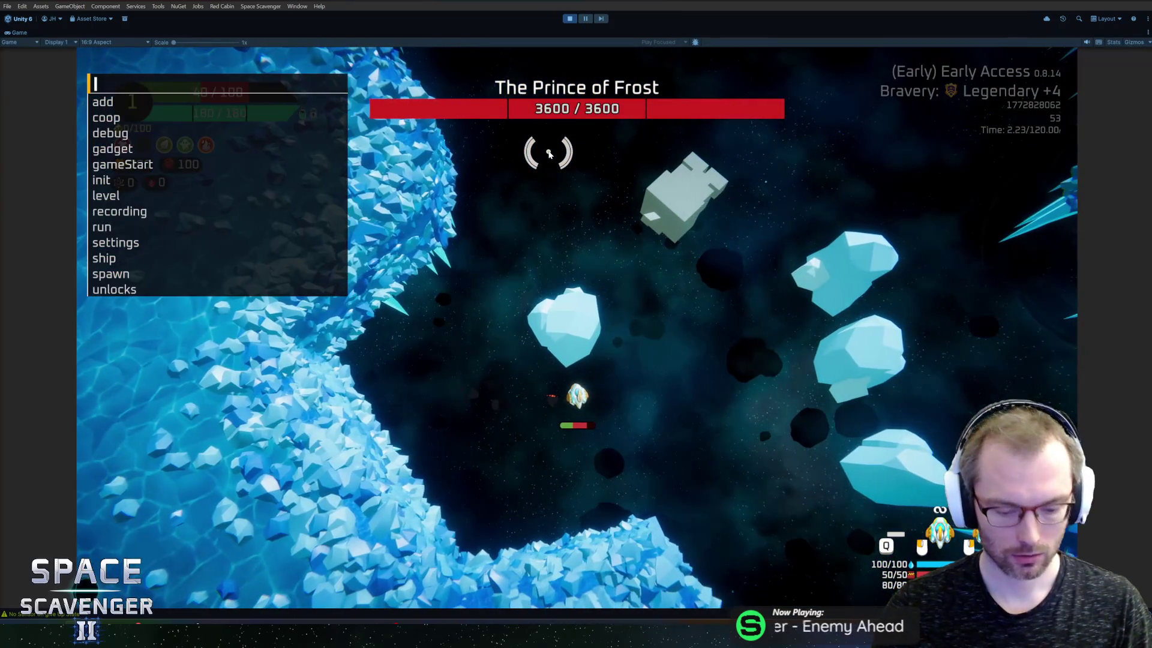
{"action": "type", "text": "ship invulnerable"}
{"action": "key", "text": "Return"}
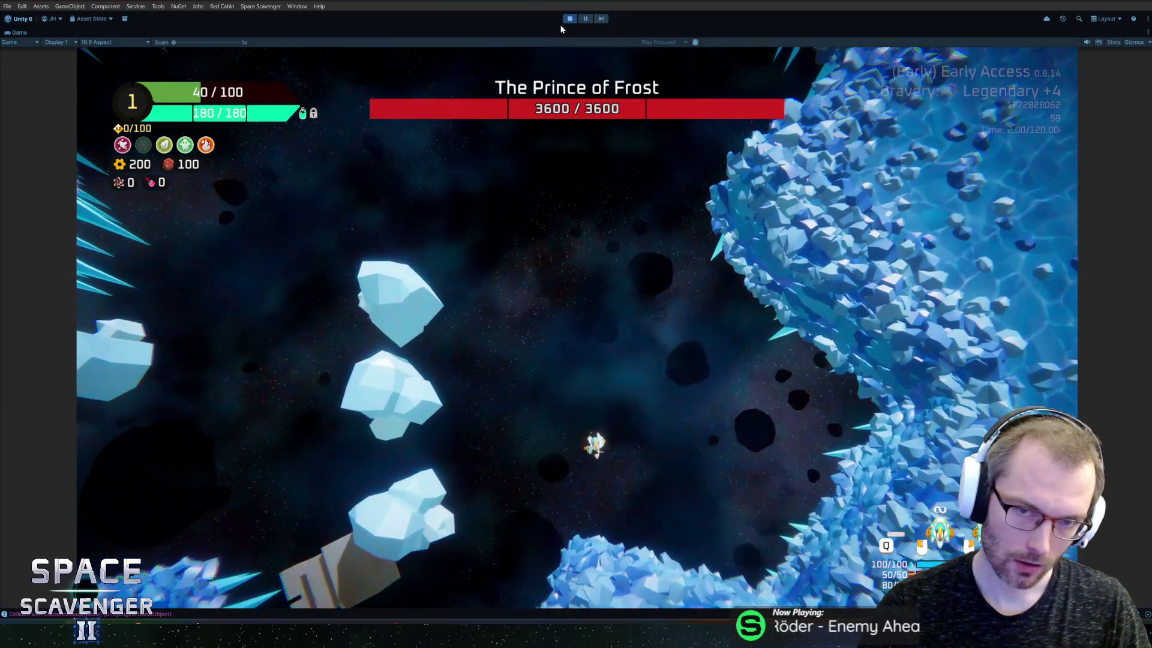
{"action": "left_click", "coordinate": [569, 18]}
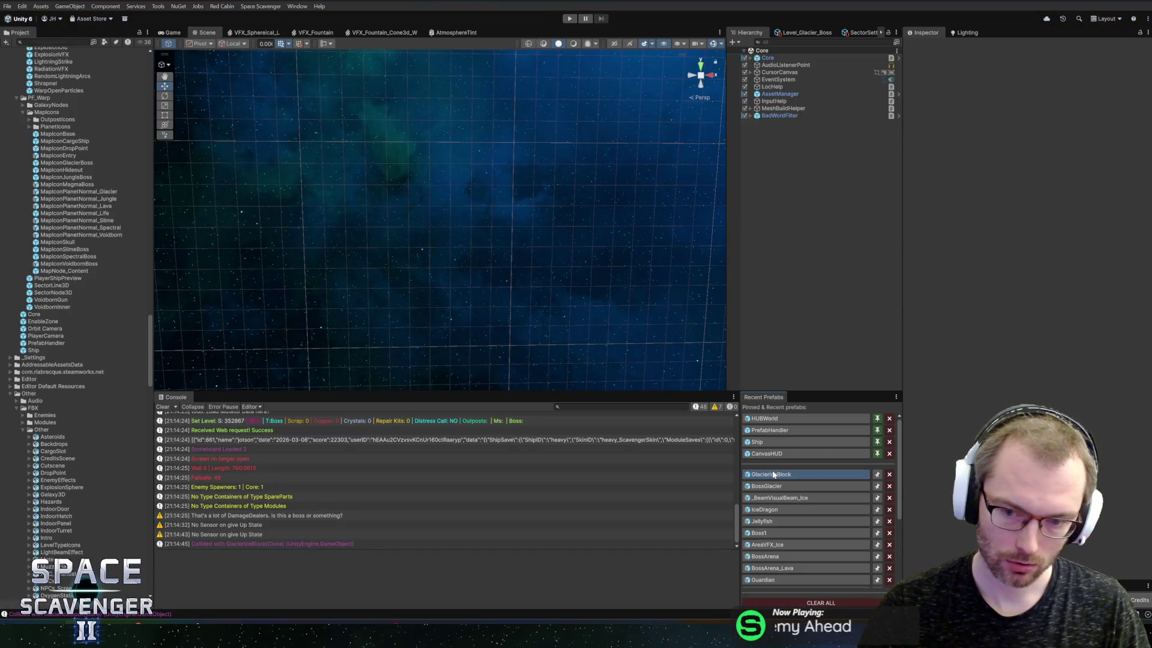
Set the GlacierIceBlock prefab root, only, to Layer 7: Object
{"action": "left_click", "coordinate": [774, 474]}
{"action": "left_click", "coordinate": [1093, 57]}
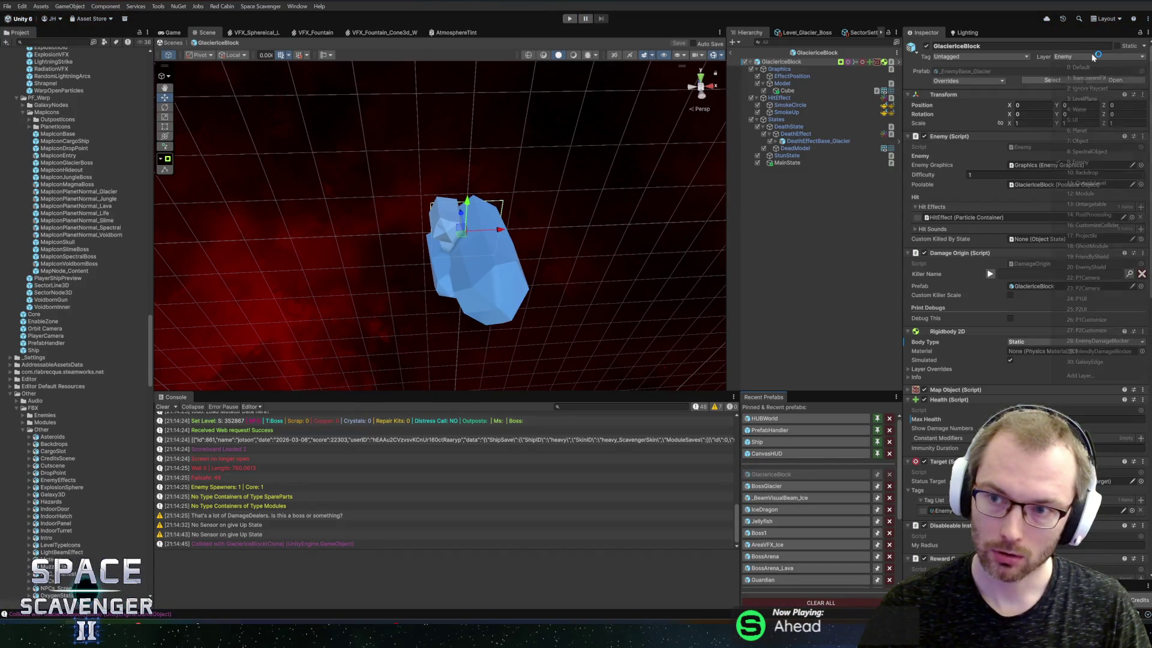
{"action": "left_click", "coordinate": [1080, 140]}
{"action": "left_click", "coordinate": [591, 323]}
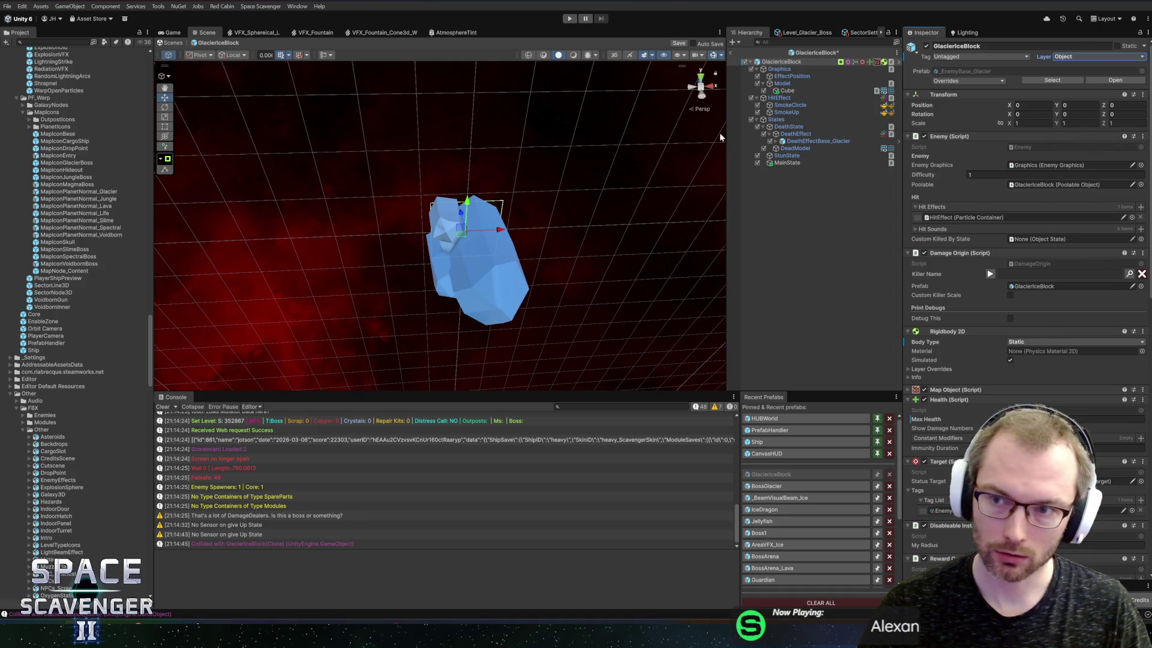
Play with the Game view maximized and spawn five GlacierIceBlocks near the Prince of Frost
{"action": "left_click", "coordinate": [574, 20]}
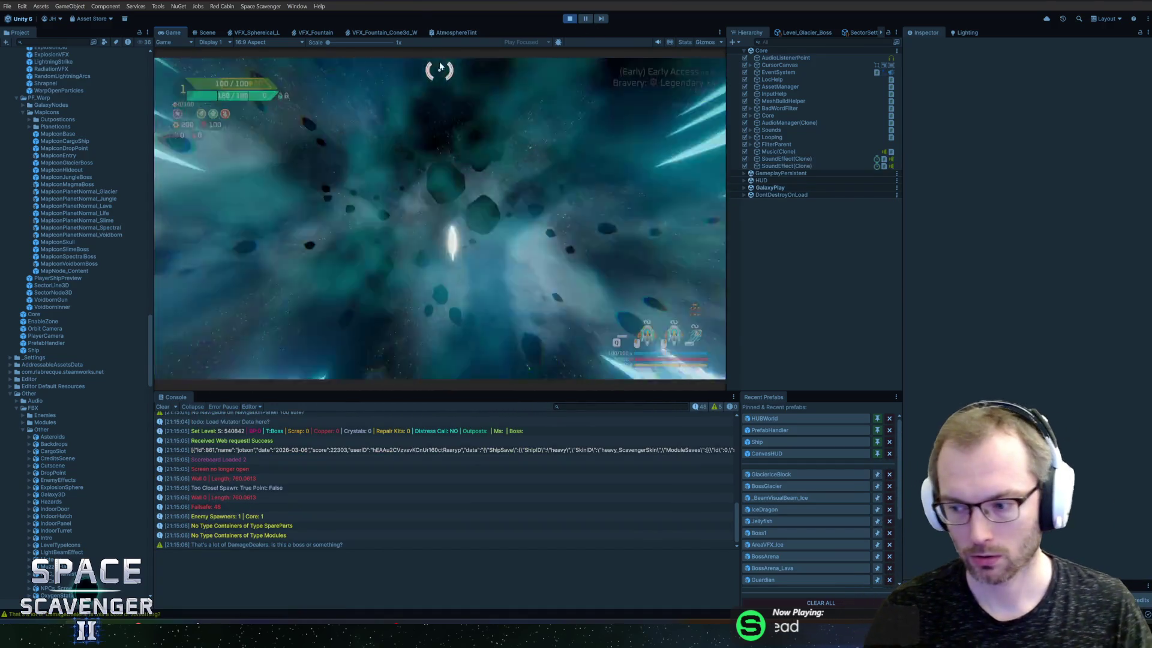
{"action": "double_click", "coordinate": [158, 32]}
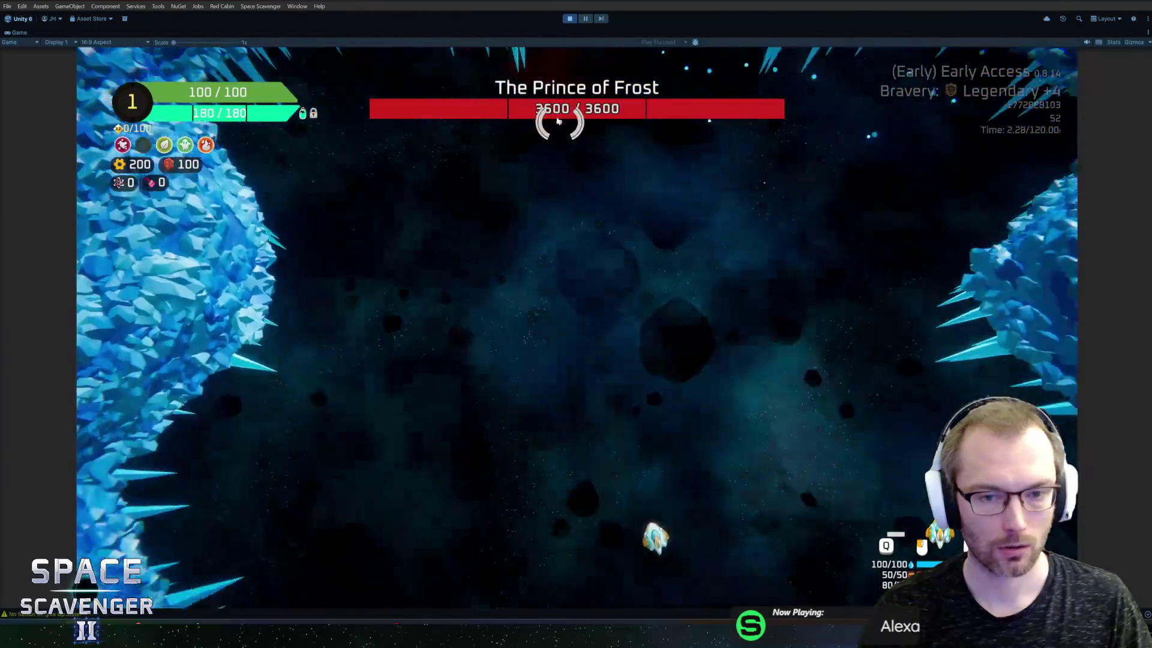
{"action": "key", "text": "grave"}
{"action": "type", "text": "spawn gla"}
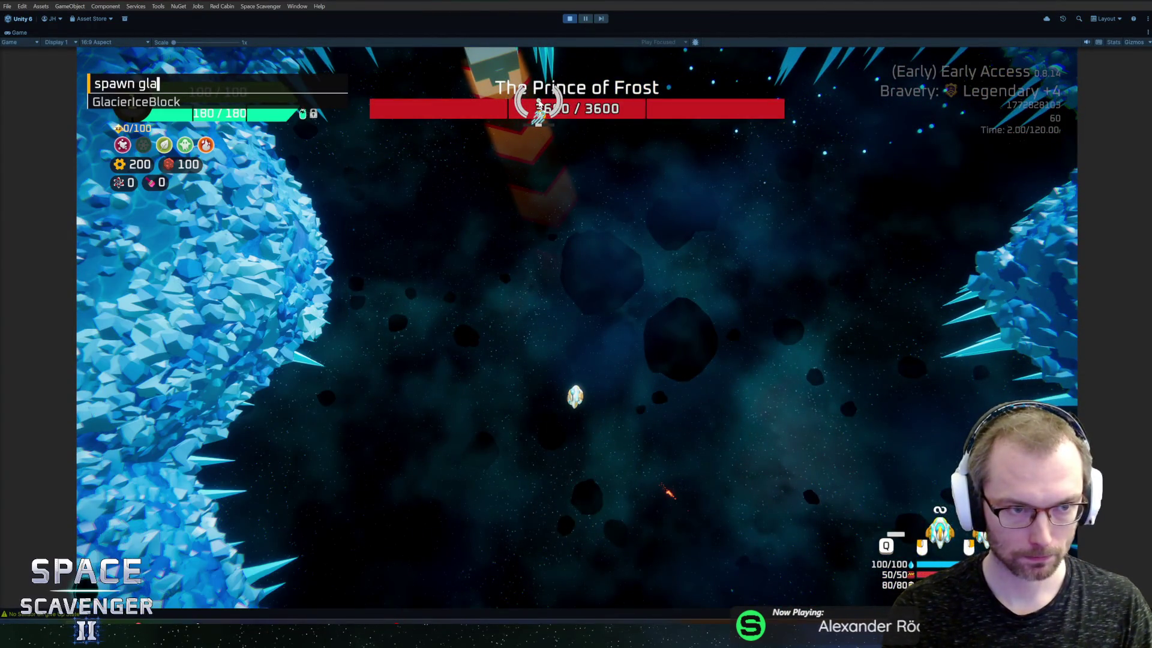
{"action": "type", "text": "ceBlock 5"}
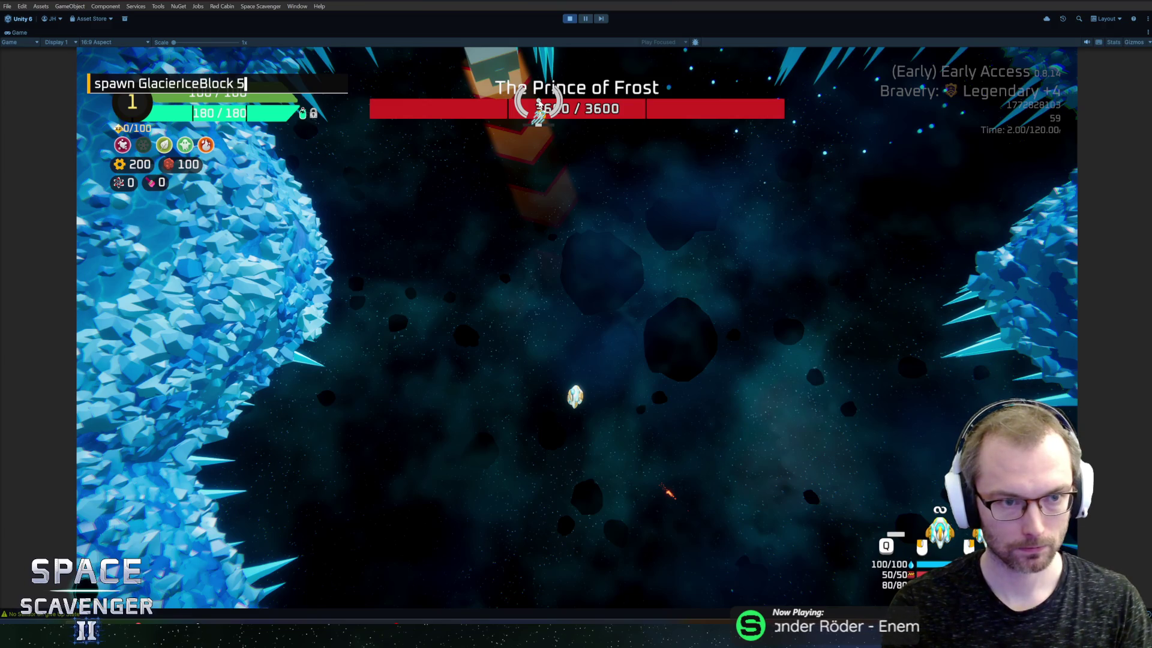
{"action": "key", "text": "Return"}
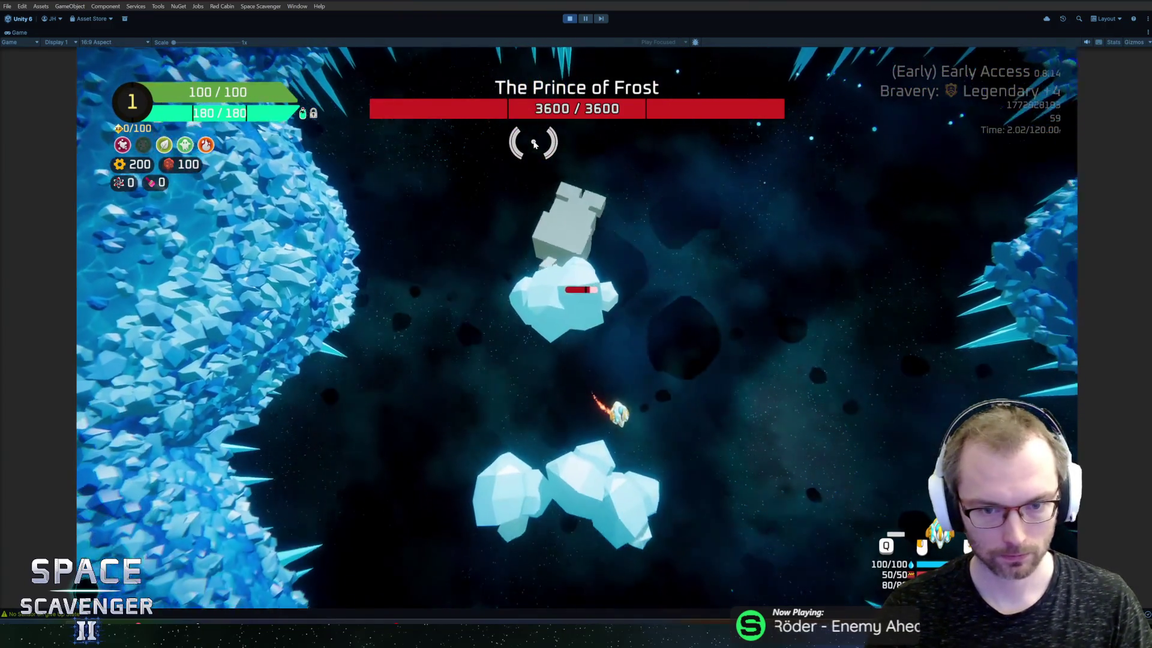
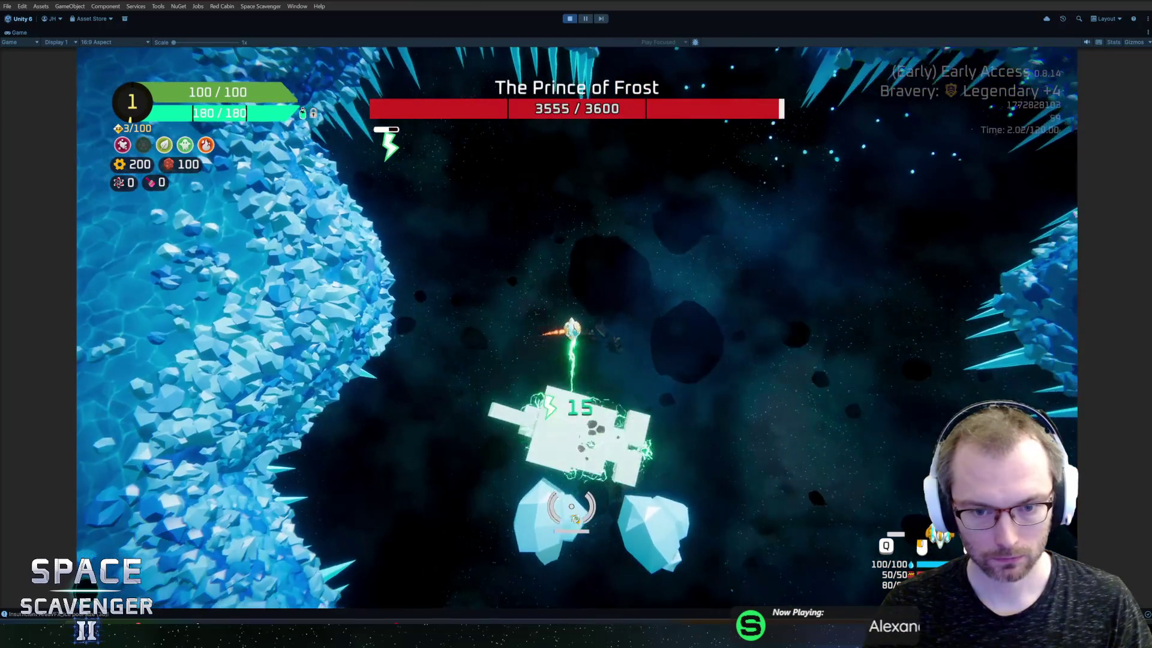
Fly the ship around the arena, shooting the Prince of Frost down to 3510/3600 health, then exit Play mode
{"action": "key", "text": "d"}
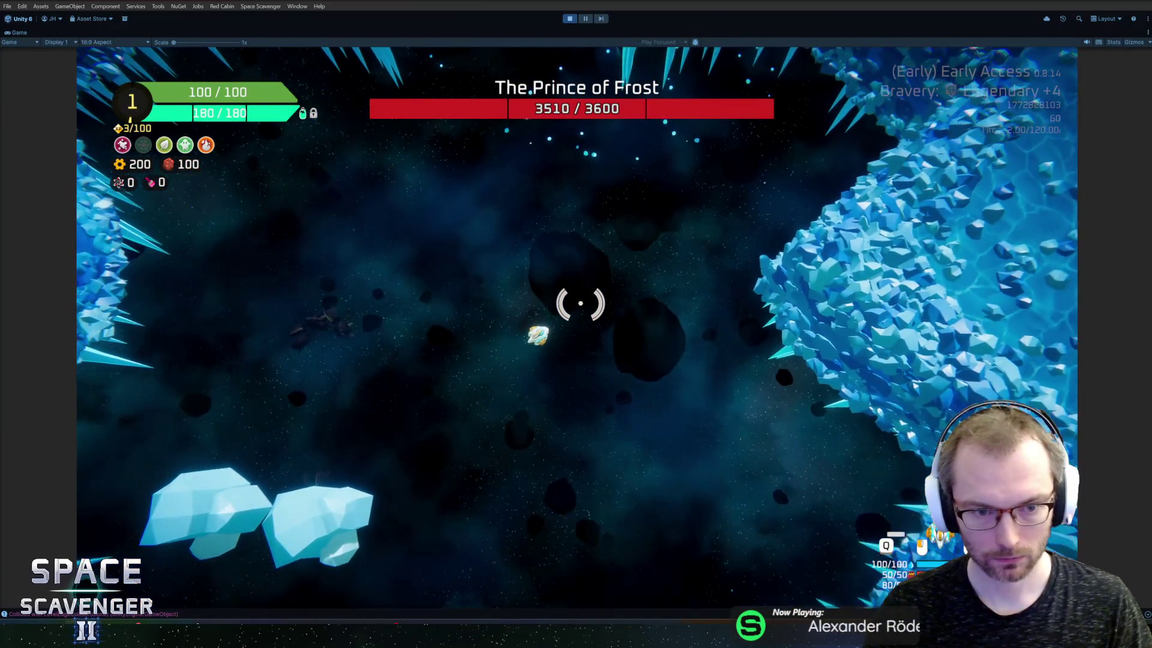
{"action": "key", "text": "s"}
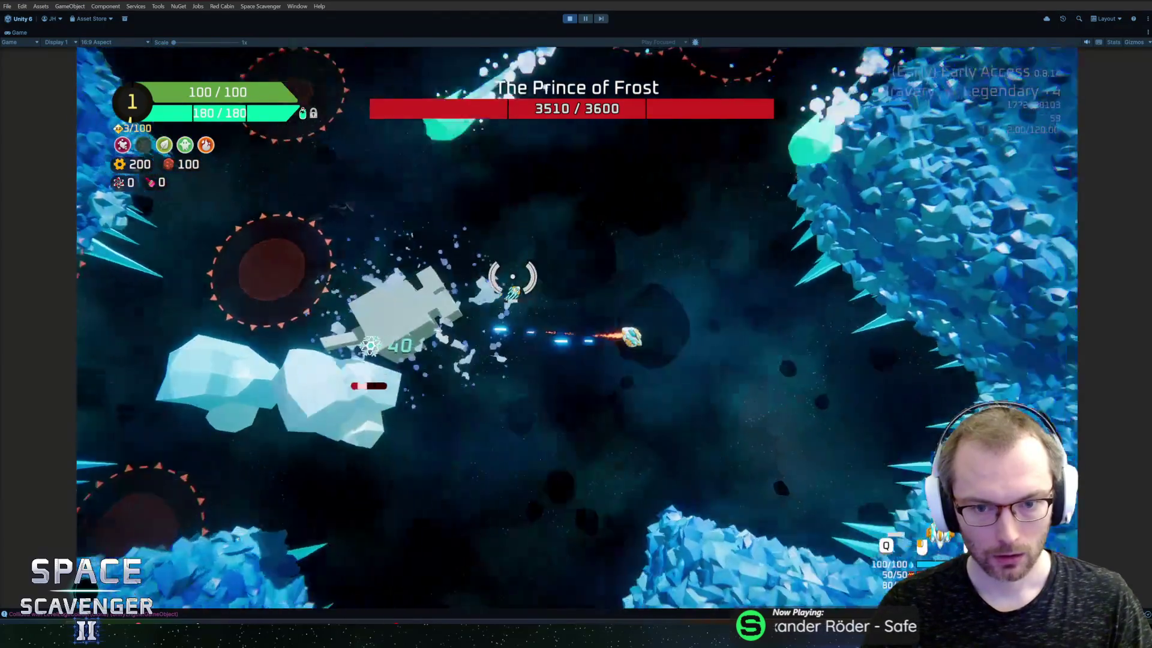
{"action": "key", "text": "w"}
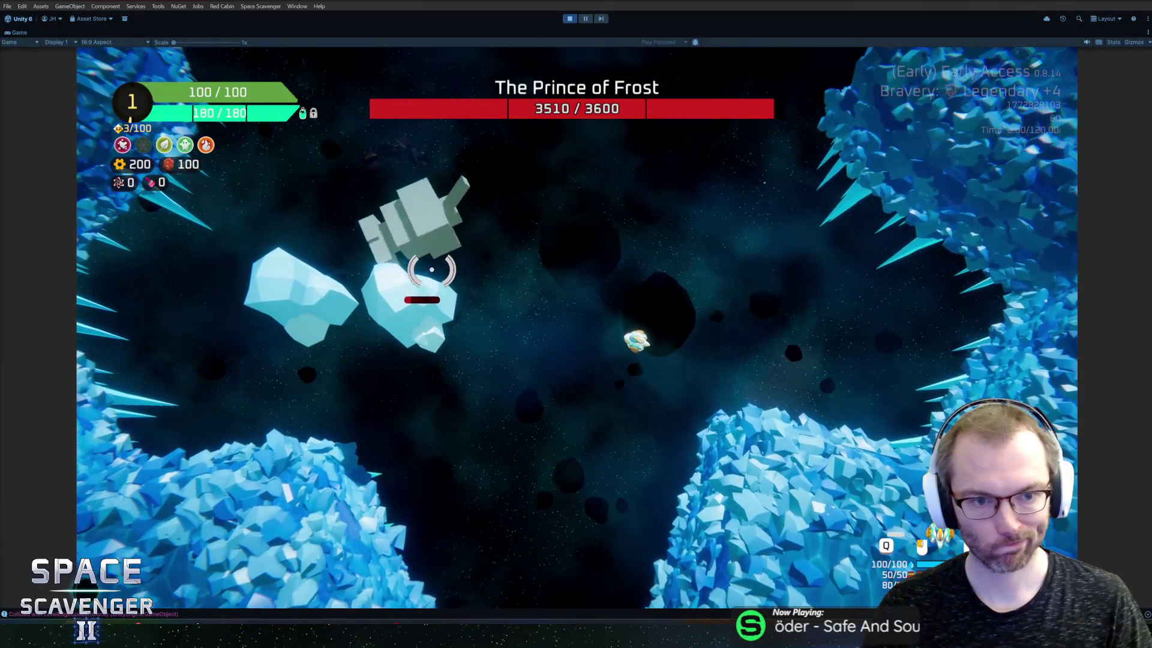
{"action": "key", "text": "w"}
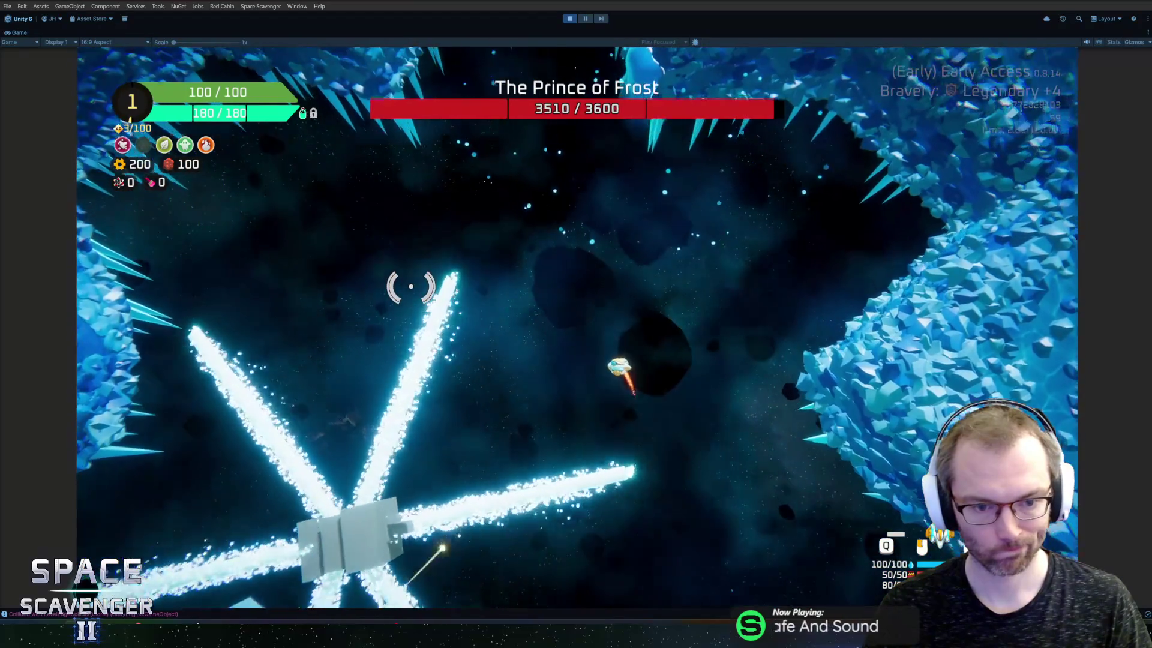
{"action": "key", "text": "a"}
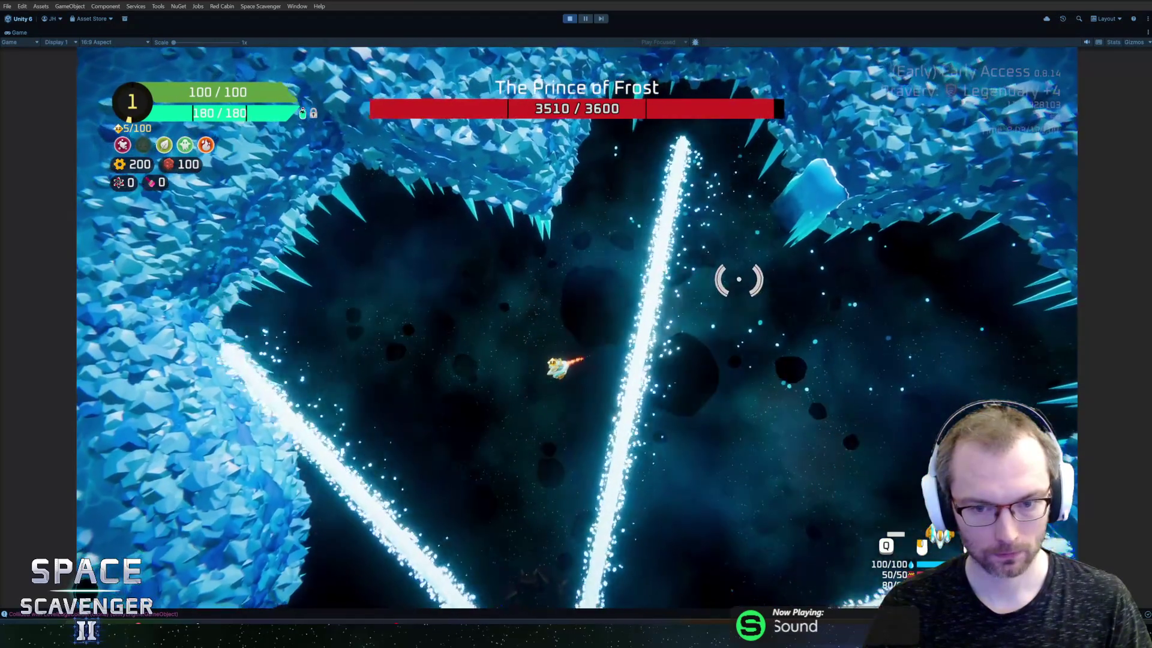
{"action": "key", "text": "a"}
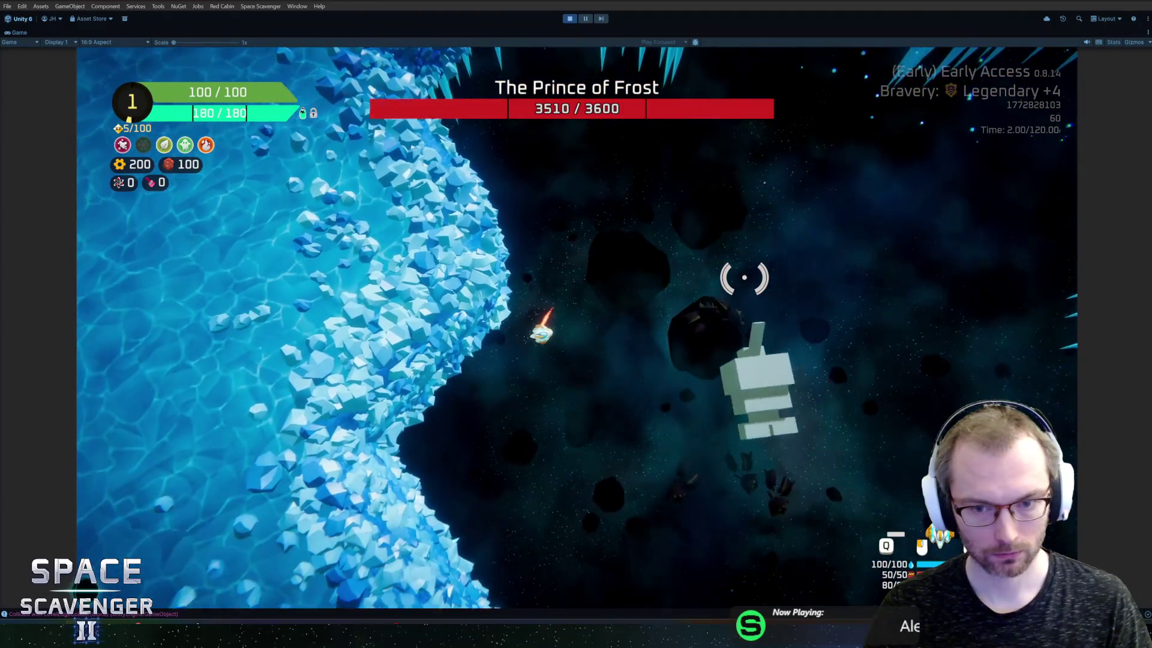
{"action": "key", "text": "w"}
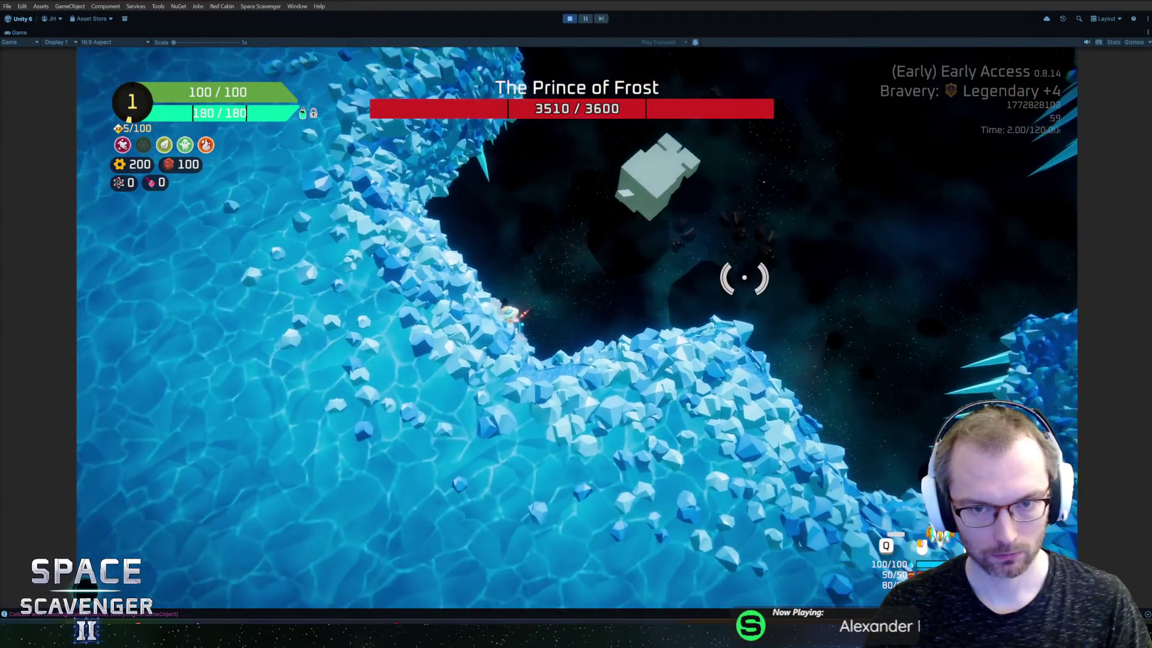
{"action": "key", "text": "ctrl+p"}
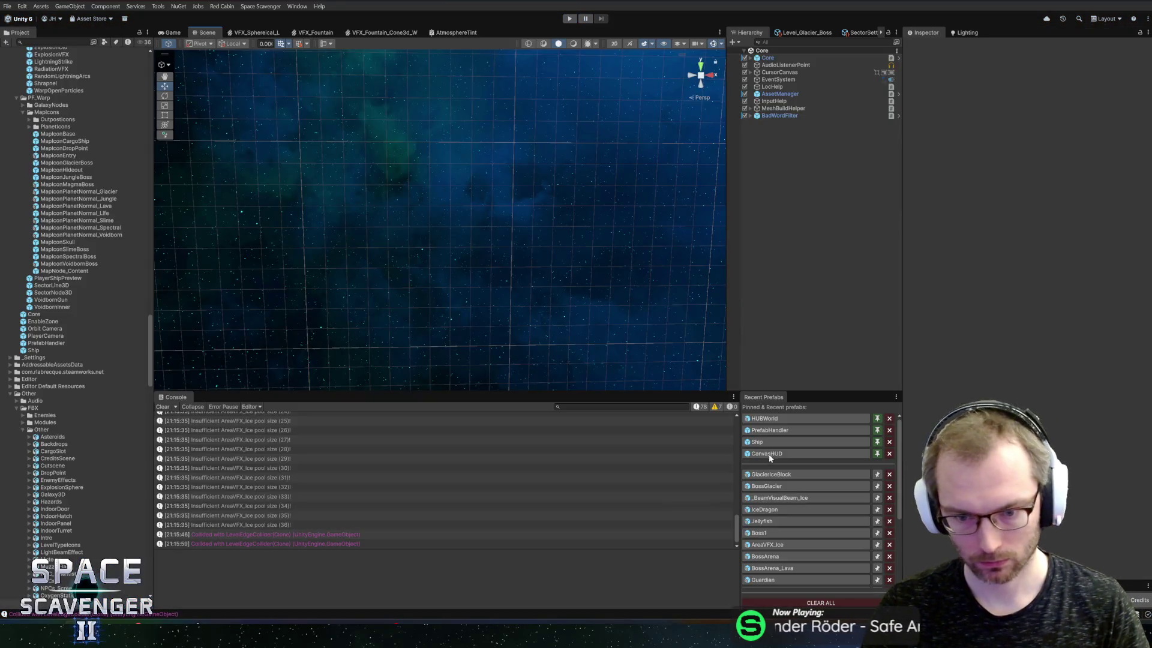
Open the BossGlacier prefab from Recent Prefabs and set its Screen Shake Preset to 3_Large
{"action": "left_click", "coordinate": [774, 475]}
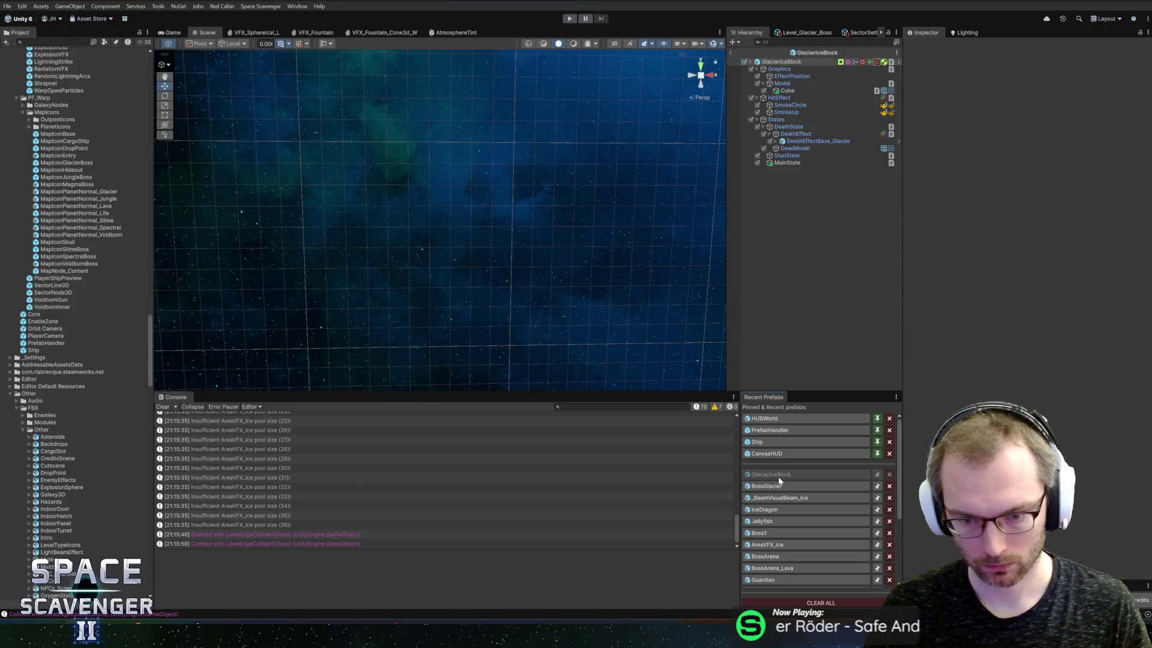
{"action": "left_click", "coordinate": [778, 486]}
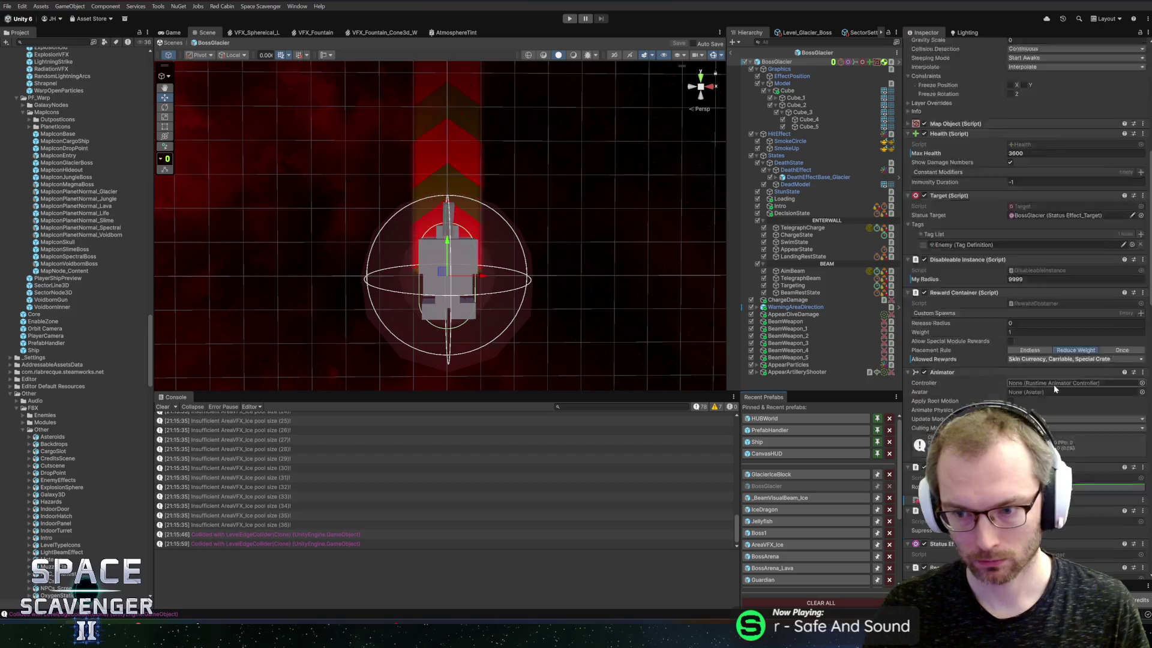
{"action": "scroll", "coordinate": [1033, 388], "scroll_direction": "down", "scroll_amount": 1}
{"action": "left_click", "coordinate": [1140, 431]}
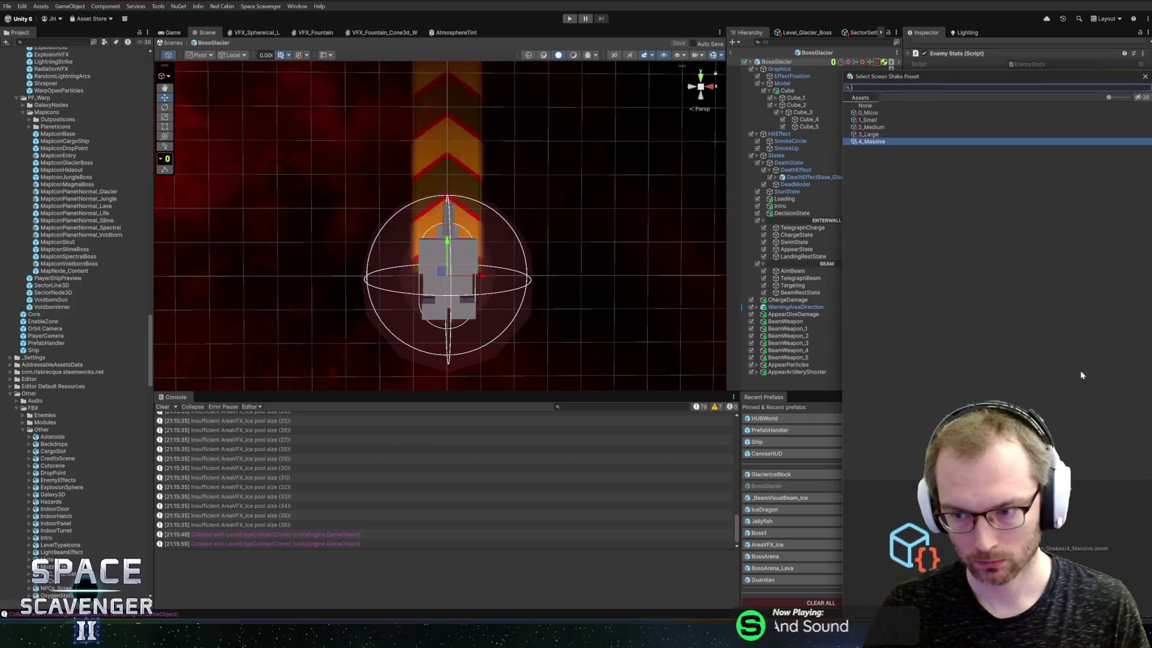
{"action": "double_click", "coordinate": [870, 133]}
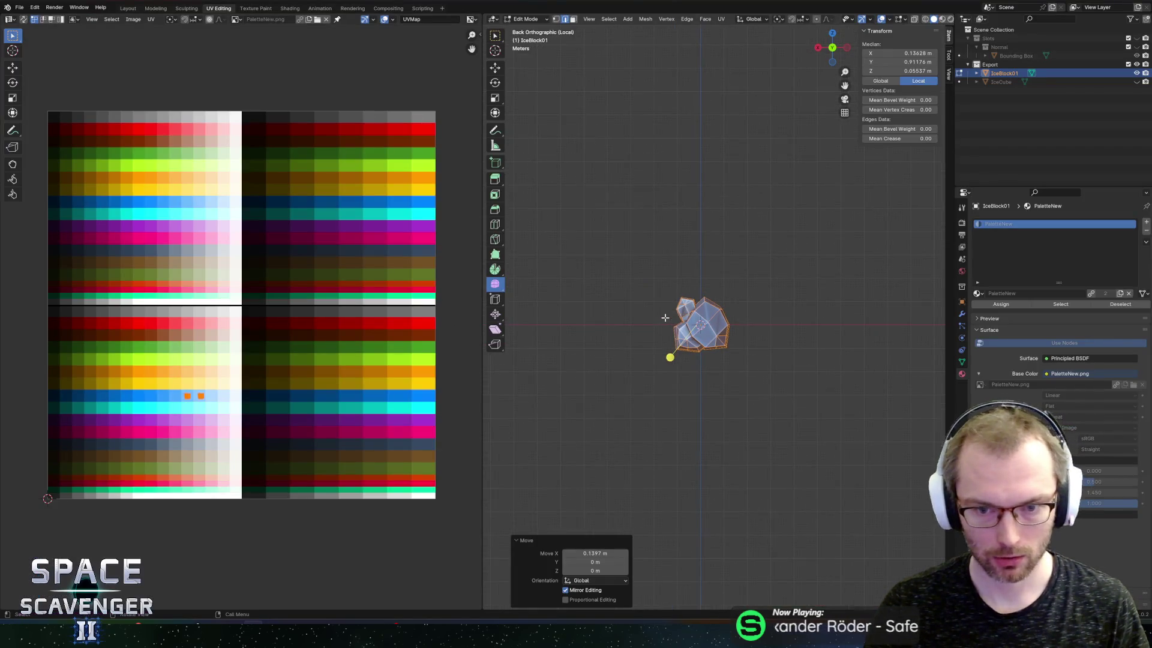
Snap to the Back view, return the ice block to Object Mode, and bring up the Add > Mesh menu
{"action": "scroll", "coordinate": [681, 313], "scroll_direction": "up", "scroll_amount": 3}
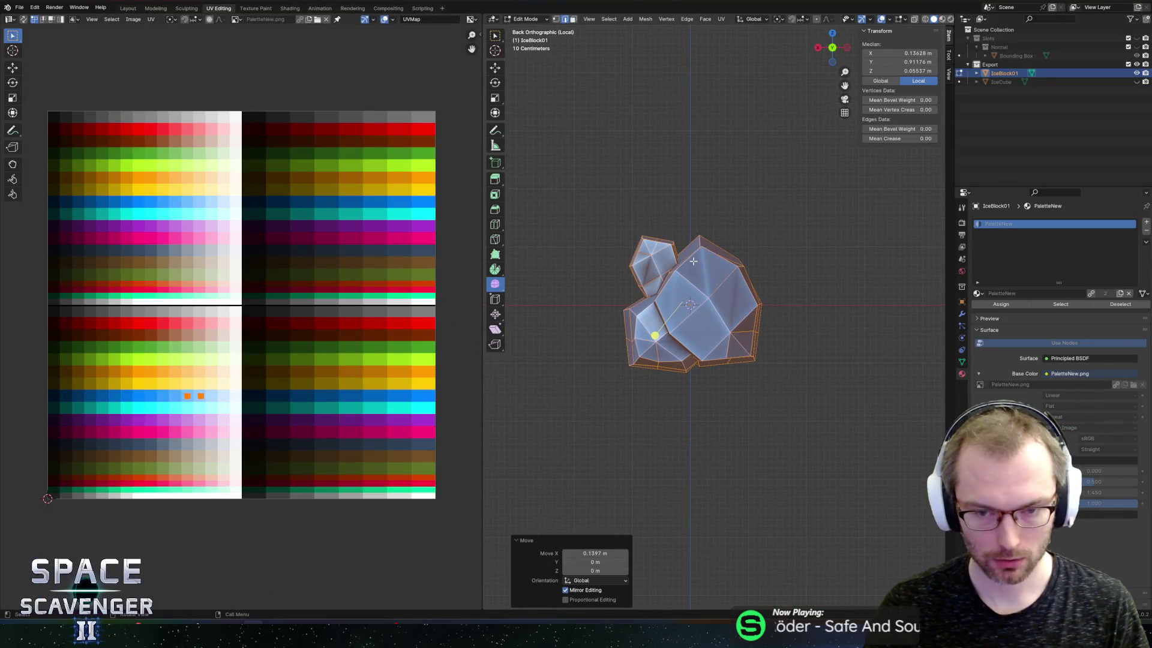
{"action": "left_click_drag", "start_coordinate": [652, 242], "coordinate": [715, 226]}
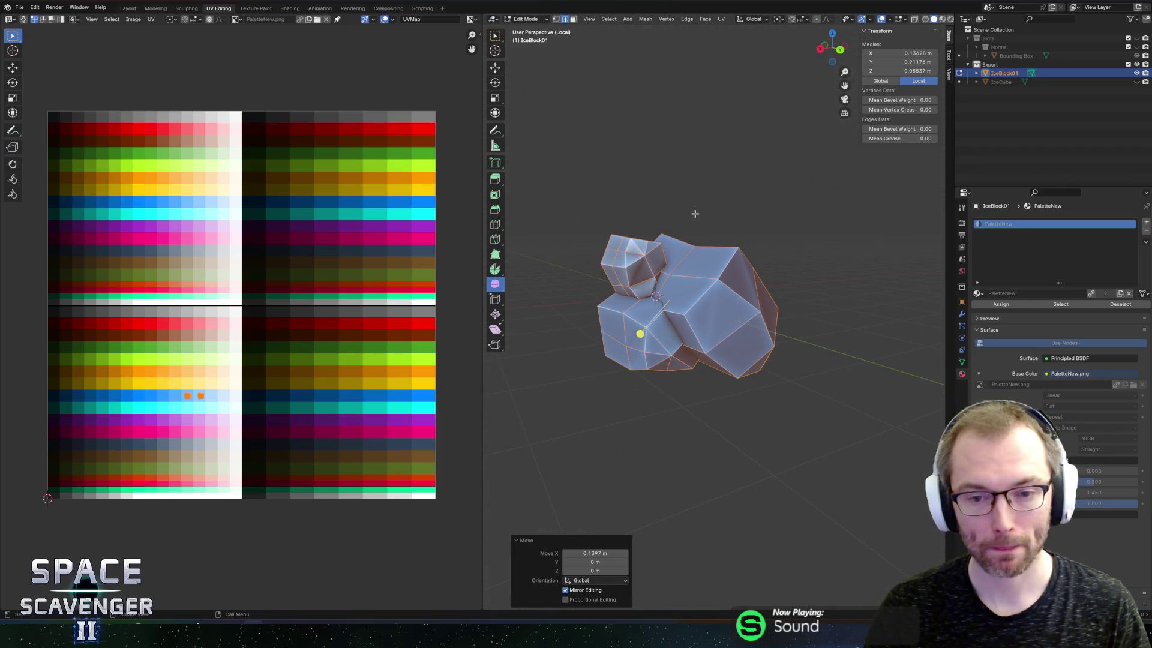
{"action": "left_click", "coordinate": [840, 48]}
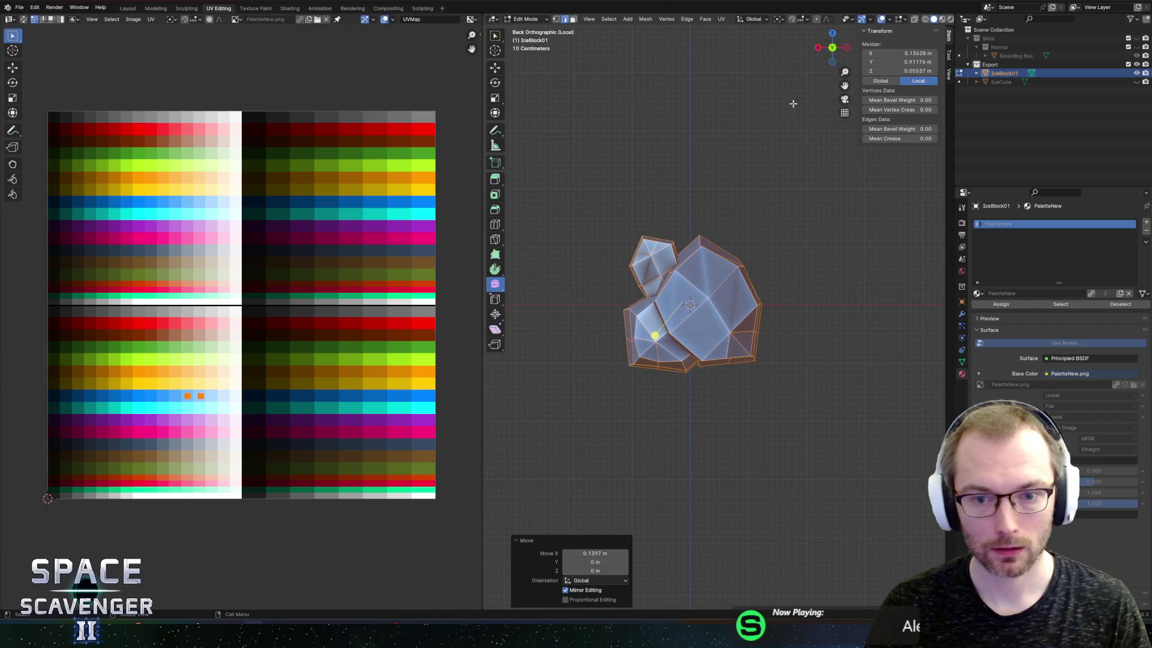
{"action": "key", "text": "Tab"}
{"action": "key", "text": "shift+a"}
{"action": "mouse_move", "coordinate": [747, 146]}
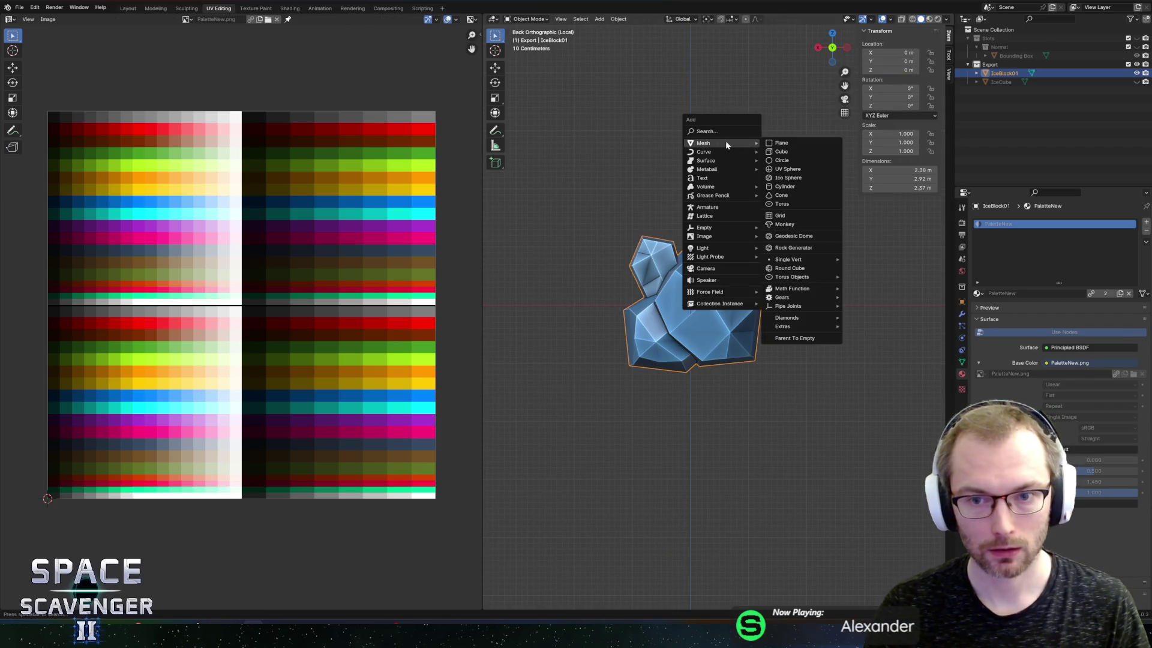
Add a new cube and, in Edit Mode, scale it up on X and Z only
{"action": "left_click", "coordinate": [782, 152]}
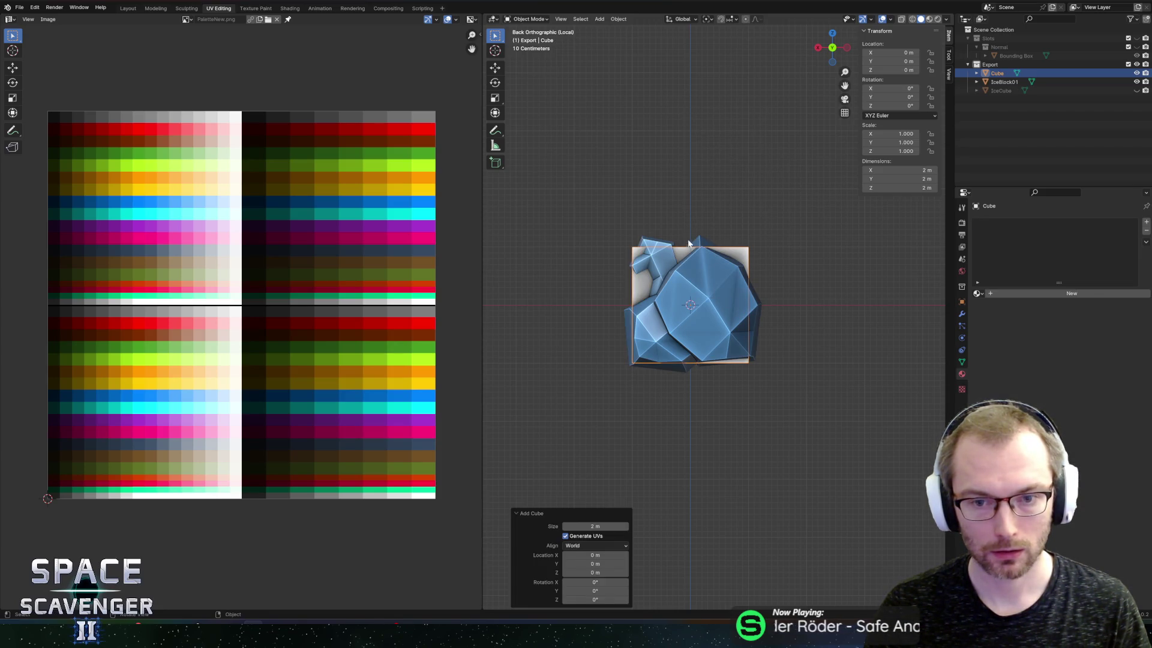
{"action": "key", "text": "Tab"}
{"action": "key", "text": "ctrl+r"}
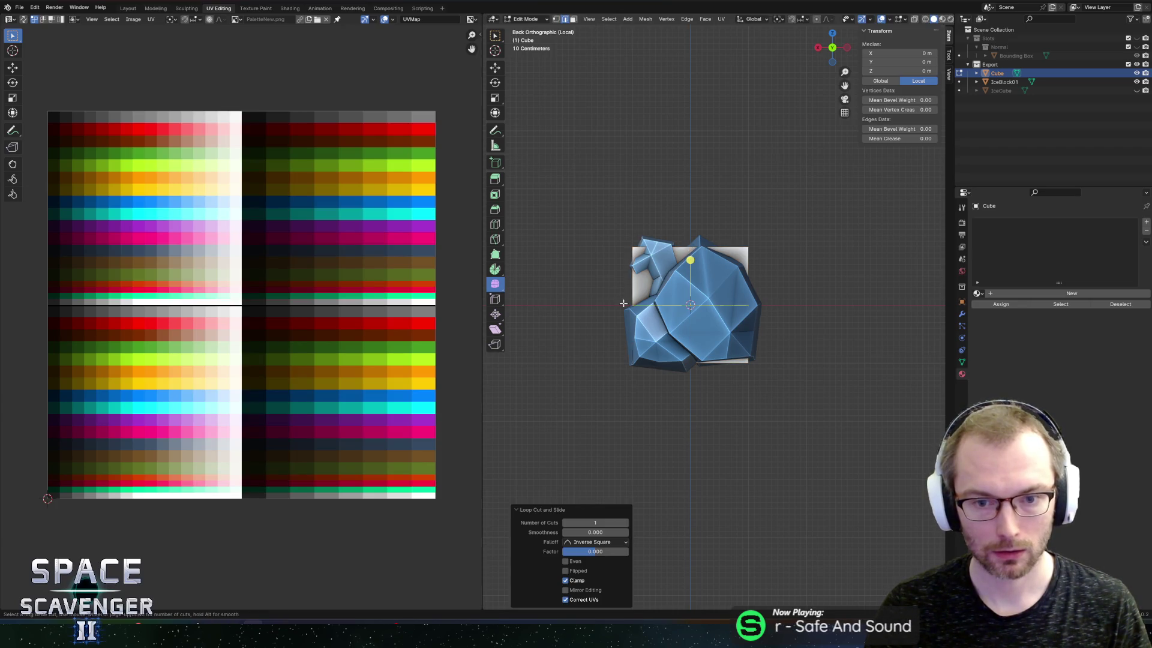
{"action": "key", "text": "Escape"}
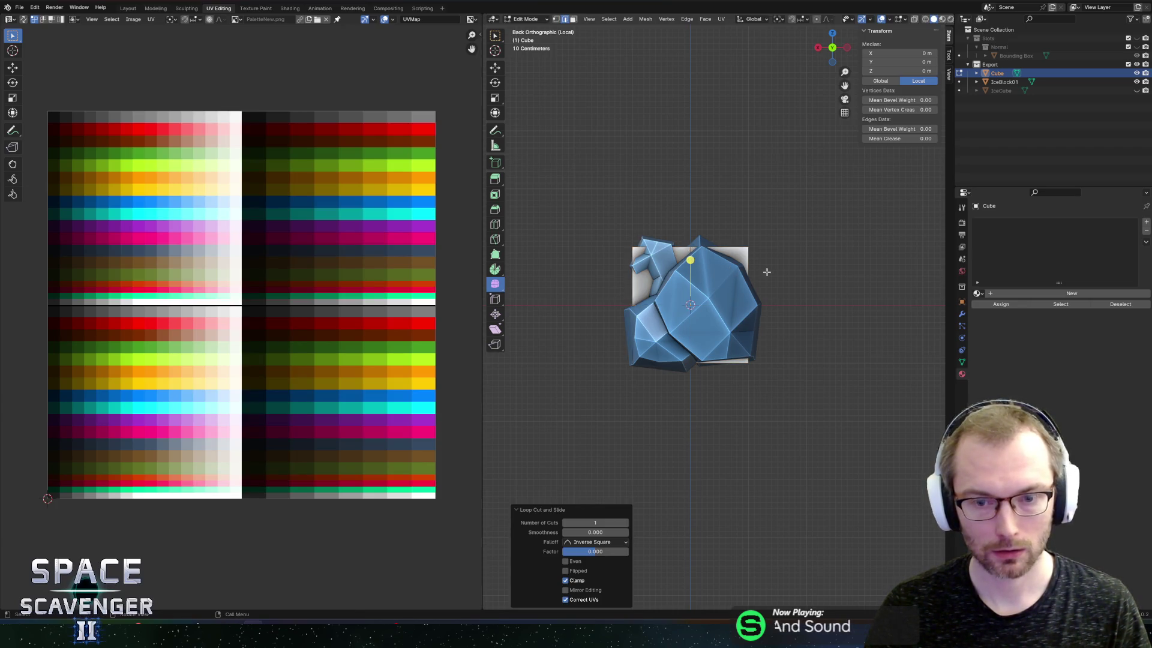
{"action": "key", "text": "alt+z"}
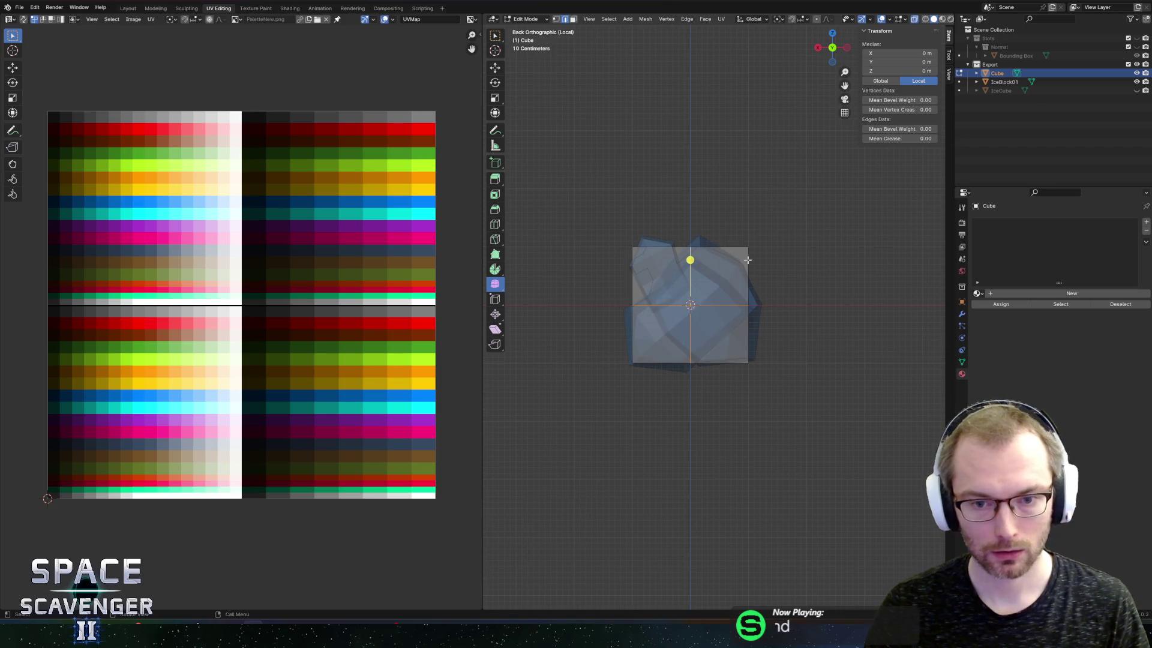
{"action": "key", "text": "s"}
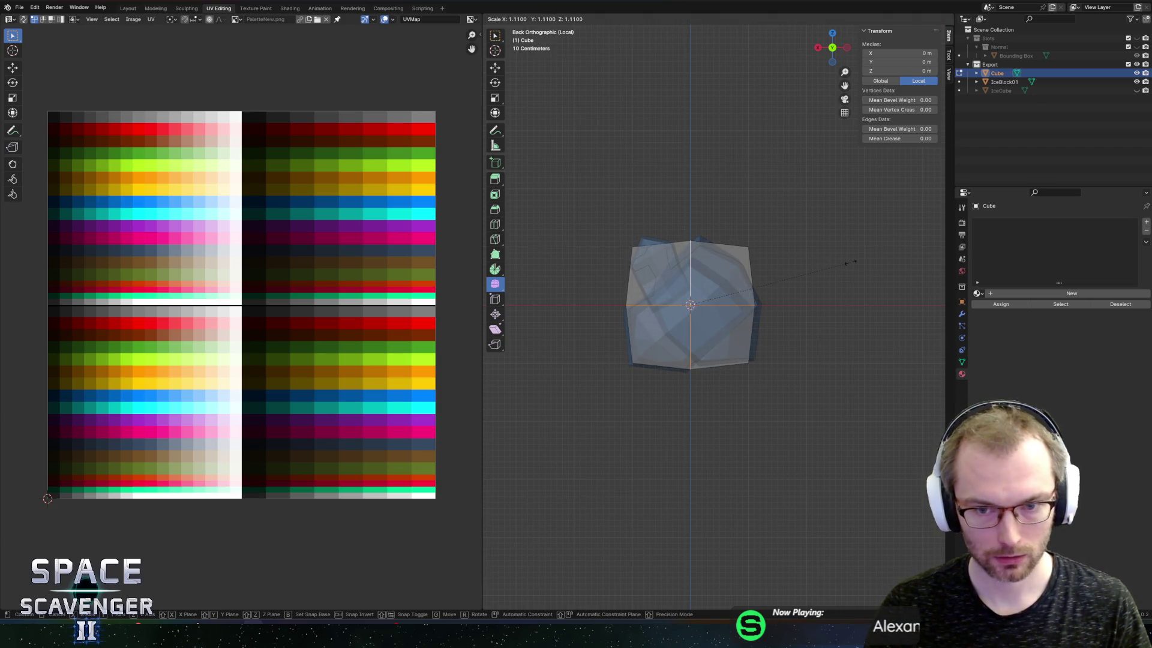
{"action": "key", "text": "shift+y"}
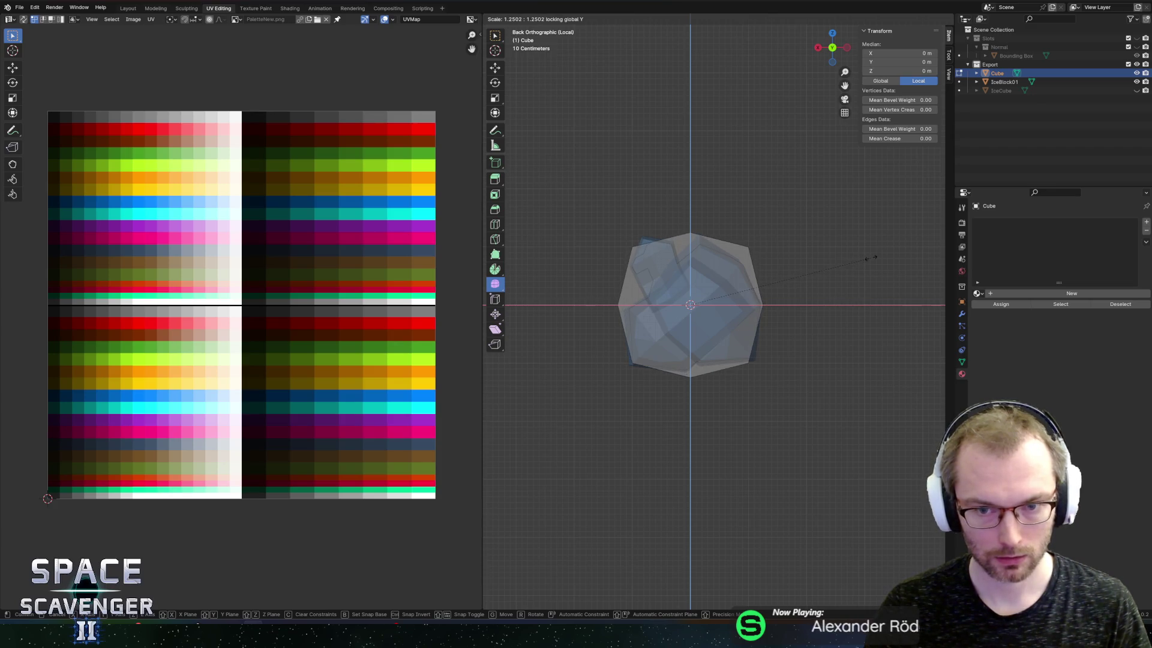
{"action": "left_click", "coordinate": [866, 256]}
{"action": "key", "text": "alt+z"}
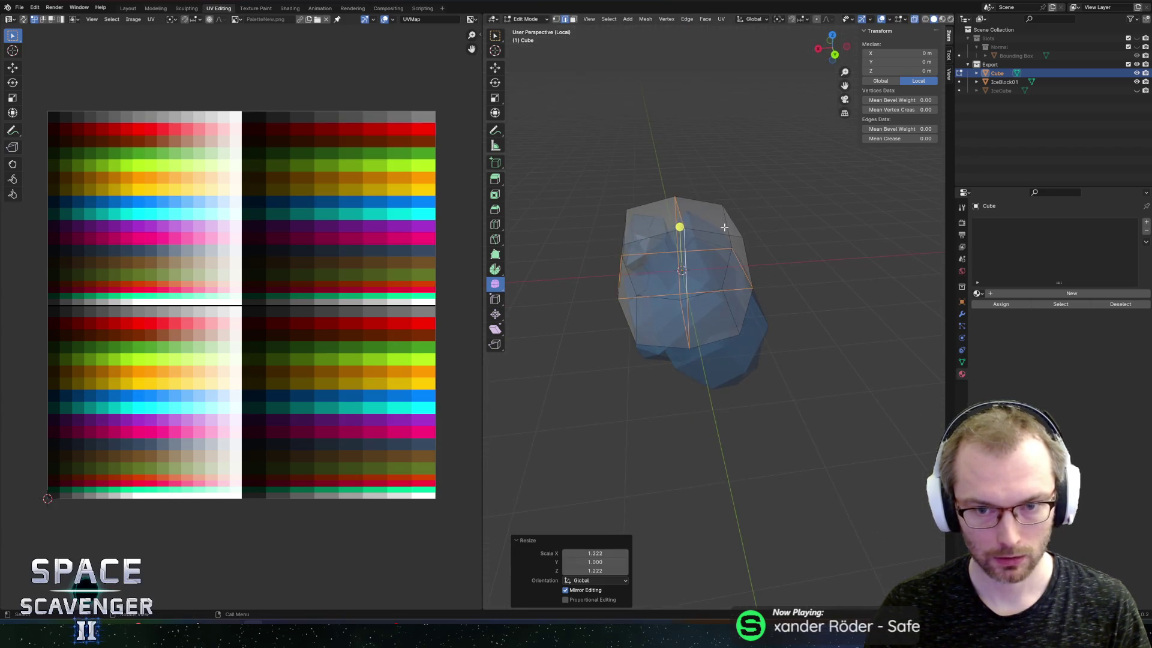
Slide two top edges of the cube along its surface
{"action": "left_click", "coordinate": [682, 213]}
{"action": "key", "text": "g"}
{"action": "left_click", "coordinate": [678, 185]}
{"action": "key", "text": "g"}
{"action": "key", "text": "g"}
{"action": "left_click", "coordinate": [702, 193]}
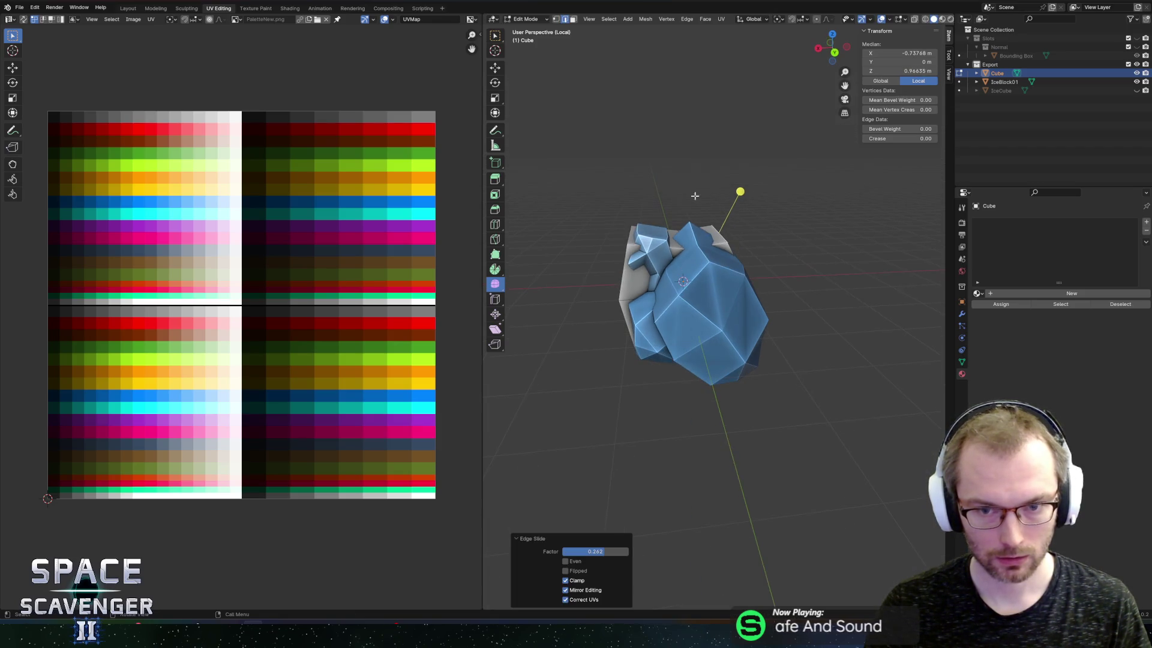
{"action": "left_click", "coordinate": [630, 239]}
{"action": "key", "text": "g"}
{"action": "key", "text": "g"}
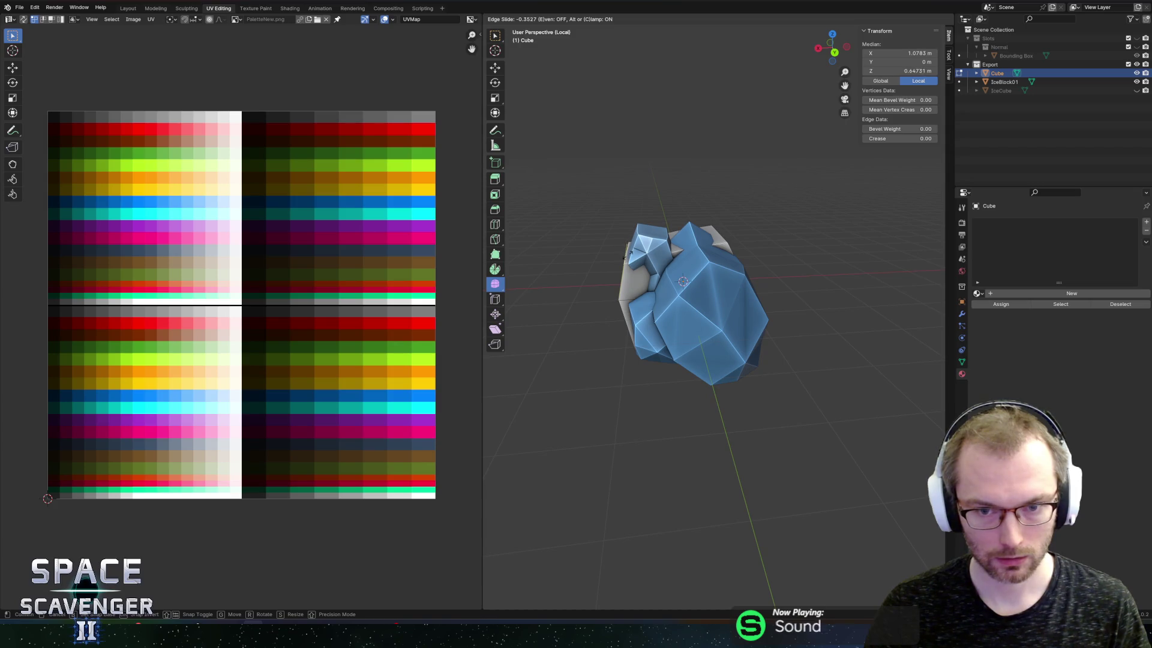
{"action": "left_click", "coordinate": [624, 269]}
Select the cube's bottom face and edge and lower them along Z
{"action": "left_click", "coordinate": [588, 344]}
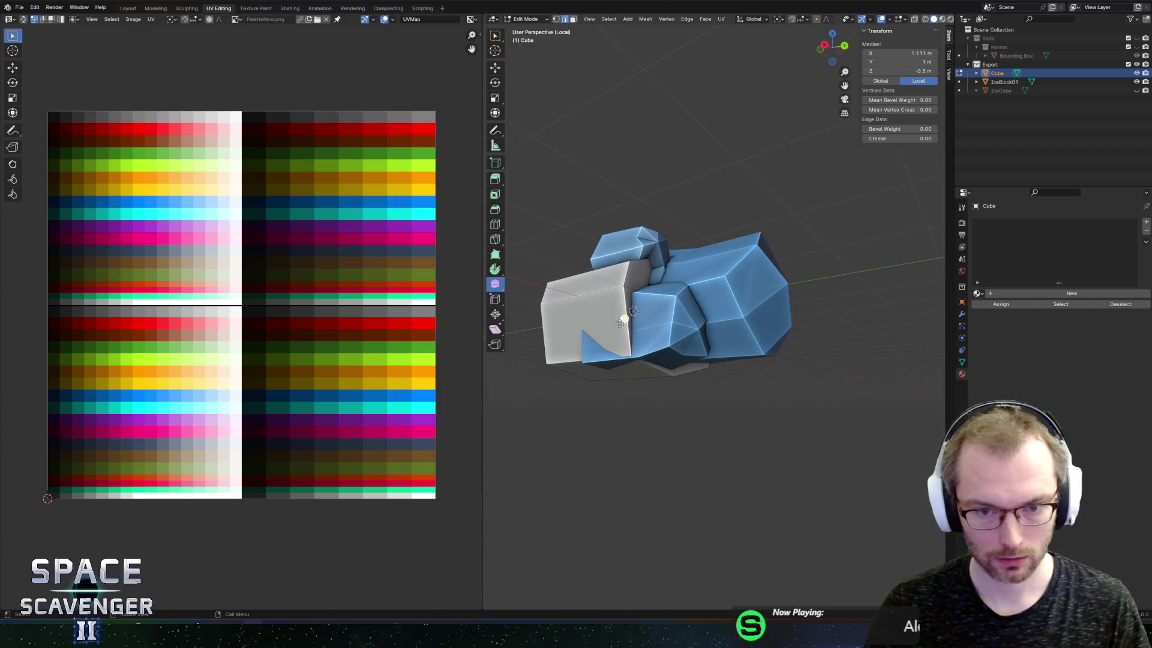
{"action": "left_click", "coordinate": [600, 345]}
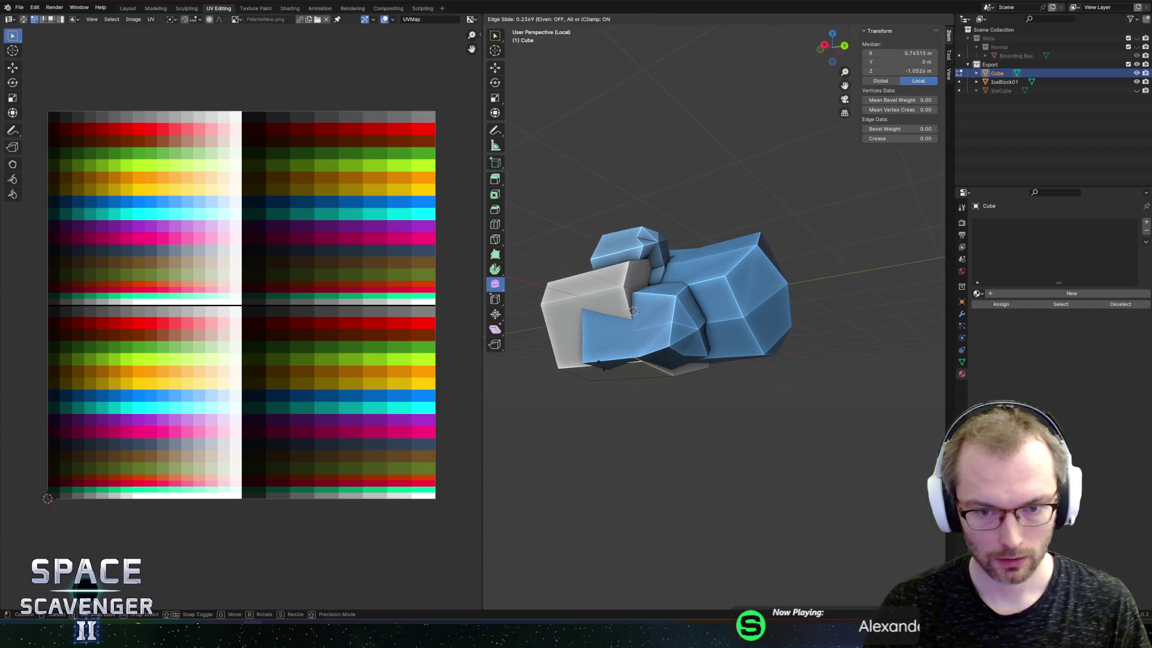
{"action": "left_click", "coordinate": [656, 377], "text": "shift"}
{"action": "key", "text": "g"}
{"action": "key", "text": "z"}
{"action": "left_click", "coordinate": [656, 379]}
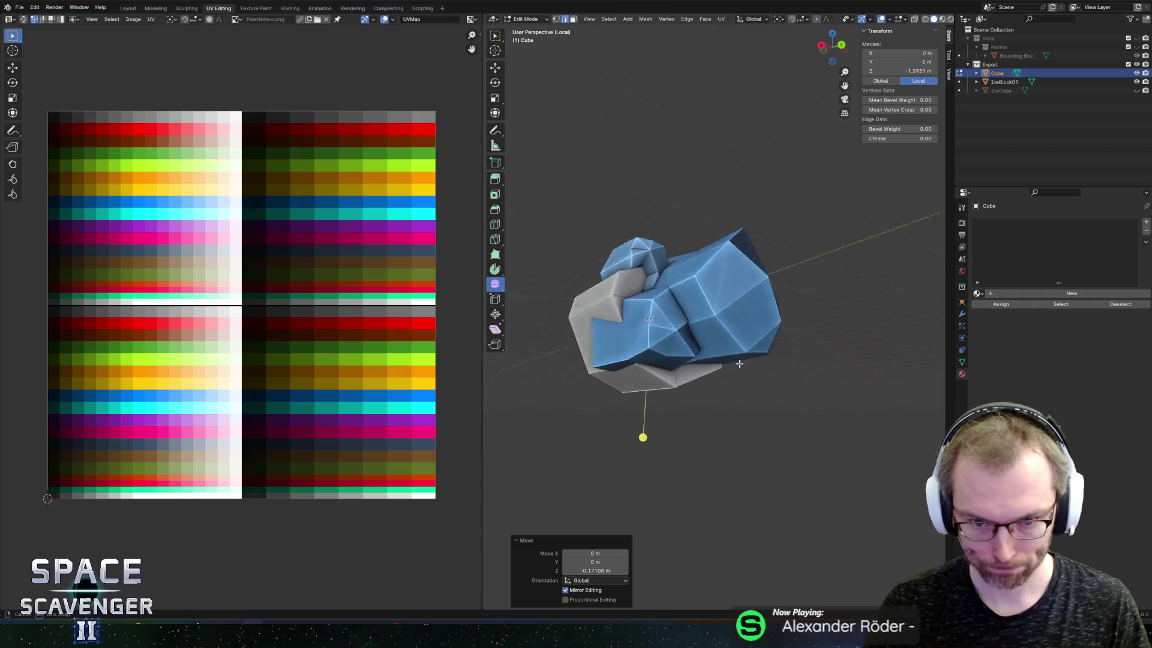
Select the linked section and move it 1 m along Y
{"action": "key", "text": "l"}
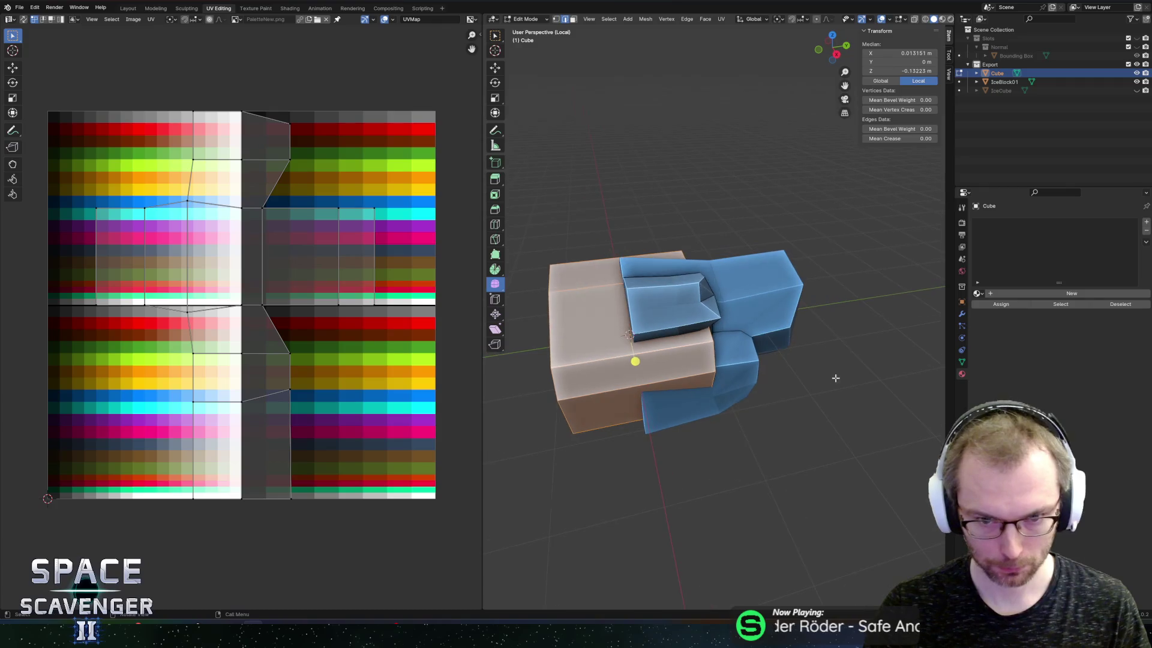
{"action": "key", "text": "g"}
{"action": "key", "text": "y"}
{"action": "key", "text": "1"}
{"action": "key", "text": "Return"}
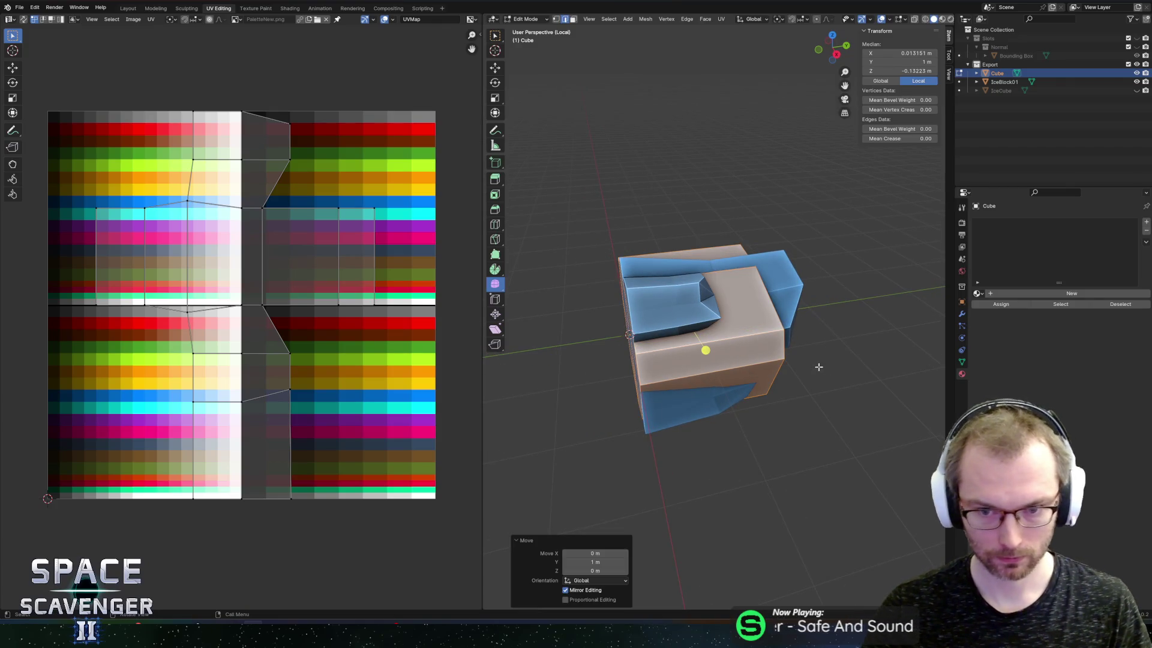
Select a triangle face plus several upper-right, right-side and lower quad faces on the block
{"action": "left_click", "coordinate": [690, 321]}
{"action": "key", "text": "alt+z"}
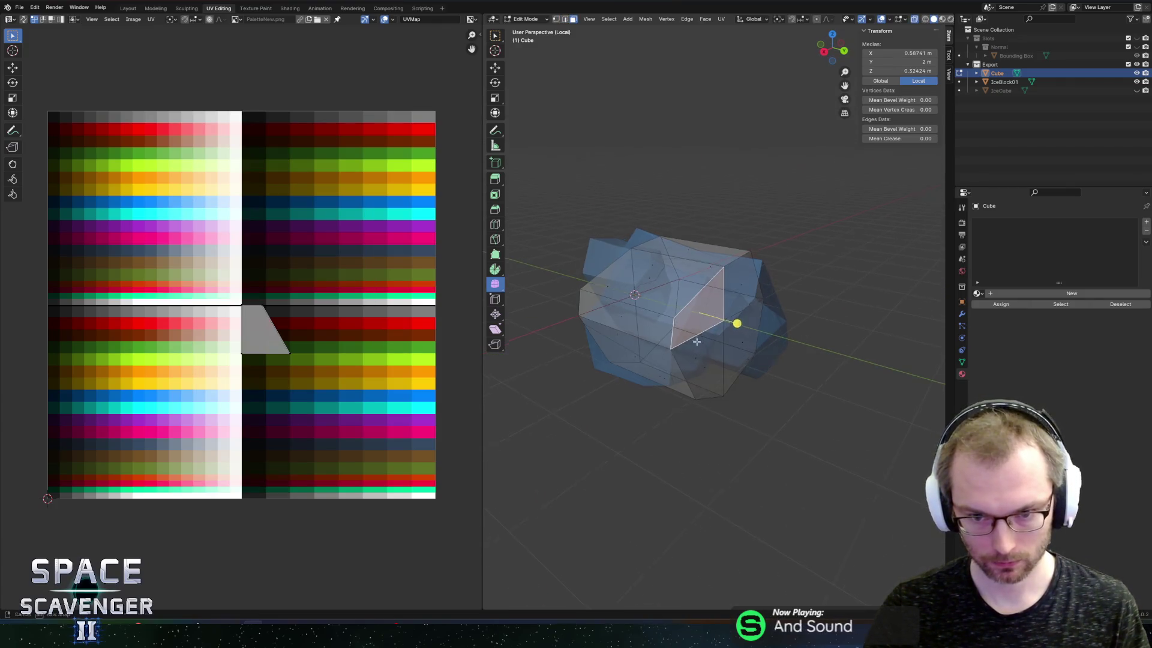
{"action": "left_click", "coordinate": [704, 348], "text": "shift"}
{"action": "key", "text": "ctrl+z"}
{"action": "left_click", "coordinate": [741, 280], "text": "shift"}
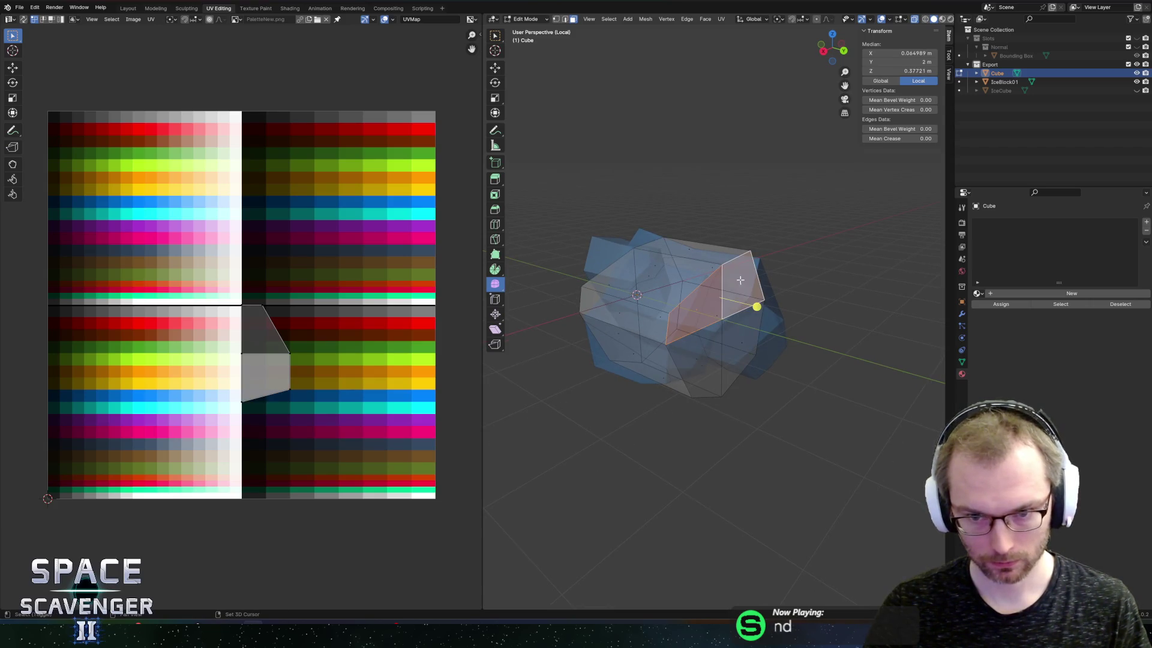
{"action": "left_click", "coordinate": [746, 343], "text": "shift"}
{"action": "left_click", "coordinate": [695, 358], "text": "shift"}
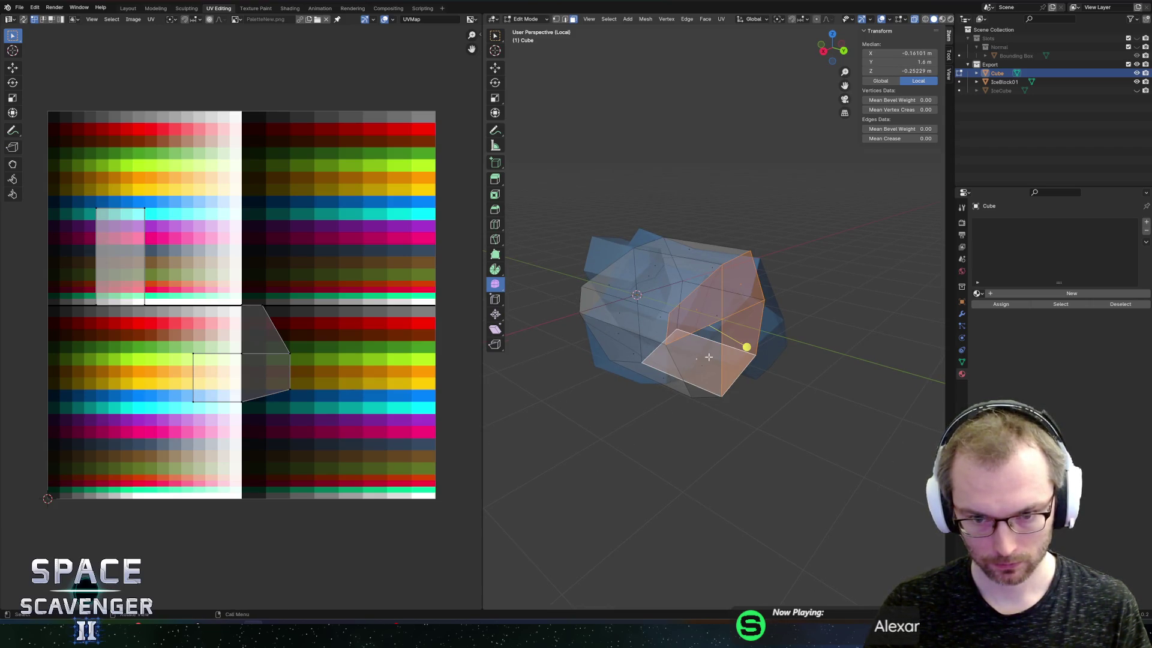
Stretch the selected faces about 2.1 m along Y
{"action": "key", "text": "ctrl+z"}
{"action": "left_click", "coordinate": [705, 355], "text": "shift"}
{"action": "key", "text": "alt+z"}
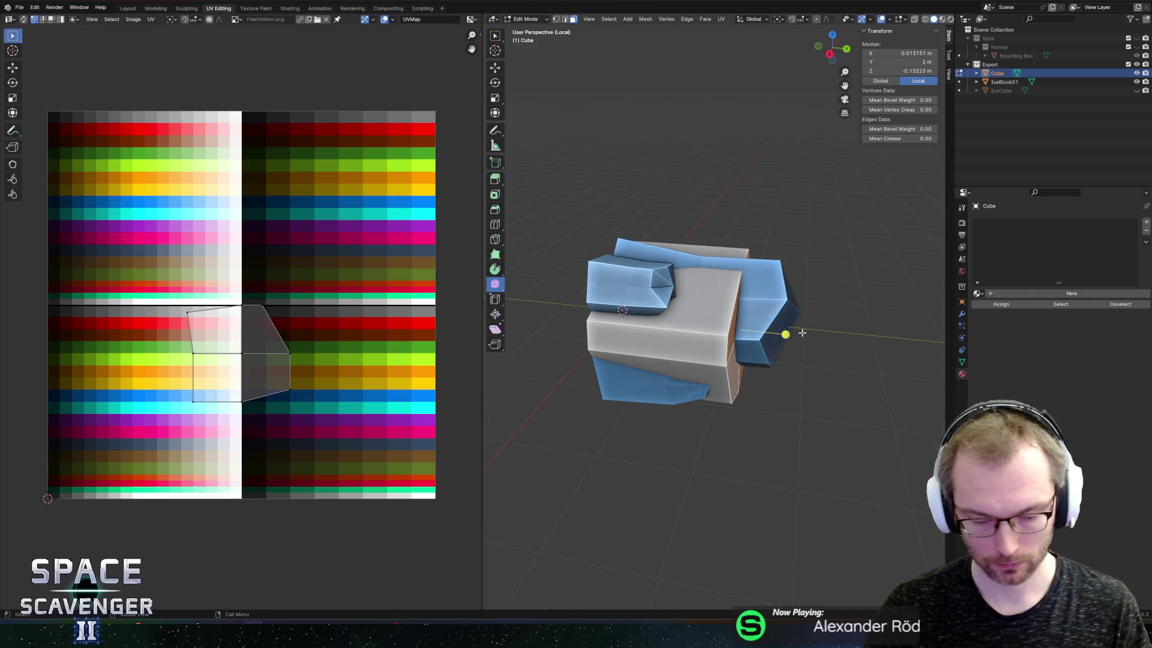
{"action": "key", "text": "g"}
{"action": "key", "text": "y"}
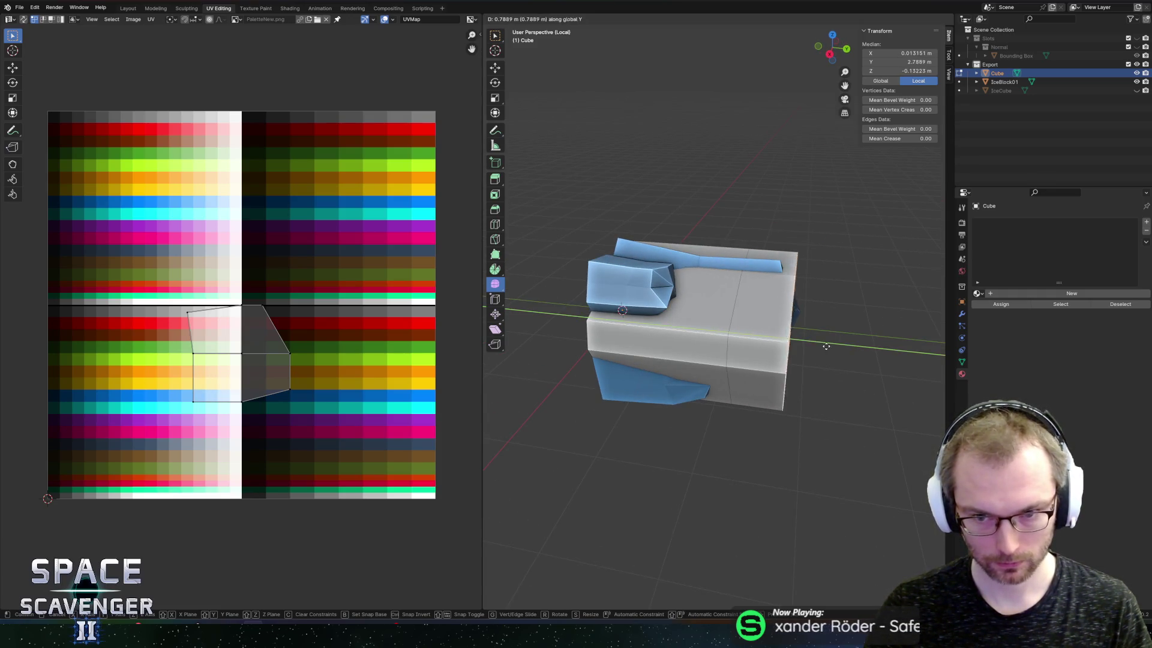
{"action": "left_click", "coordinate": [912, 350]}
Extrude the top strip of faces, keeping the mesh manifold, and shrink it inward on X and Z
{"action": "left_click", "coordinate": [788, 280]}
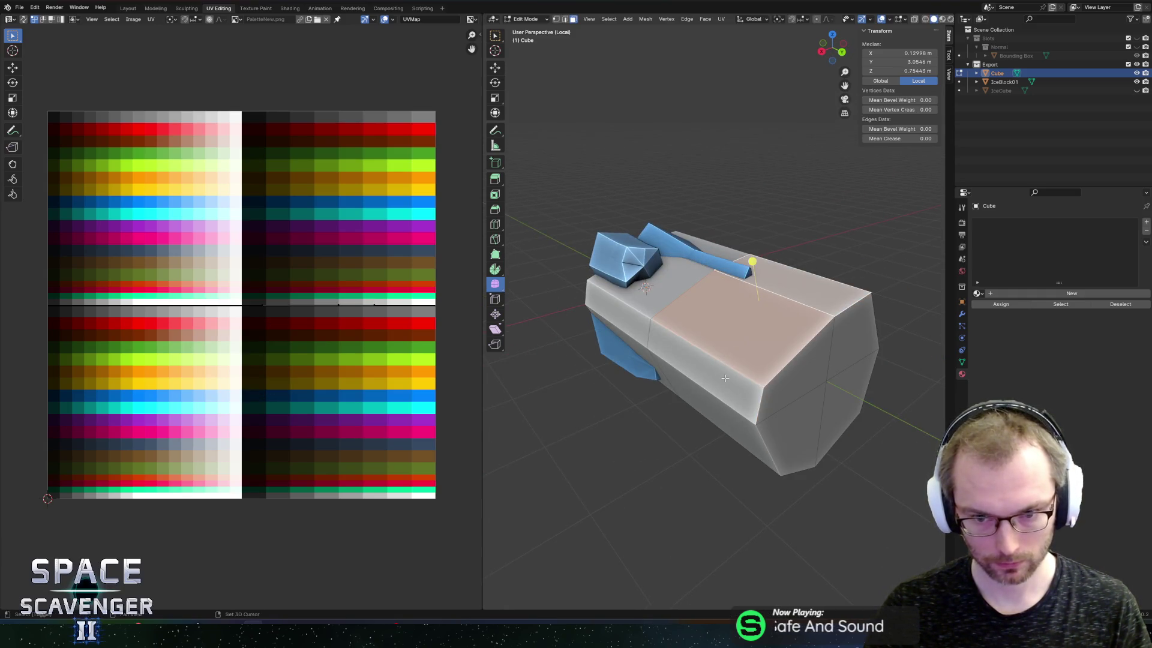
{"action": "left_click", "coordinate": [792, 282]}
{"action": "key", "text": "alt+e"}
{"action": "left_click", "coordinate": [734, 334]}
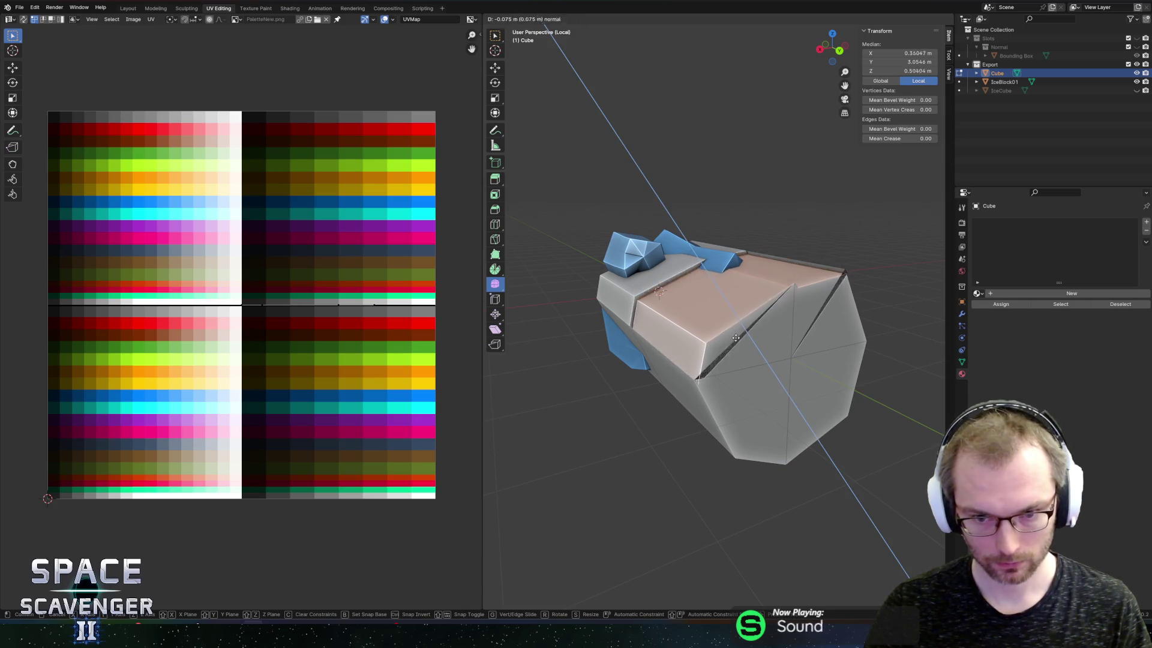
{"action": "left_click", "coordinate": [741, 360]}
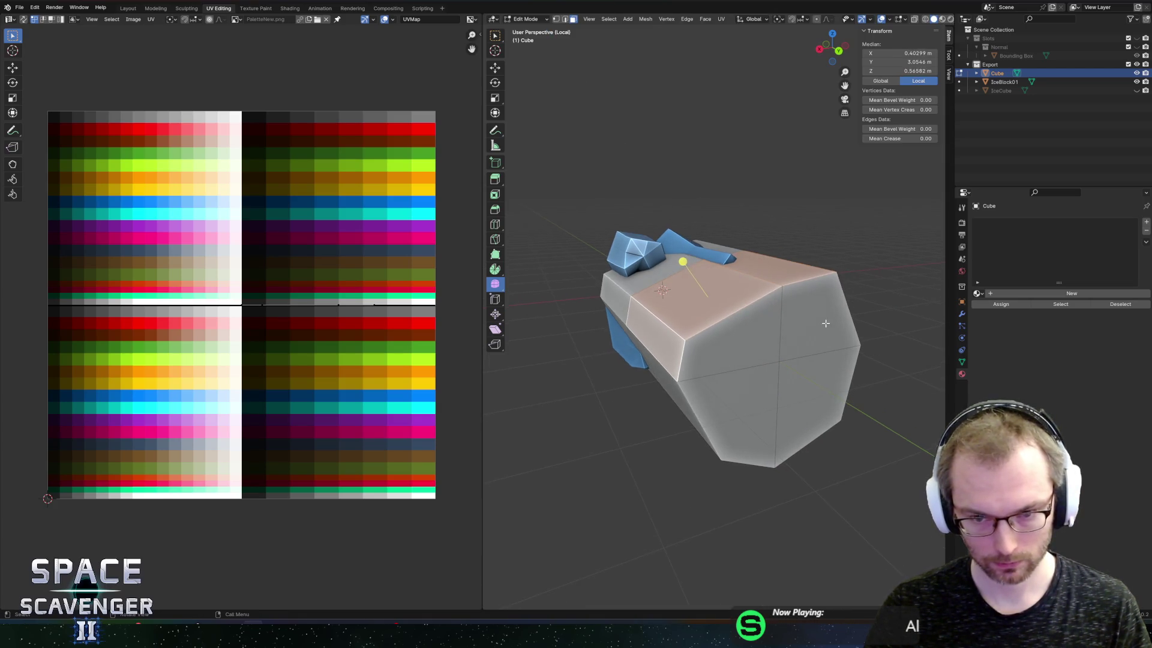
{"action": "key", "text": "e"}
{"action": "key", "text": "s"}
{"action": "key", "text": "shift+y"}
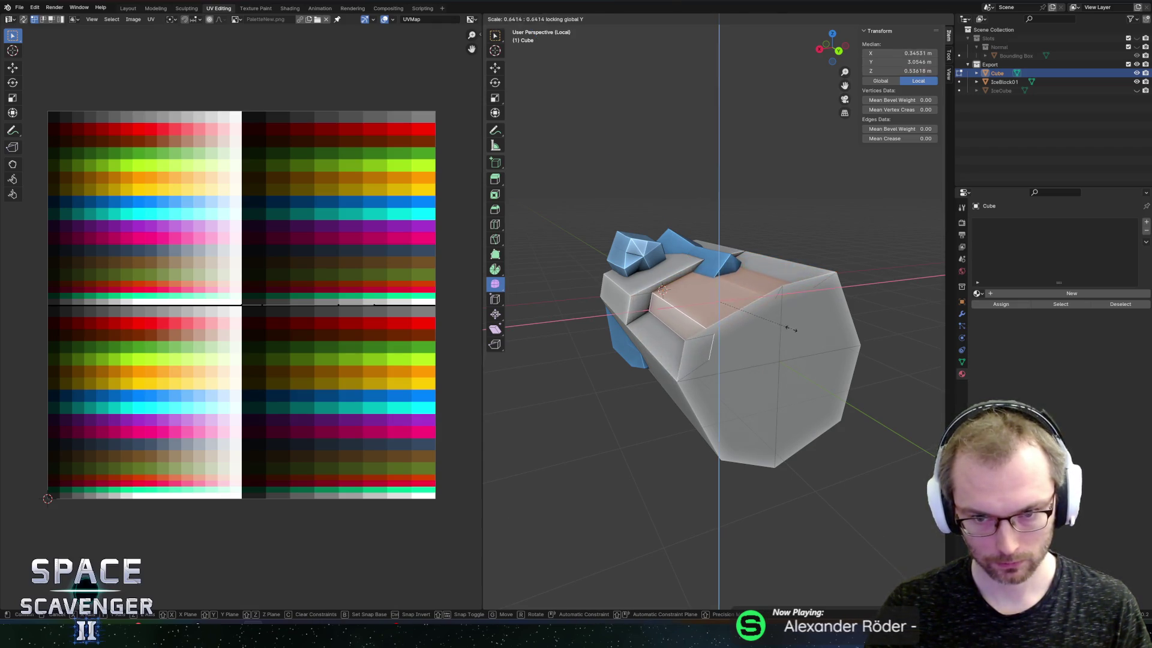
{"action": "left_click", "coordinate": [791, 329]}
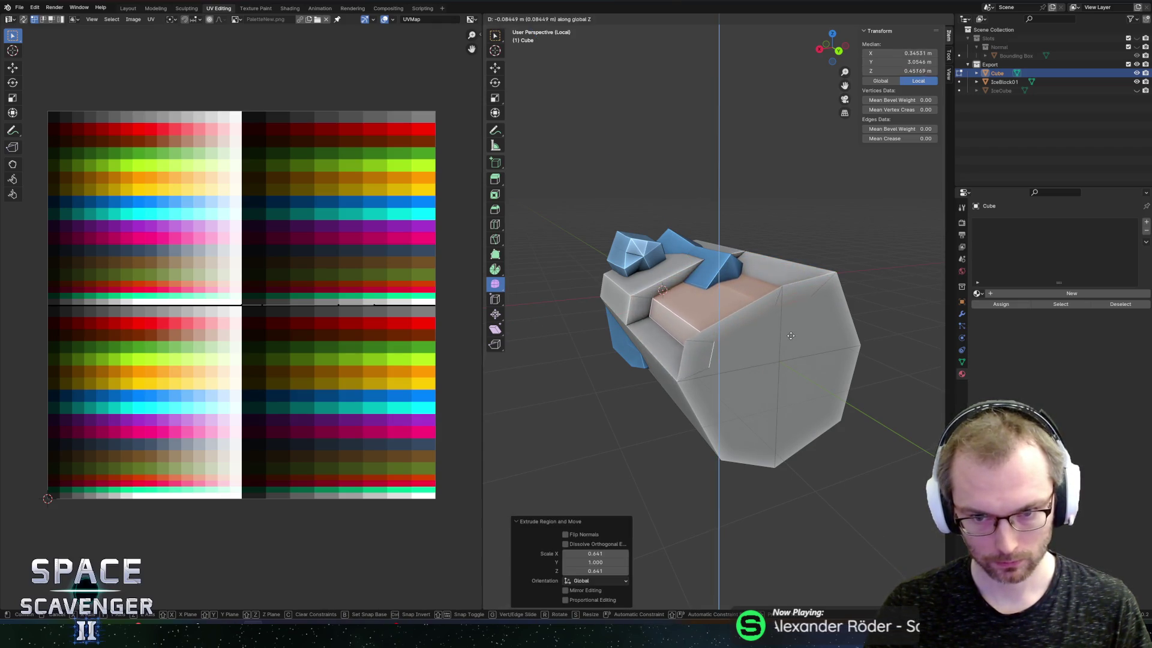
Edge-slide several edges on the block's end, including slides of -0.777 and -0.190
{"action": "left_click", "coordinate": [768, 314]}
{"action": "key", "text": "g"}
{"action": "key", "text": "g"}
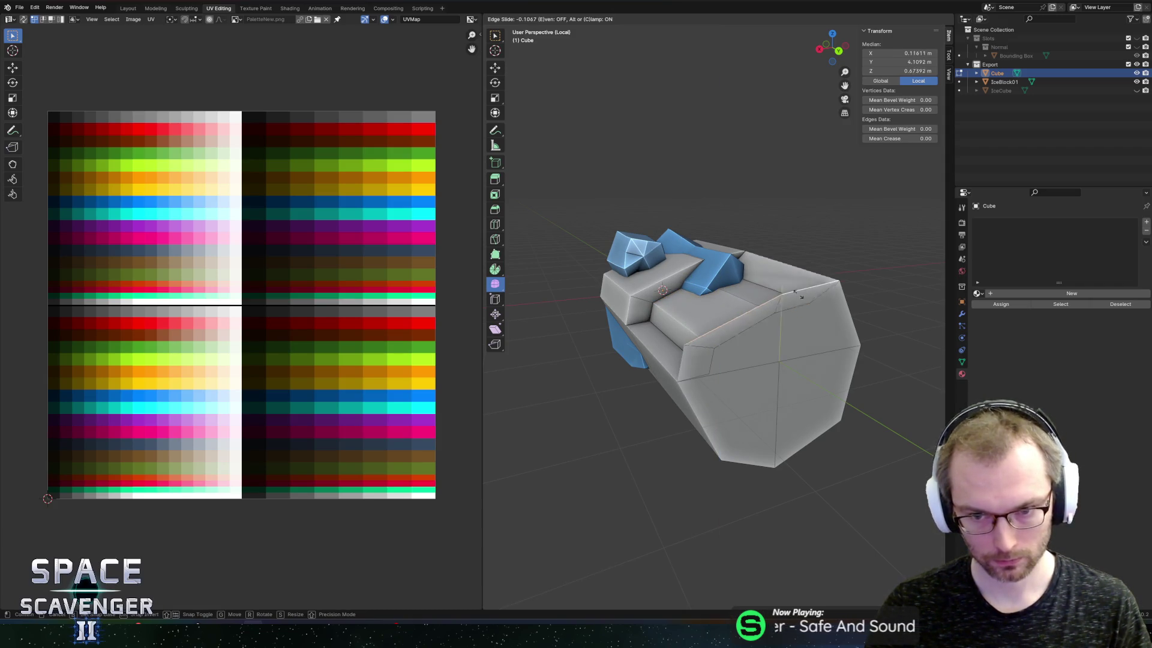
{"action": "left_click", "coordinate": [802, 321]}
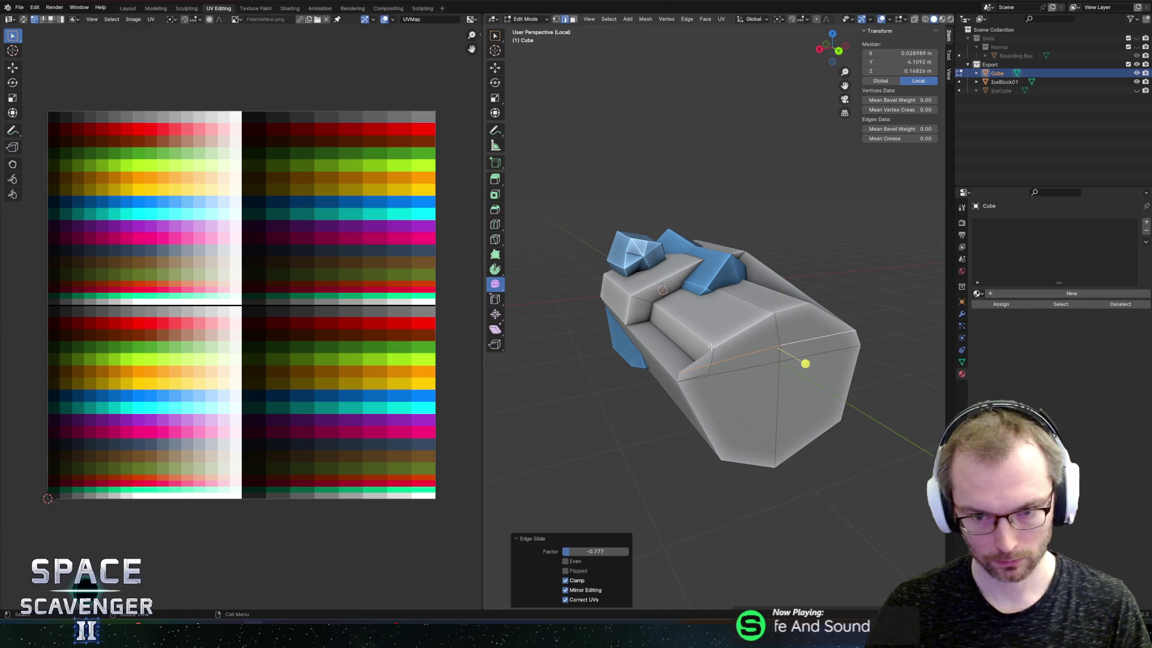
{"action": "left_click", "coordinate": [680, 373]}
{"action": "key", "text": "g"}
{"action": "key", "text": "g"}
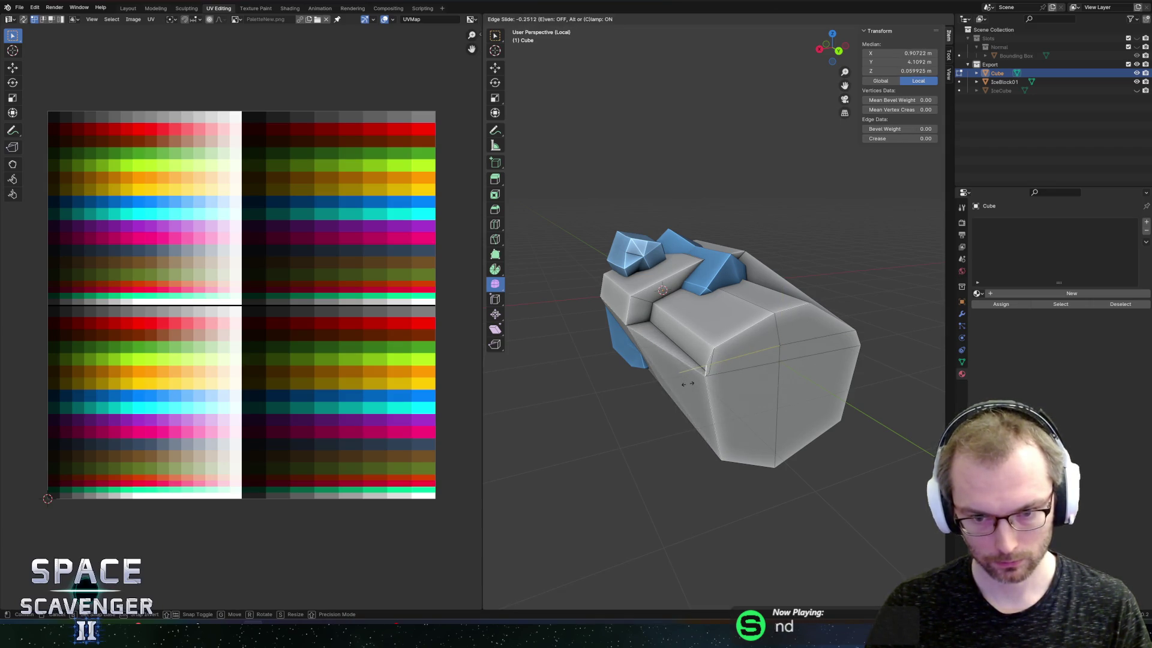
{"action": "left_click", "coordinate": [685, 384]}
{"action": "left_click", "coordinate": [678, 370]}
{"action": "key", "text": "g"}
{"action": "key", "text": "g"}
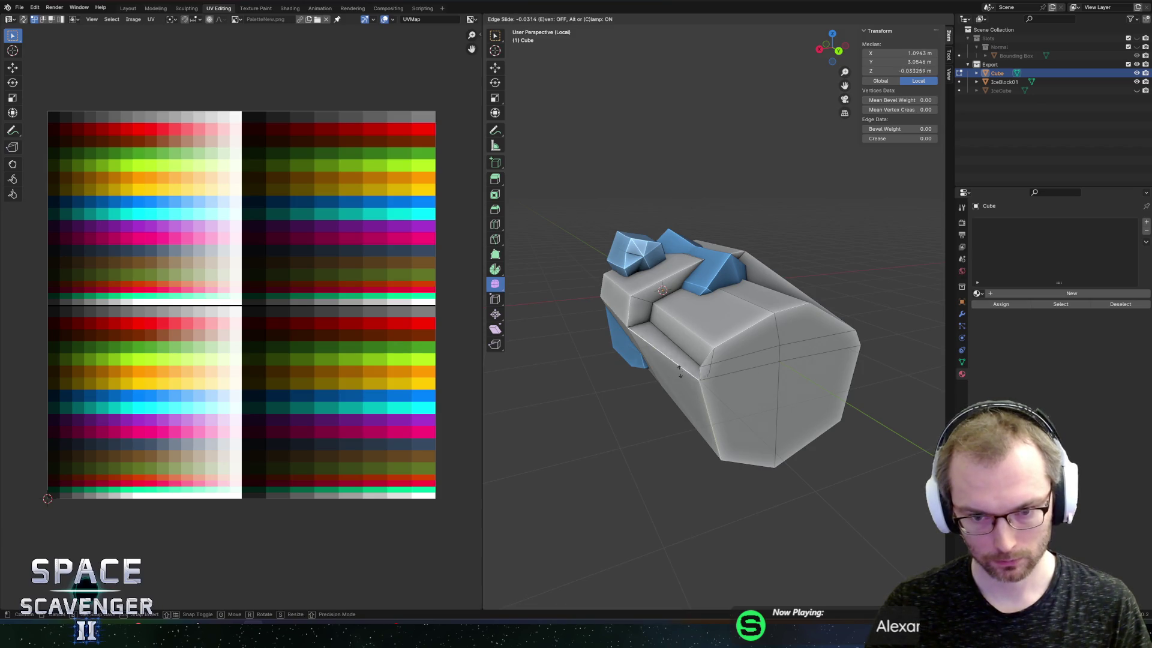
{"action": "left_click", "coordinate": [694, 378]}
{"action": "left_click", "coordinate": [705, 366]}
{"action": "key", "text": "g"}
{"action": "key", "text": "g"}
Slide a corner vertex to factor 0.347, then dissolve the selected vertices
{"action": "left_click", "coordinate": [705, 366]}
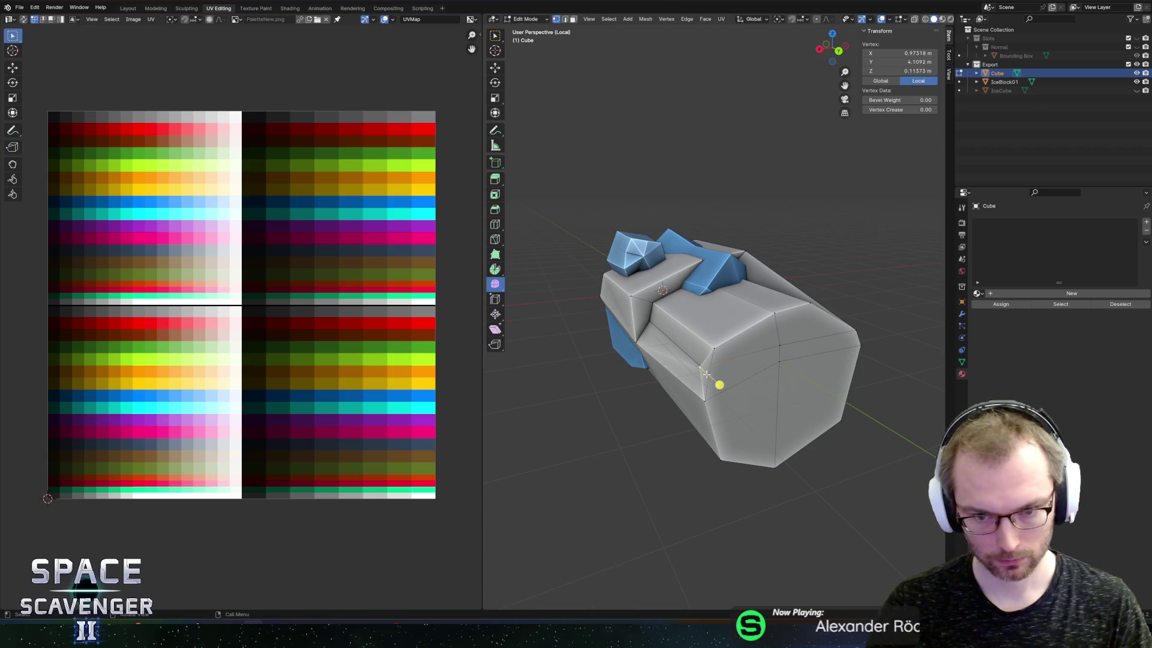
{"action": "key", "text": "g"}
{"action": "key", "text": "g"}
{"action": "left_click", "coordinate": [737, 373]}
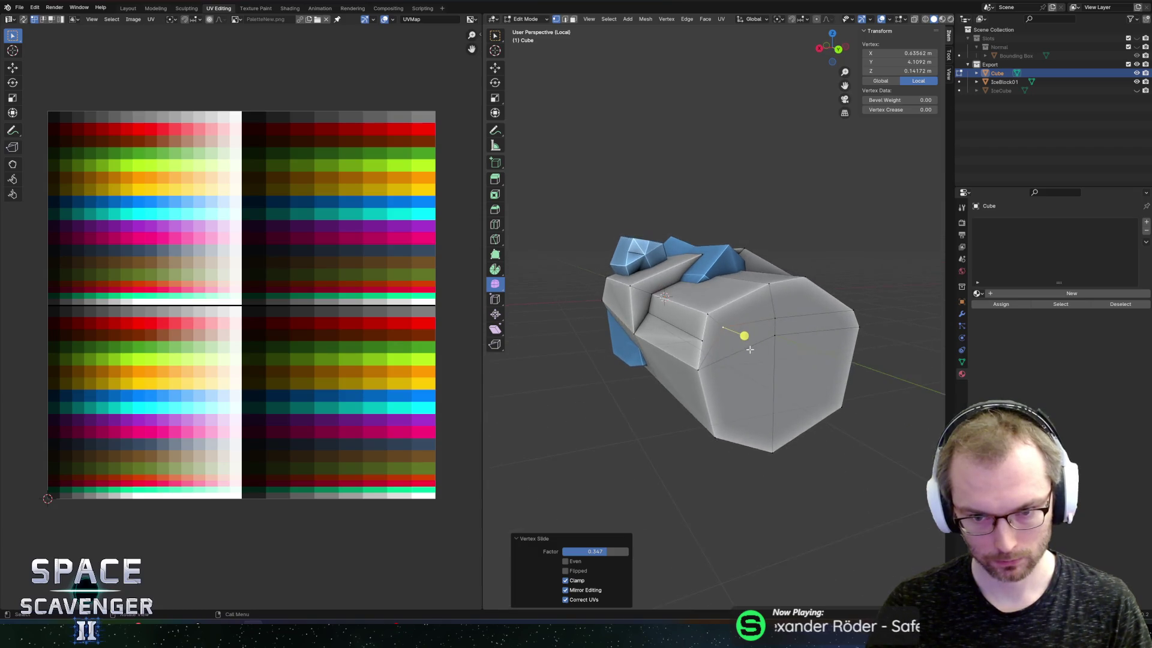
{"action": "key", "text": "x"}
{"action": "left_click", "coordinate": [715, 354]}
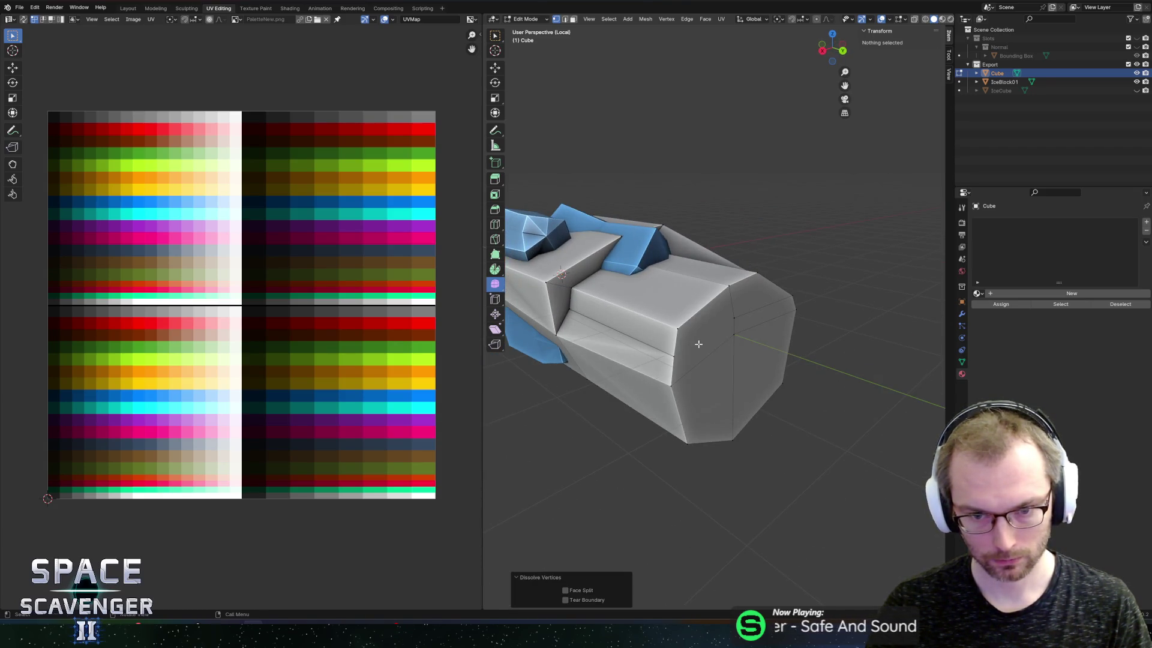
Dissolve the edges at the mesh's right corner instead of the vertex
{"action": "left_click_drag", "start_coordinate": [746, 326], "coordinate": [728, 321]}
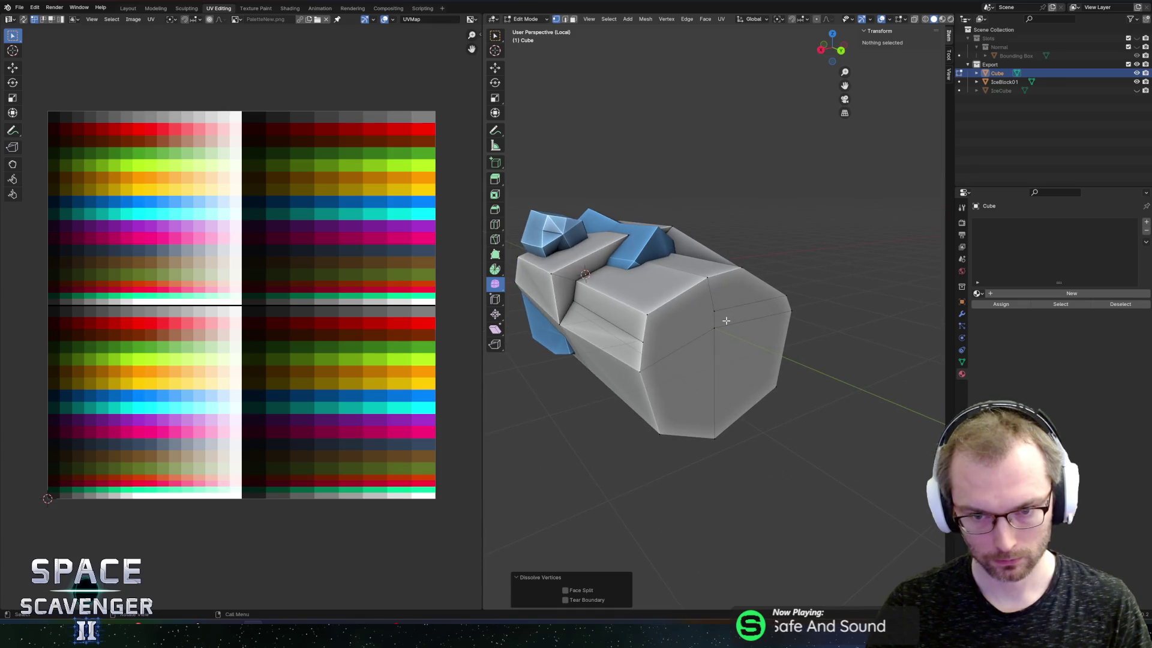
{"action": "left_click", "coordinate": [744, 307]}
{"action": "key", "text": "x"}
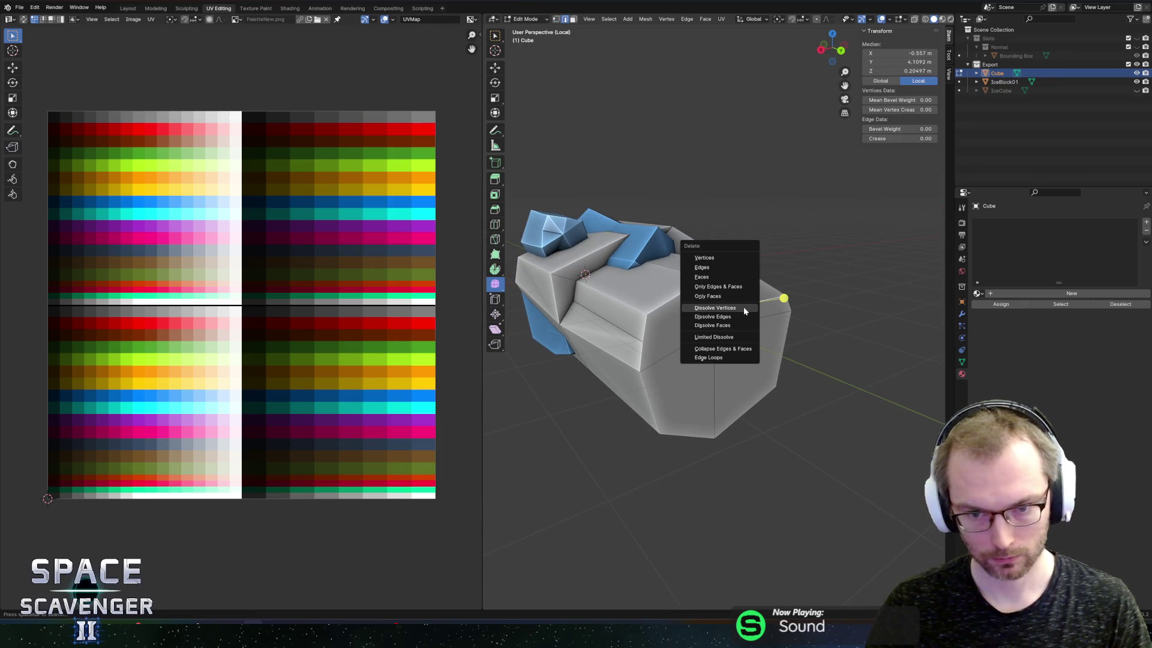
{"action": "left_click", "coordinate": [743, 307]}
{"action": "key", "text": "ctrl+z"}
{"action": "key", "text": "x"}
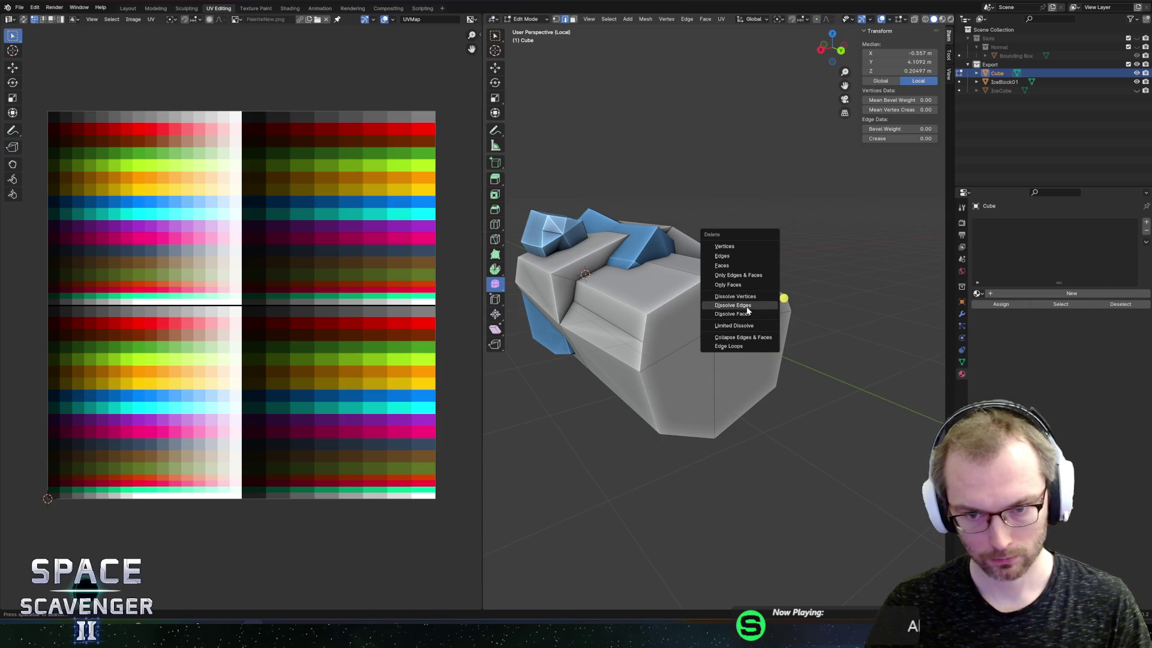
{"action": "left_click", "coordinate": [749, 309]}
Delete the ring of faces around the block together with its end-cap face
{"action": "left_click_drag", "start_coordinate": [749, 309], "coordinate": [753, 326]}
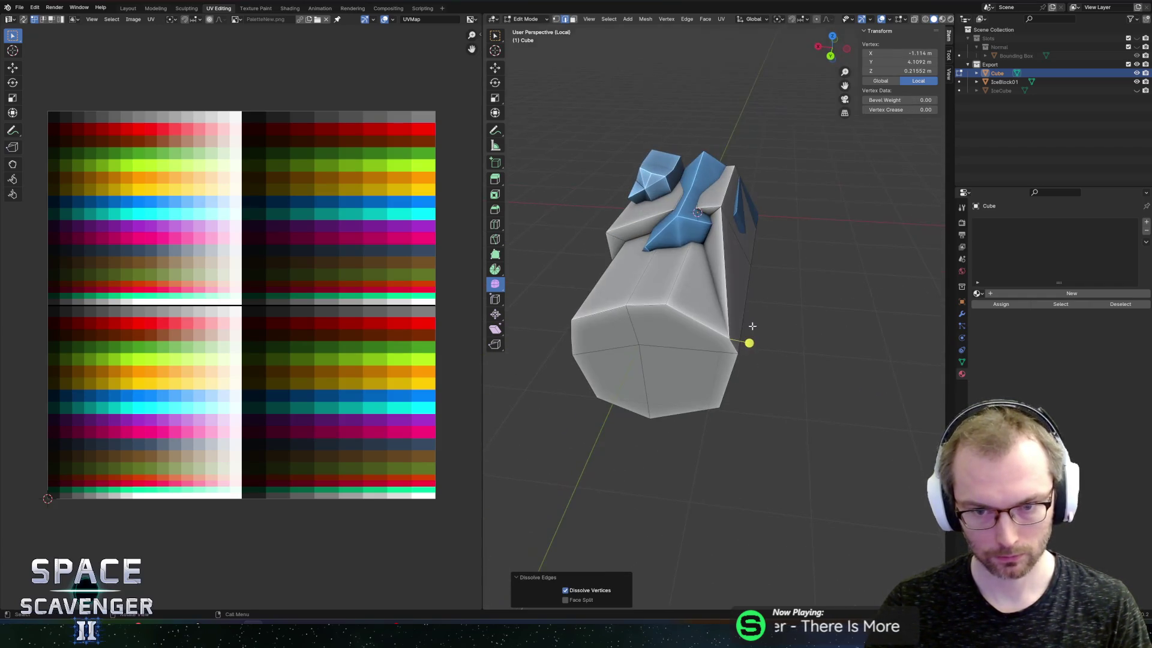
{"action": "left_click_drag", "start_coordinate": [722, 254], "coordinate": [642, 321]}
{"action": "key", "text": "1"}
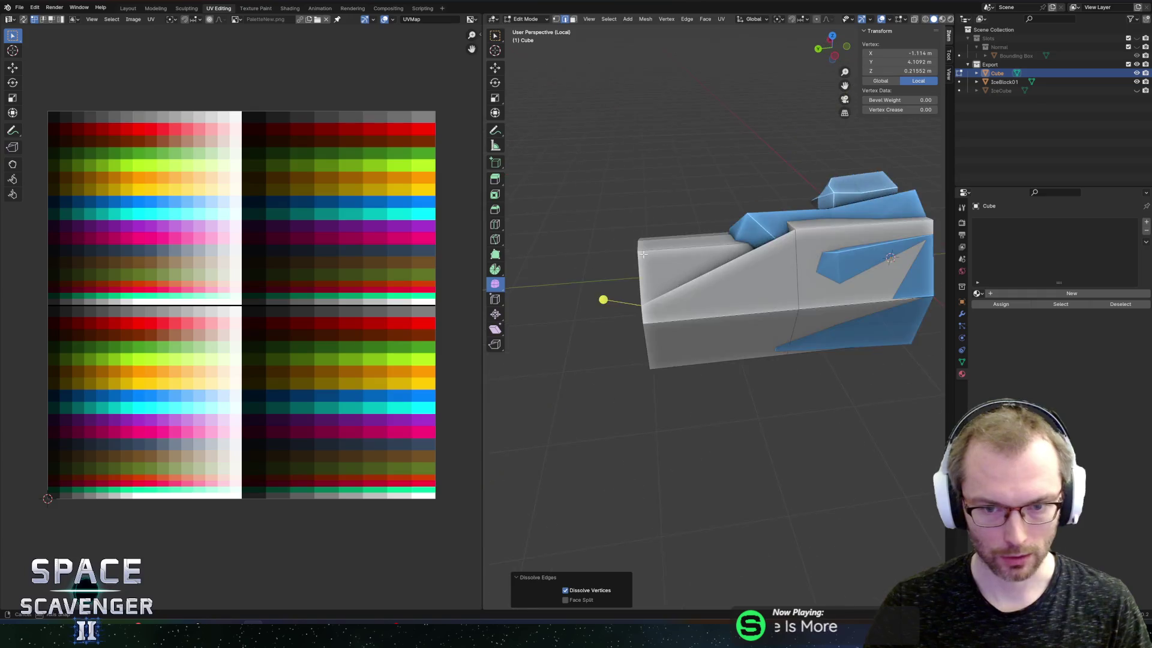
{"action": "key", "text": "3"}
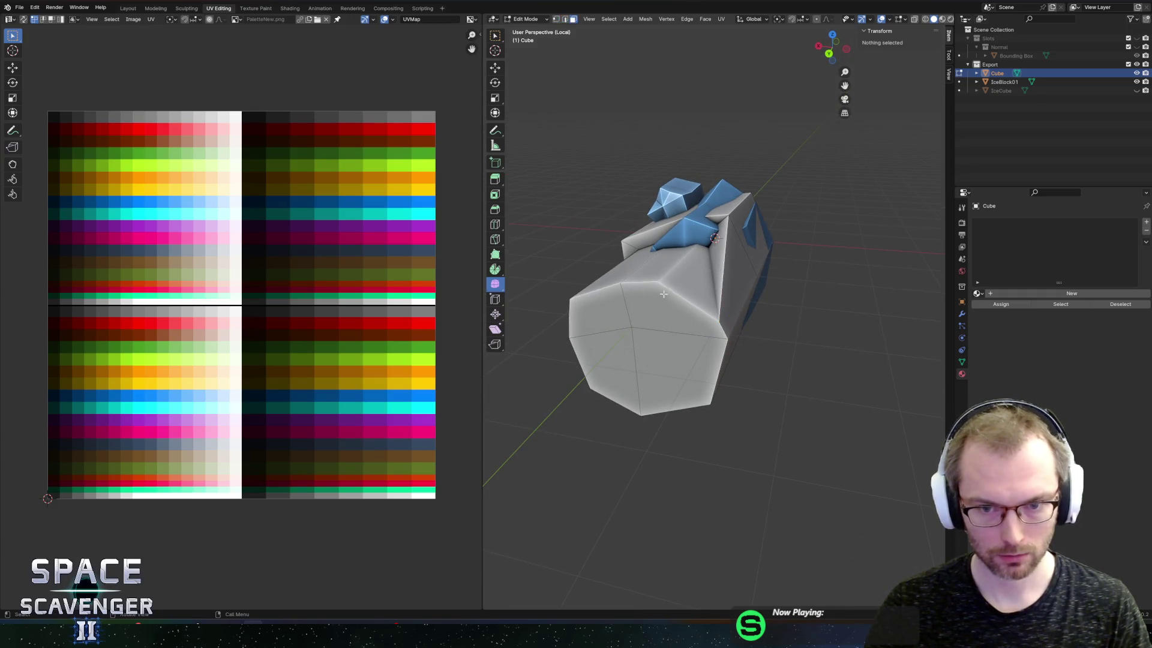
{"action": "left_click", "coordinate": [677, 271], "text": "alt"}
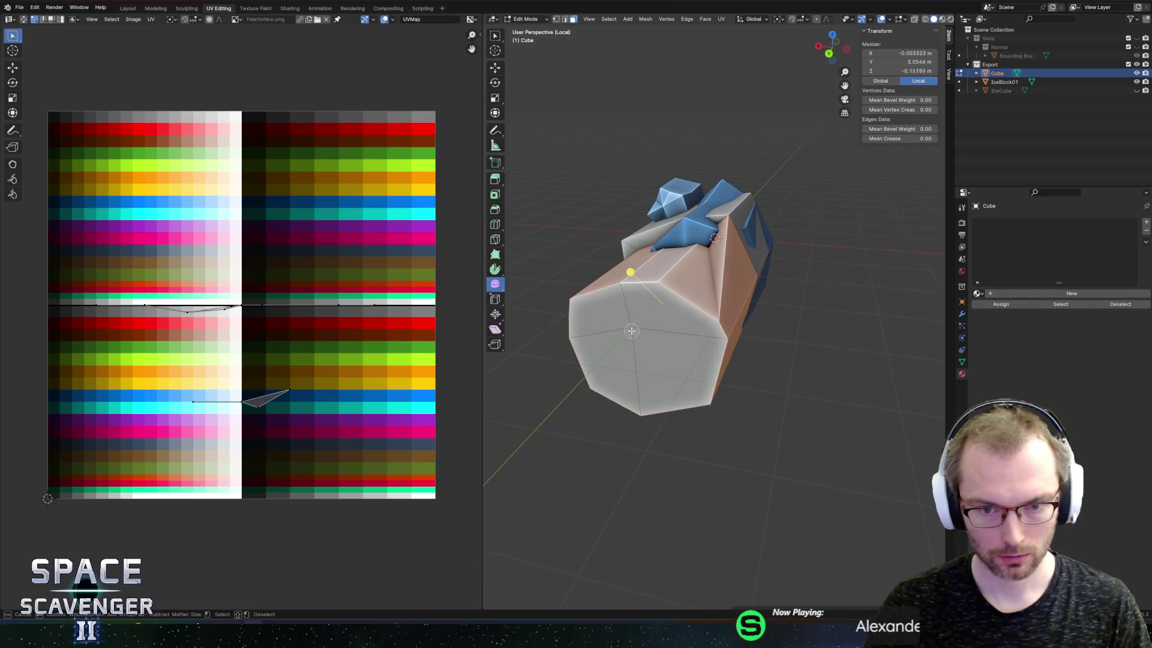
{"action": "left_click", "coordinate": [631, 331], "text": "shift"}
{"action": "key", "text": "x"}
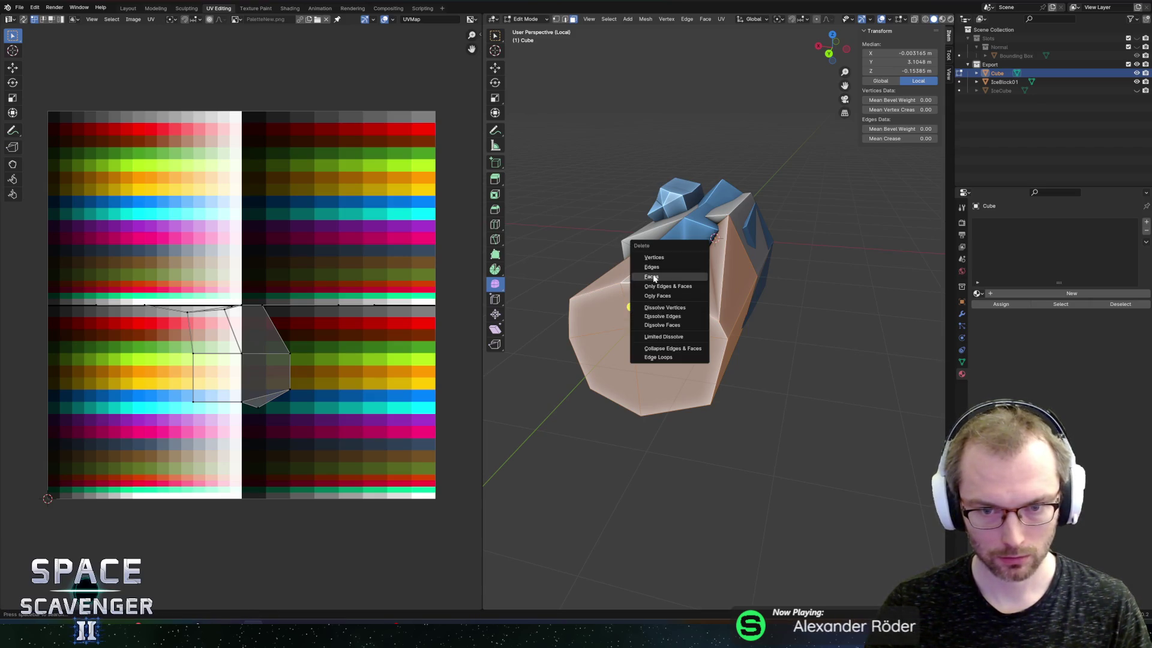
{"action": "left_click", "coordinate": [653, 277]}
Undo back to an earlier, simpler version of the mesh
{"action": "key", "text": "ctrl+z"}
{"action": "key", "text": "ctrl+z"}
{"action": "key", "text": "ctrl+z"}
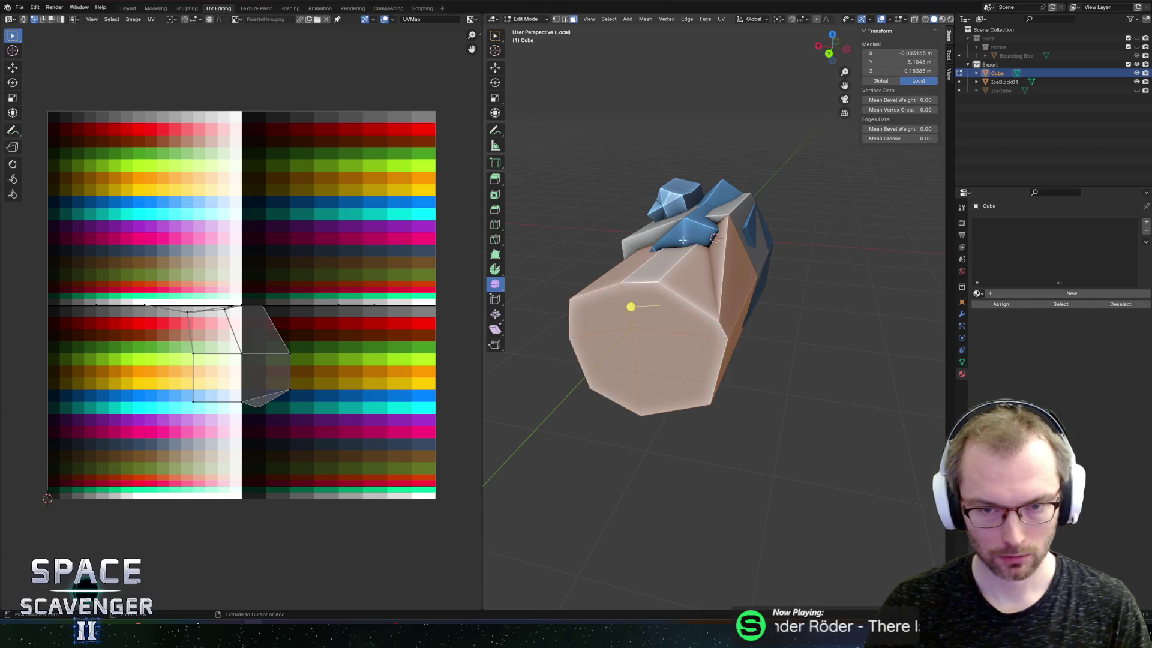
{"action": "key", "text": "ctrl+z"}
{"action": "key", "text": "ctrl+z"}
{"action": "key", "text": "ctrl+z"}
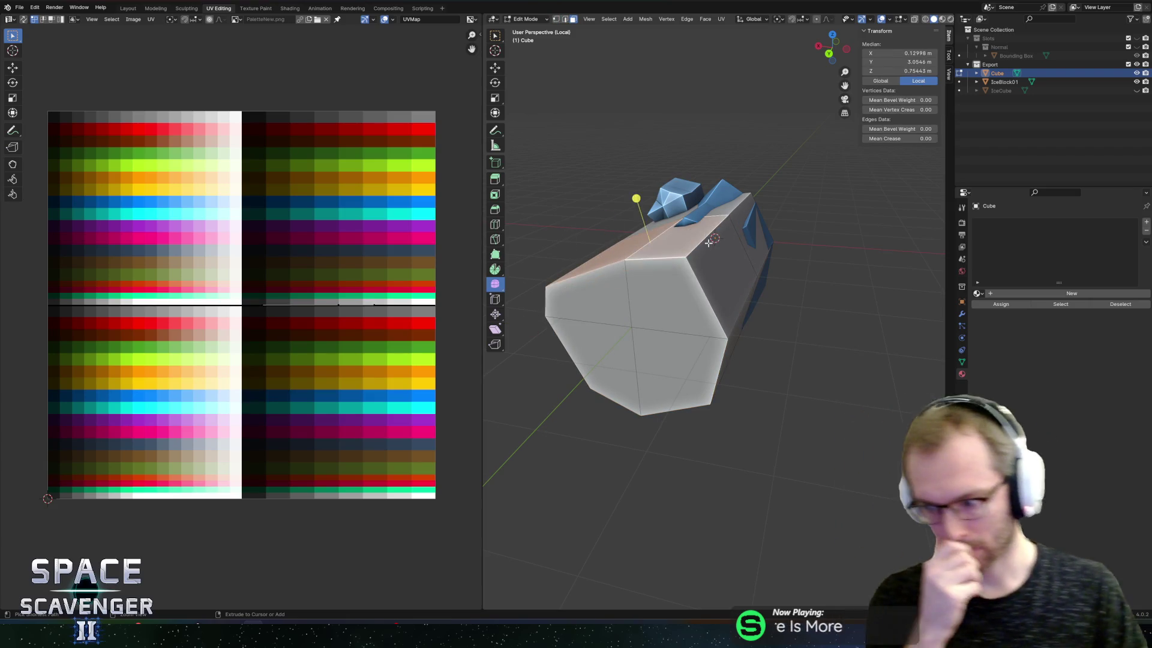
{"action": "key", "text": "ctrl+z"}
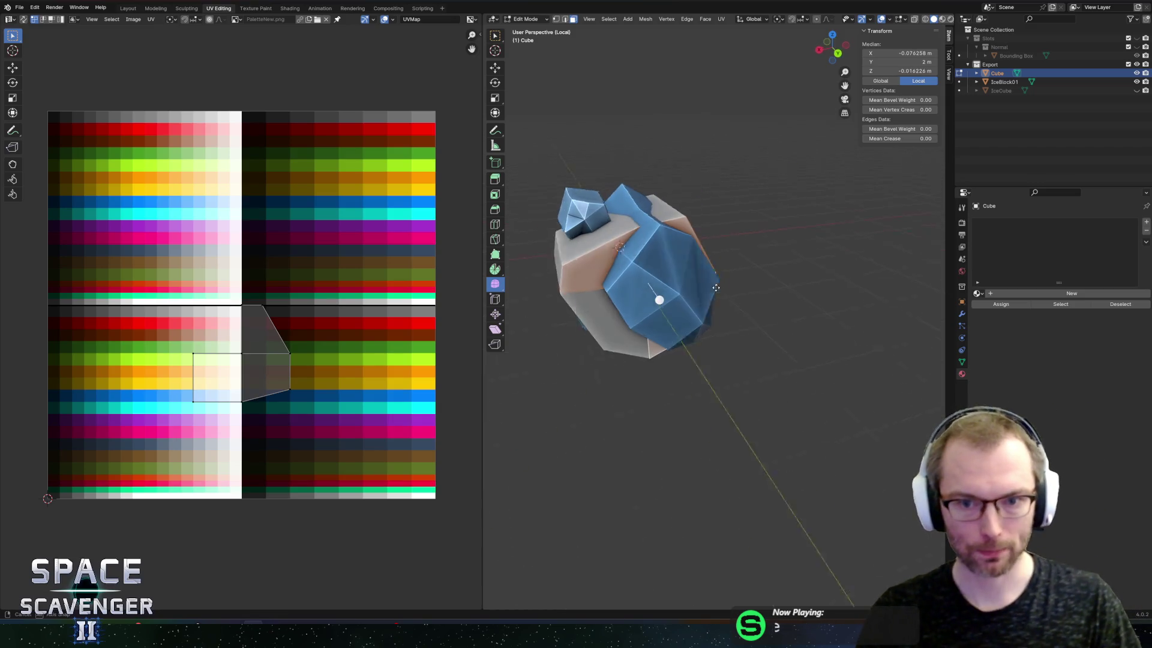
Hide the blue ice meshes in the Outliner
{"action": "left_click", "coordinate": [597, 282]}
{"action": "left_click", "coordinate": [593, 321], "text": "shift"}
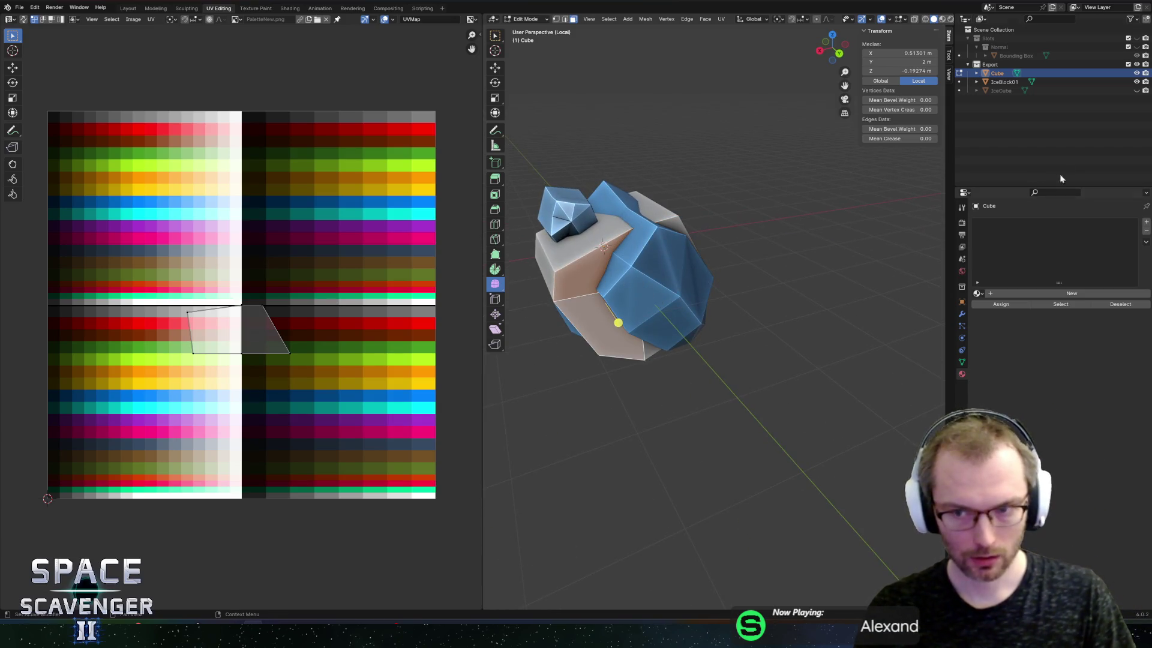
{"action": "left_click", "coordinate": [1135, 88]}
Narrow the grey block to 0.634 on X and Z, leaving its length unchanged
{"action": "left_click", "coordinate": [641, 275]}
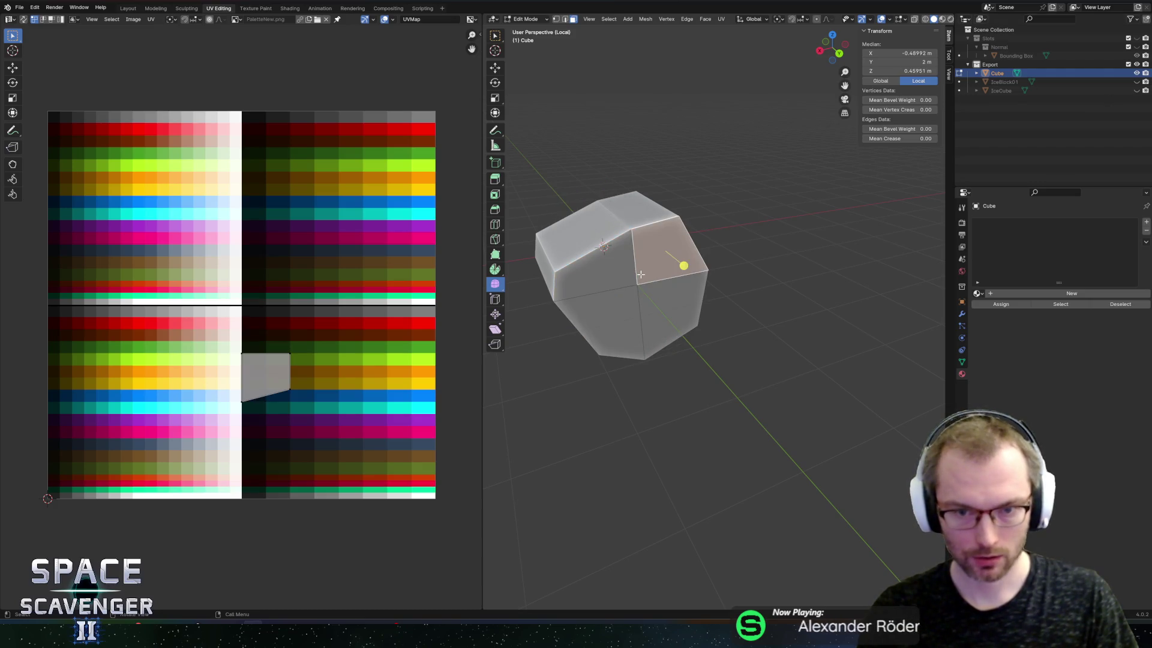
{"action": "key", "text": "ctrl+i"}
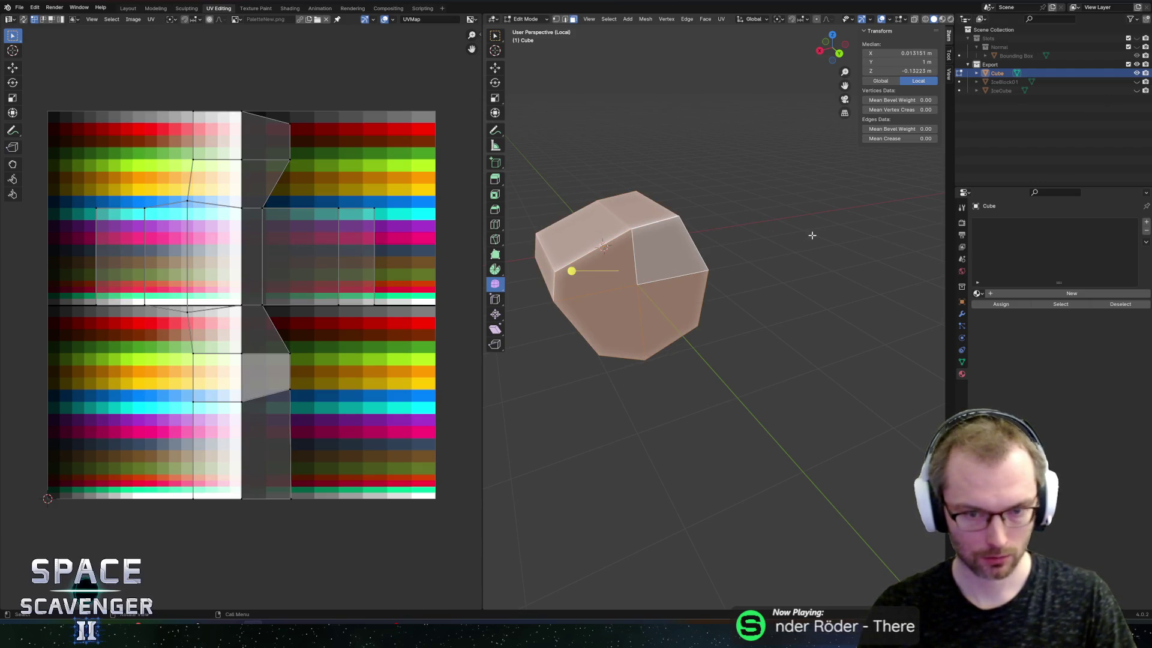
{"action": "key", "text": "s"}
{"action": "key", "text": "shift+y"}
{"action": "left_click", "coordinate": [634, 274]}
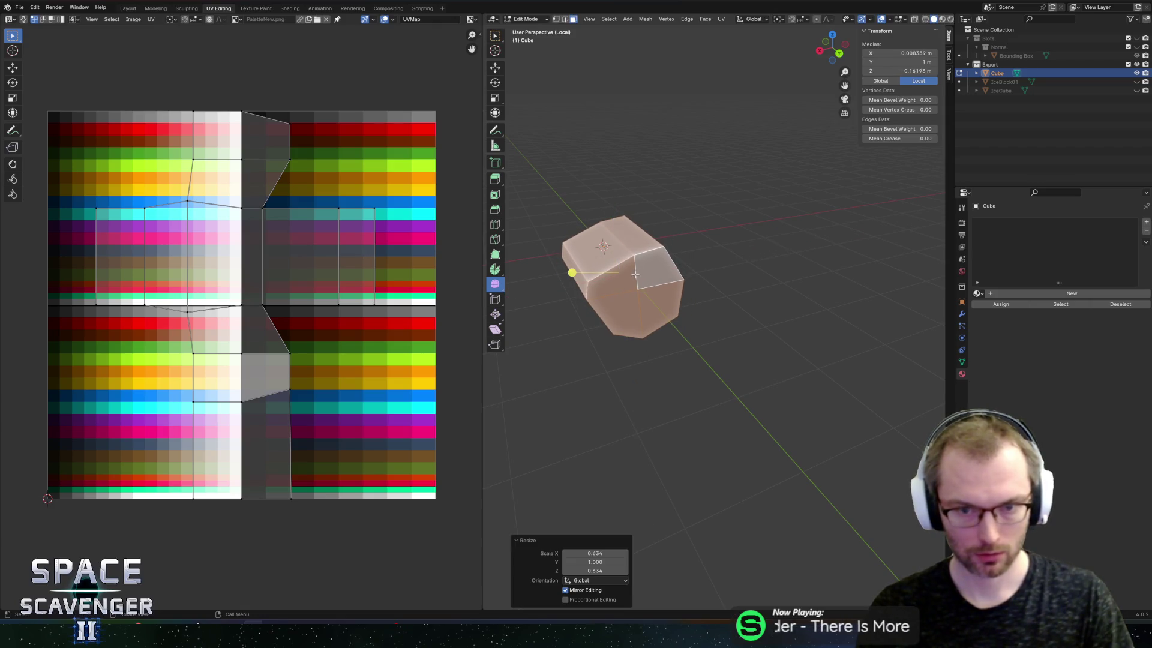
Extrude the end face about 2.54 m and shrink it into a tapered tip
{"action": "key", "text": "ctrl+i"}
{"action": "key", "text": "e"}
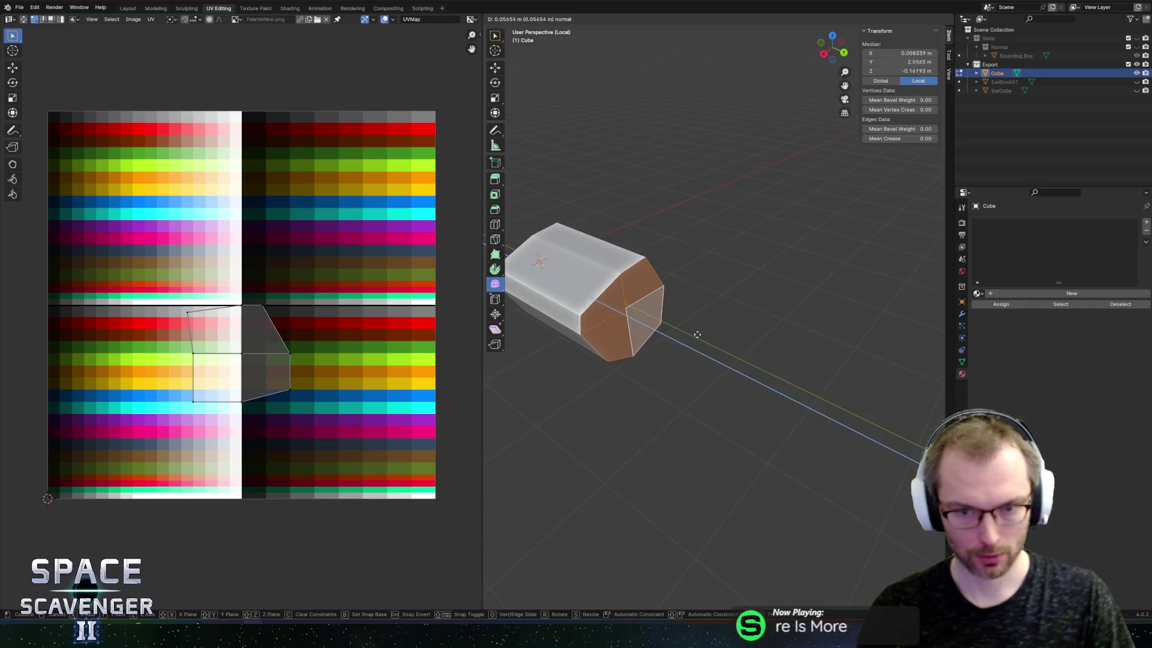
{"action": "left_click", "coordinate": [817, 406]}
{"action": "key", "text": "s"}
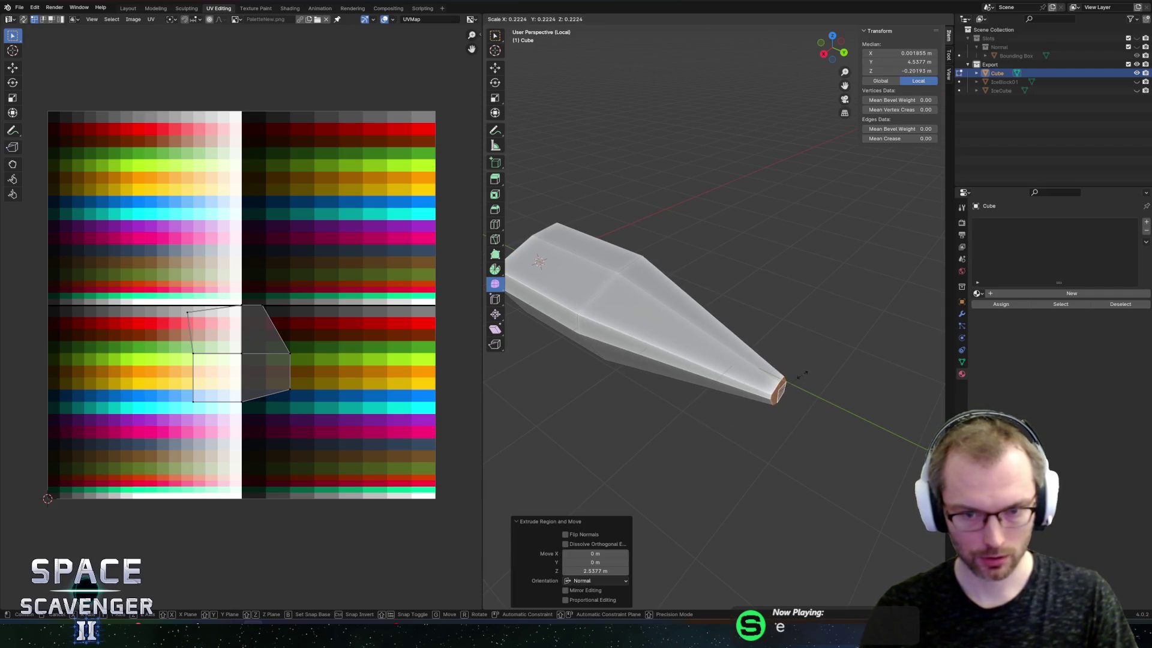
{"action": "left_click", "coordinate": [811, 375]}
Add a lengthwise edge loop to the spike and slide it toward the tip
{"action": "key", "text": "ctrl+r"}
{"action": "left_click", "coordinate": [643, 347]}
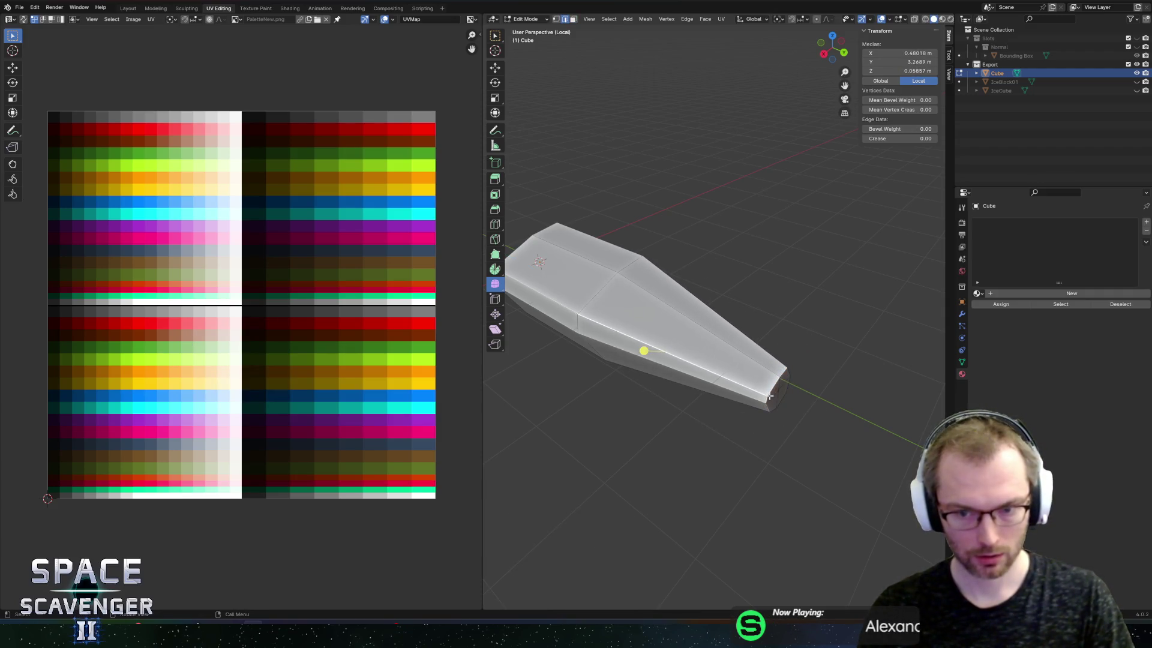
{"action": "right_click", "coordinate": [644, 350]}
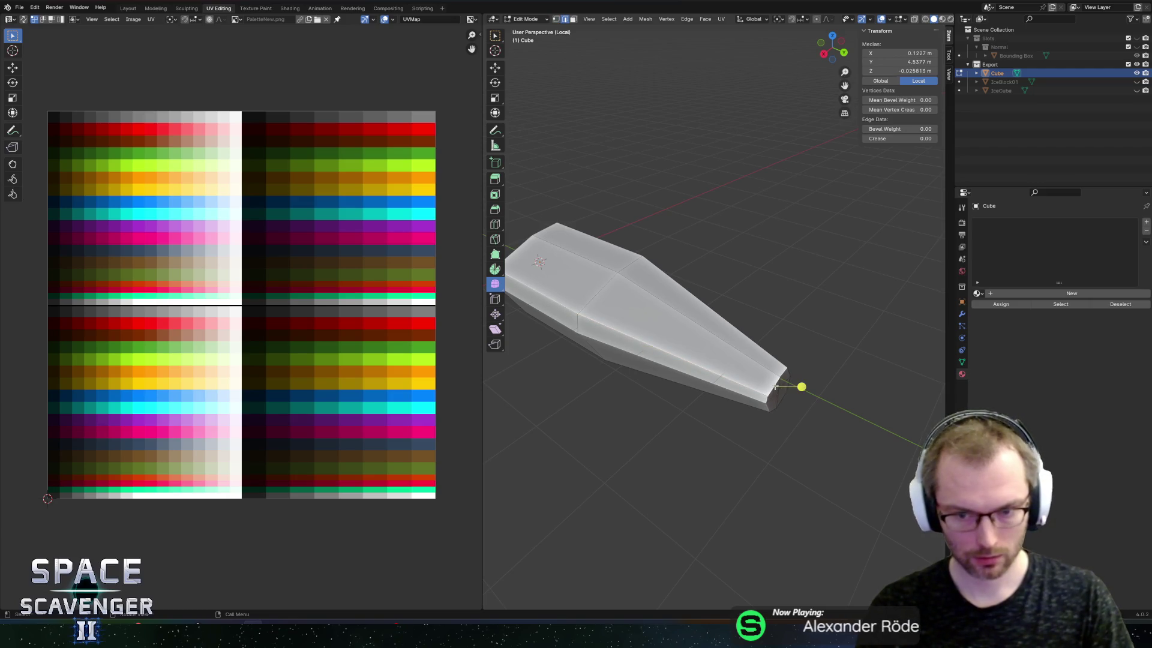
{"action": "key", "text": "g"}
{"action": "key", "text": "g"}
{"action": "left_click", "coordinate": [766, 375]}
{"action": "left_click", "coordinate": [786, 375]}
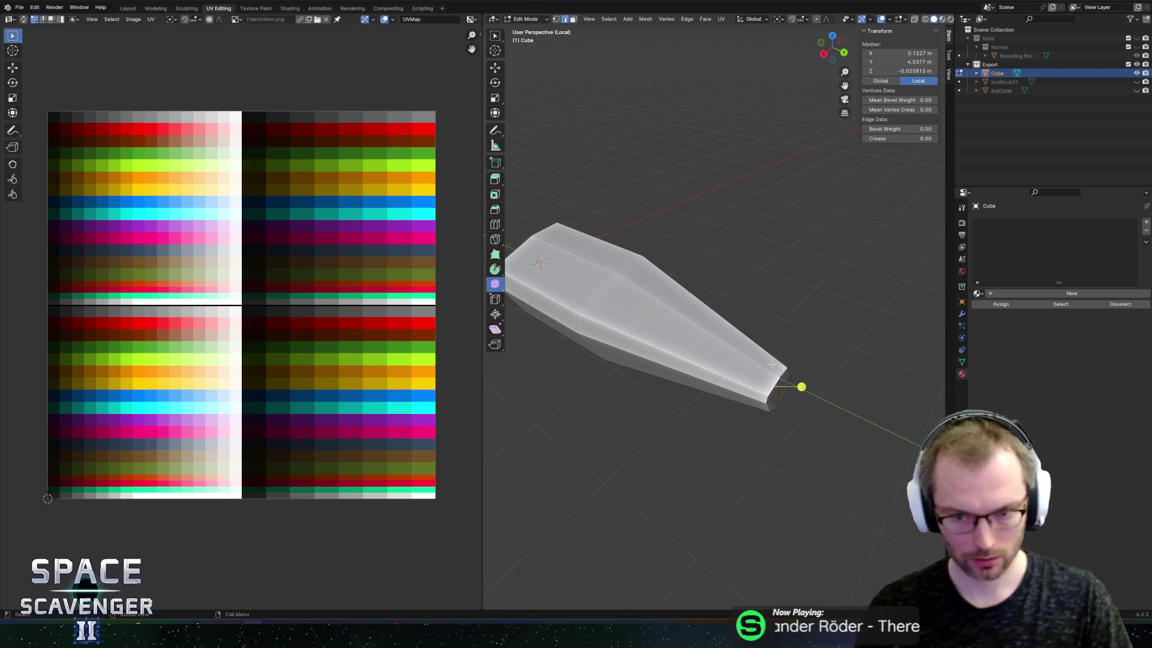